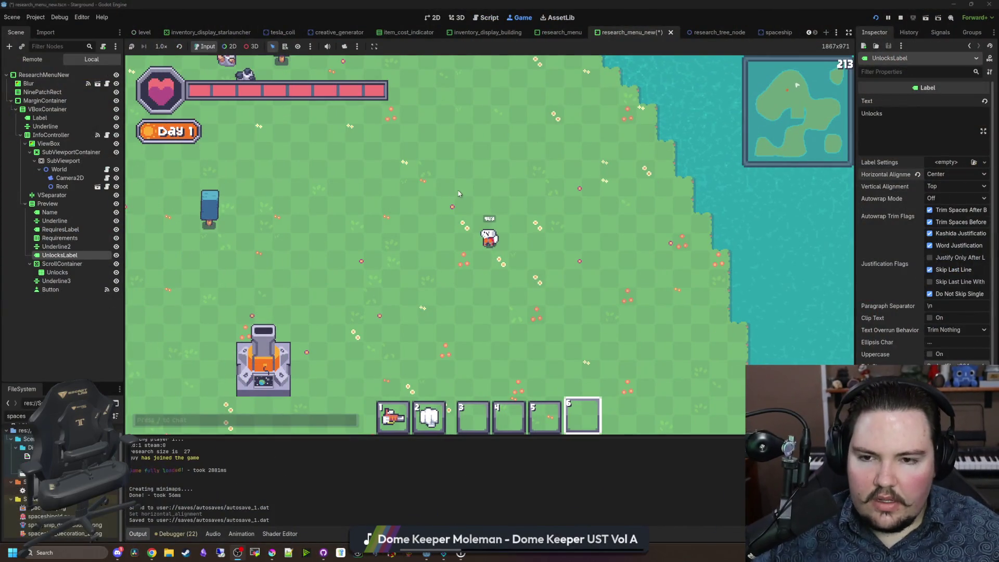
Step: Walk the player to the research station and open its Research Tree, showing Faster Logistics
key("w+a")
key("3")
key("1")
key("a")
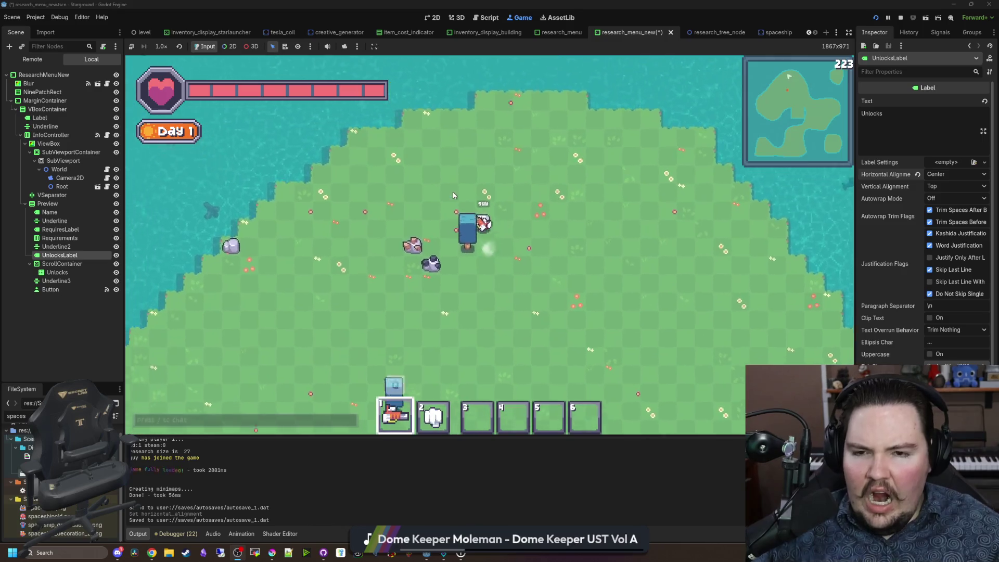
key("s+a")
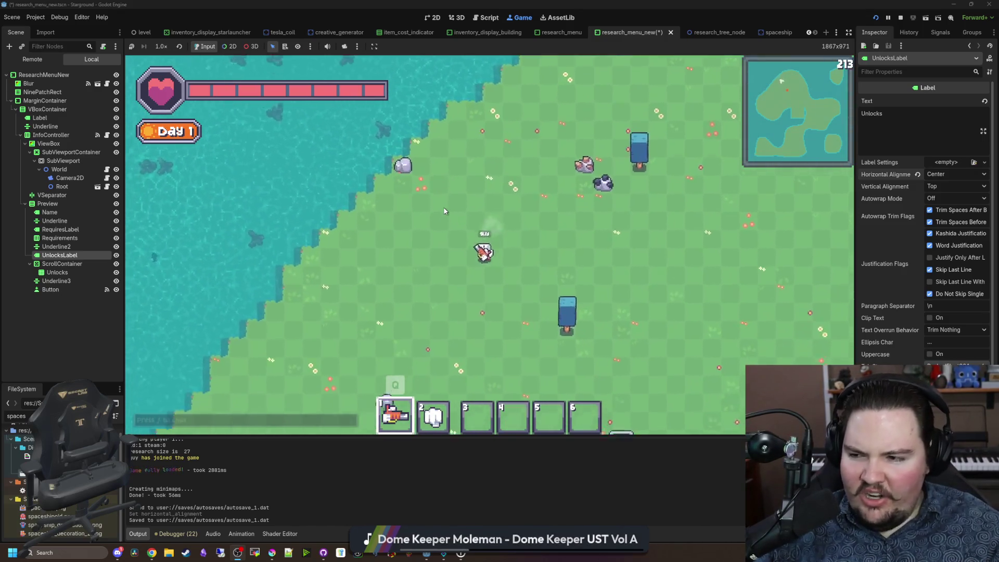
key("e")
key("w+d")
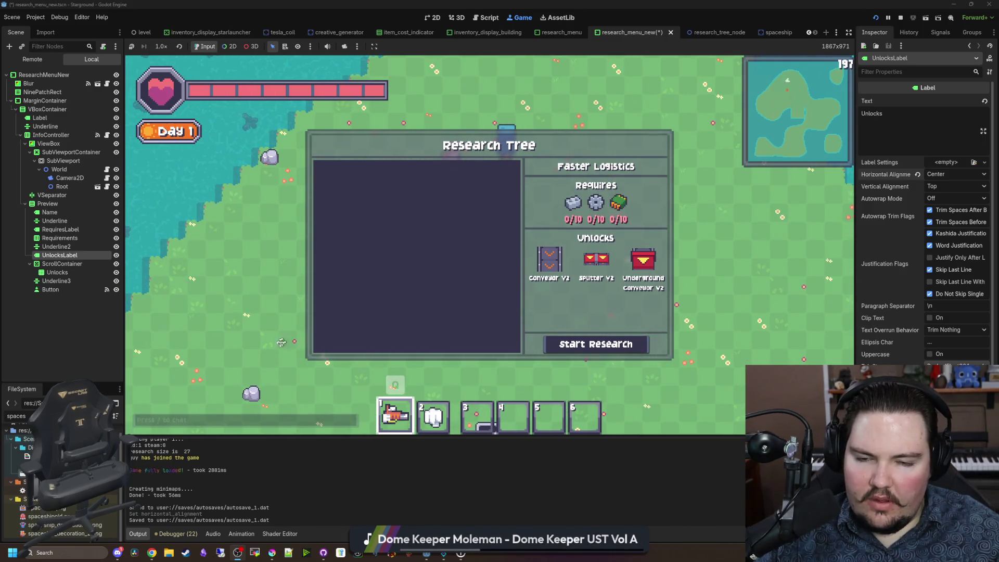
Step: Zoom and pan the research graph to bring the chest and plant nodes into view
key("d")
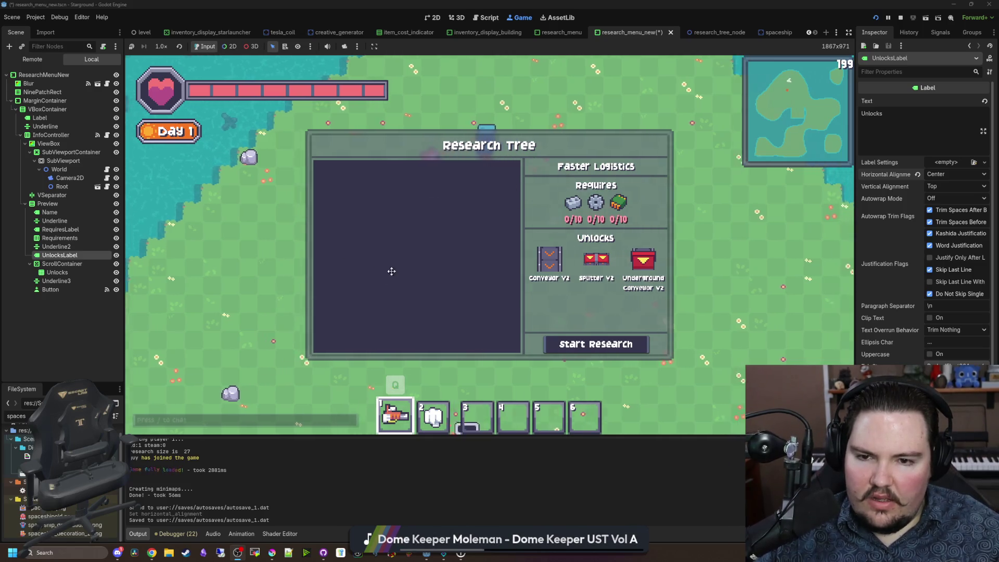
key("s+a")
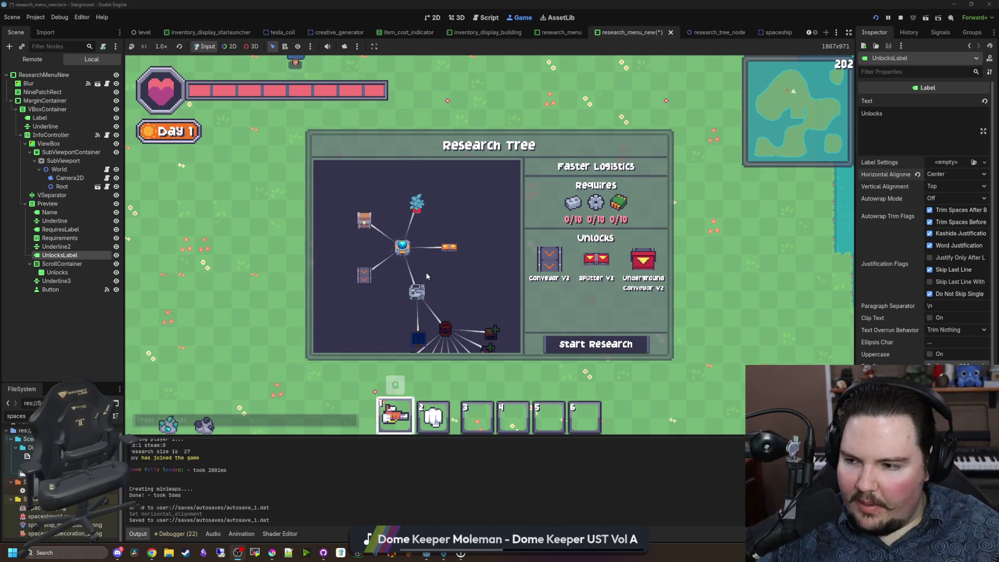
scroll(414, 280, "up", 2)
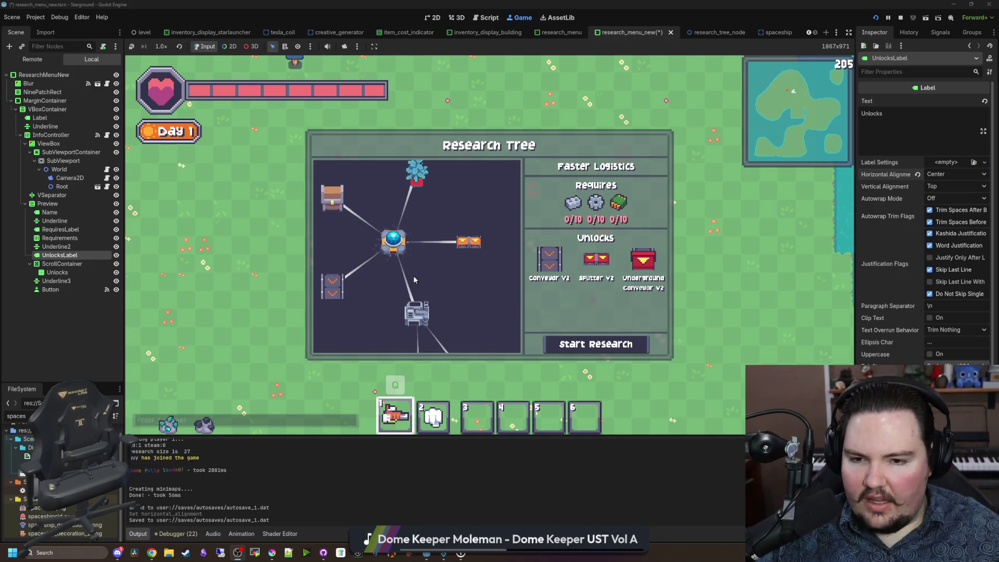
scroll(441, 298, "down", 2)
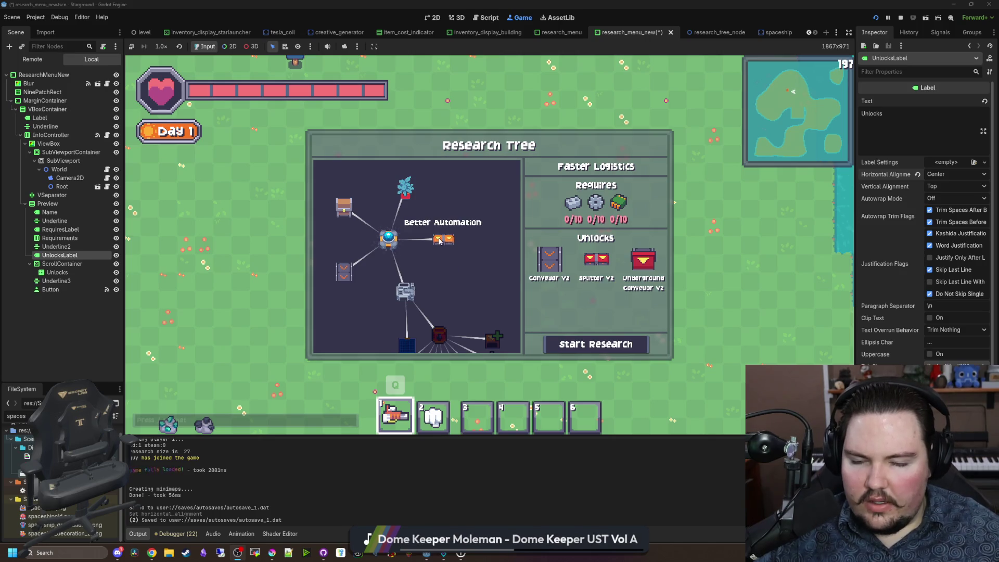
scroll(440, 241, "up", 1)
mouse_move(398, 254)
left_mouse_down()
mouse_move(461, 301)
mouse_move(434, 202)
left_mouse_up()
scroll(461, 307, "down", 2)
Step: Pan the research graph to the Blueprinting node and show its details
left_click_drag(496, 319, 439, 214)
left_click_drag(493, 310, 448, 186)
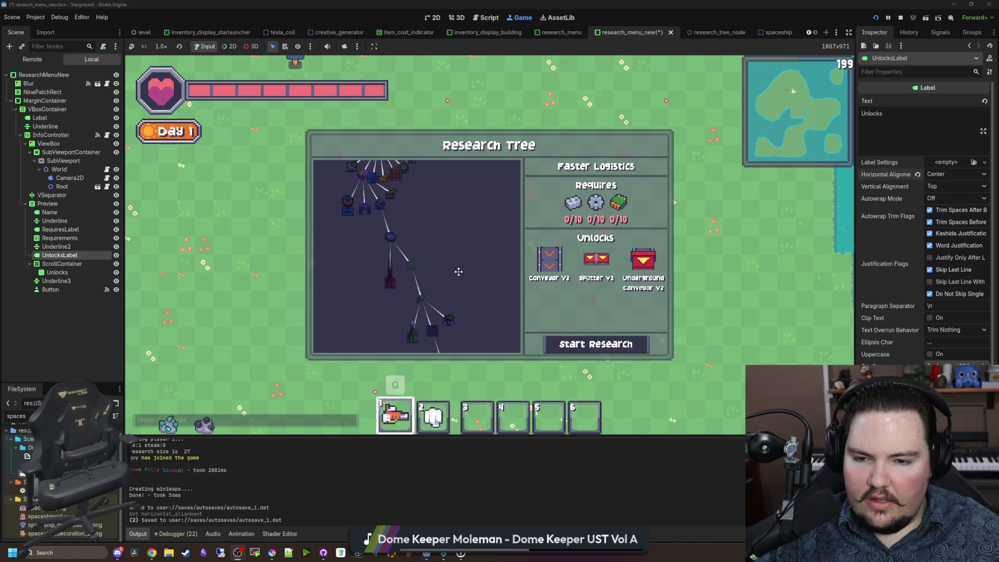
left_click_drag(457, 277, 456, 223)
scroll(439, 276, "up", 2)
left_click(437, 285)
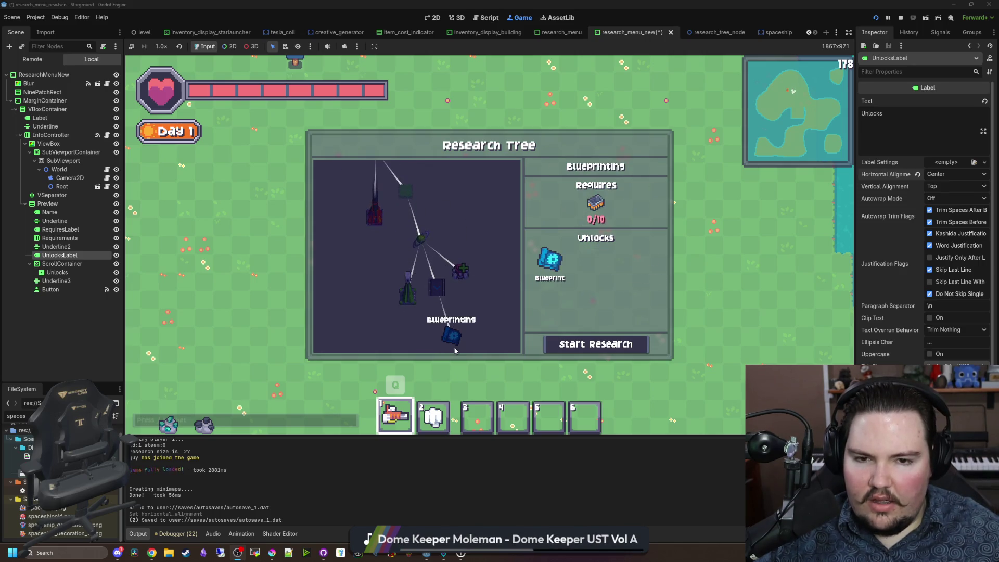
Step: Pan to the Oil Processing branch and zoom out to see the lower branches
left_click_drag(437, 226, 401, 314)
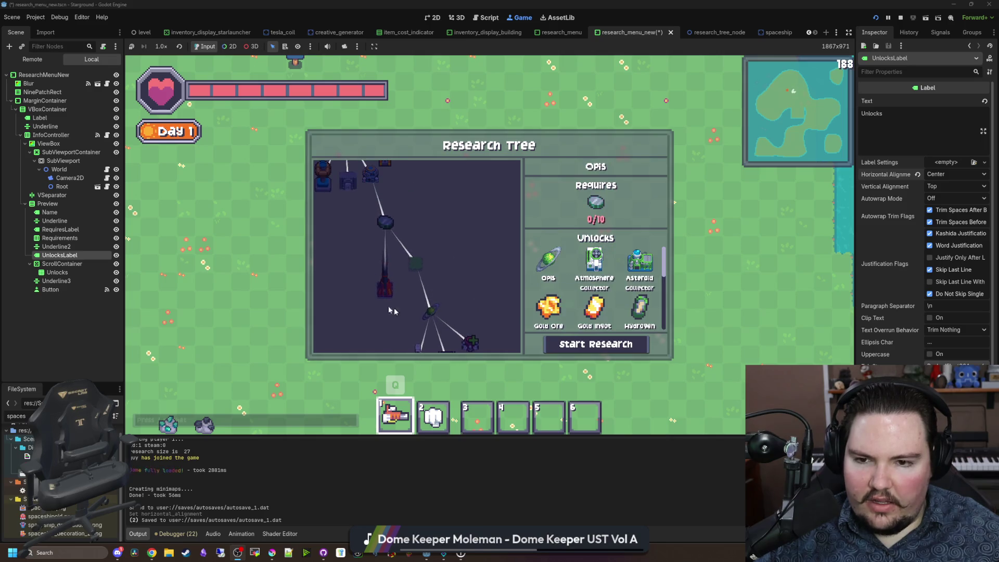
mouse_move(370, 187)
left_mouse_down()
mouse_move(432, 326)
mouse_move(472, 354)
left_mouse_up()
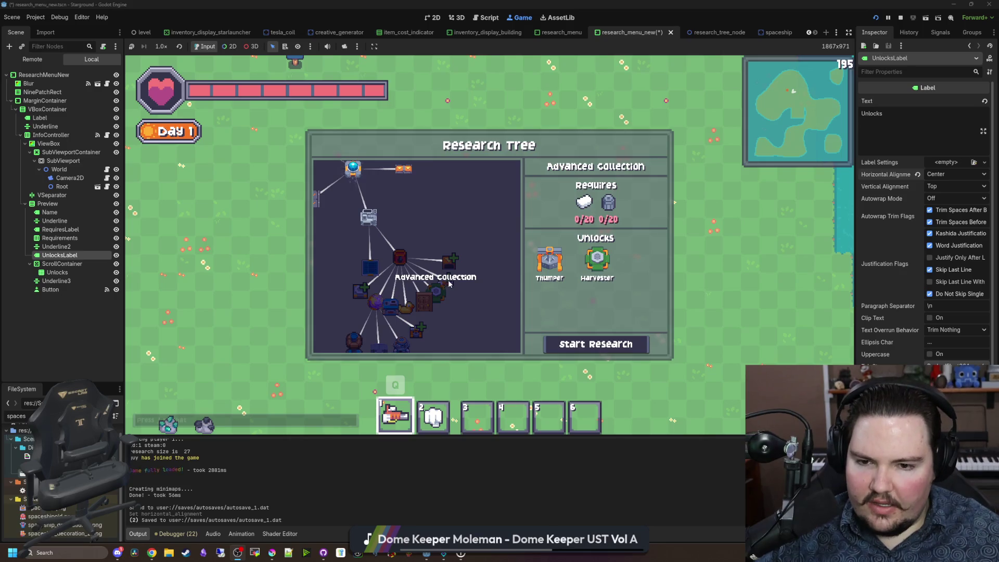
left_click_drag(434, 244, 481, 309)
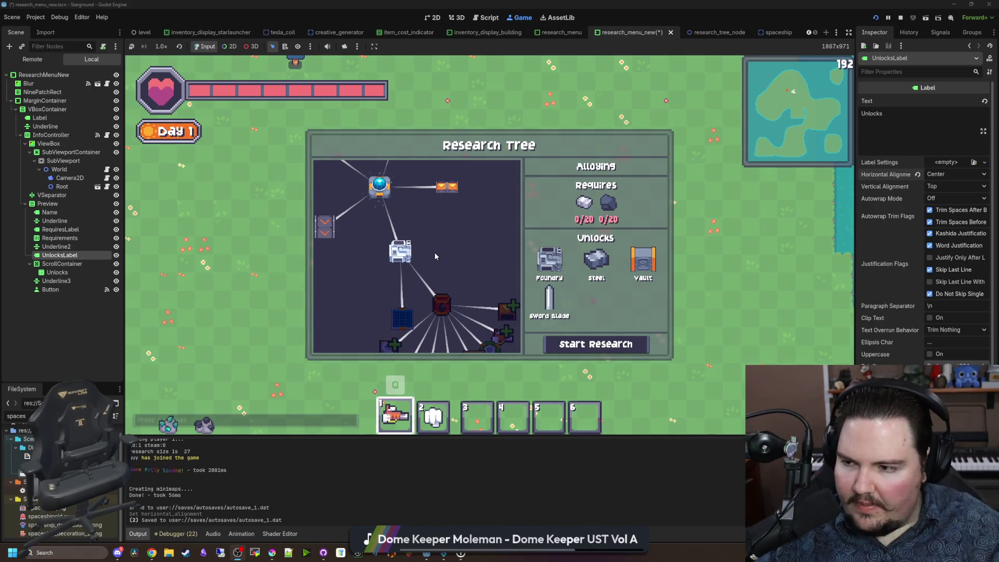
scroll(435, 257, "down", 3)
scroll(423, 211, "down", 2)
left_click_drag(472, 324, 411, 202)
Step: Zoom and pan across the research tree to inspect its upper and lower nodes
scroll(435, 289, "up", 4)
scroll(407, 252, "up", 4)
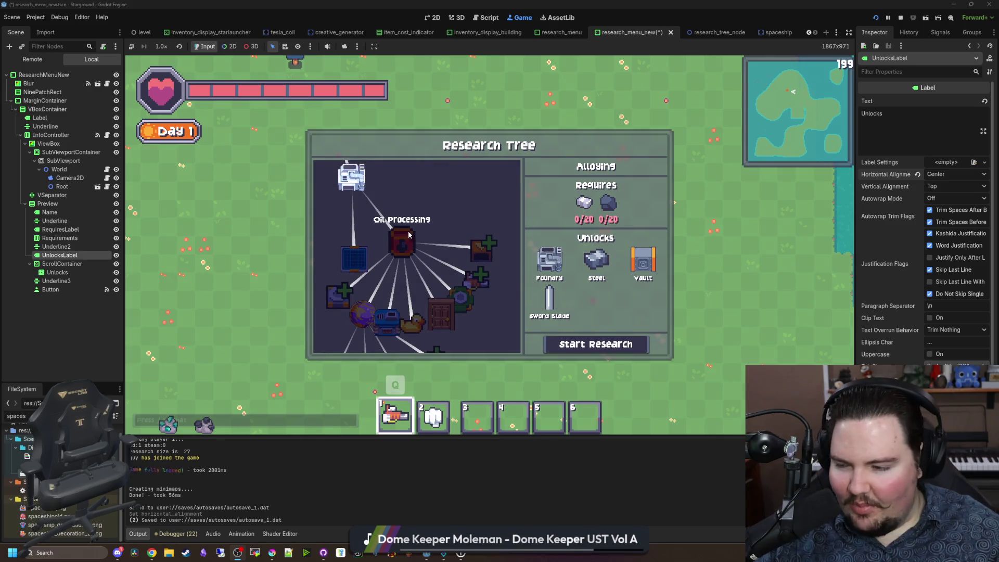
scroll(409, 235, "down", 3)
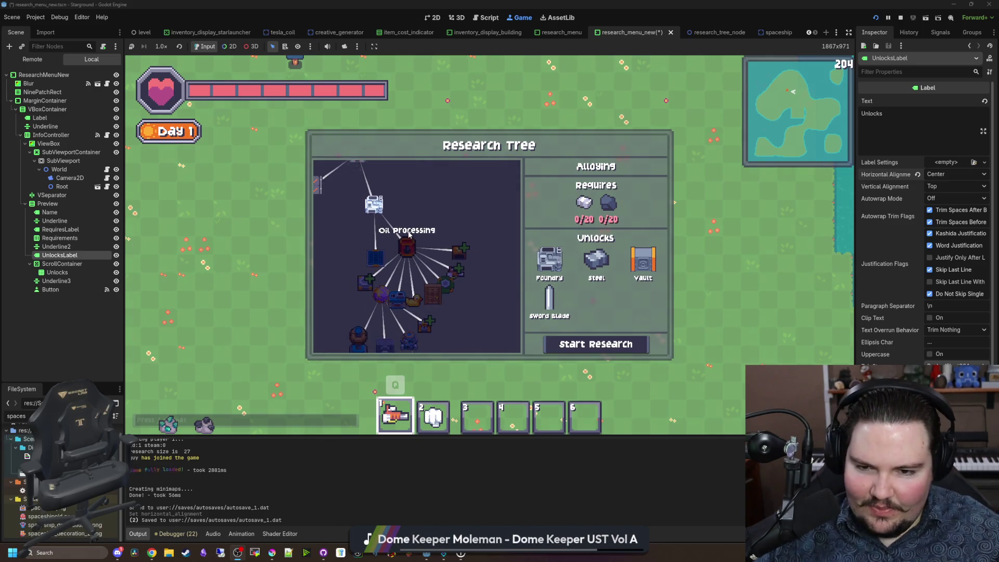
left_click_drag(446, 214, 473, 253)
left_click_drag(429, 281, 414, 224)
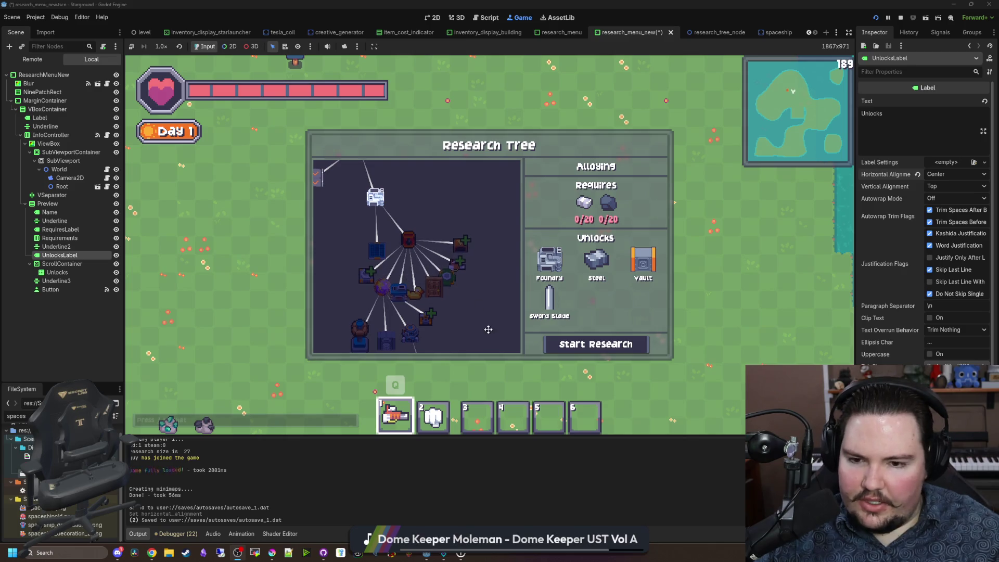
left_click_drag(488, 330, 478, 211)
scroll(478, 210, "down", 3)
left_click_drag(469, 287, 431, 207)
left_click_drag(459, 308, 451, 245)
Step: Zoom out and re-centre the research tree, then close the Research Tree window
scroll(451, 247, "up", 5)
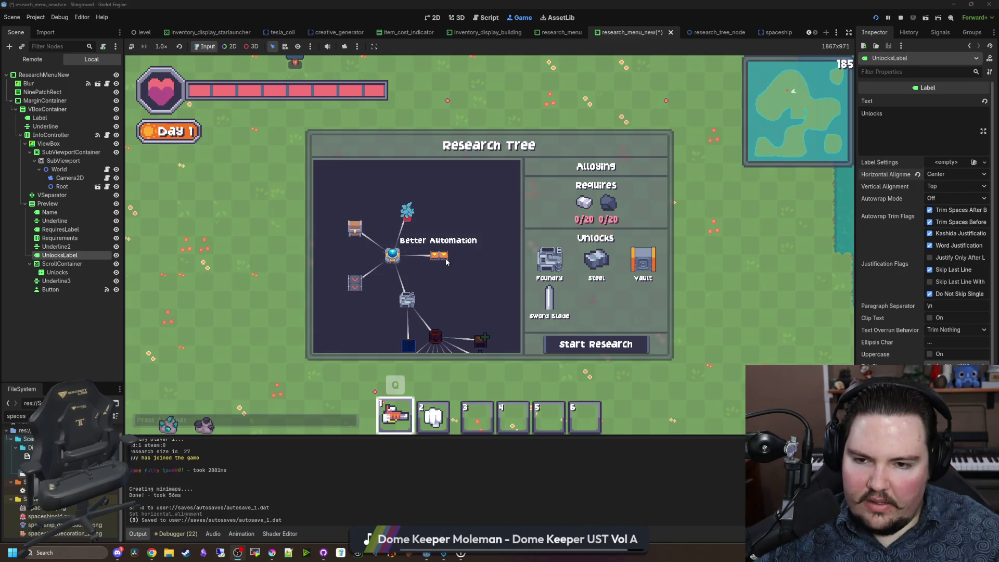
scroll(434, 210, "down", 3)
scroll(433, 206, "down", 2)
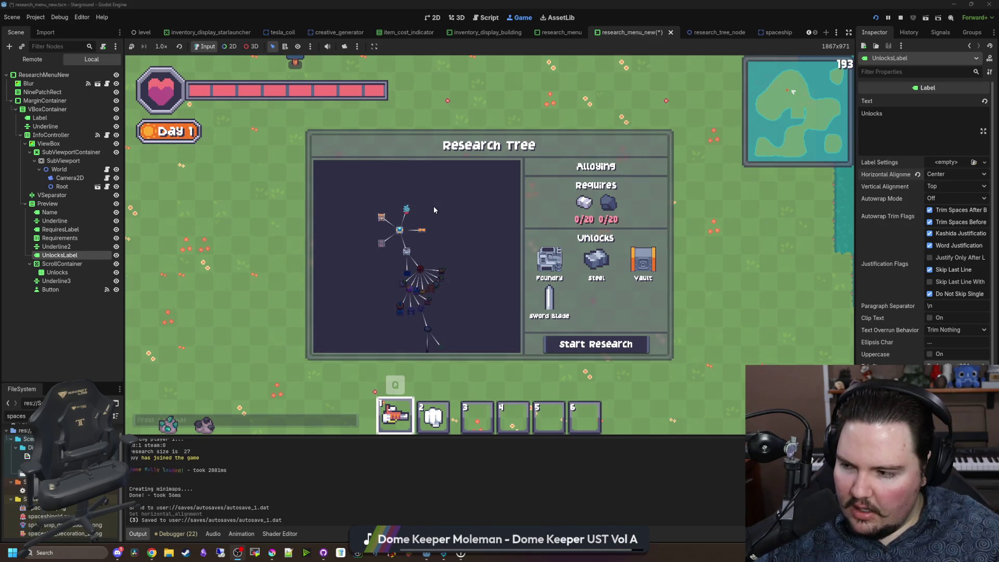
mouse_move(485, 264)
left_mouse_down()
mouse_move(463, 217)
mouse_move(421, 240)
mouse_move(432, 321)
left_mouse_up()
scroll(453, 216, "up", 4)
left_click_drag(396, 208, 436, 268)
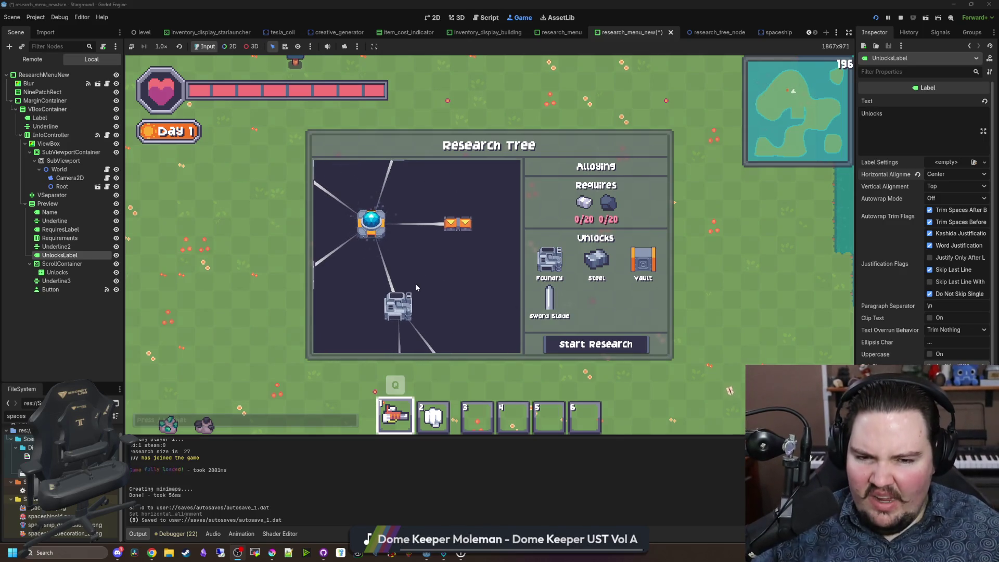
key("Escape")
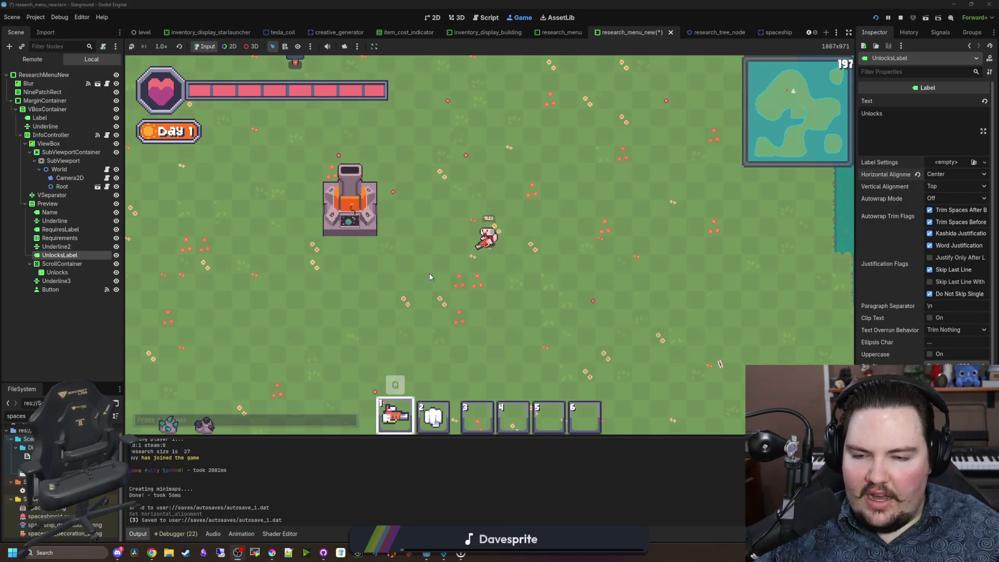
Step: Walk the player up-left toward the water, then down past the furnace
key("w")
key("w")
key("a")
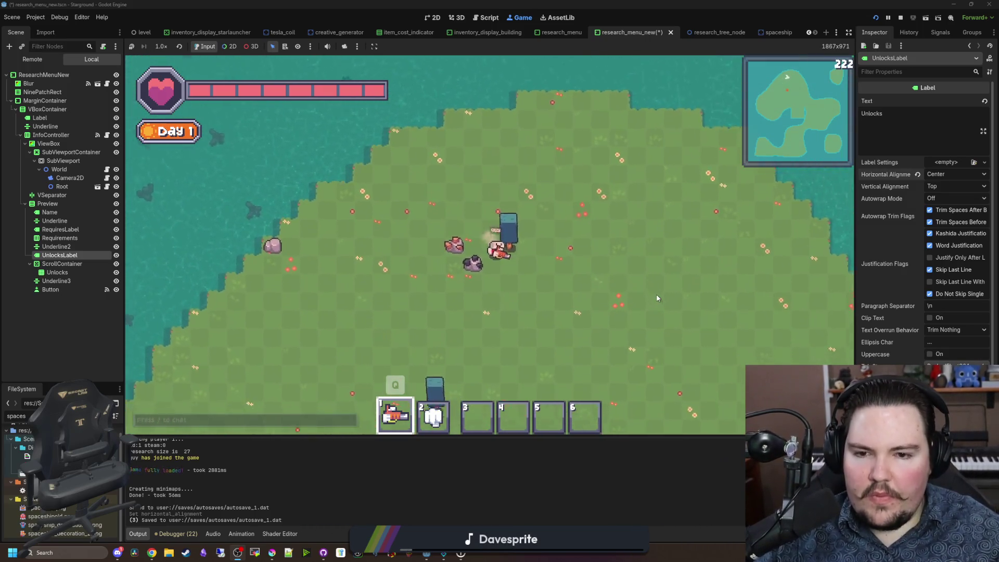
key("s")
key("d")
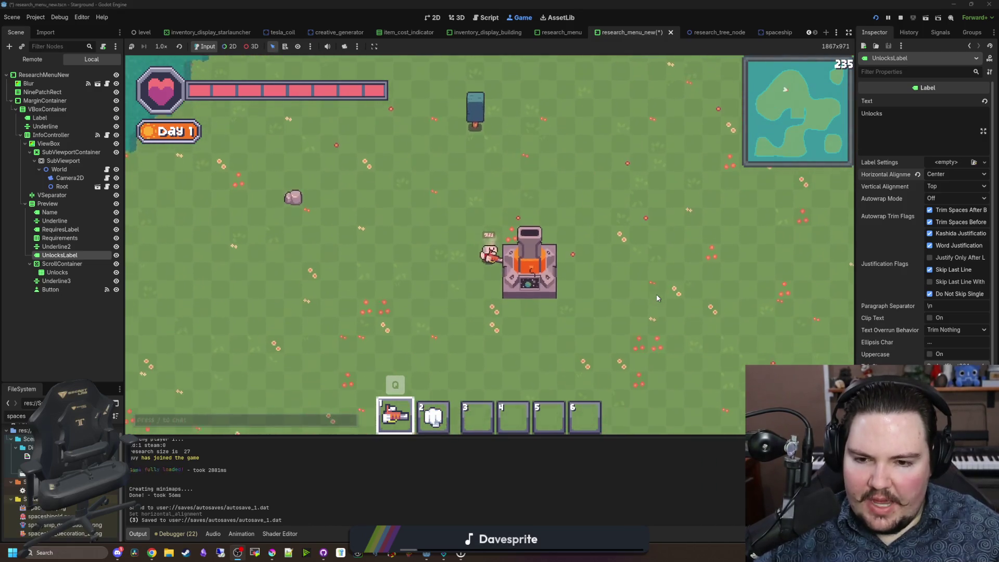
key("s")
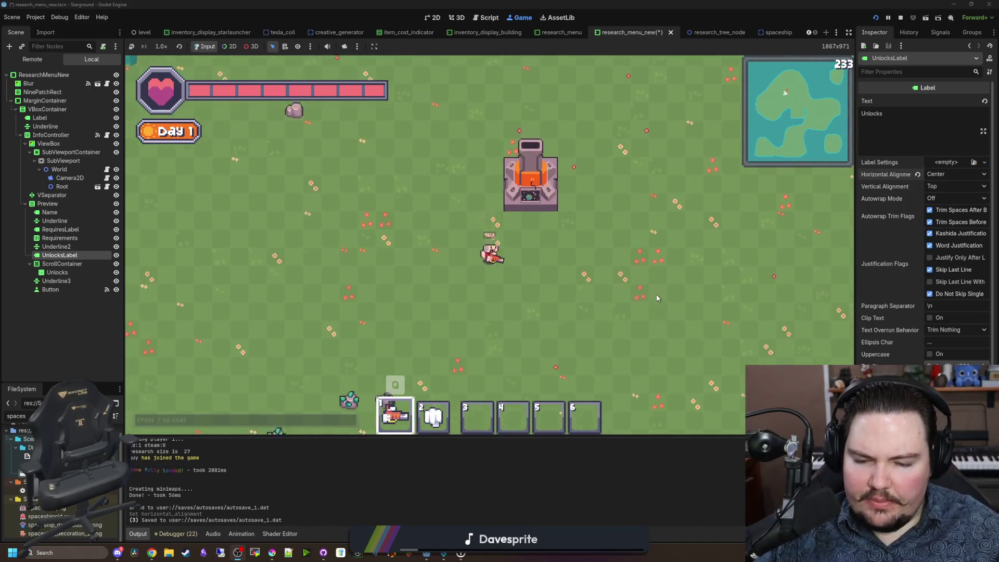
key("2")
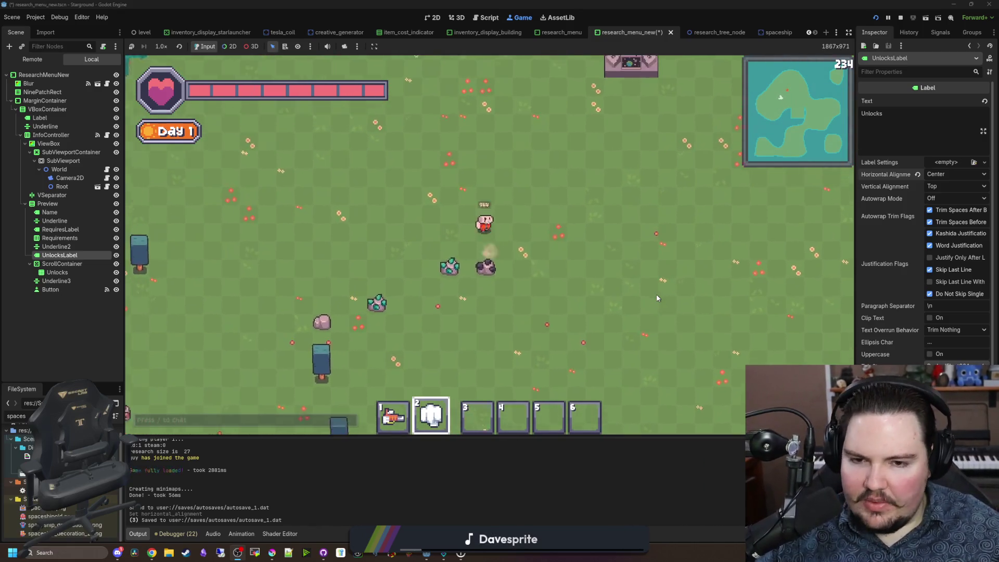
Step: Walk to the south shore station and reopen the Research Tree showing Decorations
key("a")
key("s")
key("d")
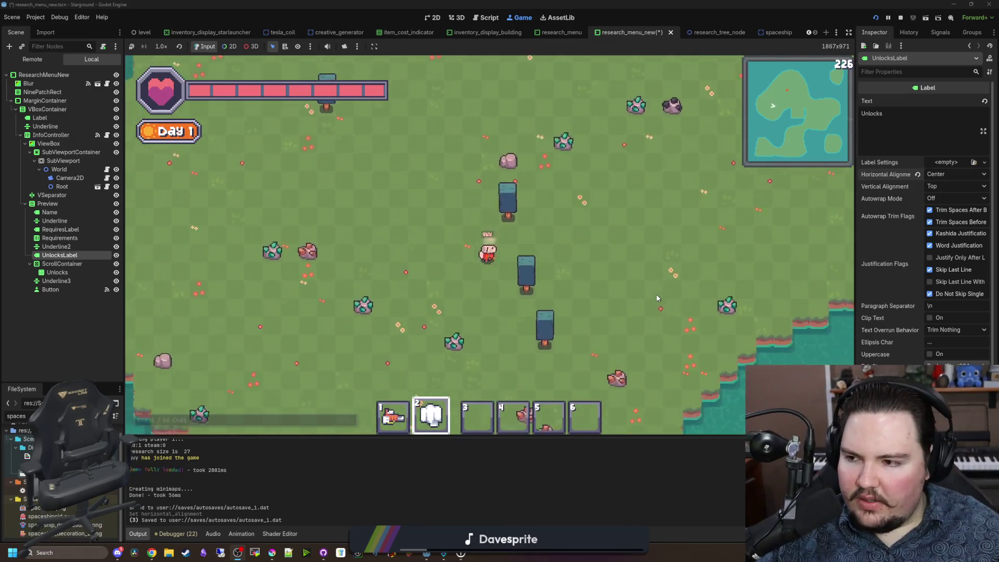
key("1")
key("s")
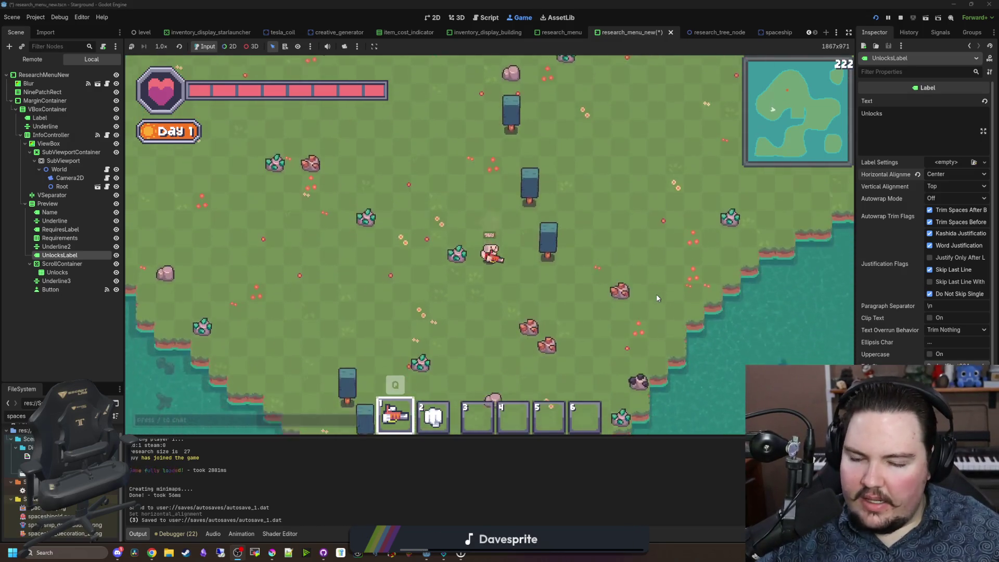
key("a")
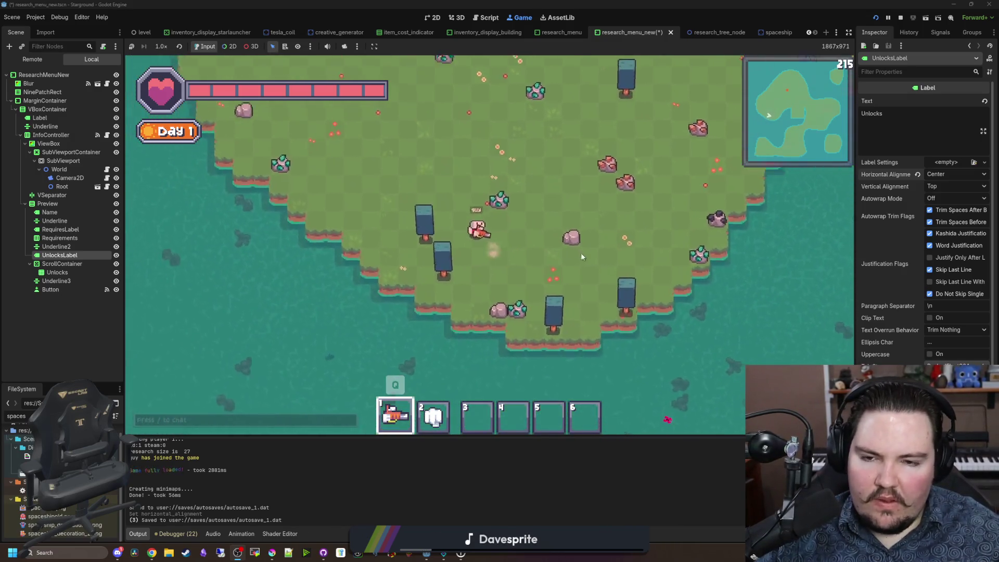
key("r")
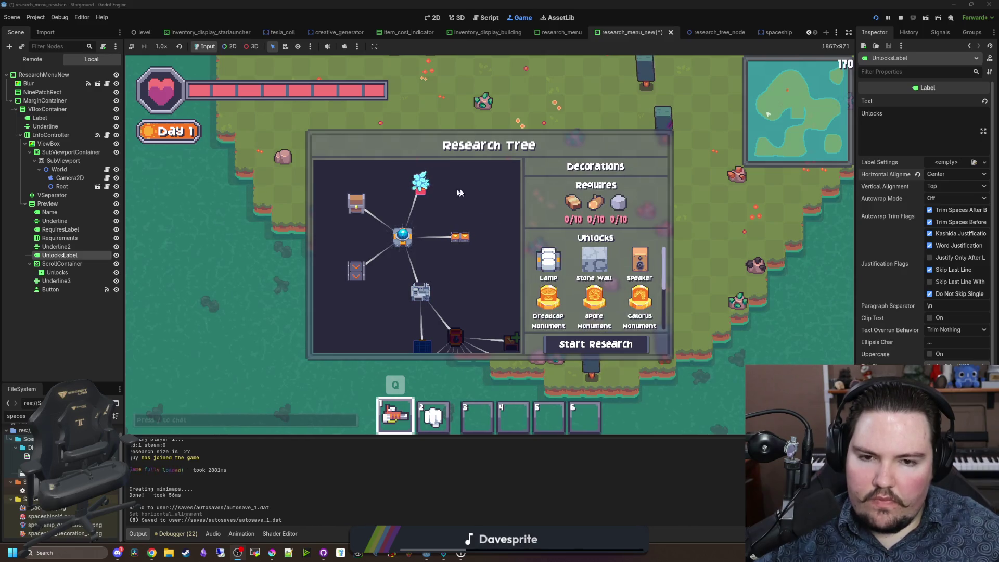
Step: Start researching the Decorations node in the Research Tree
scroll(448, 229, "down", 4)
scroll(598, 312, "down", 3)
scroll(458, 276, "up", 3)
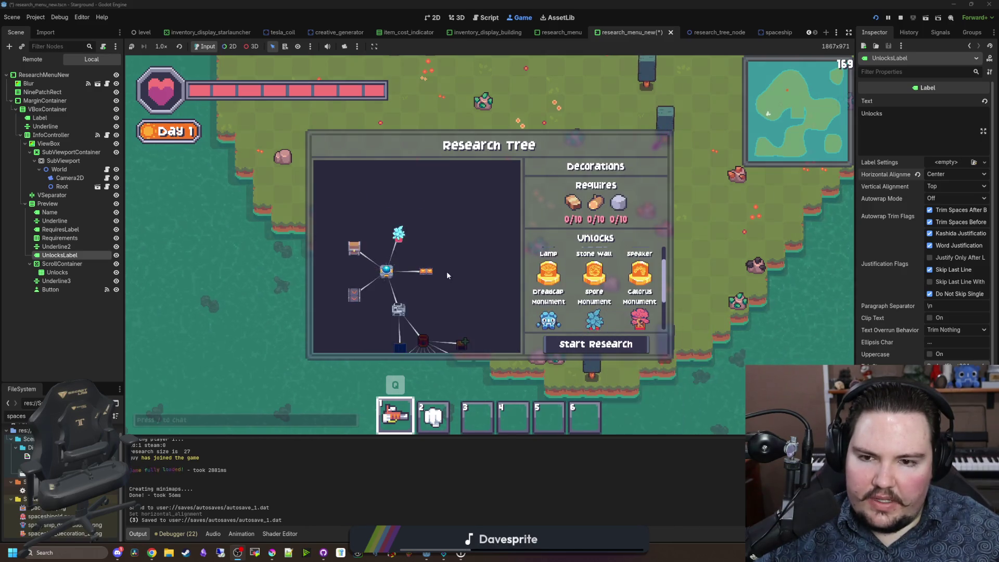
left_click(596, 343)
Step: Zoom in and out on the research graph to check node colours, then stop the game
scroll(434, 255, "down", 5)
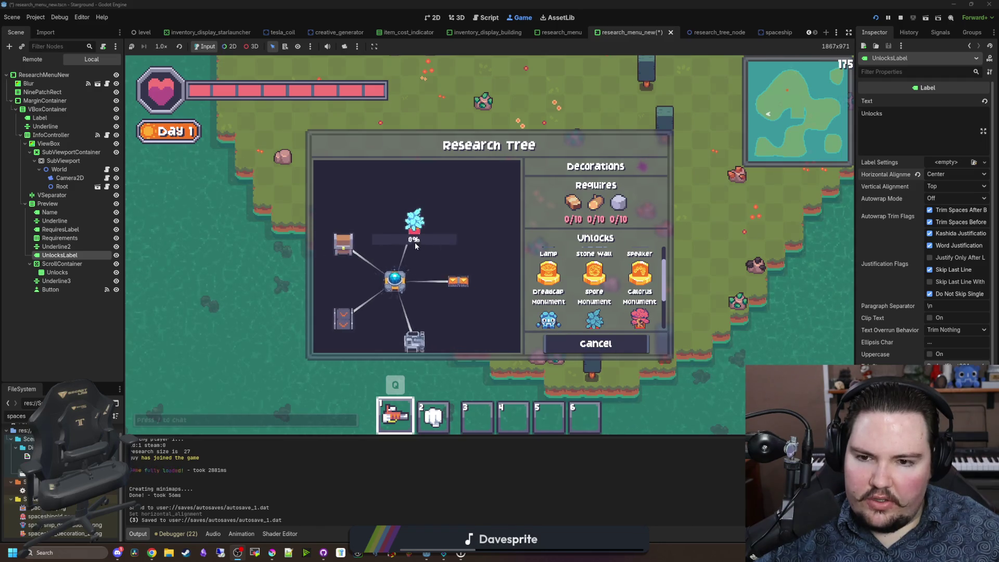
scroll(416, 262, "up", 4)
scroll(430, 246, "down", 2)
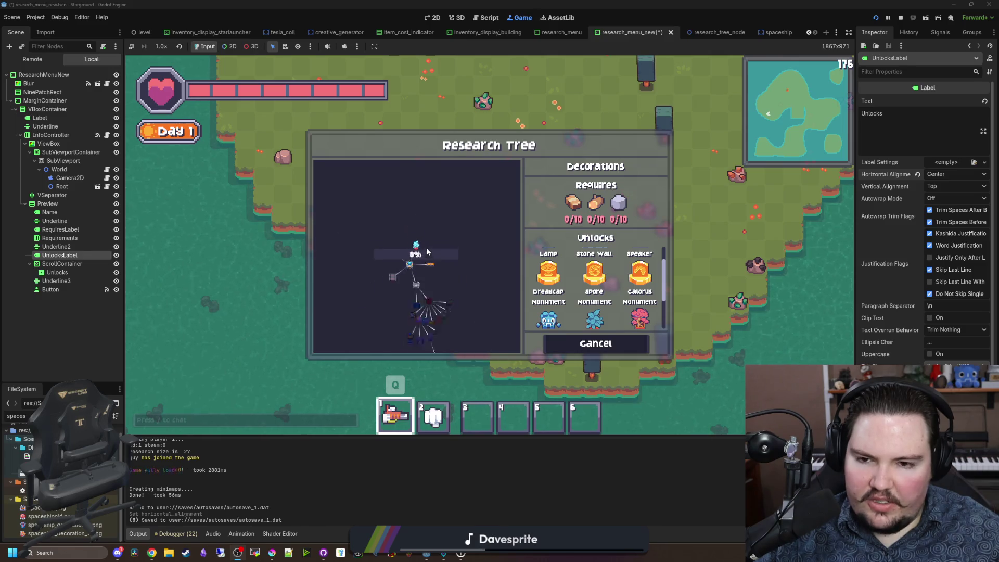
scroll(420, 272, "up", 4)
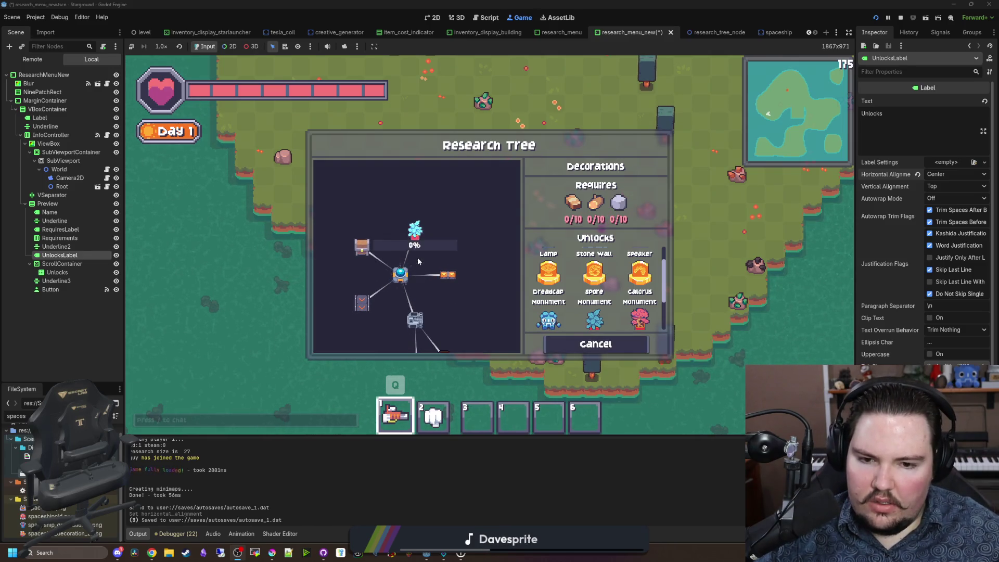
scroll(419, 242, "up", 3)
scroll(419, 242, "down", 4)
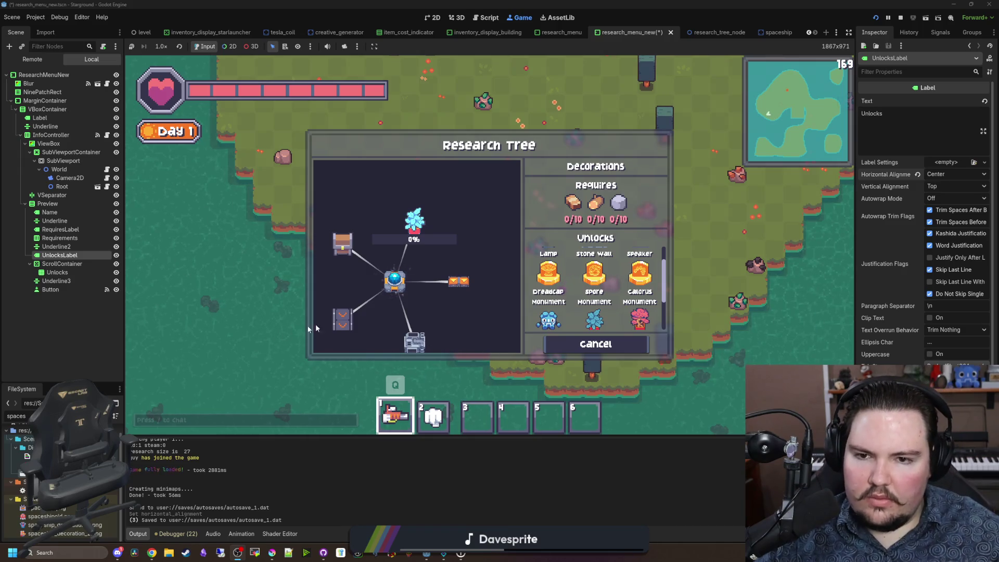
scroll(383, 271, "down", 1)
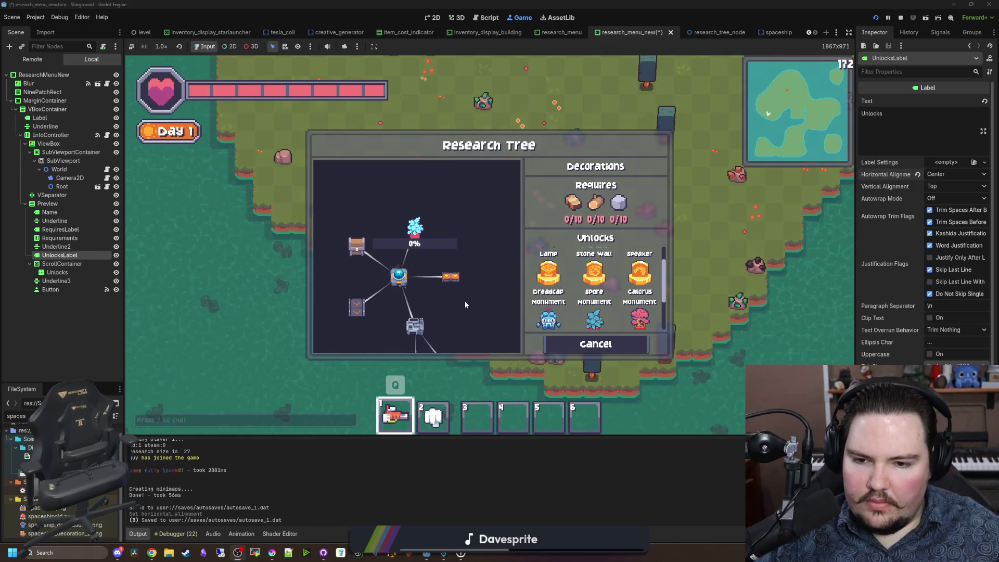
scroll(414, 274, "up", 2)
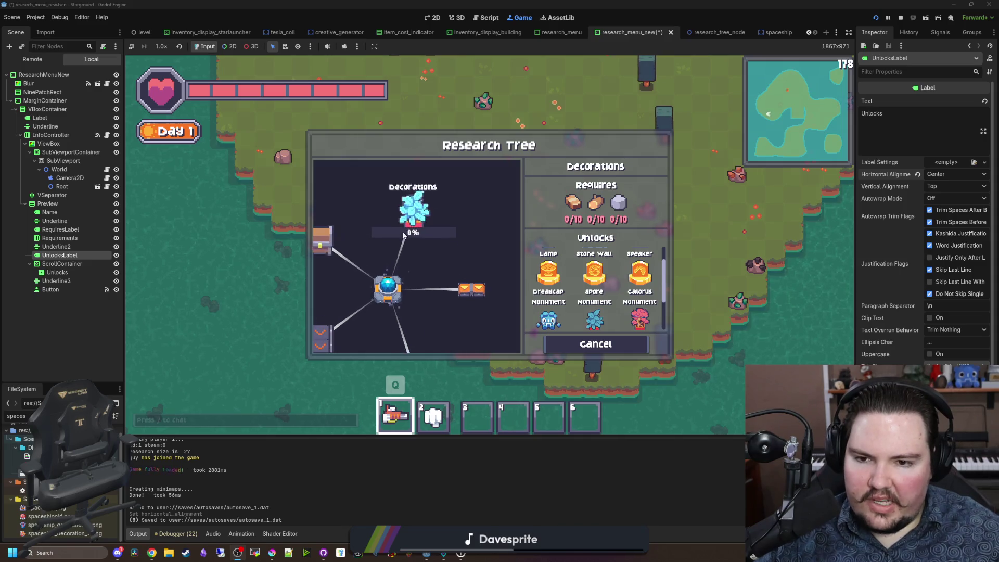
scroll(412, 273, "down", 1)
scroll(412, 272, "down", 2)
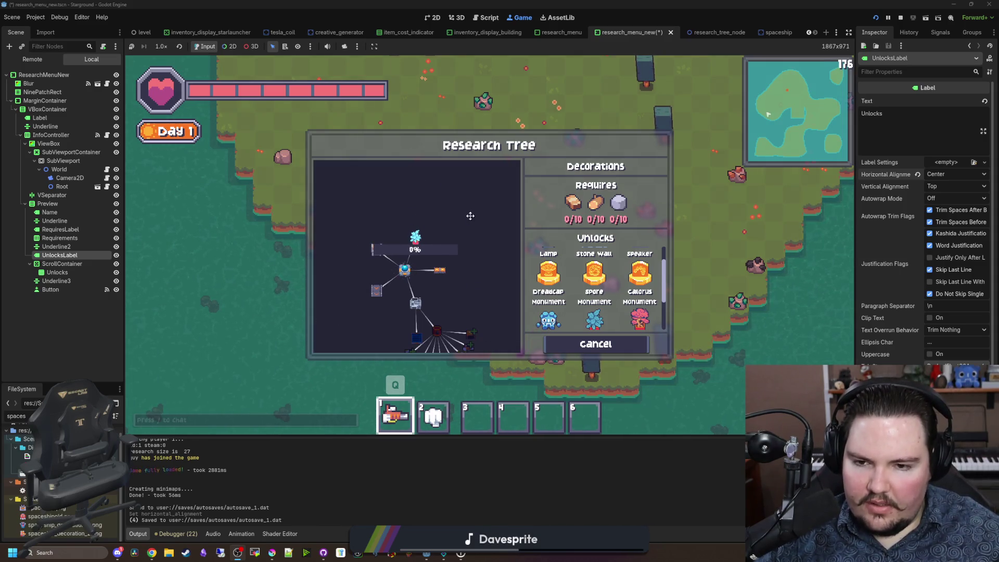
scroll(447, 239, "up", 2)
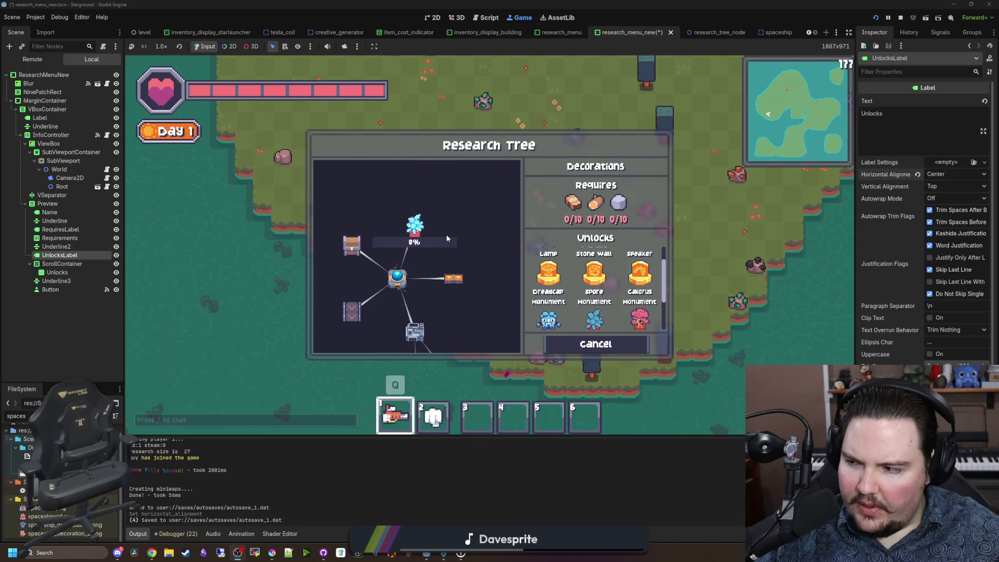
scroll(417, 260, "up", 2)
scroll(396, 282, "down", 3)
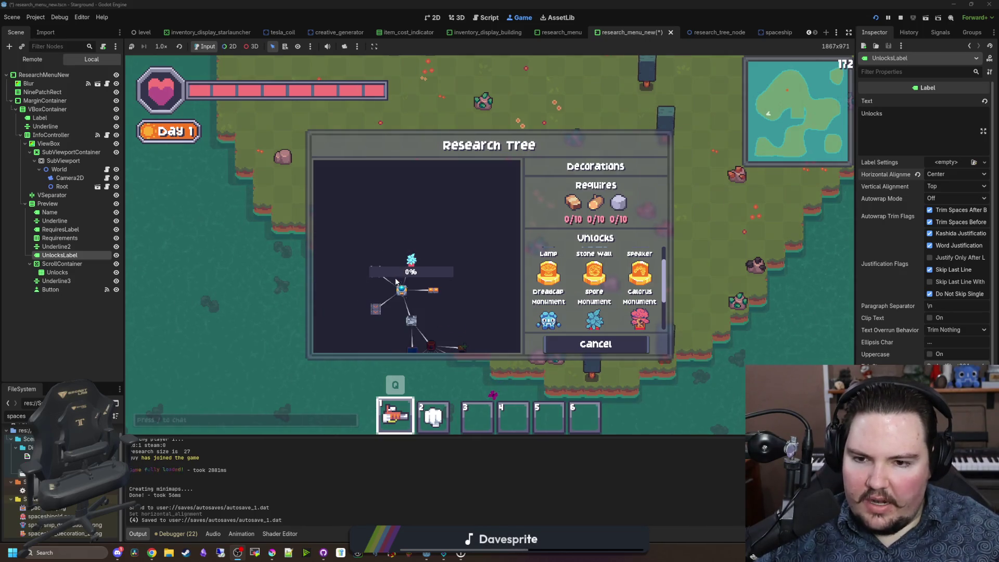
scroll(400, 275, "up", 3)
scroll(424, 299, "down", 1)
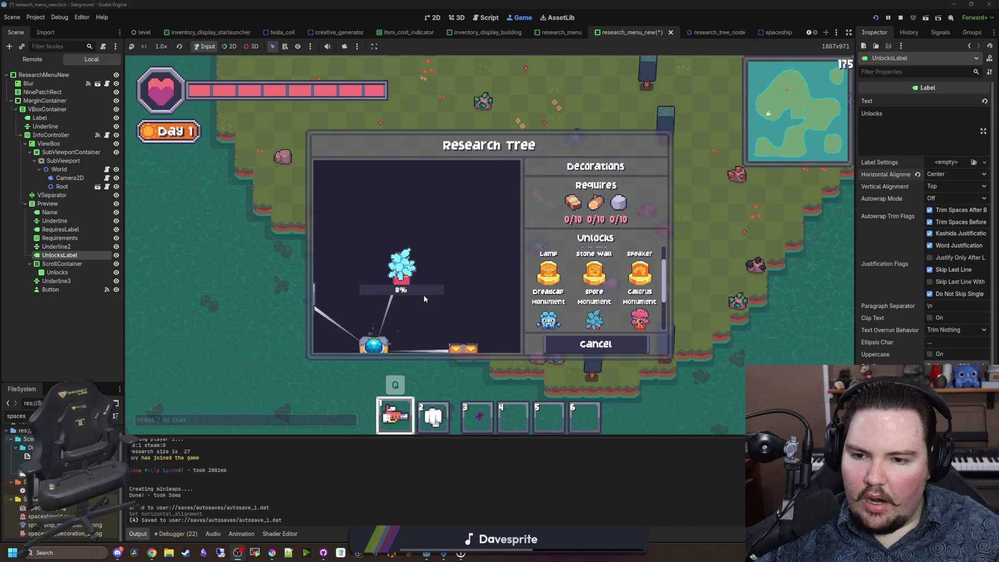
scroll(424, 292, "down", 2)
scroll(413, 232, "up", 2)
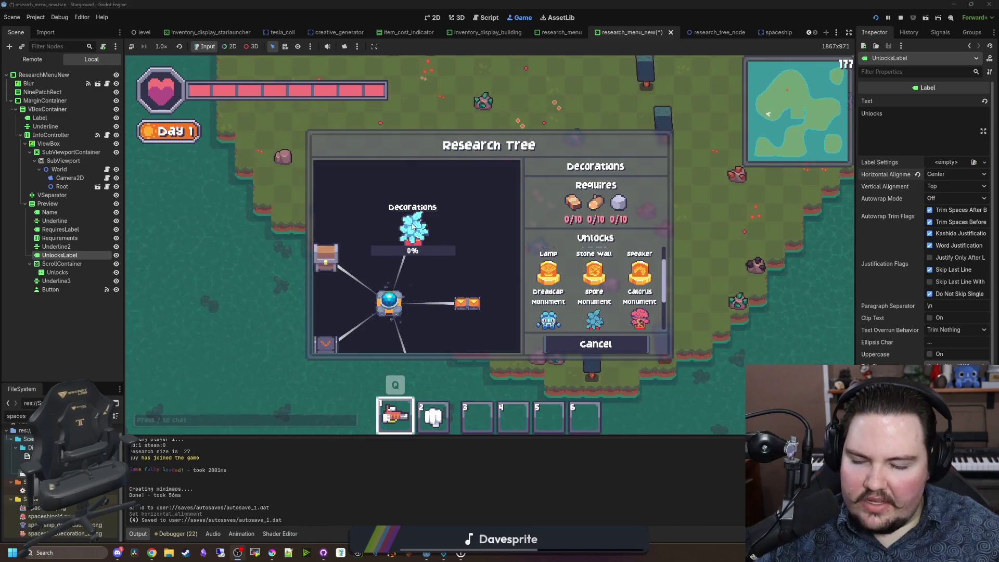
scroll(412, 227, "down", 2)
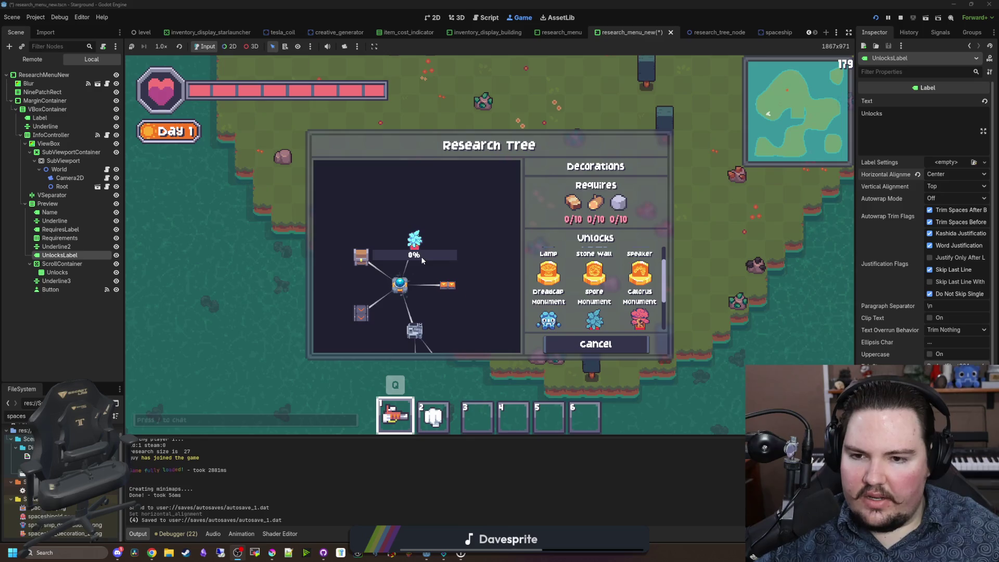
scroll(413, 255, "up", 3)
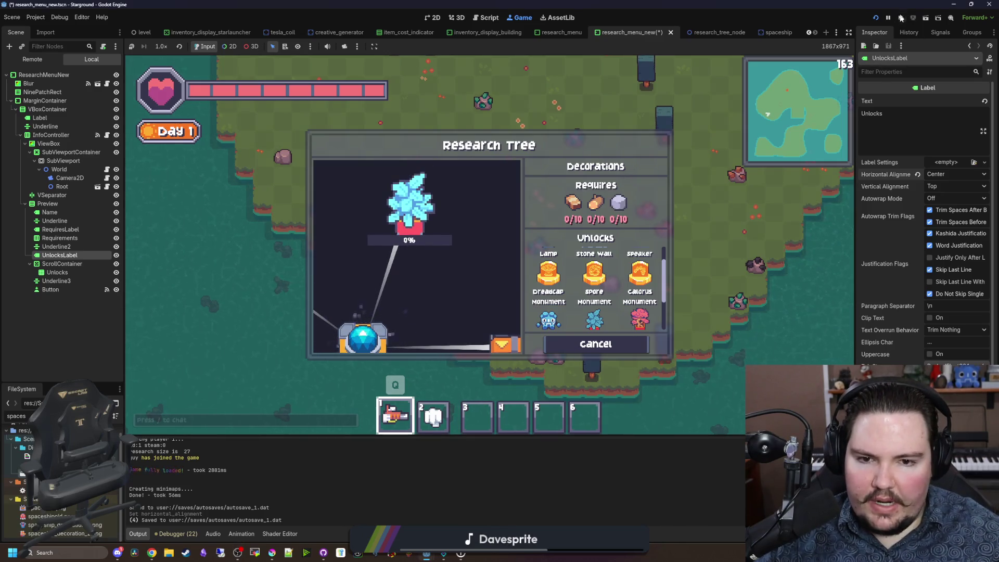
left_click(901, 17)
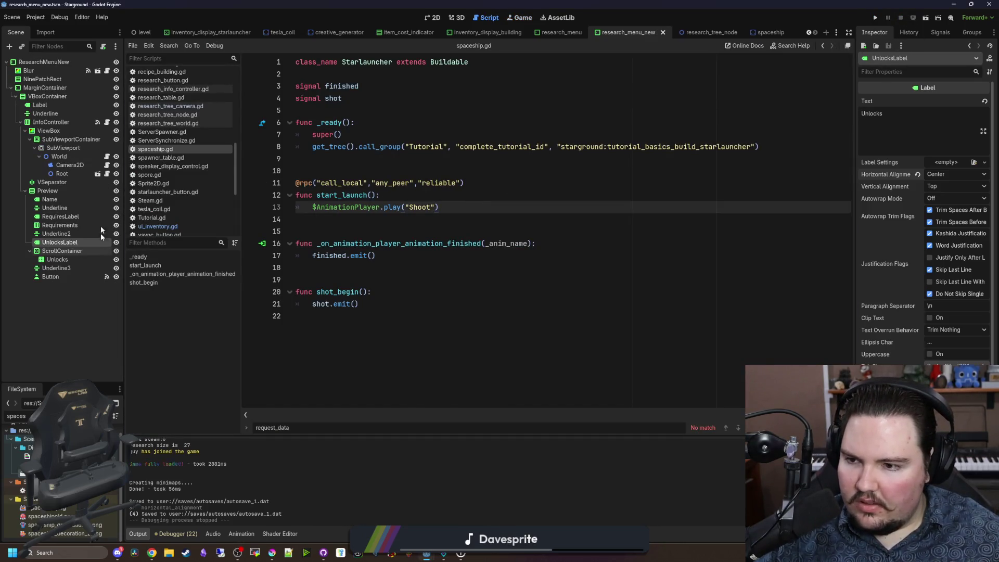
Step: Save the research tree node script and open research_tree_node.tscn in the 2D view
left_click(167, 115)
key("ctrl+s")
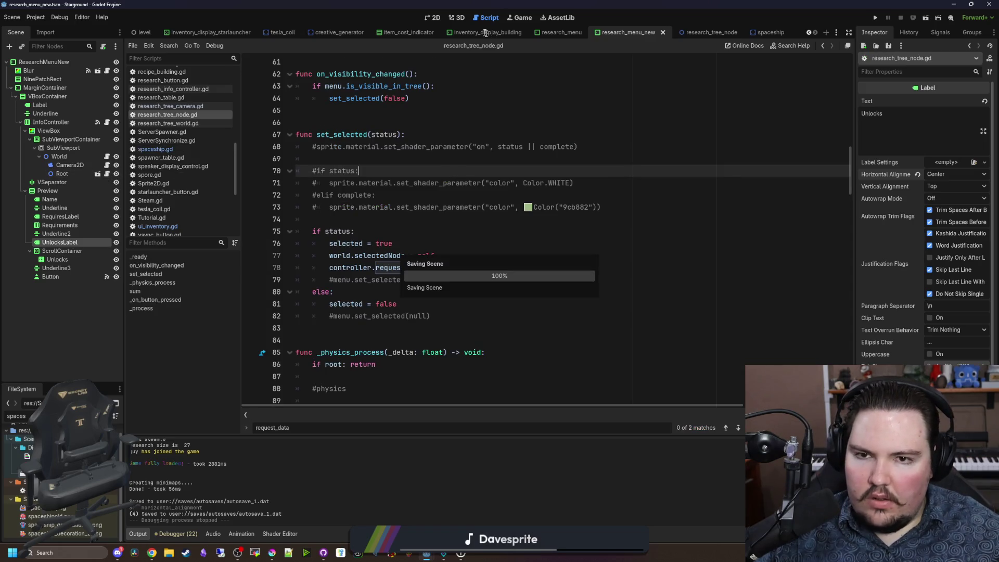
left_click(434, 15)
scroll(393, 271, "up", 1)
scroll(359, 156, "down", 2)
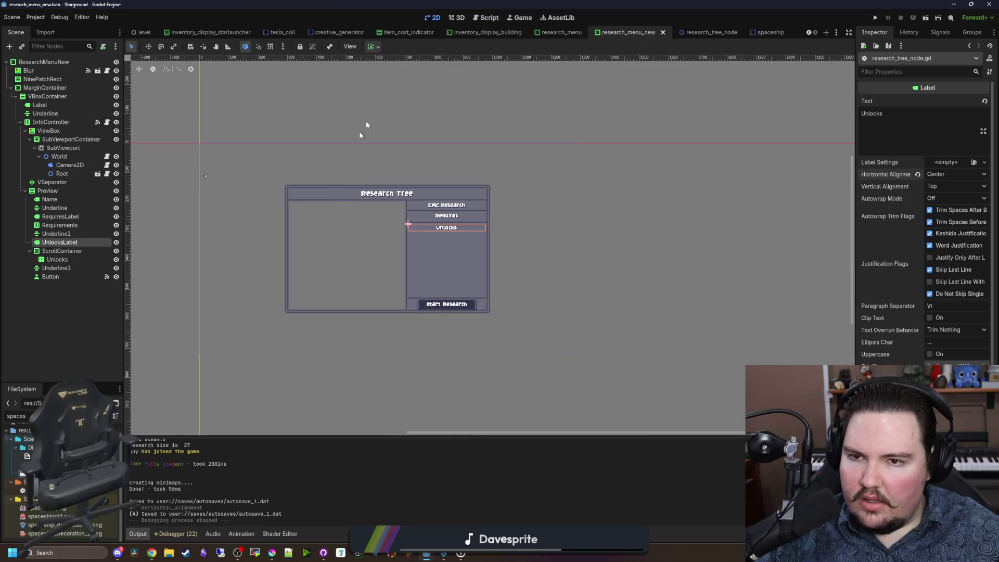
left_click(100, 174)
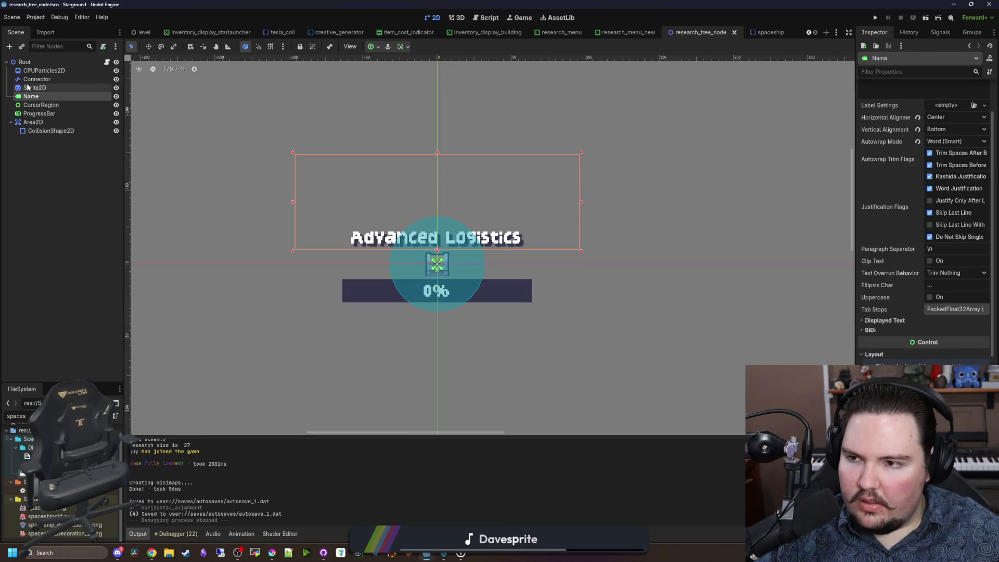
Step: Add a Sprite2D child node under Root
left_click(42, 64)
right_click(43, 64)
left_click(71, 83)
type("sprite")
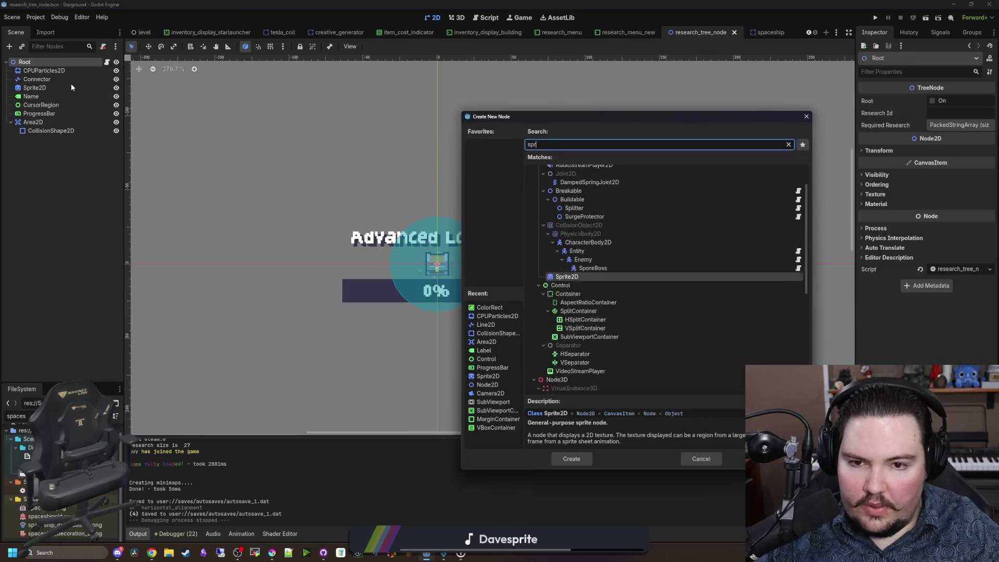
key("Return")
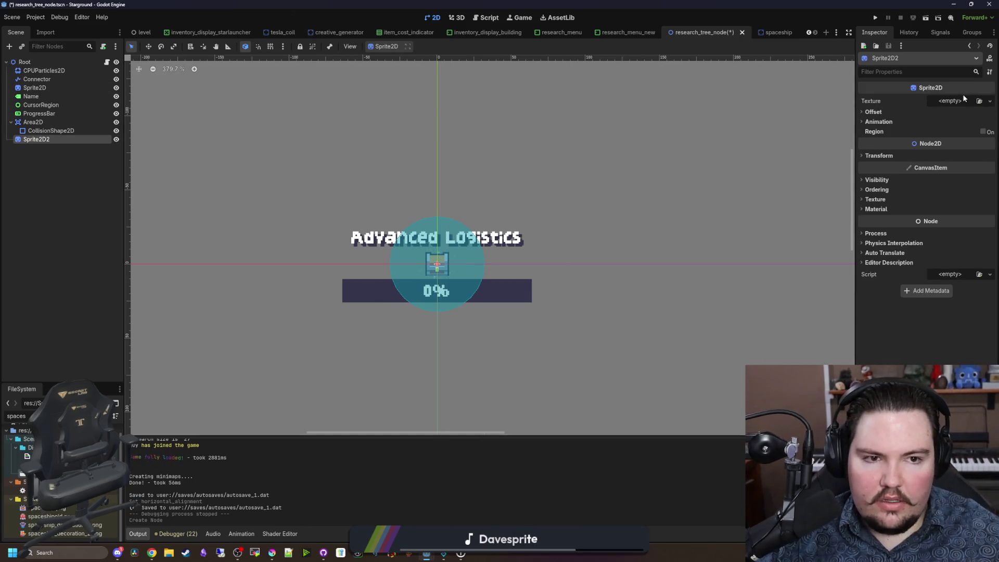
Step: Quick Load the white circle_radius.png texture onto the new sprite
left_click(950, 101)
left_click(918, 278)
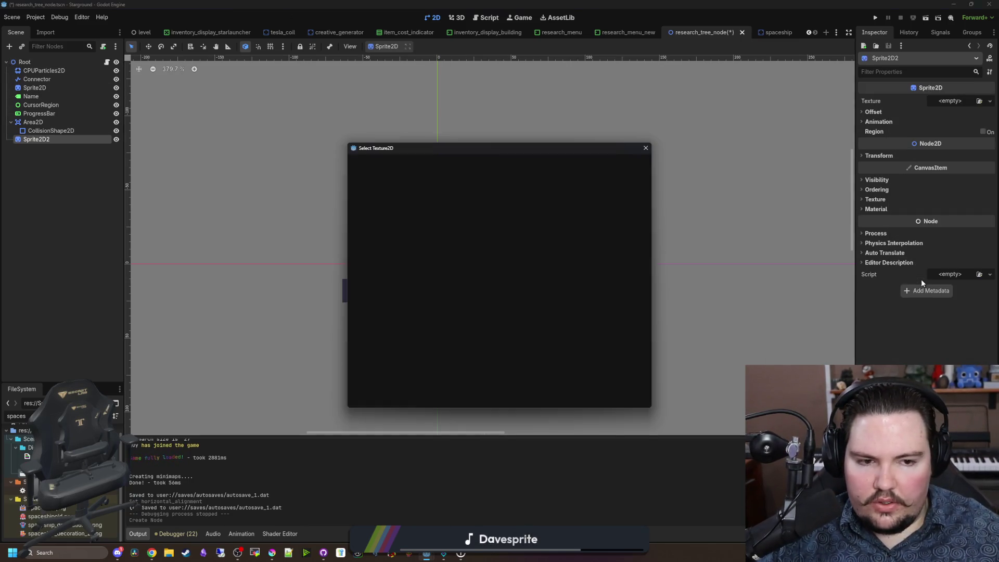
type("circle")
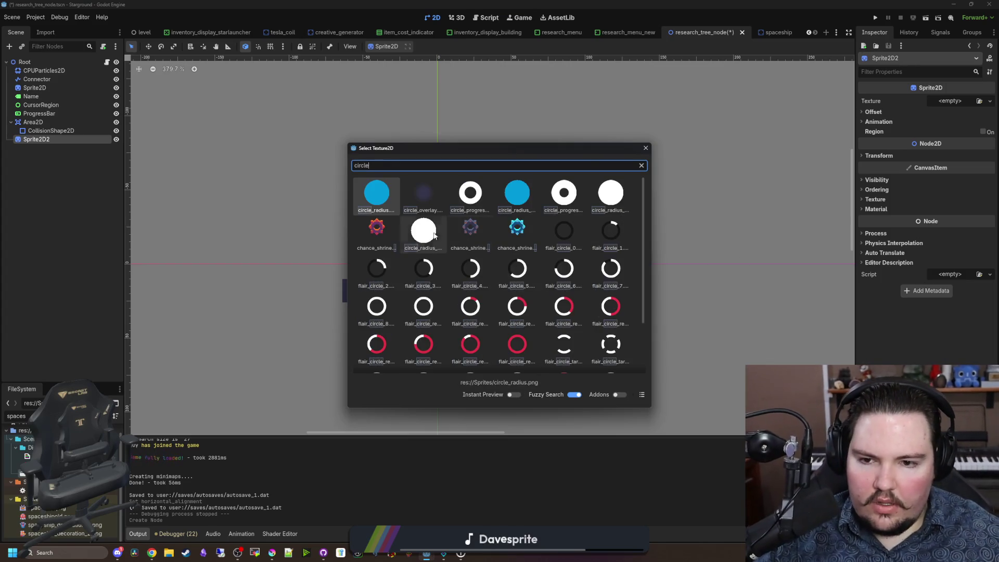
double_click(415, 229)
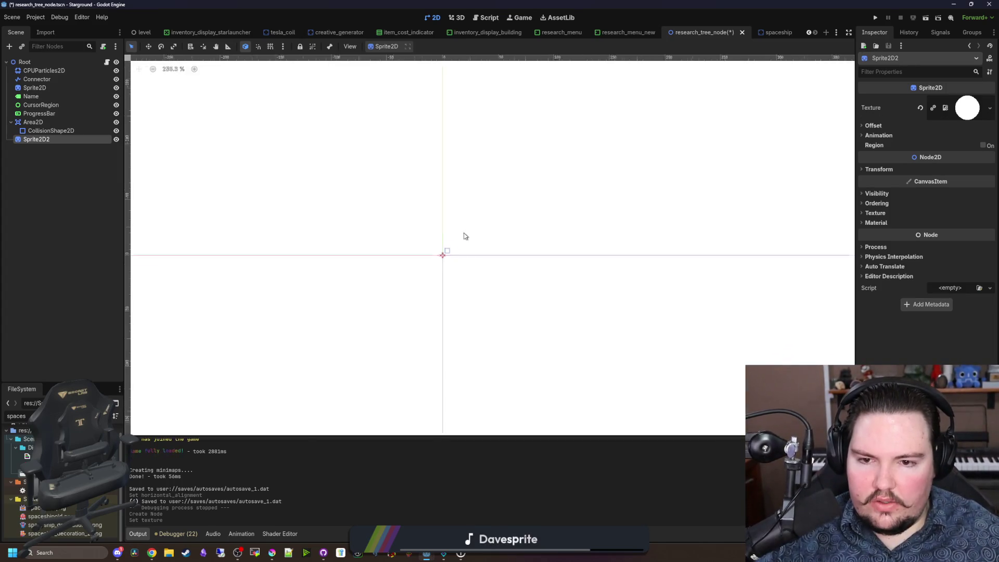
scroll(463, 237, "down", 8)
scroll(464, 237, "up", 3)
left_click(990, 108)
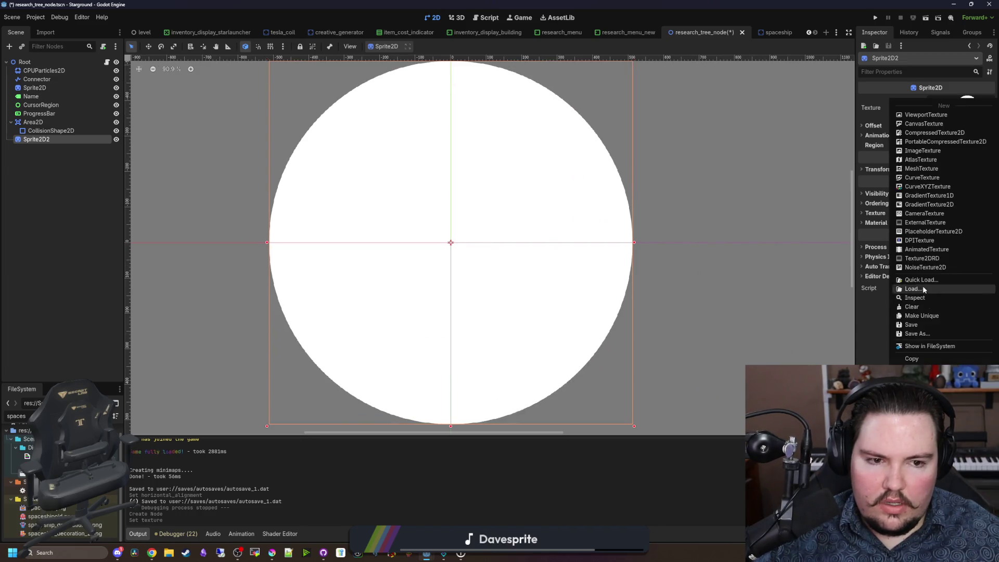
left_click(936, 281)
type("circle")
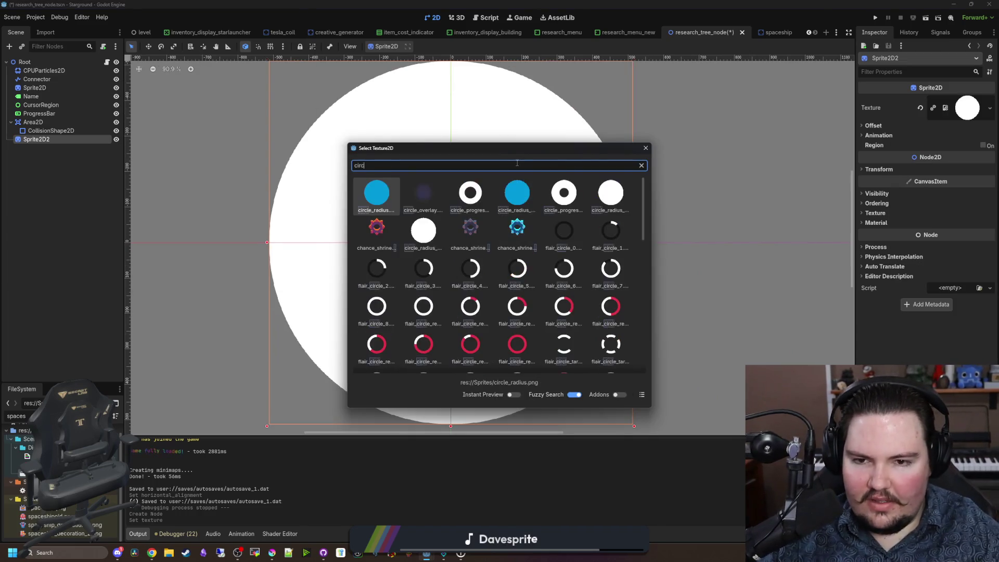
double_click(612, 196)
Step: Set the sprite's Transform Scale to 0.5 and move it to Root's first child
scroll(453, 239, "up", 10)
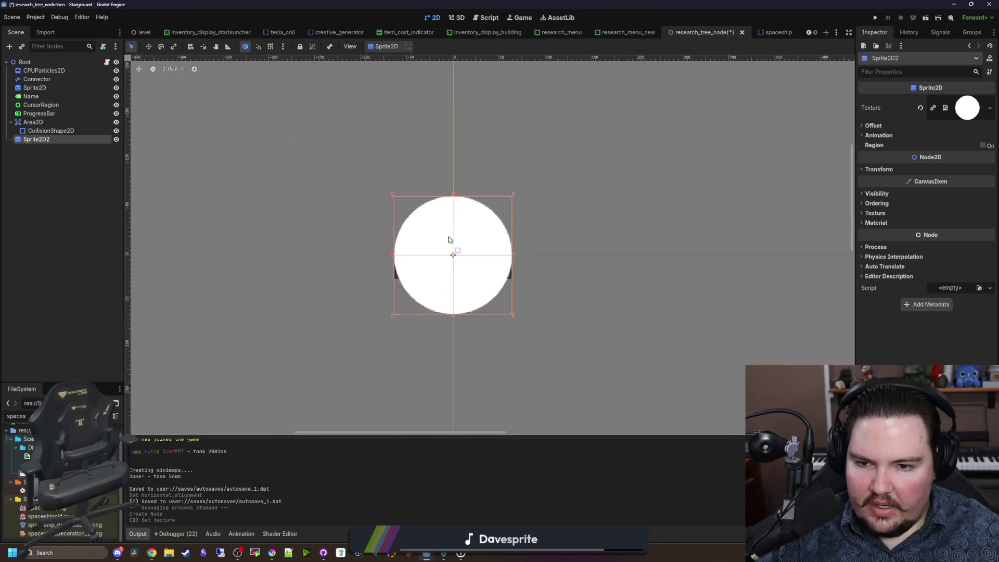
left_click(909, 169)
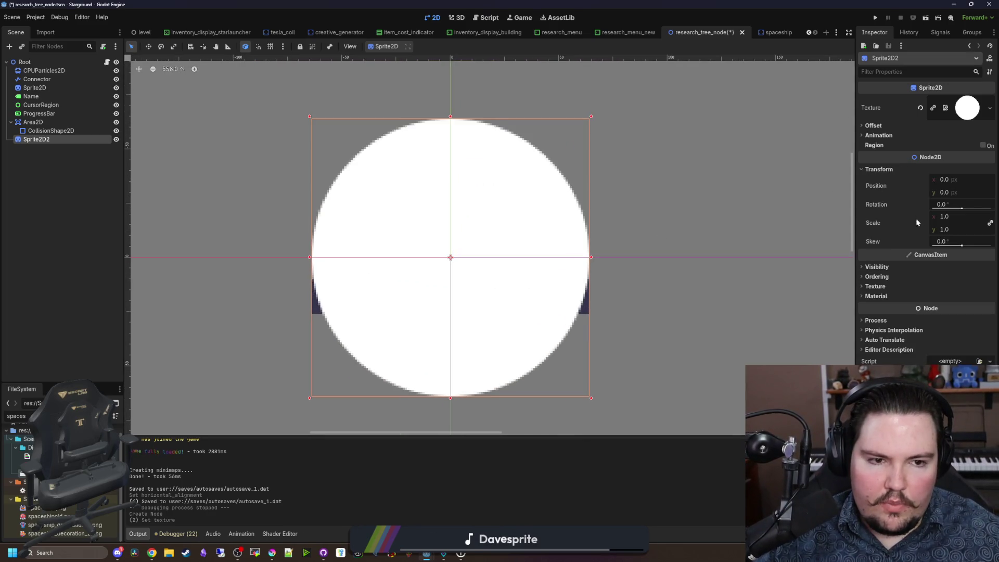
left_click(954, 221)
key("Return")
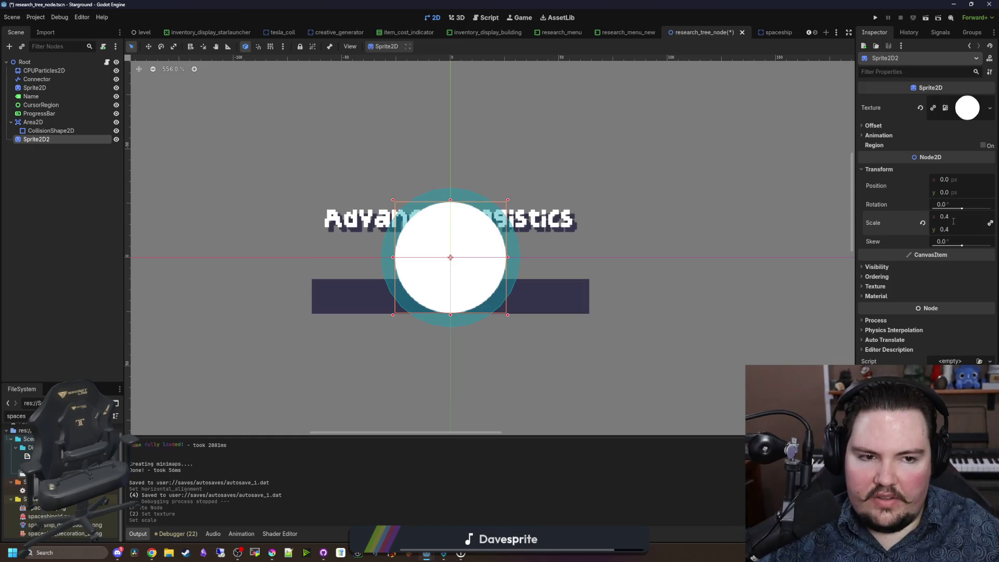
type("0.5")
key("Return")
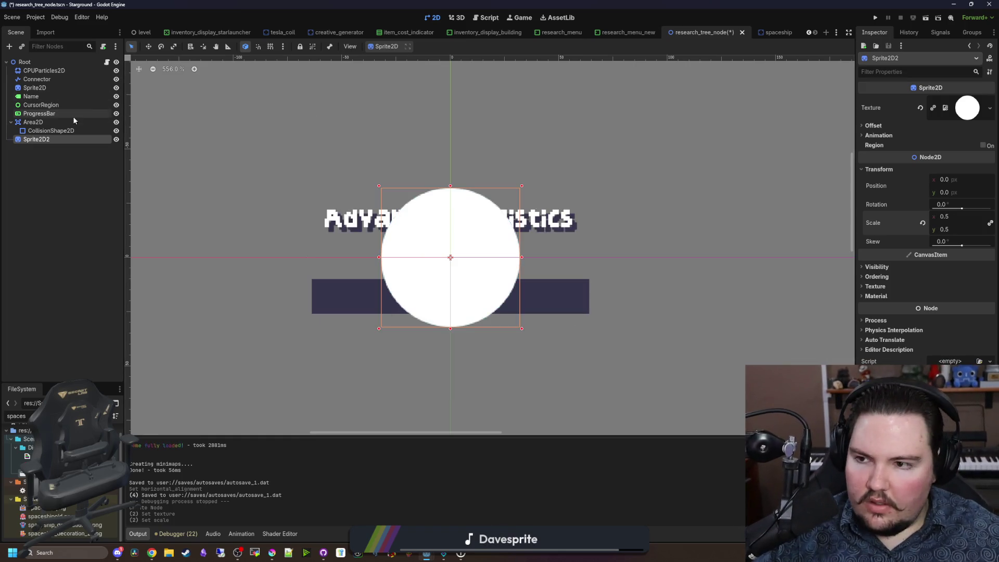
left_click_drag(35, 139, 34, 67)
Step: Rename the circle sprite to CompleteCircle and set its scale to 0.25
double_click(34, 71)
type("Com")
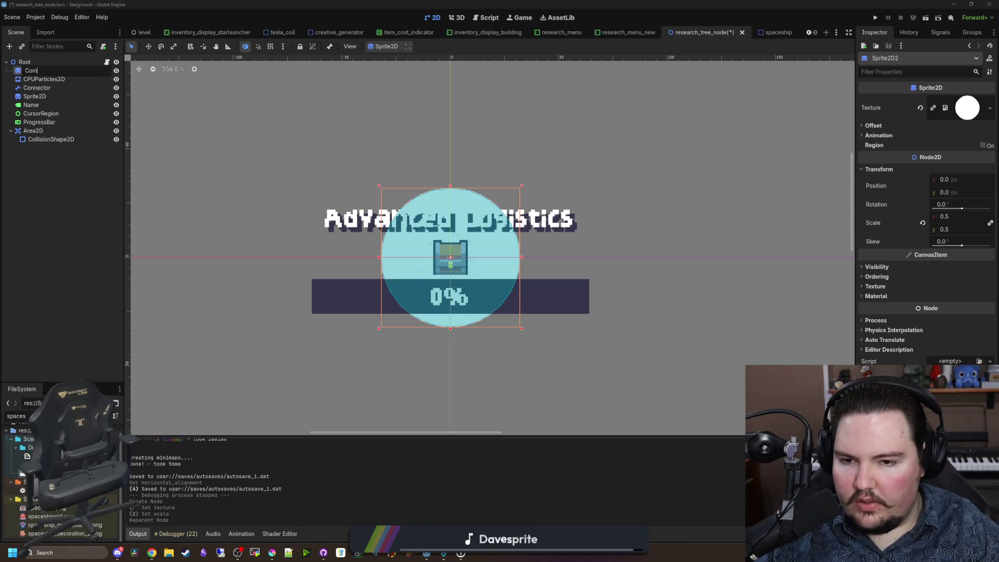
type("pleteCircle")
key("Return")
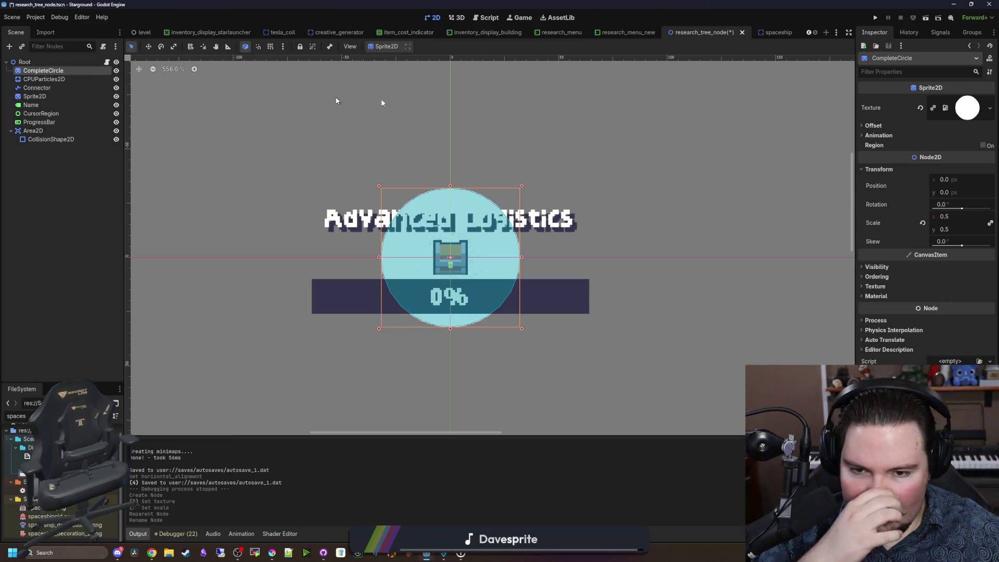
left_click(953, 221)
type("0.25")
key("Return")
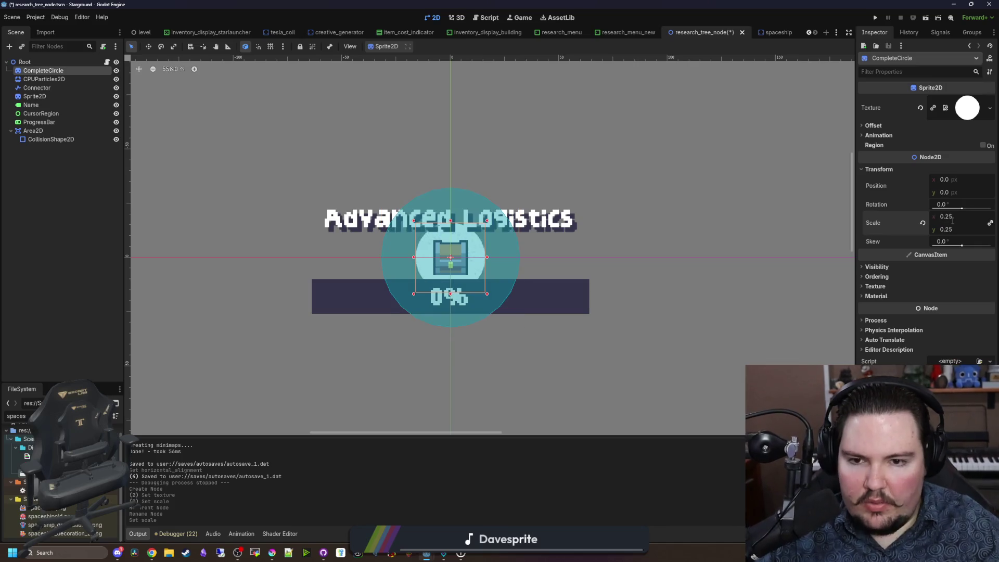
Step: Expand the sprite's Visibility section, then switch to Krita
scroll(508, 264, "up", 4)
scroll(546, 268, "down", 2)
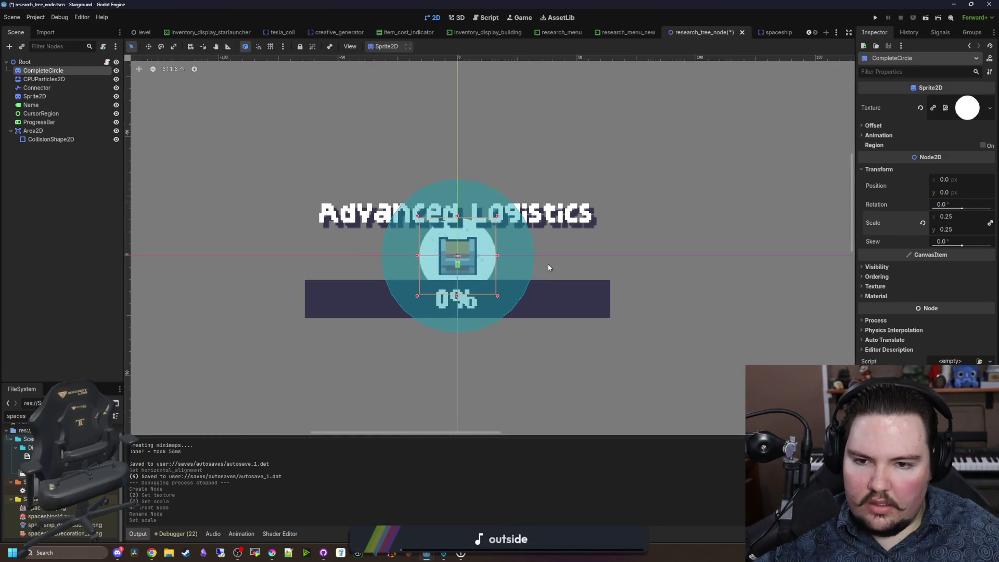
scroll(547, 265, "up", 3)
left_click(878, 267)
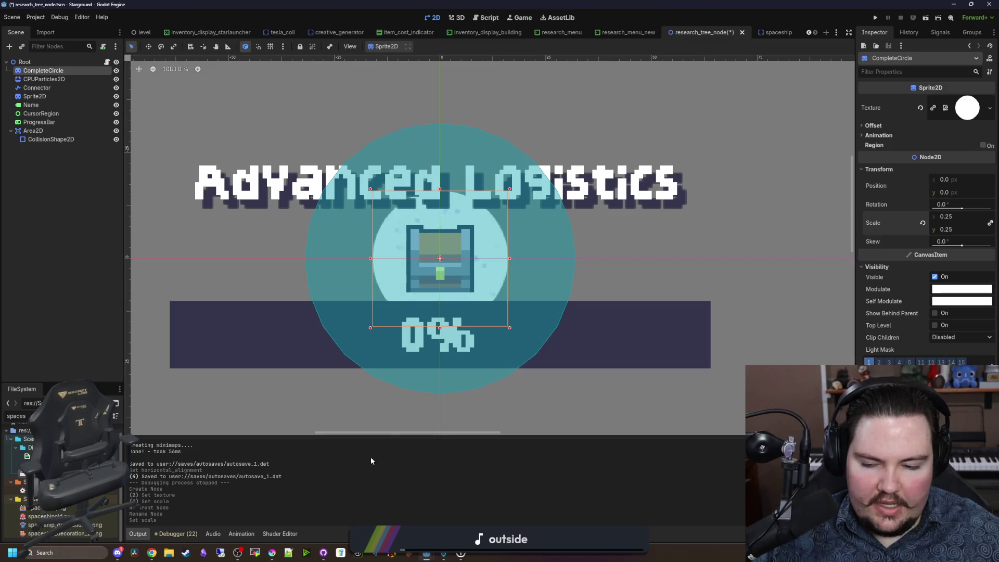
left_click(277, 554)
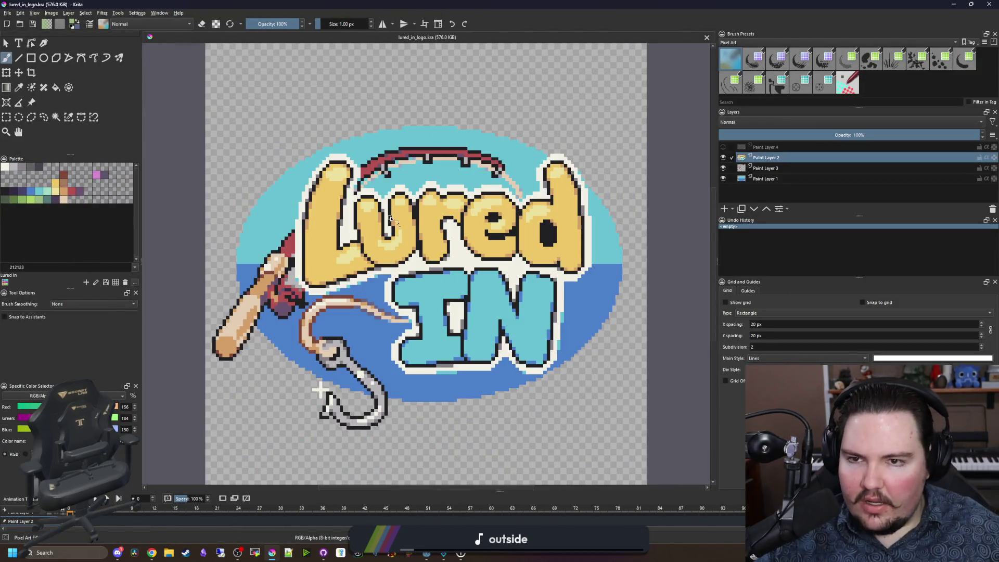
Step: Zoom and pan around the lured_in_logo canvas in Krita
scroll(439, 228, "down", 3)
scroll(439, 228, "up", 3)
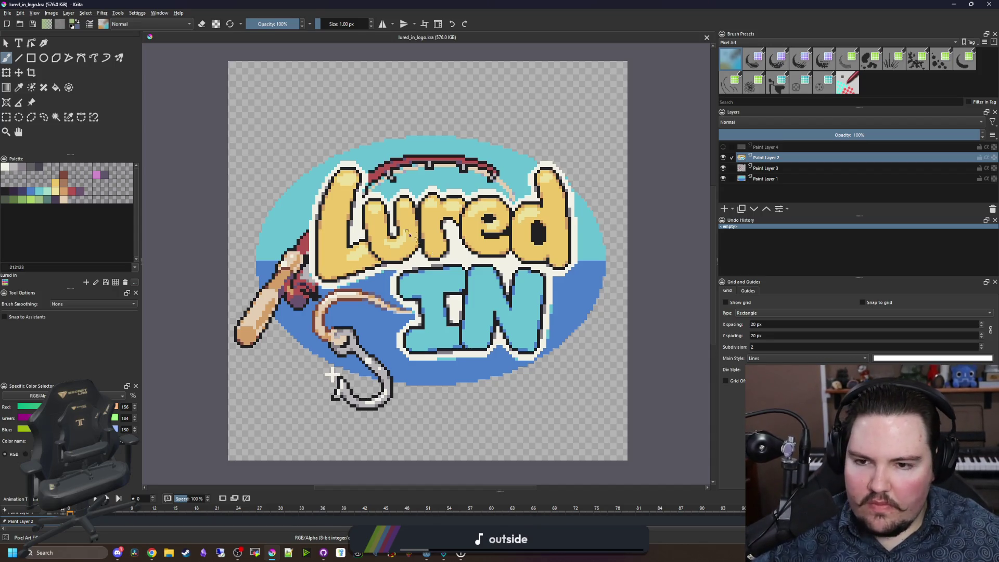
scroll(408, 229, "down", 2)
scroll(364, 388, "up", 6)
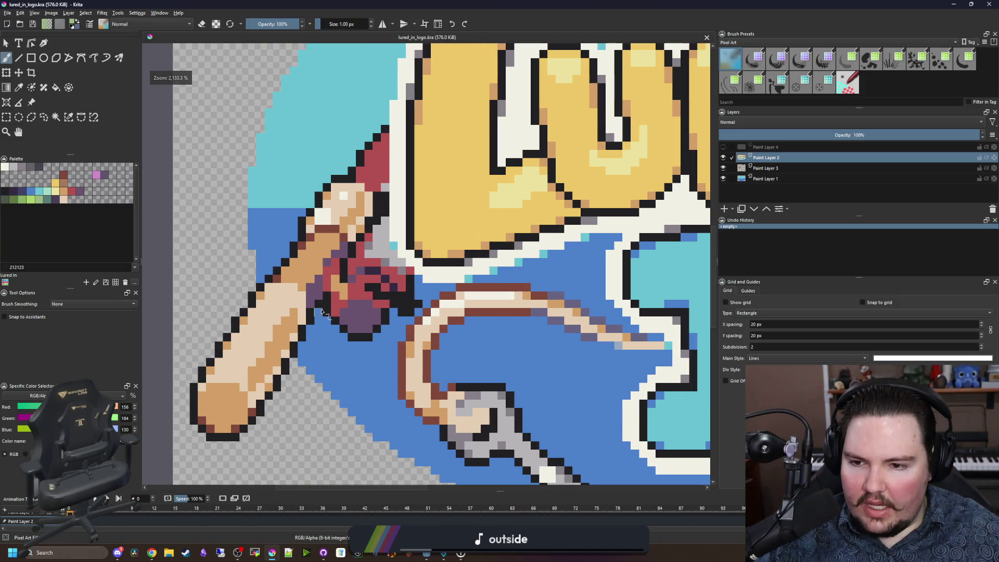
scroll(328, 312, "down", 4)
scroll(374, 306, "down", 2)
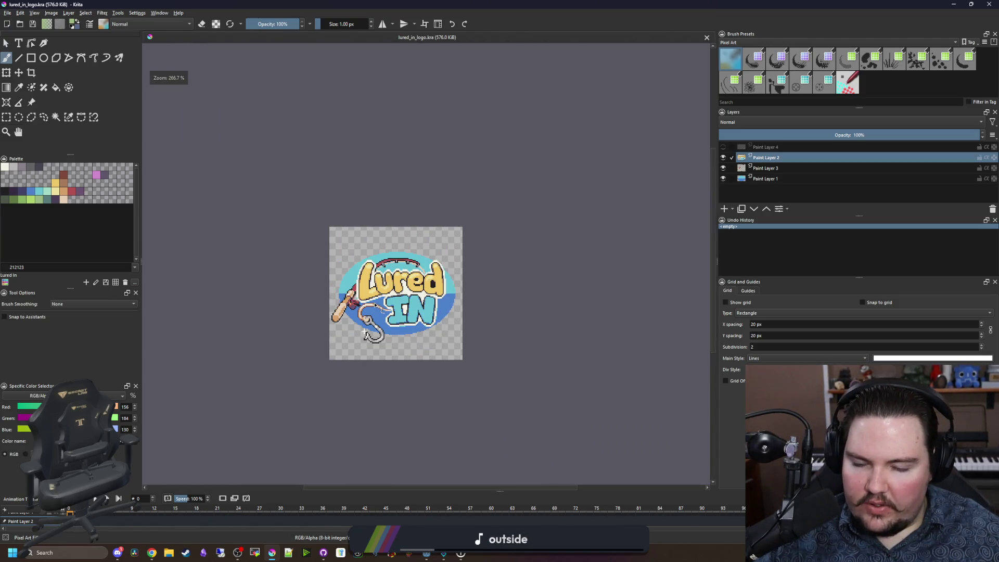
scroll(376, 304, "up", 2)
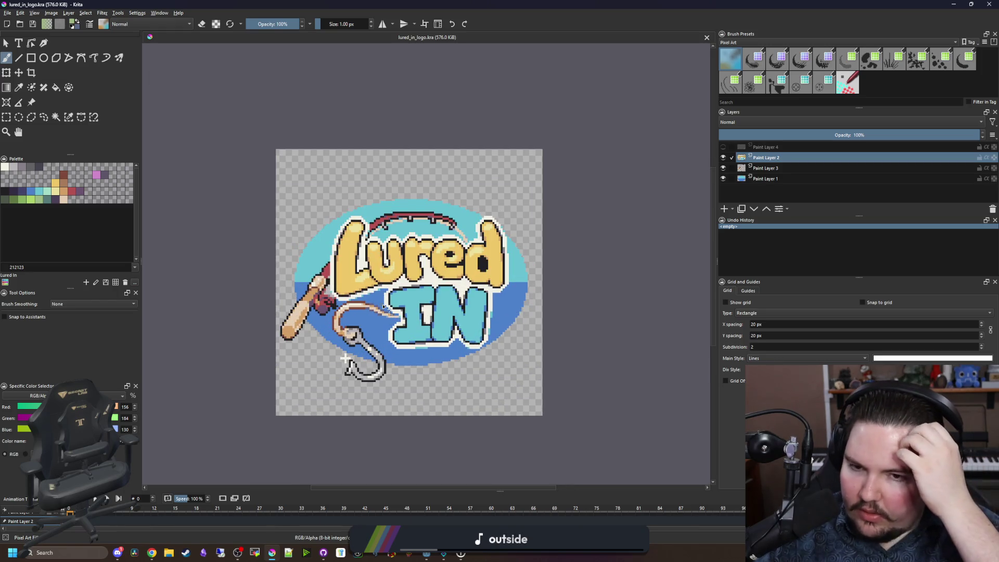
scroll(382, 305, "up", 1)
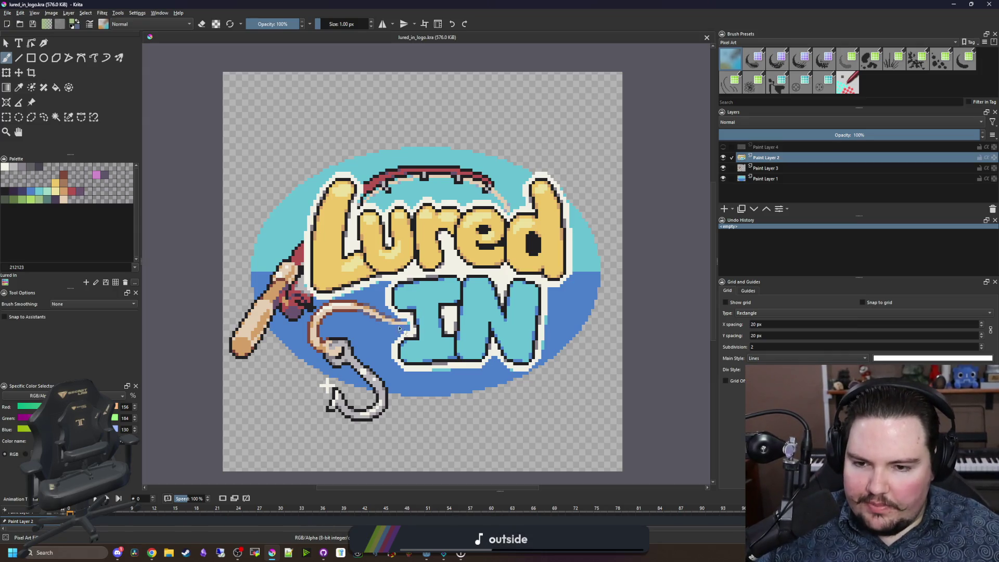
left_click_drag(416, 307, 394, 305)
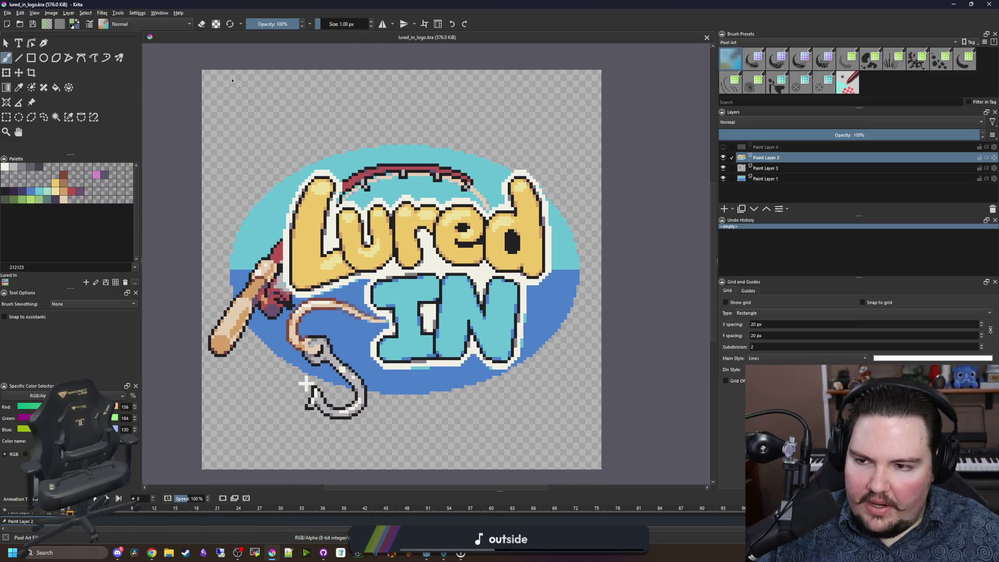
Step: Load the Starground palette and set light green 63c74d as the foreground colour
left_click(5, 282)
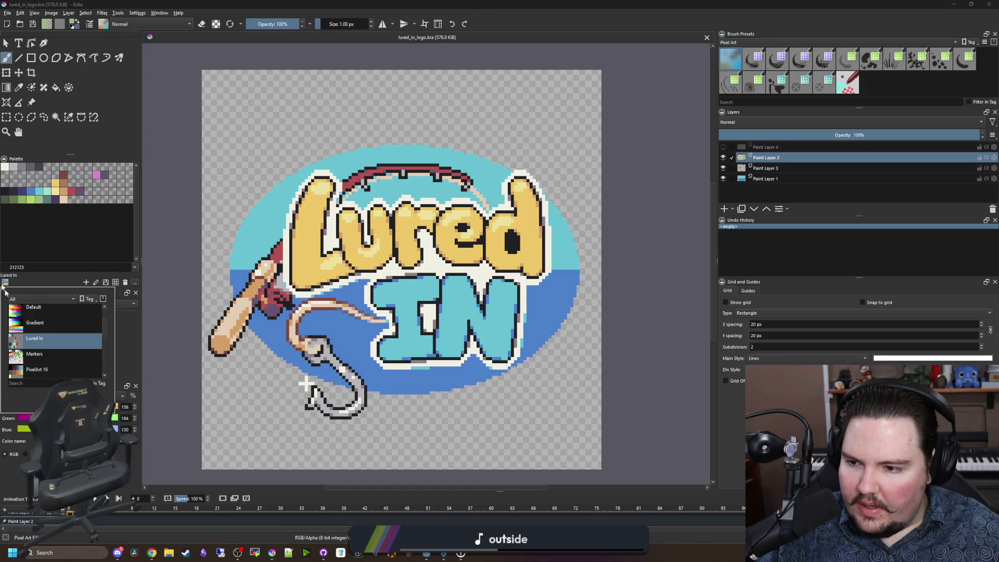
scroll(48, 341, "up", 1)
scroll(51, 343, "down", 5)
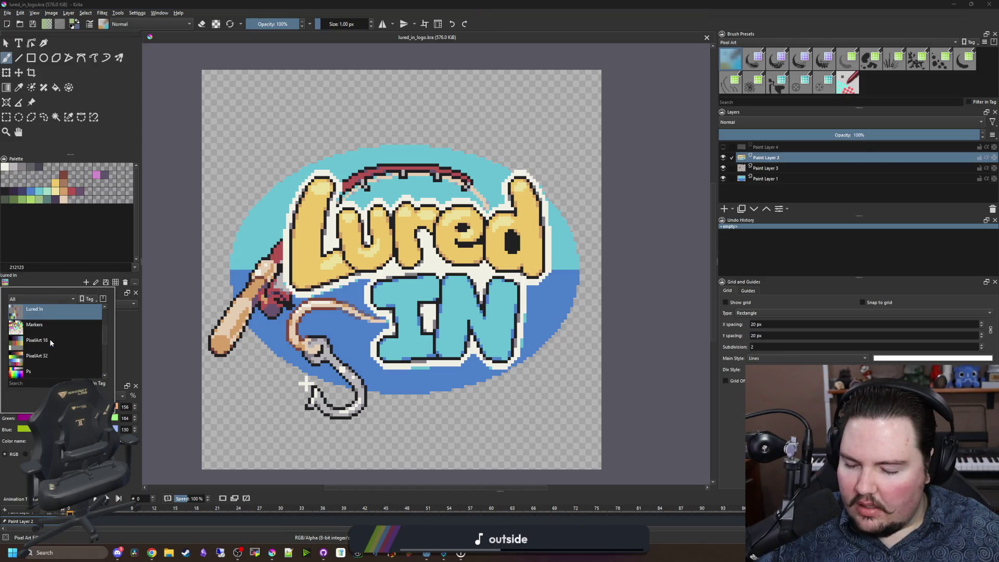
scroll(48, 367, "up", 1)
left_click(49, 338)
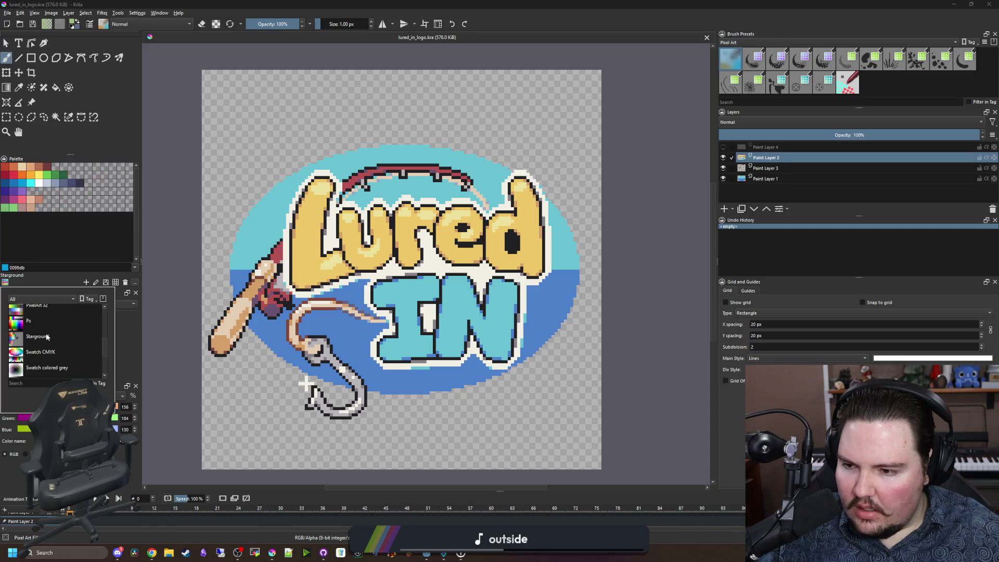
left_click(49, 175)
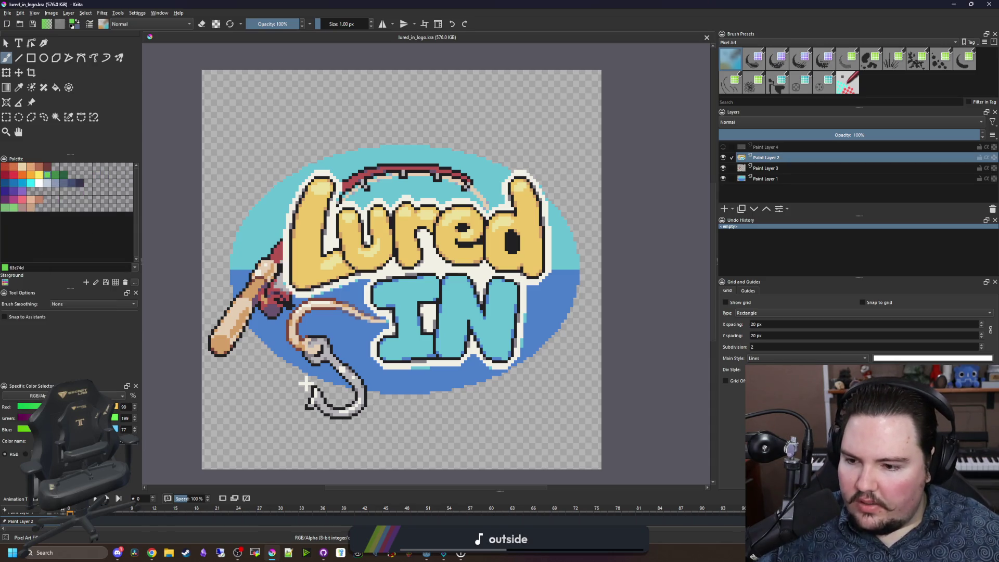
left_click(57, 175)
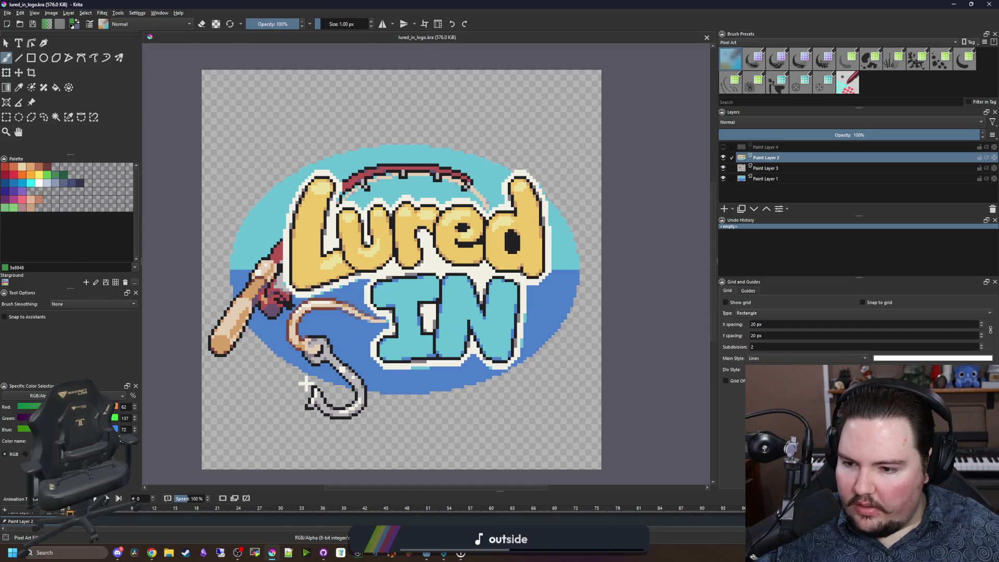
left_click(48, 175)
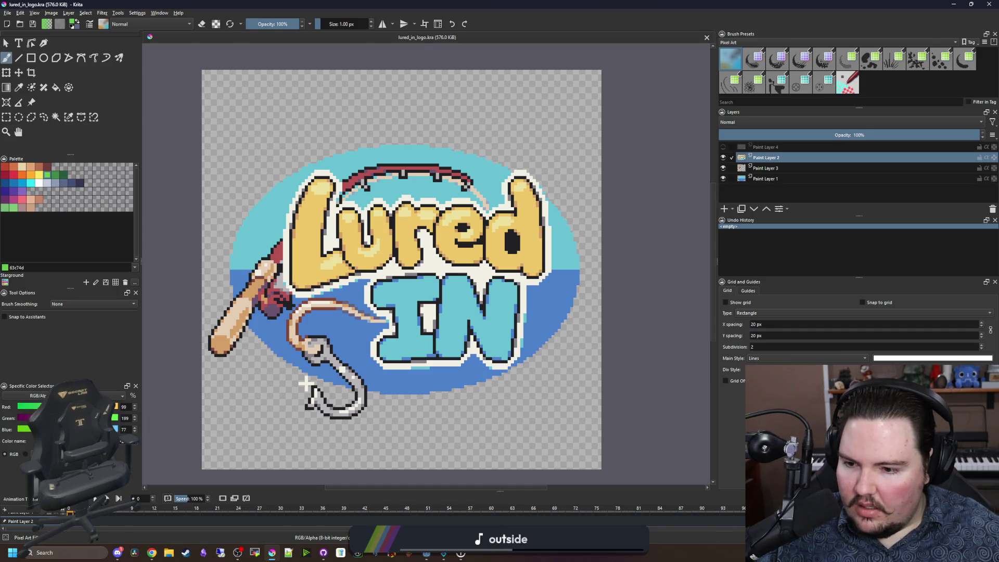
left_click(954, 4)
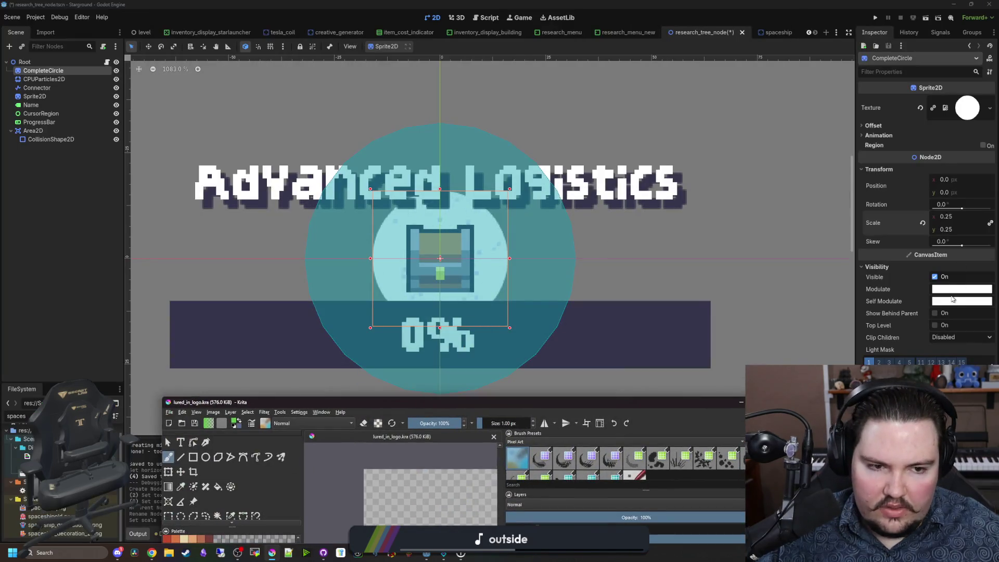
Step: Tint the CompleteCircle green through its Modulate colour
left_click(955, 300)
left_click(955, 299)
left_click(962, 289)
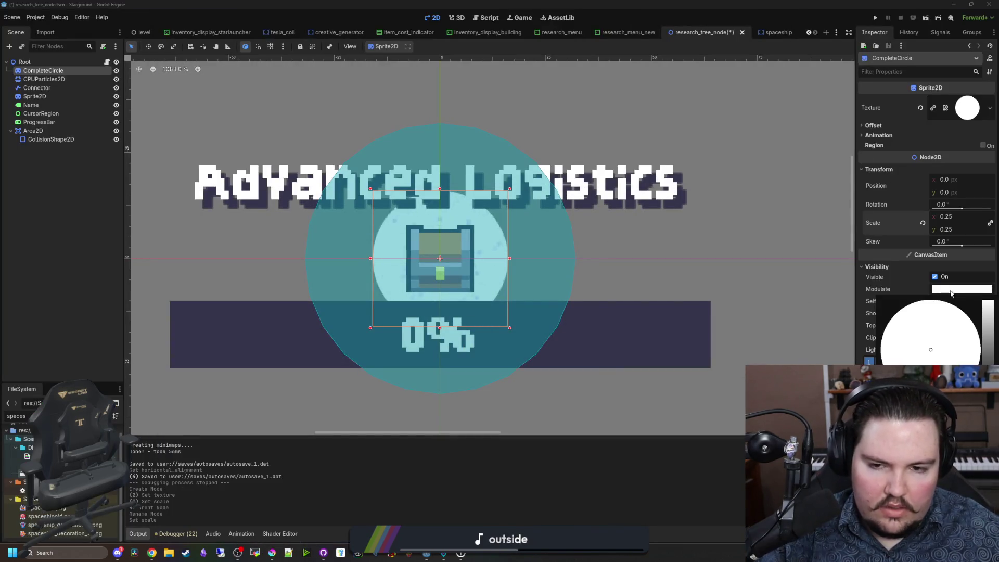
key("ctrl+v")
left_click(539, 508)
scroll(552, 342, "down", 5)
left_click(703, 317)
scroll(530, 298, "up", 2)
scroll(520, 301, "up", 3)
Step: Save the research tree node scene and briefly check the Krita reference image
key("ctrl+s")
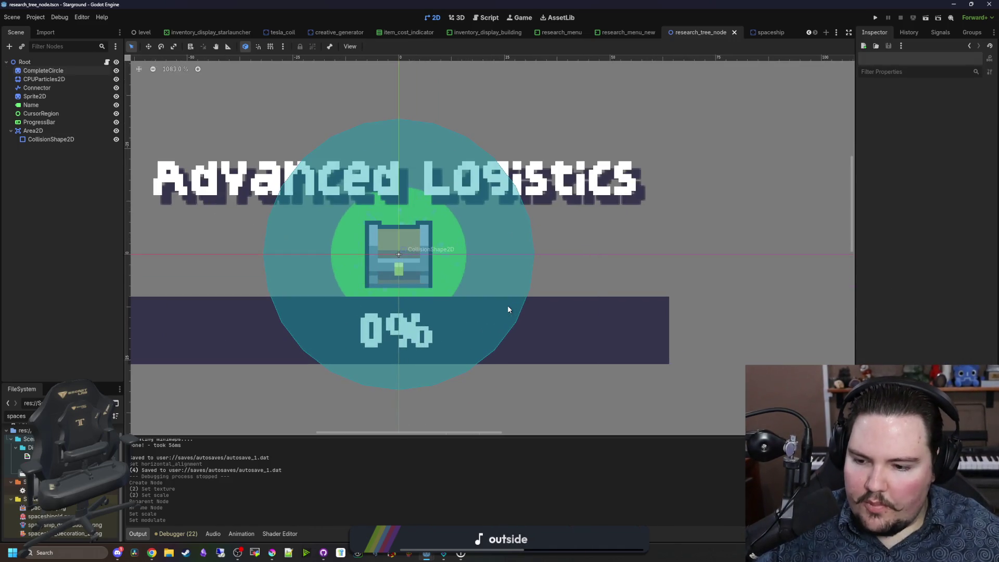
scroll(392, 279, "up", 1)
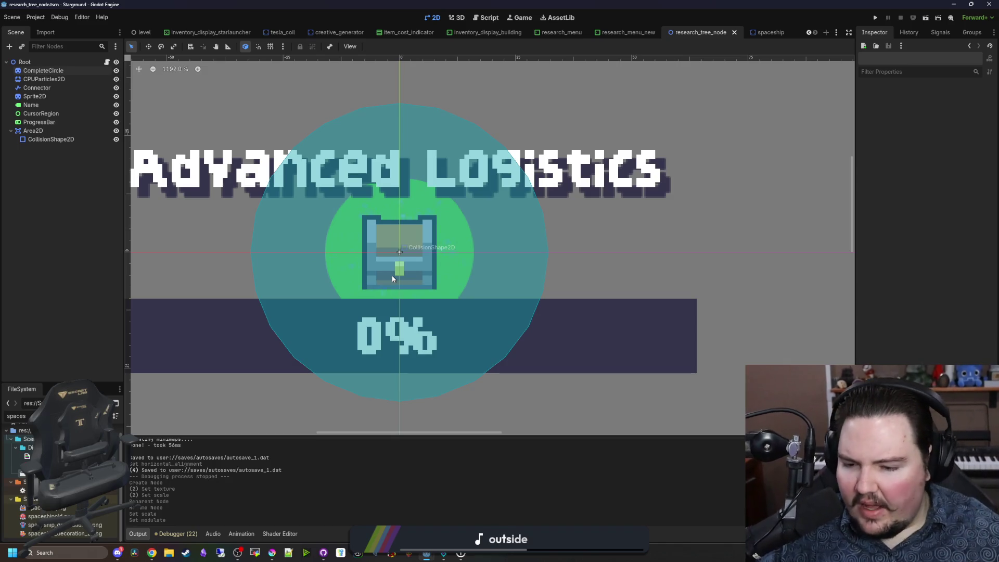
left_click(274, 554)
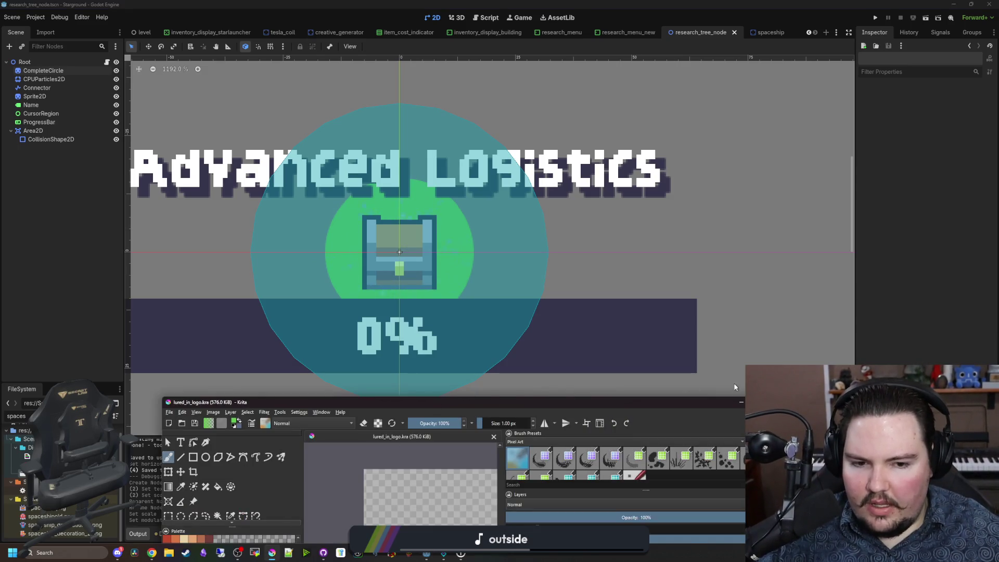
left_click(734, 401)
scroll(505, 342, "down", 5)
right_click(404, 259)
scroll(473, 314, "up", 2)
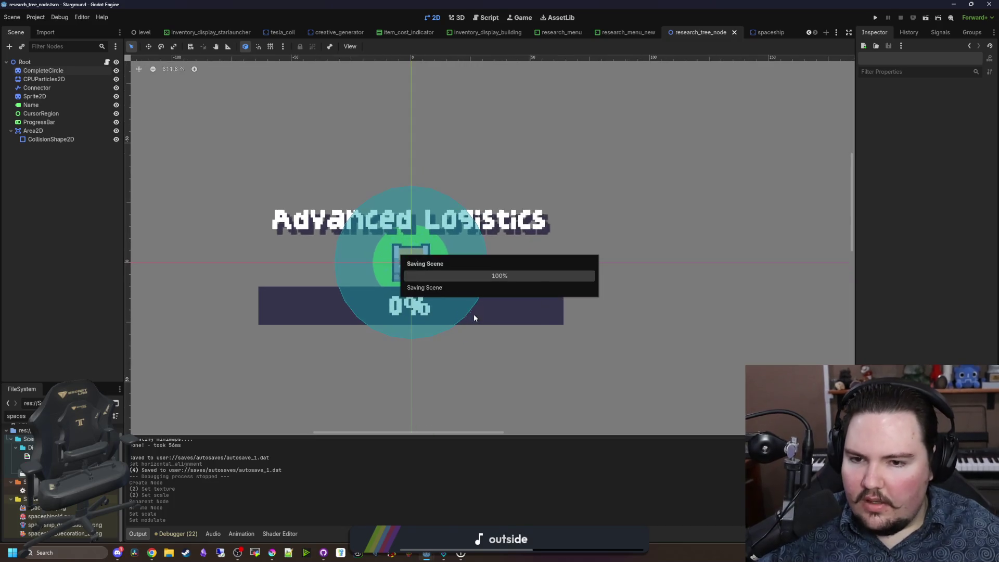
Step: Toggle CompleteCircle's visibility off and on, then open the research_tree_node.gd script
left_click(116, 70)
left_click(116, 71)
left_click(106, 62)
left_click(406, 221)
scroll(406, 224, "down", 7)
Step: Search the script for the occurrences of 'complete' in _process
scroll(427, 223, "down", 7)
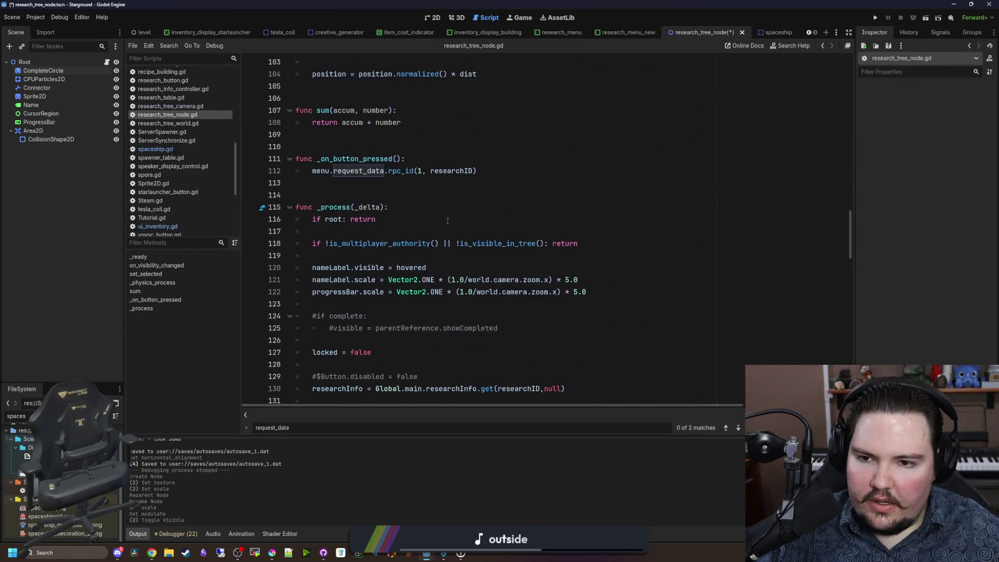
left_click(447, 220)
key("ctrl+f")
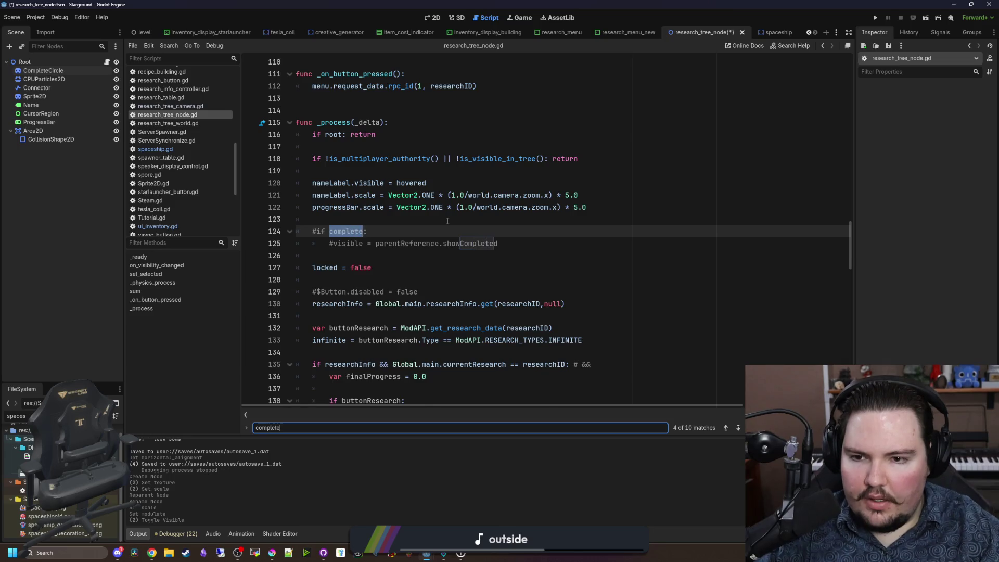
key("Return")
key("Return")
key("Return")
key("Return")
key("Return")
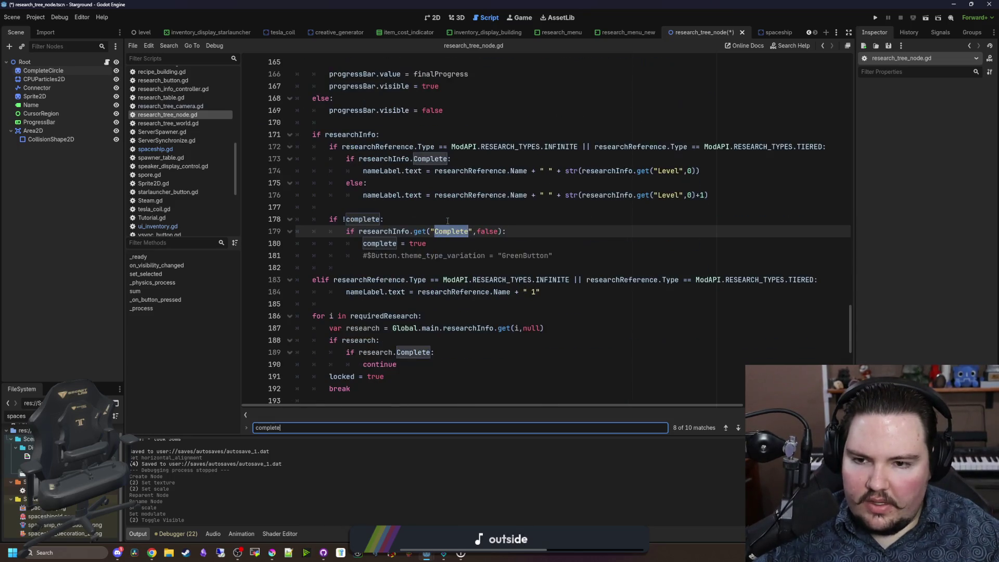
key("Return")
key("Return")
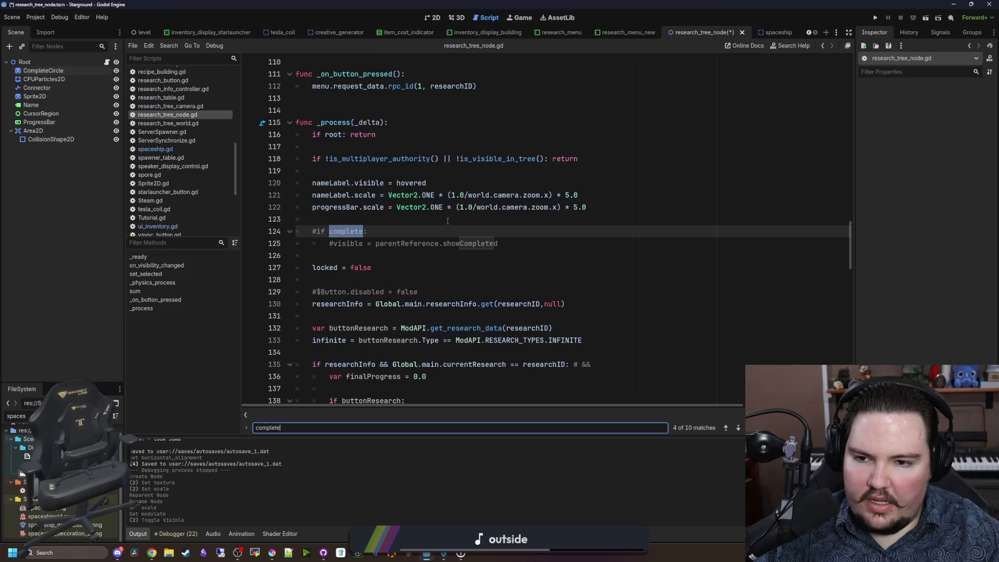
Step: Replace the if-complete block with $CompleteCircle.visible = complete, save, and run the project
left_click(314, 232)
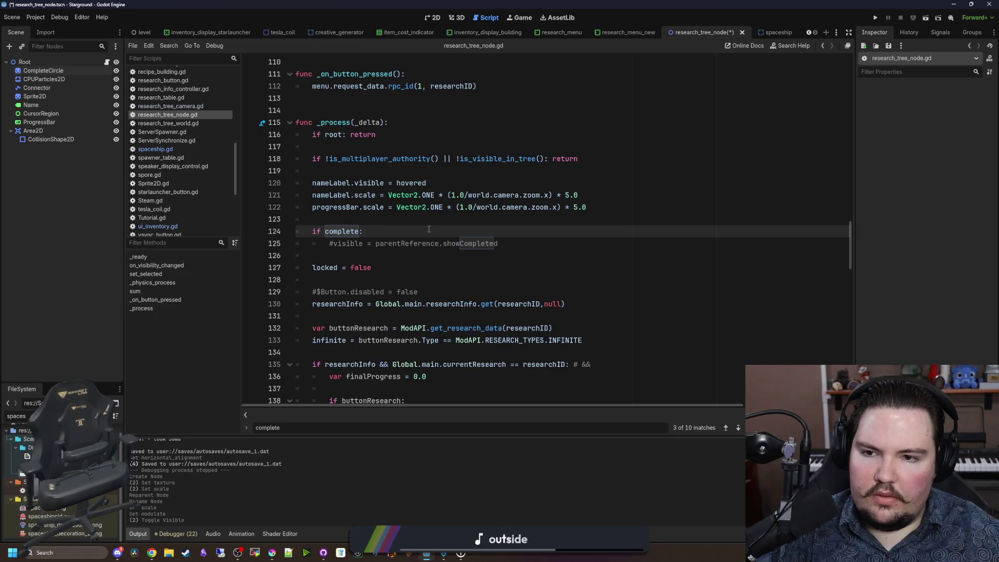
left_click_drag(498, 244, 330, 244)
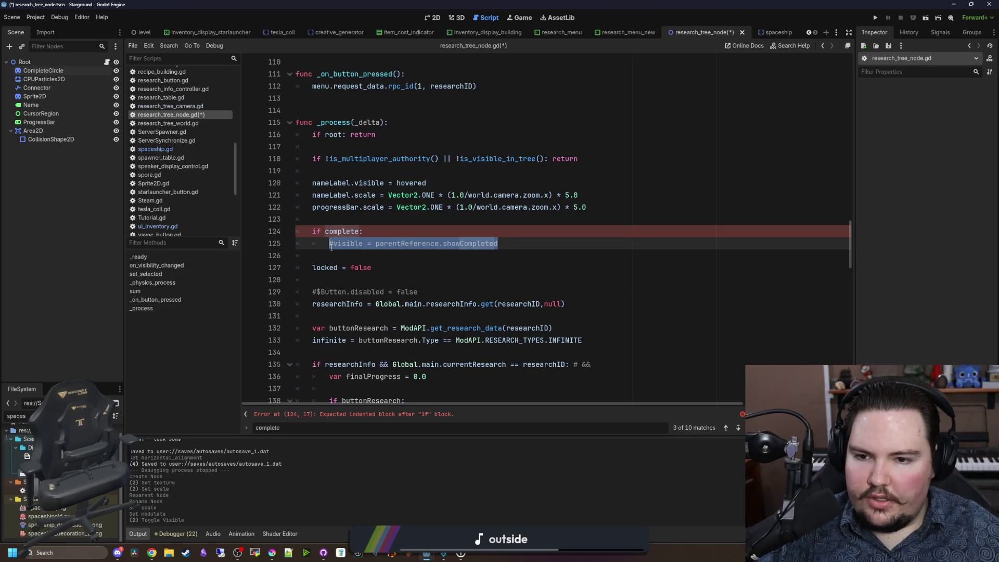
key("BackSpace")
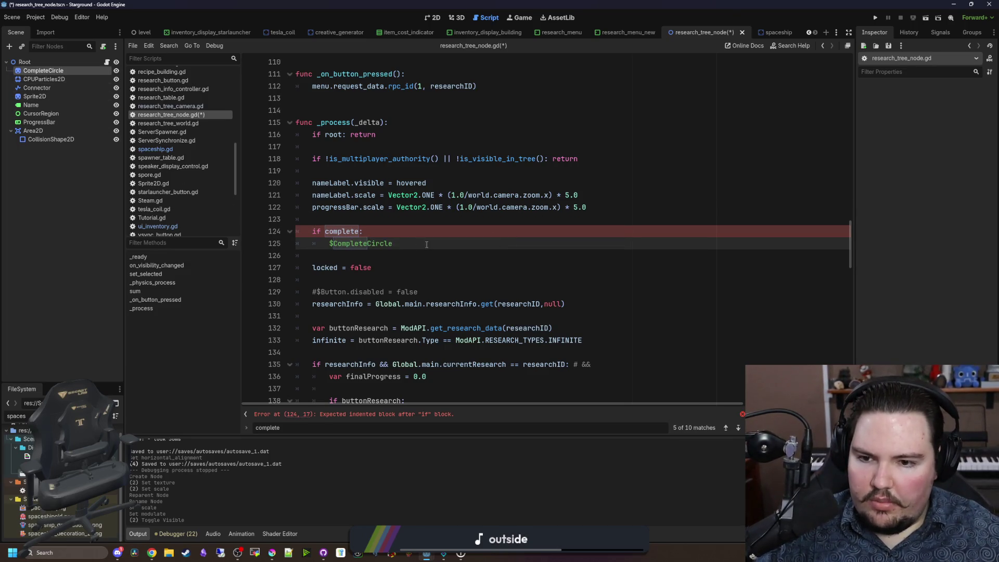
left_click(419, 245)
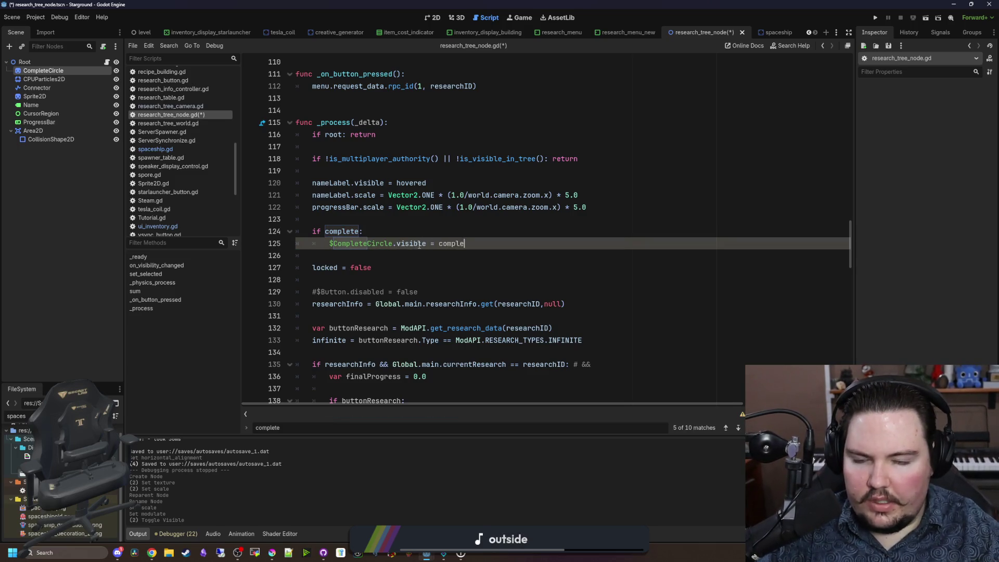
type("ete")
left_click_drag(330, 241, 313, 231)
key("Delete")
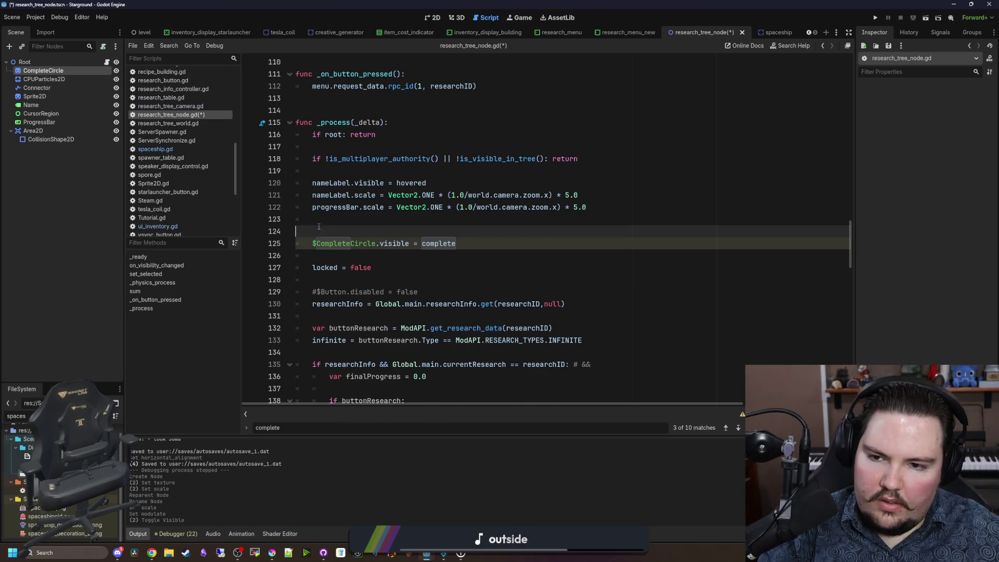
left_click(342, 219)
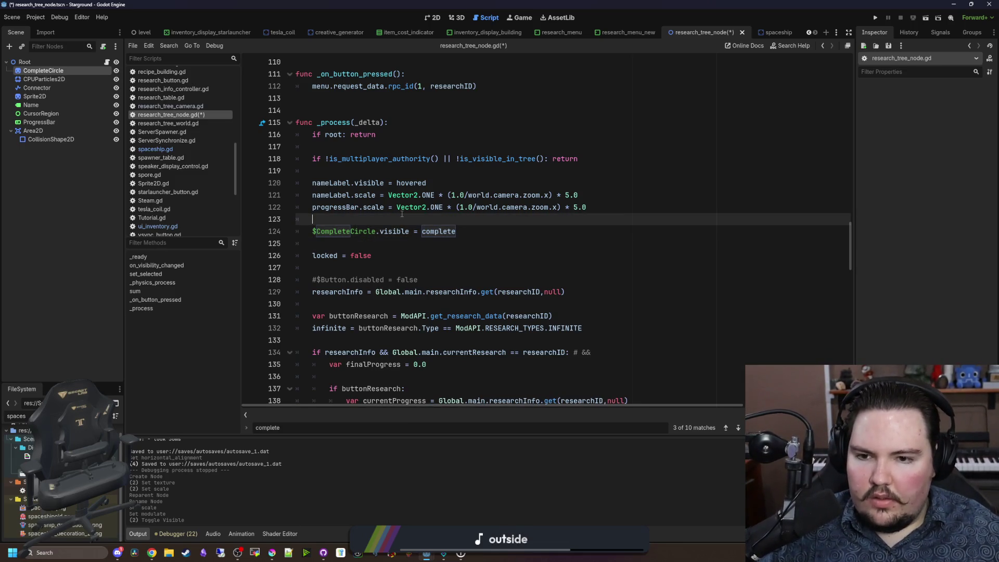
key("ctrl+s")
left_click(877, 18)
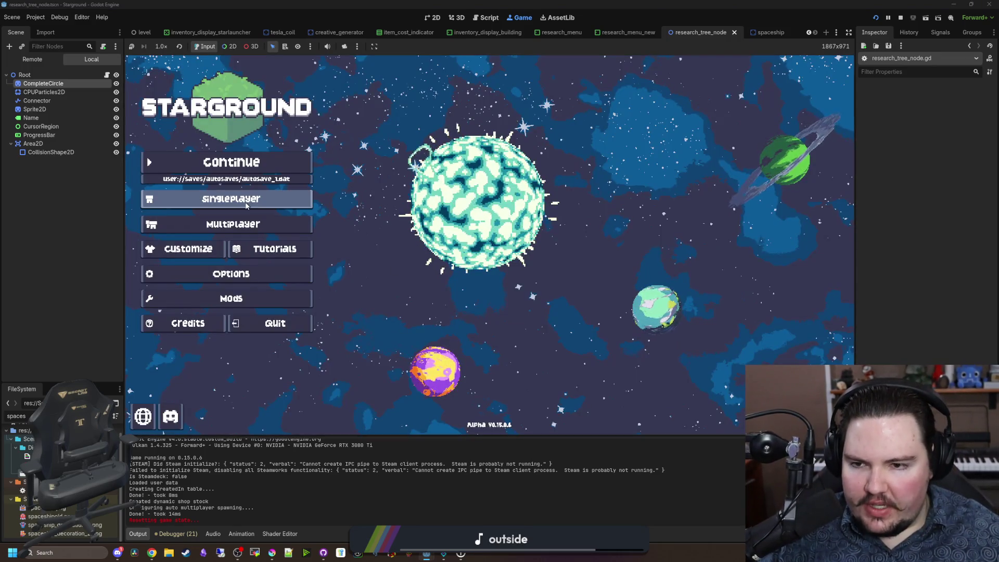
Step: Start a new singleplayer game and bring up the Research Tree panel
left_click(246, 203)
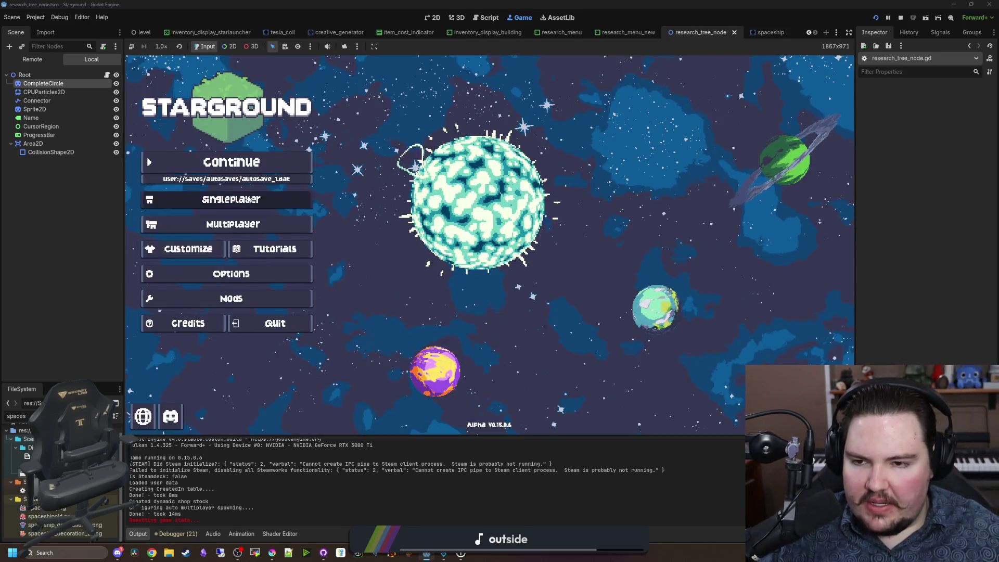
left_click(591, 245)
left_click(597, 312)
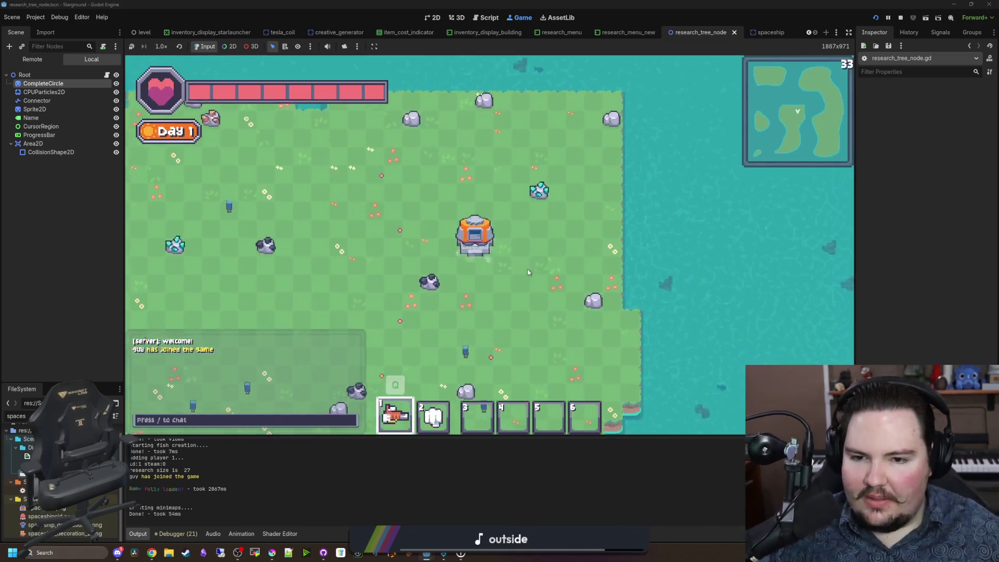
key("a")
key("s")
key("b")
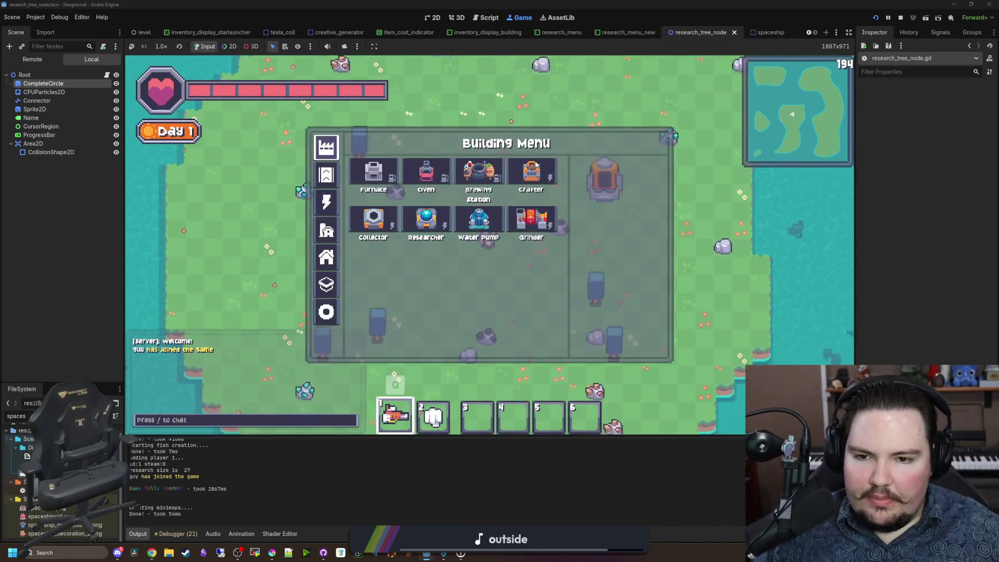
key("r")
key("d")
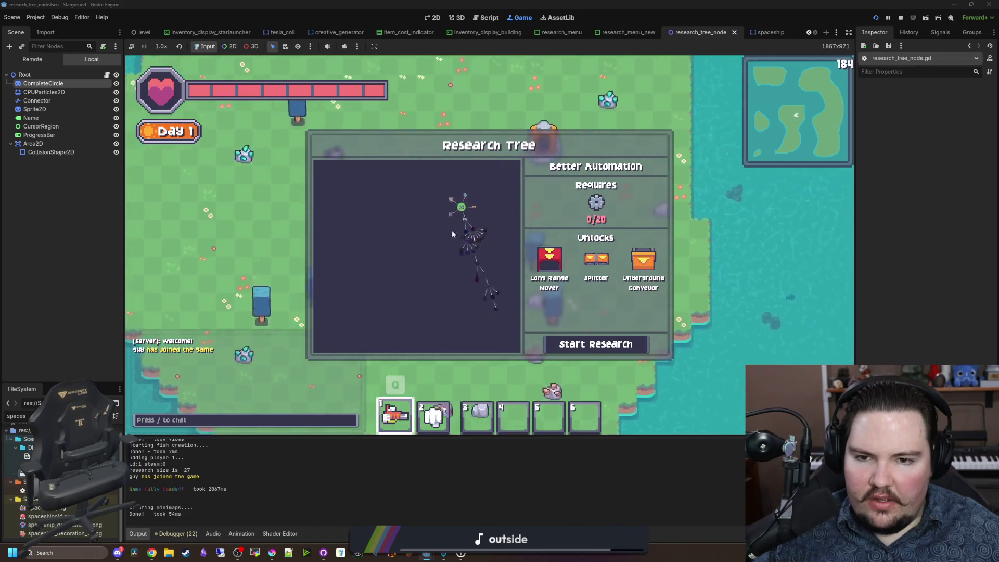
Step: Look over the research nodes, then return to research_tree_node.gd
scroll(453, 224, "up", 5)
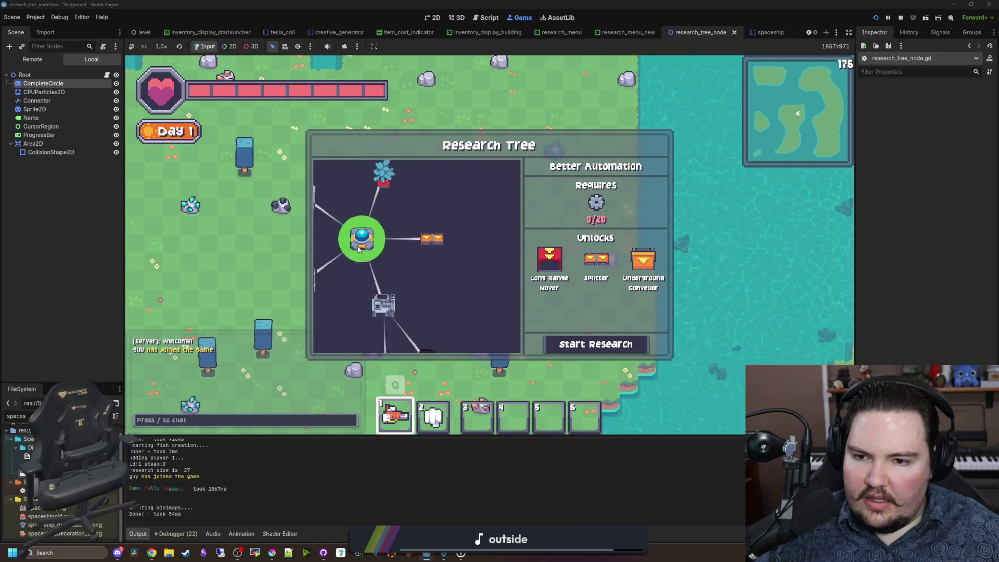
scroll(415, 252, "up", 2)
scroll(415, 252, "down", 3)
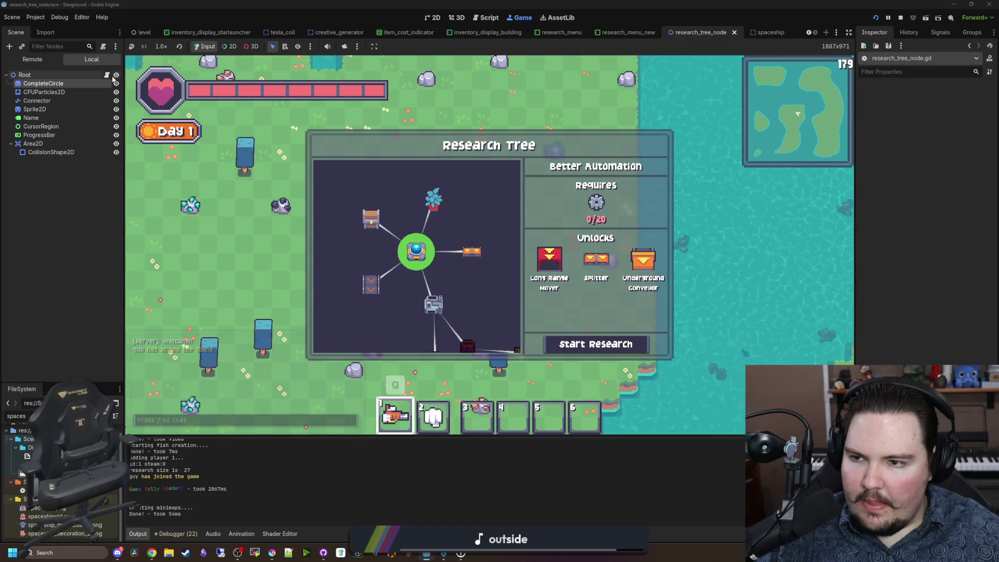
left_click(108, 76)
scroll(396, 224, "up", 1)
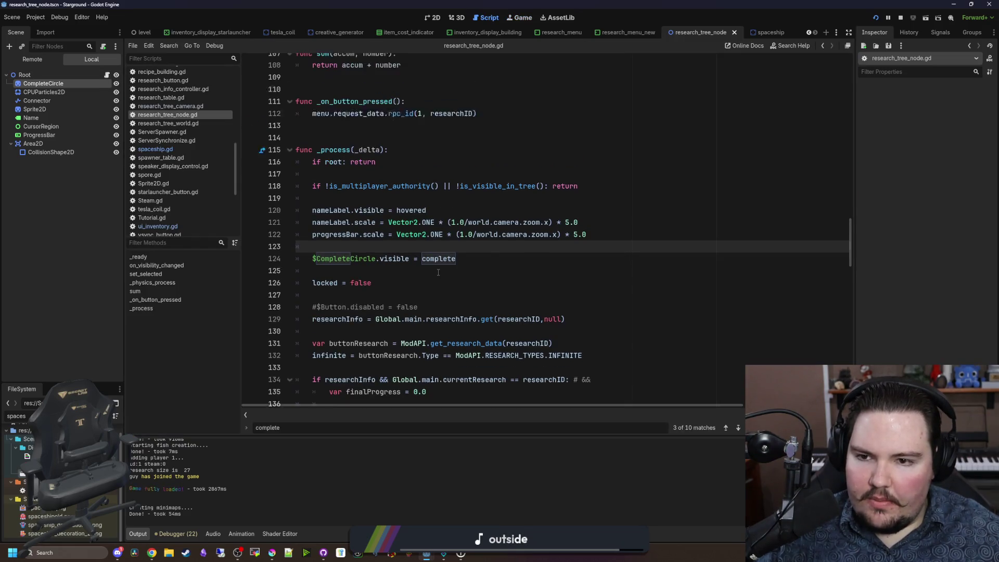
Step: Add $CompleteCircle.visible = false in _ready after the progressBar line, save, and return to the game
left_click_drag(484, 266, 317, 267)
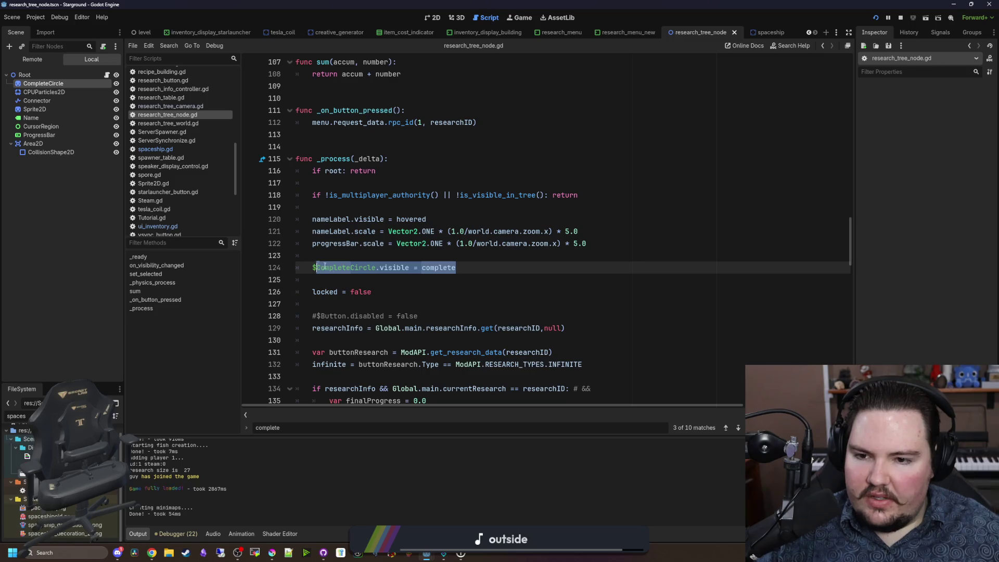
scroll(375, 251, "up", 10)
scroll(375, 251, "up", 15)
left_click(449, 303)
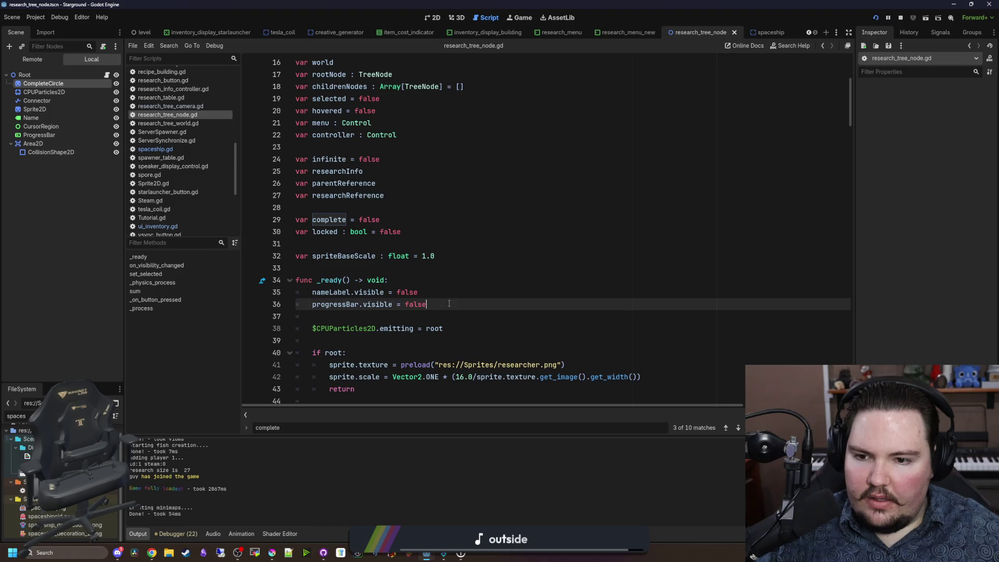
key("Return")
type("$CompleteCircle.visible = false")
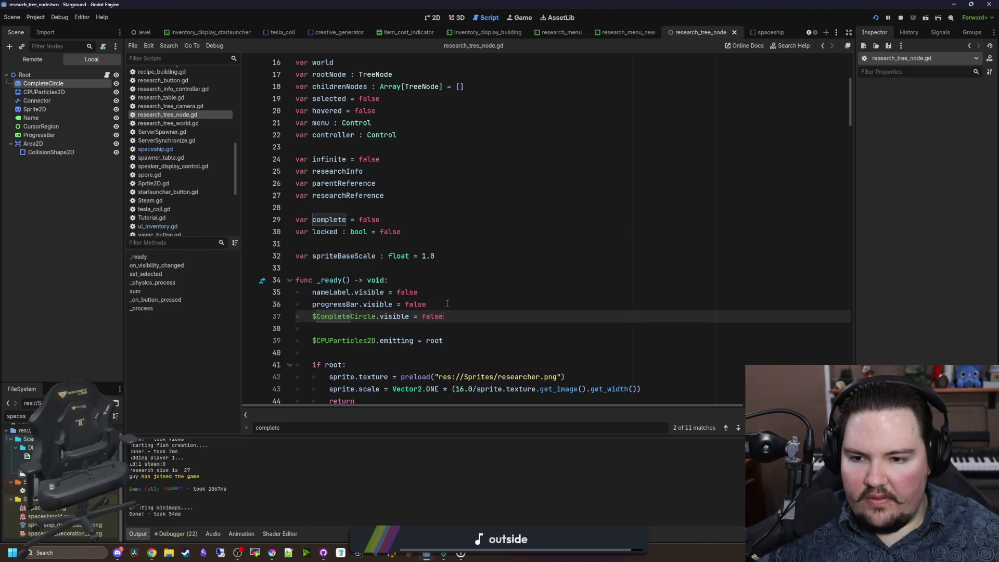
left_click(447, 303)
key("ctrl+s")
left_click(520, 18)
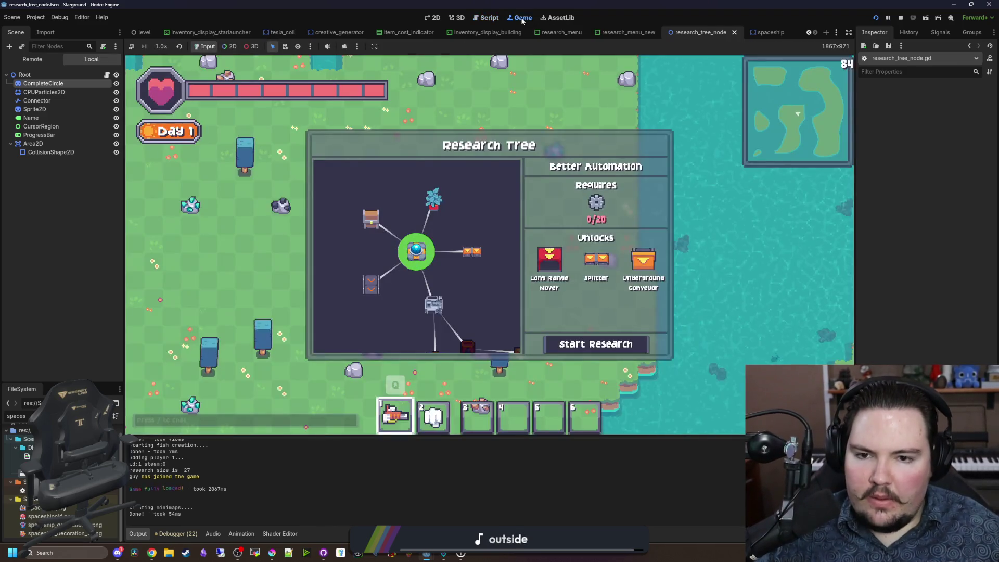
Step: Quit to the title screen, start a new singleplayer world, and open the Research Tree
key("Escape")
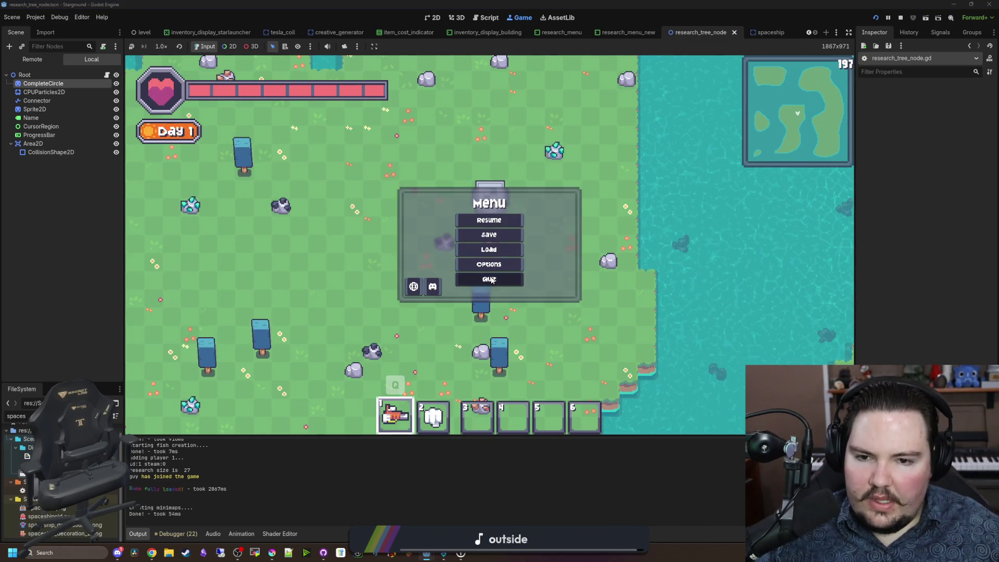
left_click(493, 280)
left_click(270, 200)
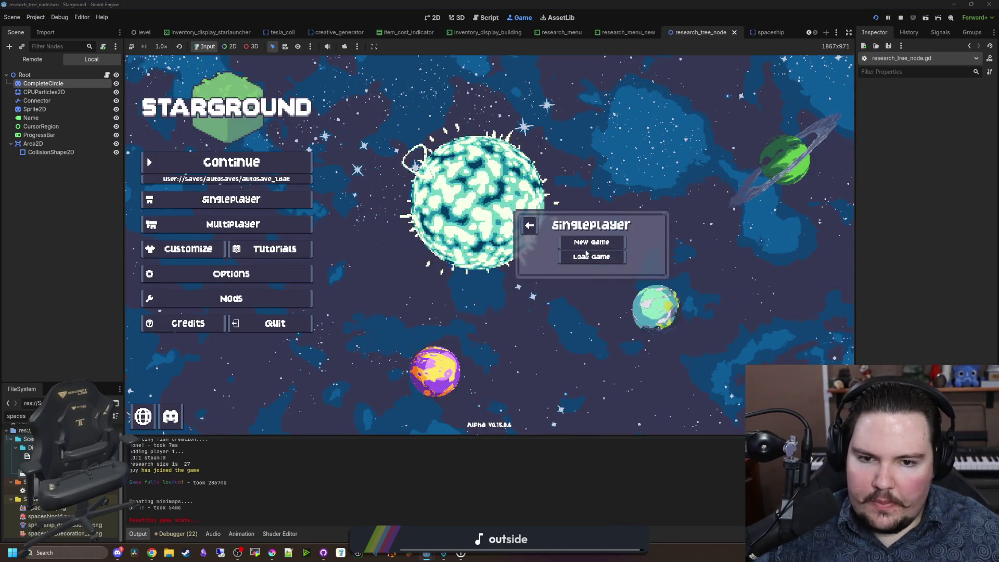
left_click(592, 244)
left_click(596, 306)
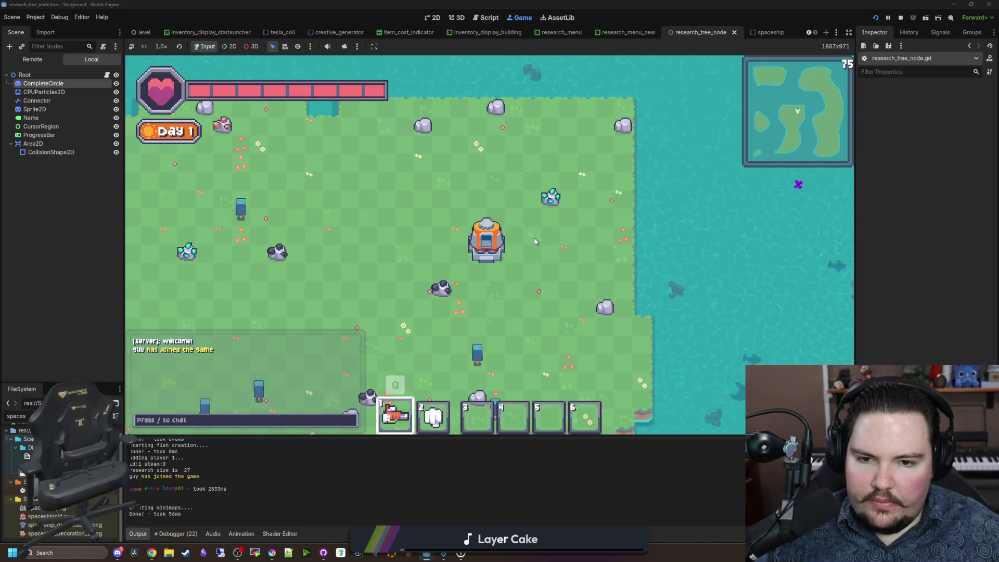
left_click(484, 239)
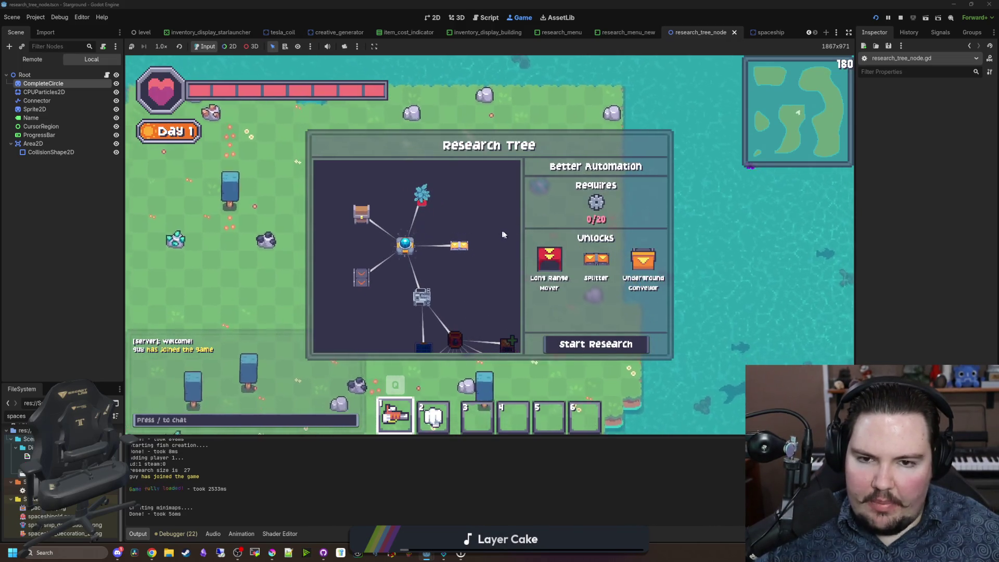
Step: Try the /research chat command, then enable Cheats in Options > World
key("slash")
type("research")
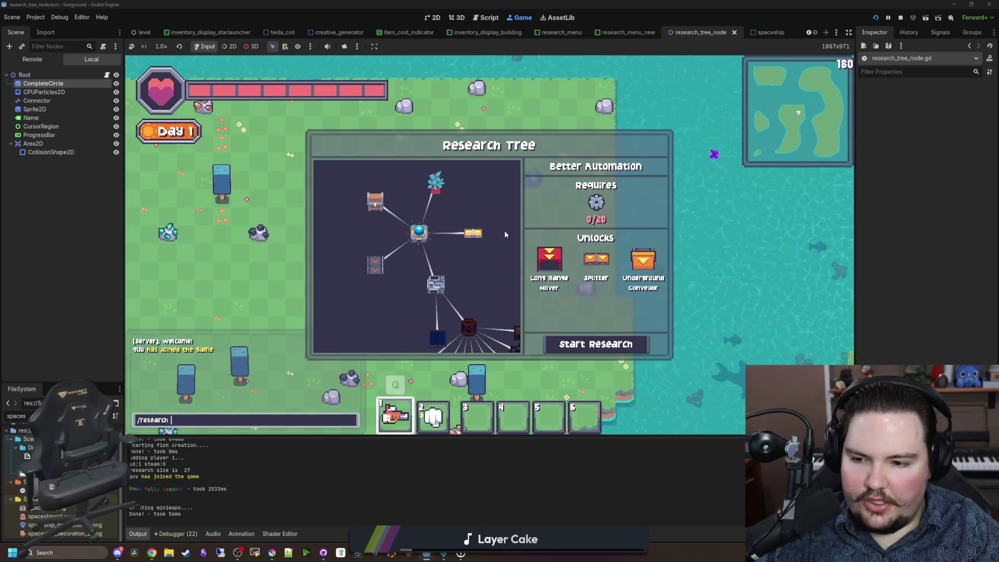
key("Return")
key("Escape")
key("Escape")
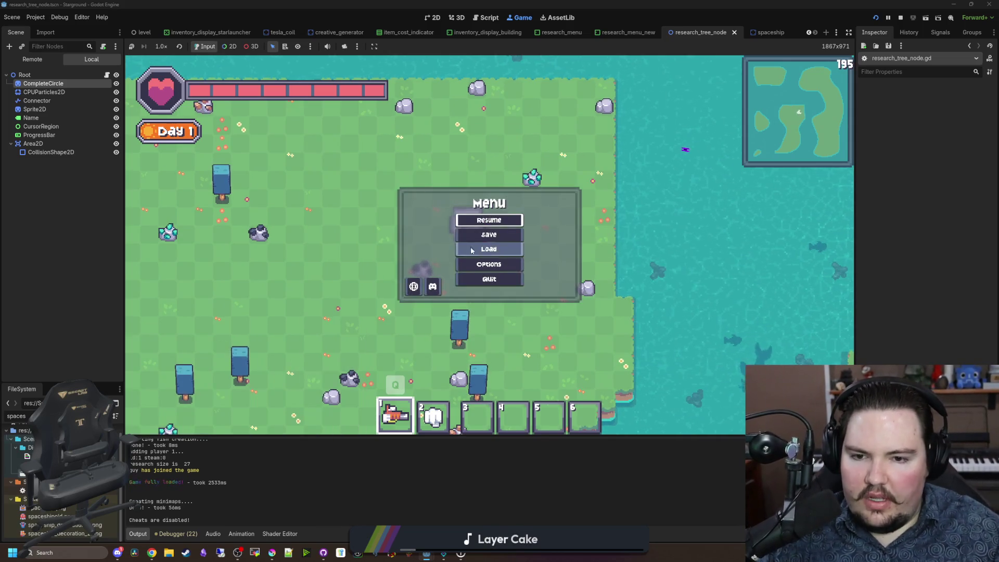
left_click(485, 263)
left_click(452, 177)
left_click(479, 241)
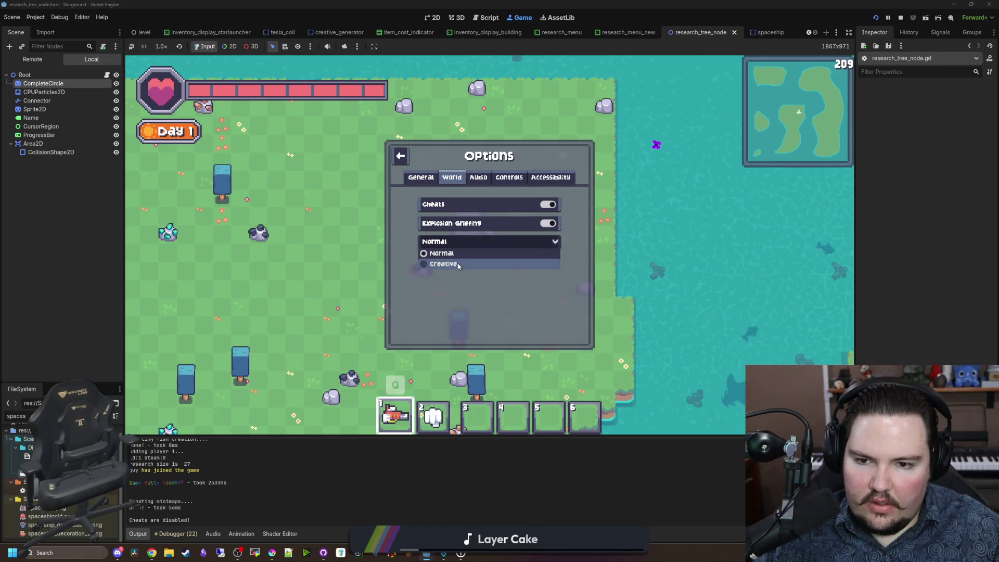
key("Escape")
Step: Send /research starground:research_better_automation to complete Better Automation research
type("e")
type("/research")
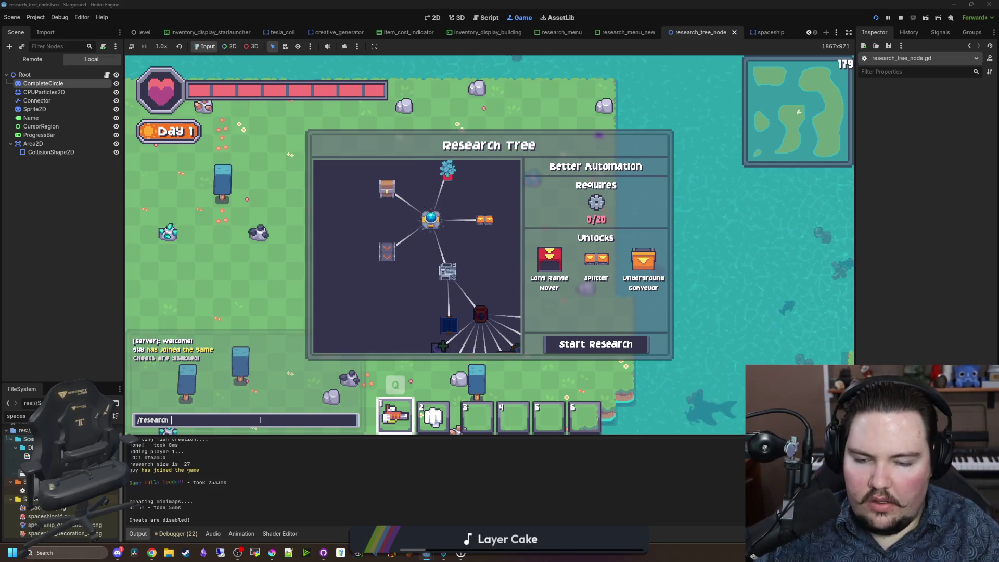
key("BackSpace")
key("BackSpace")
key("BackSpace")
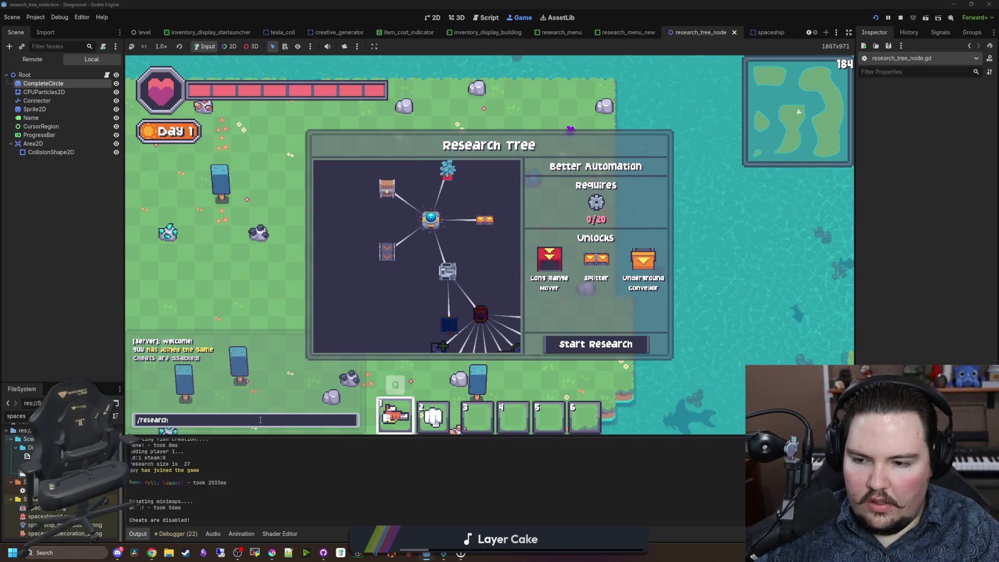
type("starground:research_")
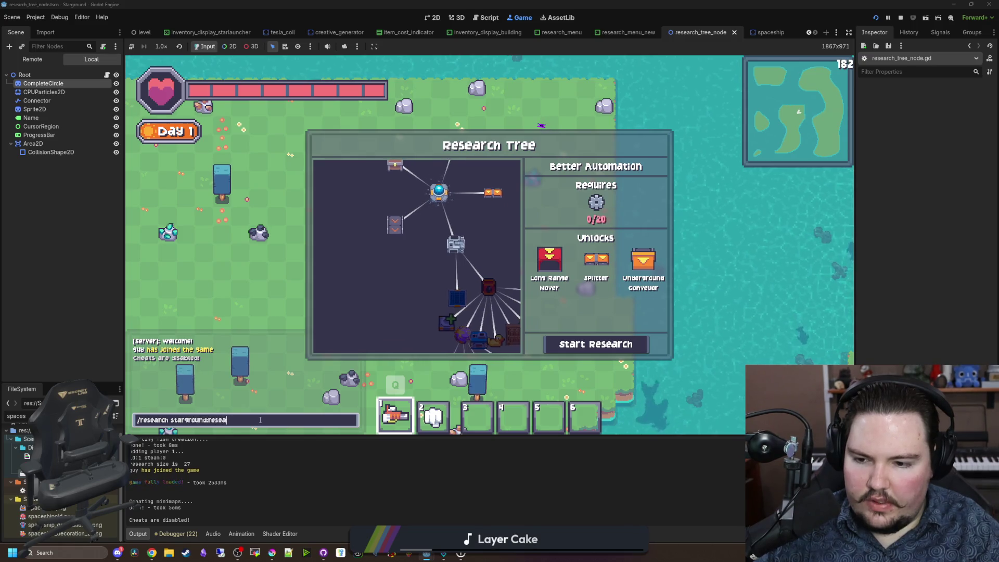
type("better_automation")
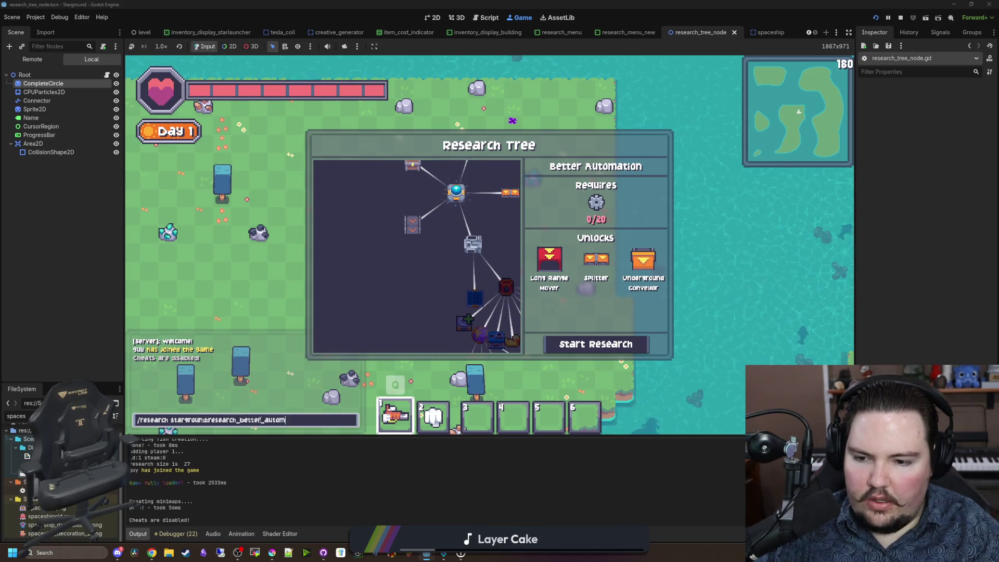
key("Return")
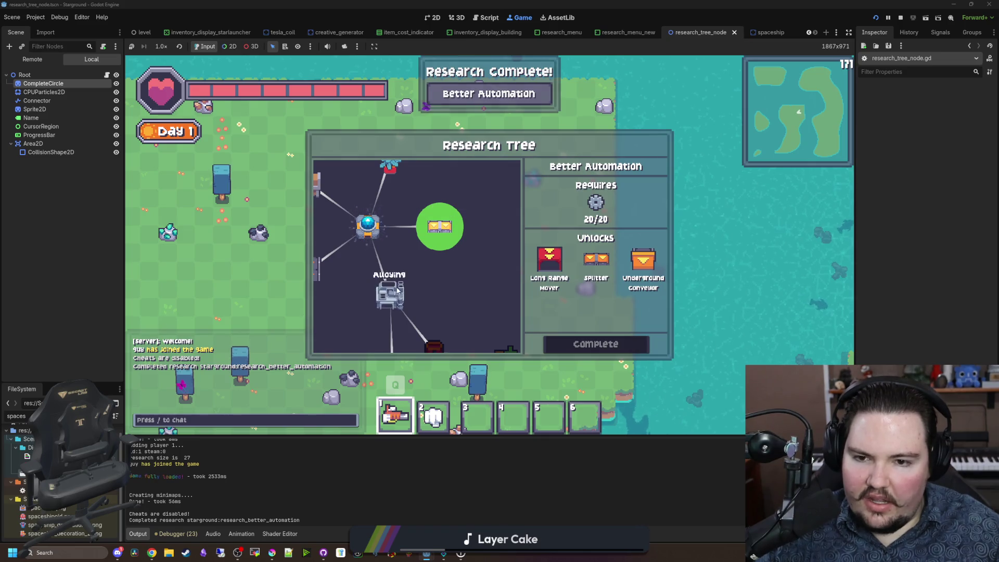
Step: Shrink the CompleteCircle's scale to 0.15 and check it on the Alloying node
left_click(60, 83)
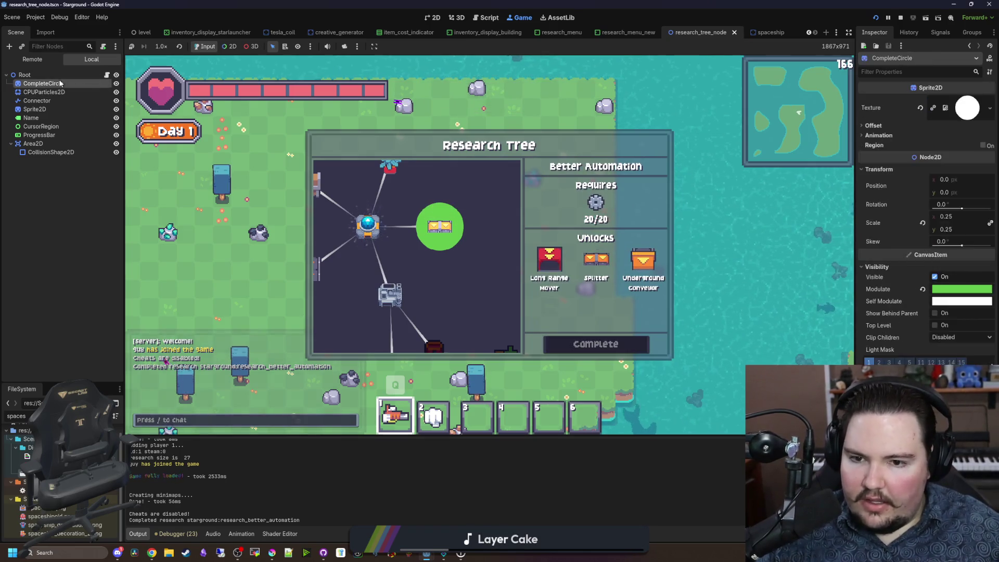
double_click(962, 216)
type("0.2")
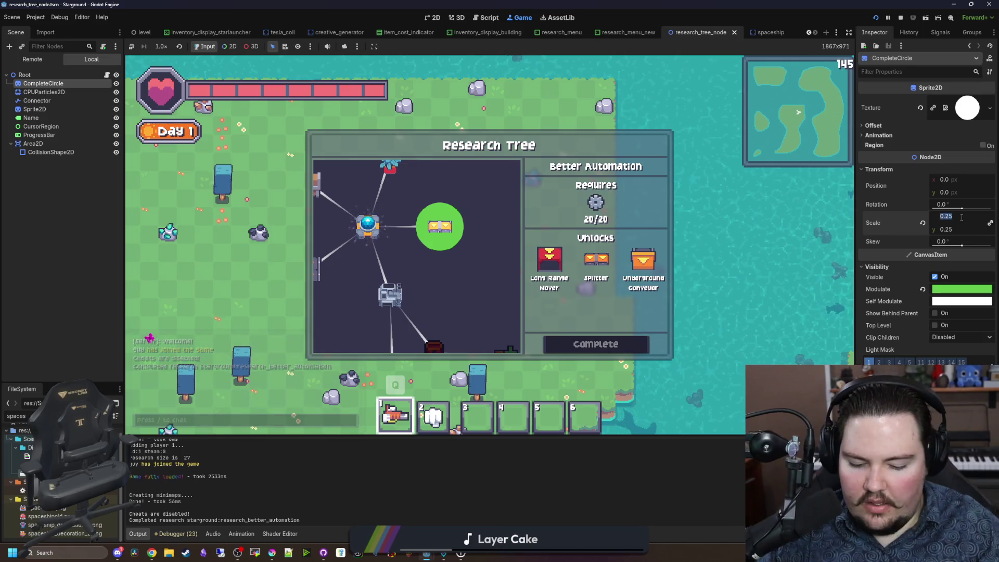
key("Return")
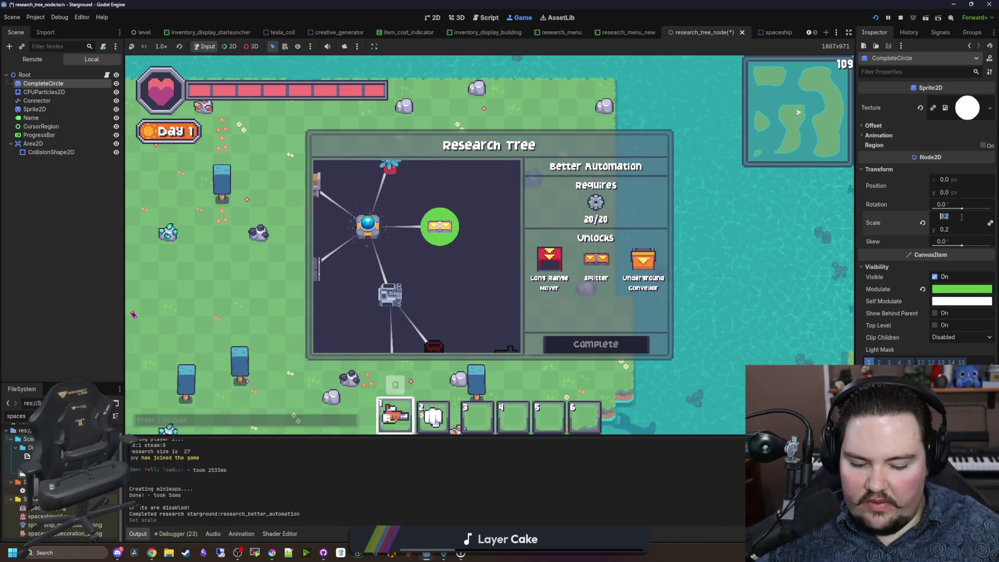
type(".15")
key("Return")
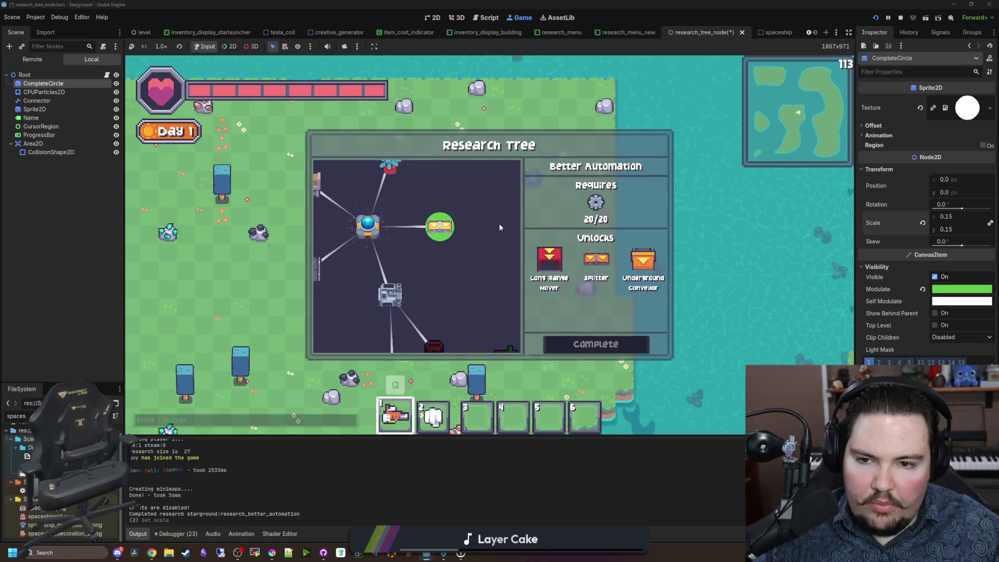
left_click(396, 286)
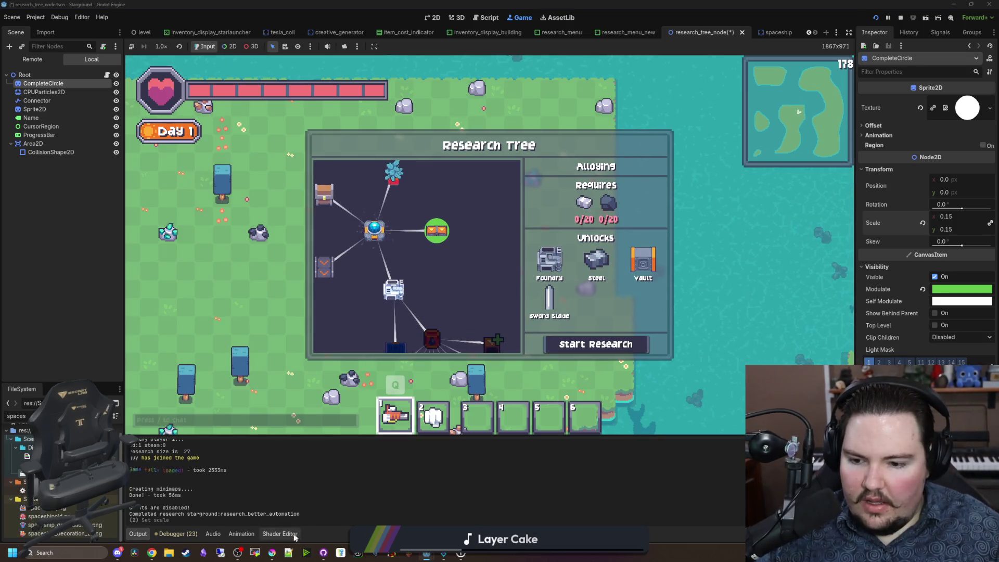
Step: Read the green from the Krita image and apply that darker green to CompleteCircle's Modulate
left_click(272, 553)
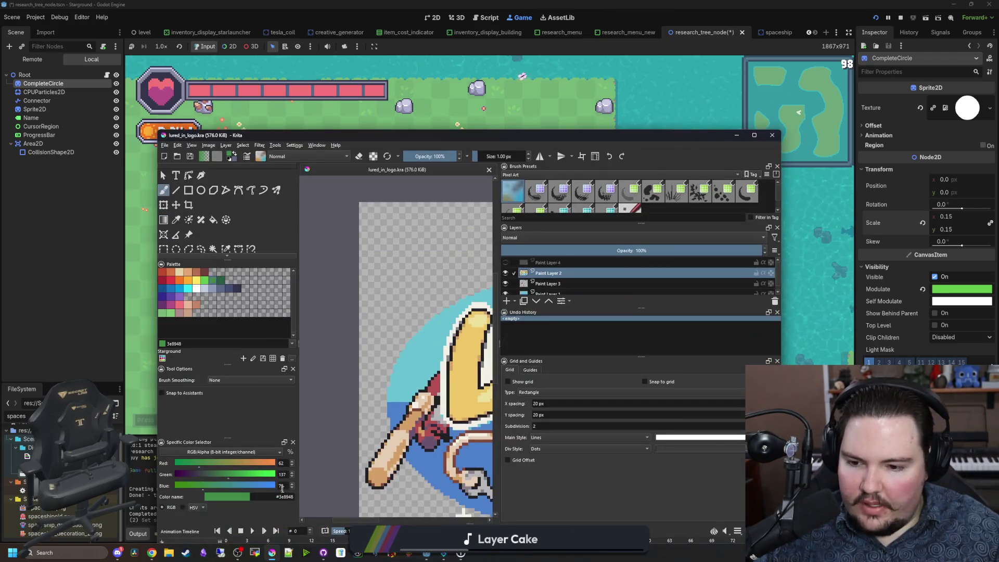
left_click(341, 128)
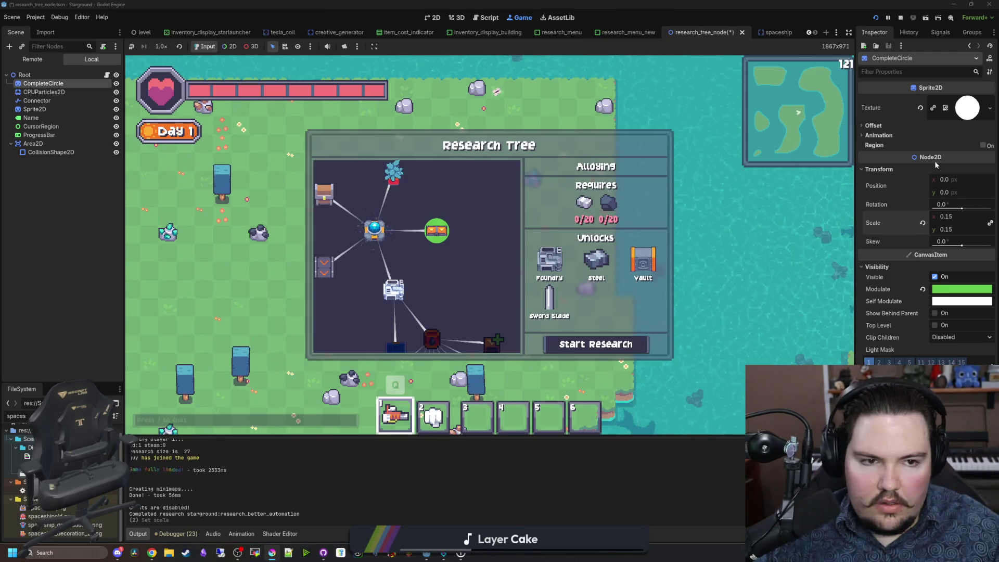
left_click(968, 289)
left_click(898, 323)
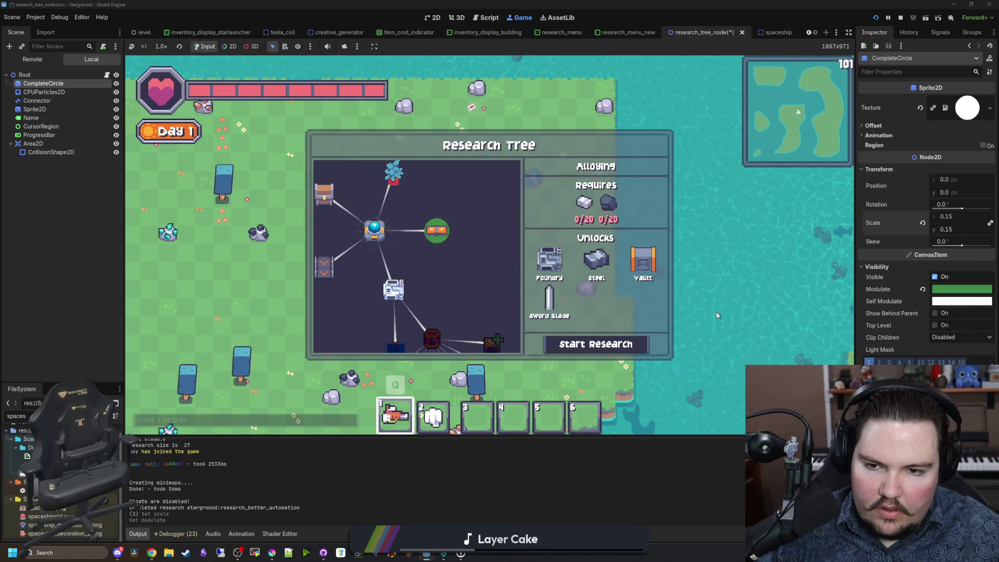
Step: Complete the Alloying research by editing the recalled /research chat command to research_alloying
scroll(411, 286, "down", 2)
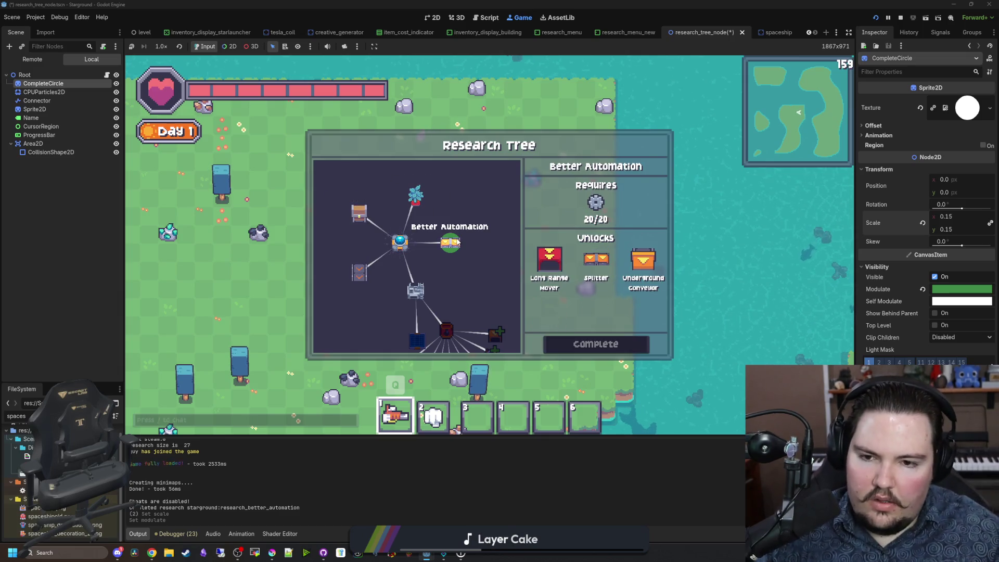
scroll(458, 242, "up", 2)
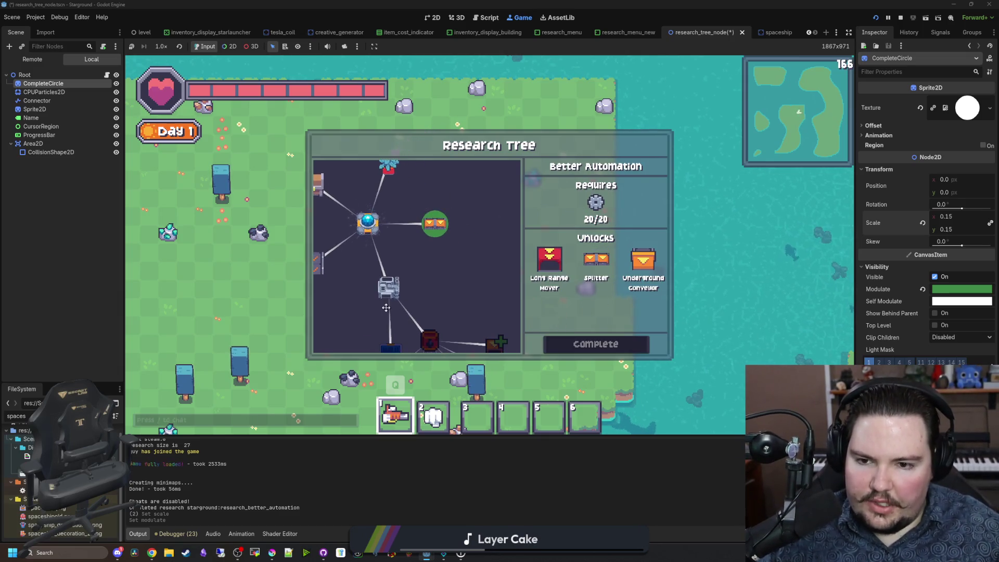
scroll(400, 277, "down", 2)
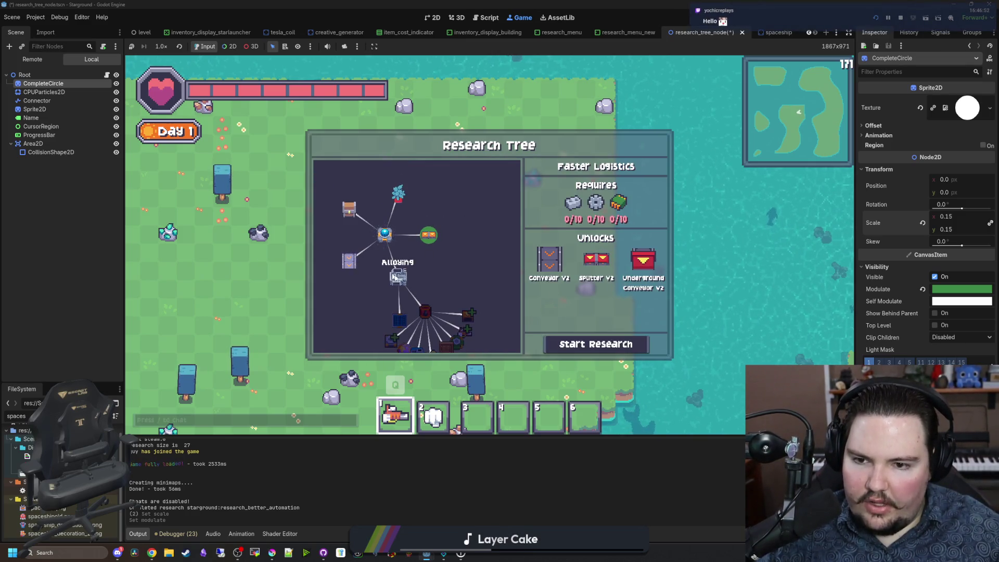
key("slash")
key("Up")
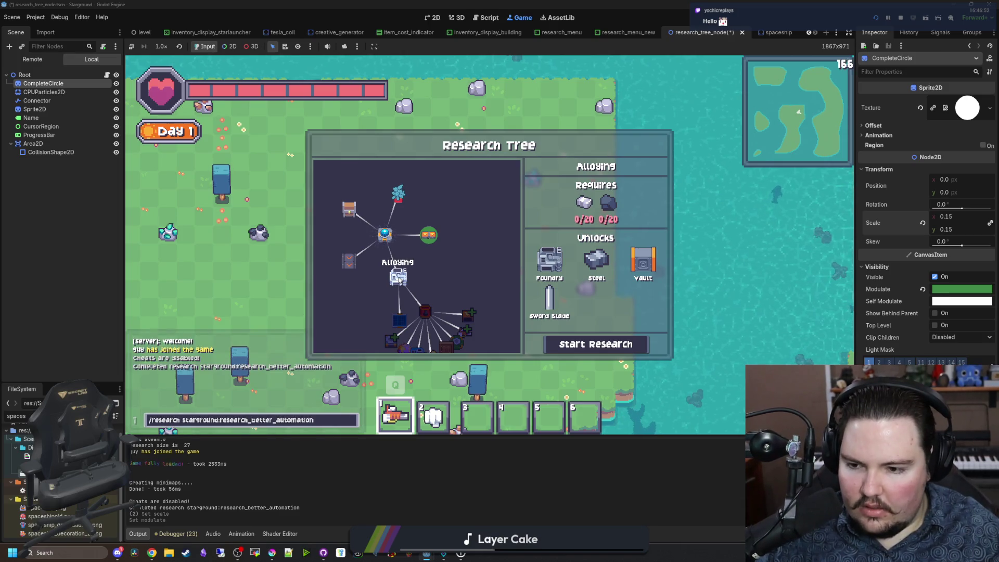
key("BackSpace")
type("allo")
key("Return")
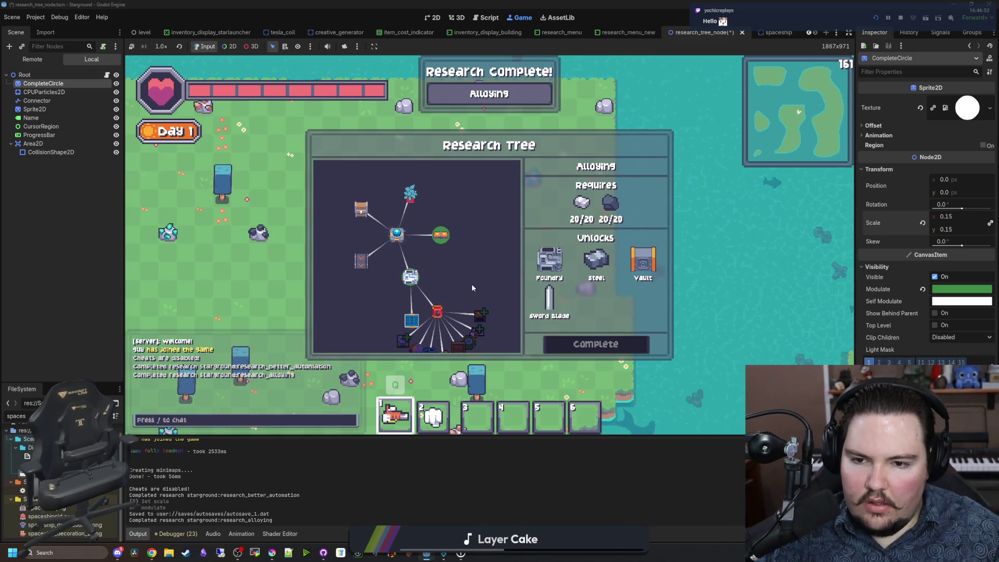
Step: Inspect the completed Better Automation node and compare it with the Krita image
left_click(433, 241)
scroll(418, 252, "up", 2)
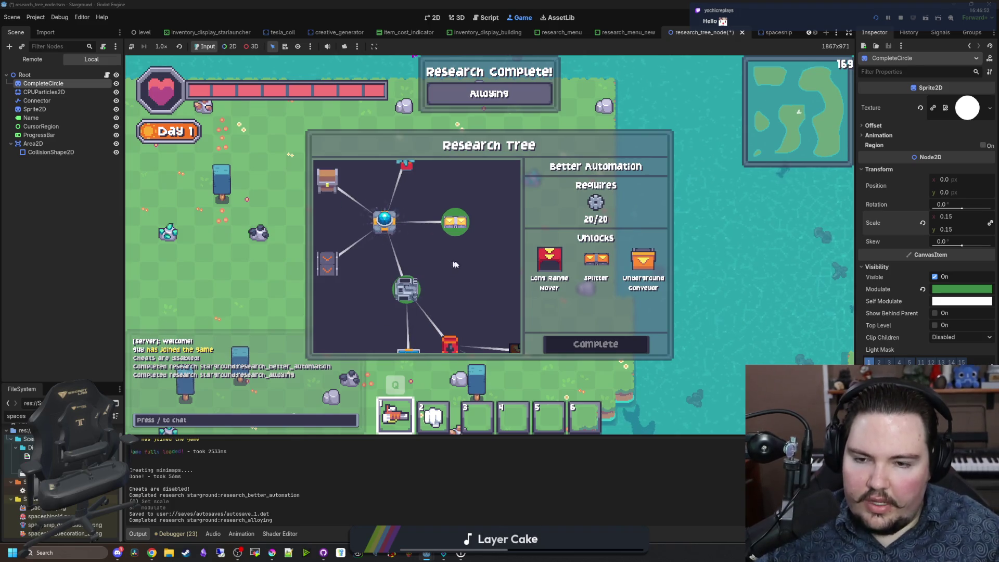
scroll(422, 245, "up", 2)
scroll(408, 251, "down", 2)
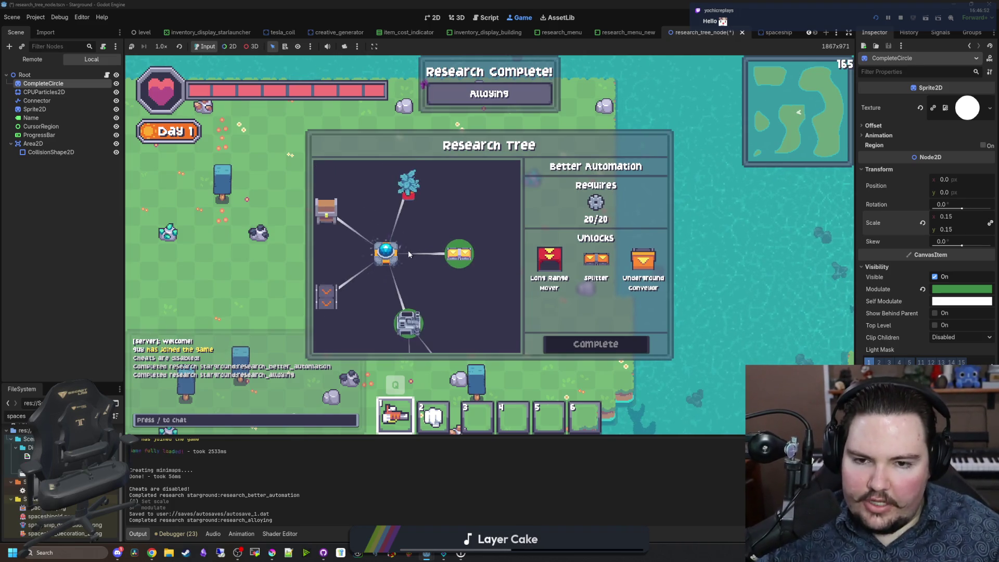
scroll(479, 299, "down", 2)
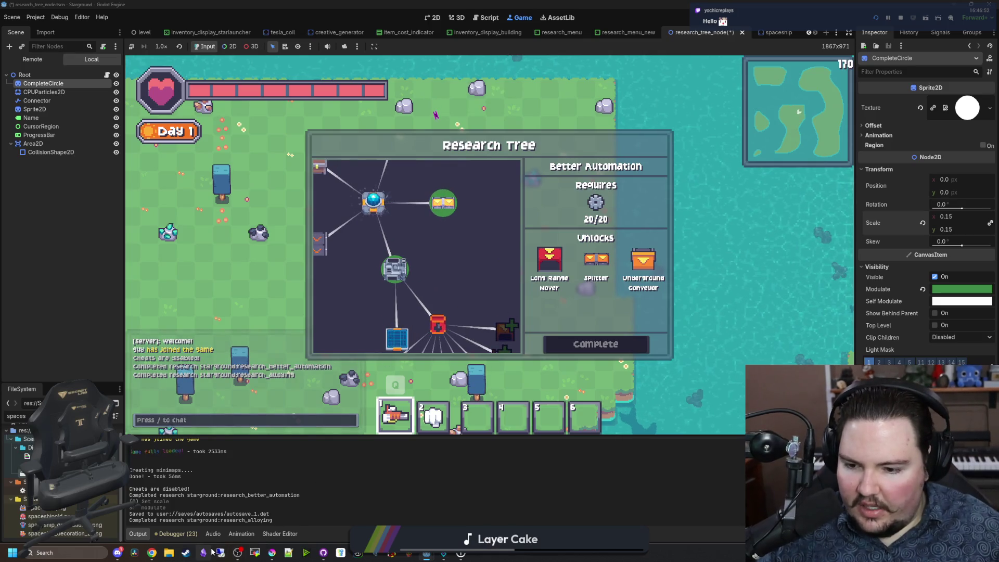
mouse_move(271, 556)
left_click(274, 523)
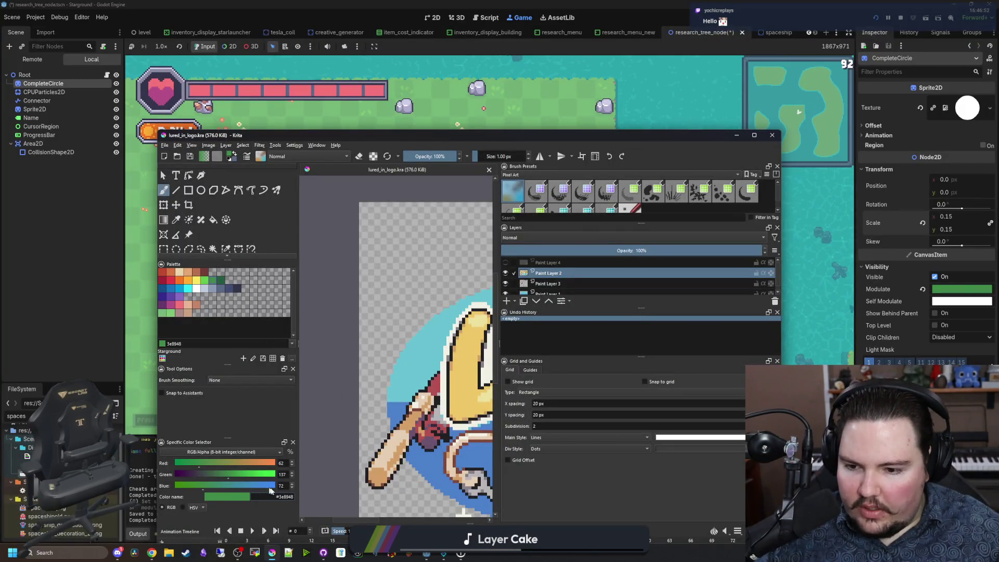
left_click(592, 120)
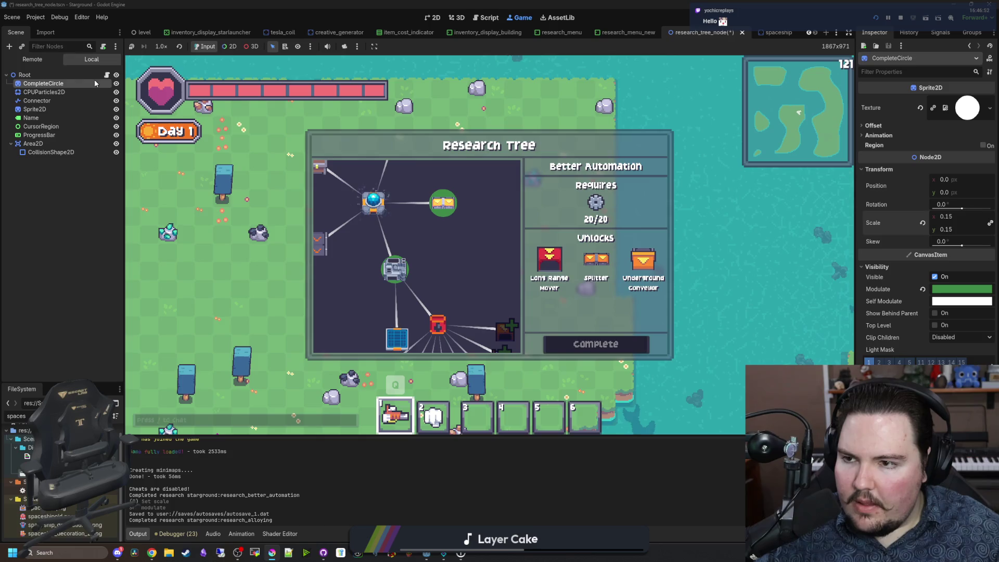
Step: Stop the game, return to research_tree_node.gd, and search for 'if complete'
key("F8")
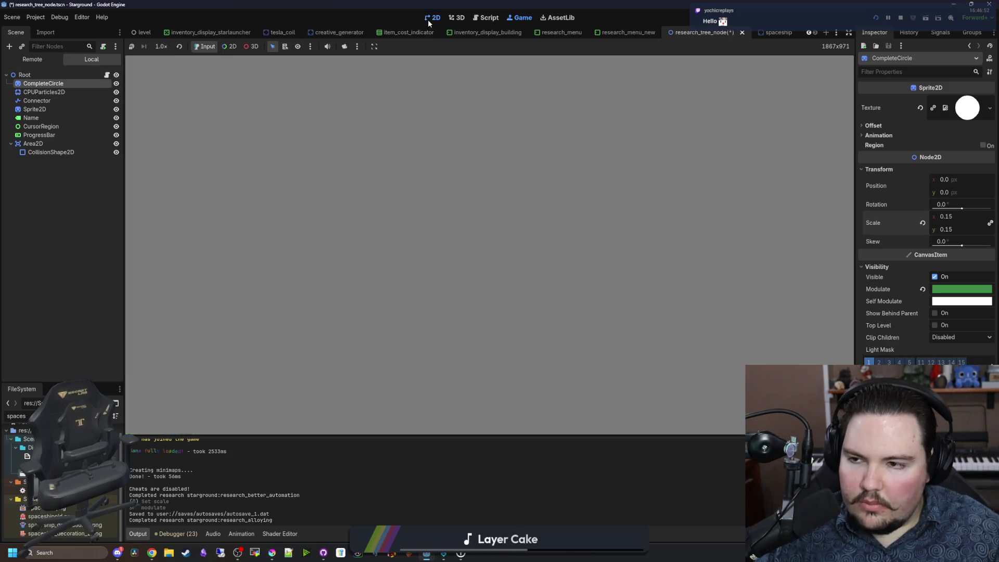
left_click(108, 77)
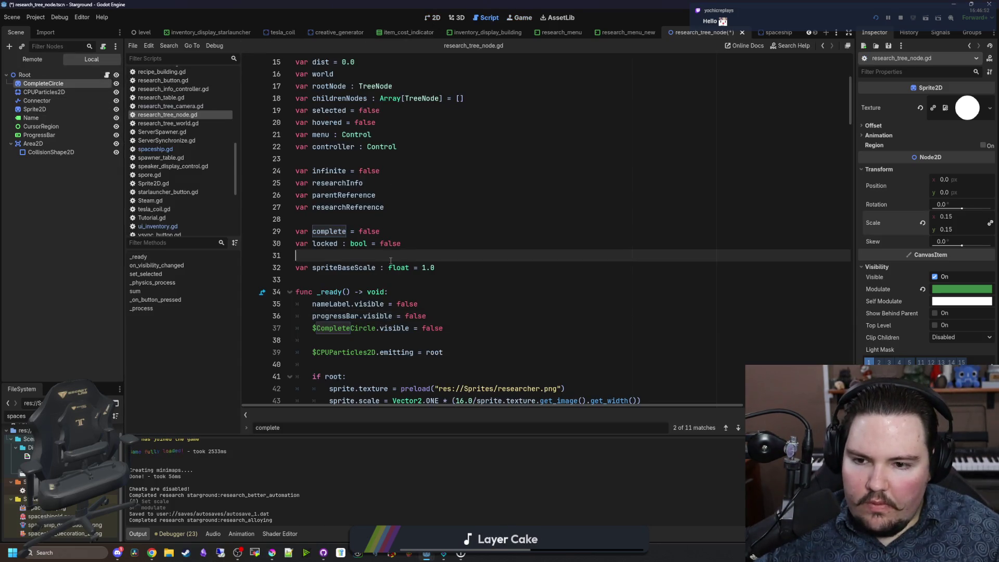
scroll(479, 256, "down", 10)
left_click(479, 256)
key("ctrl+f")
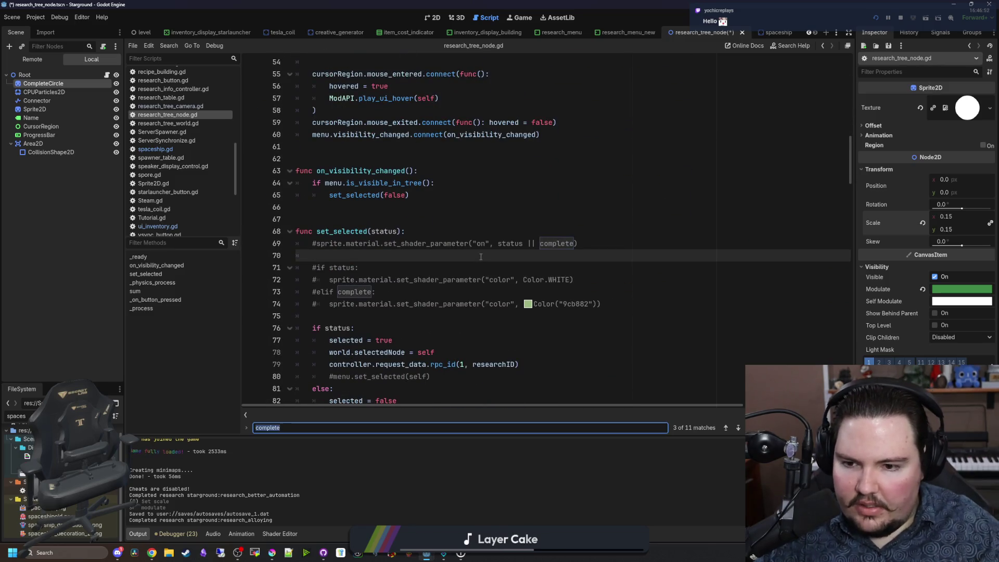
type("if complete")
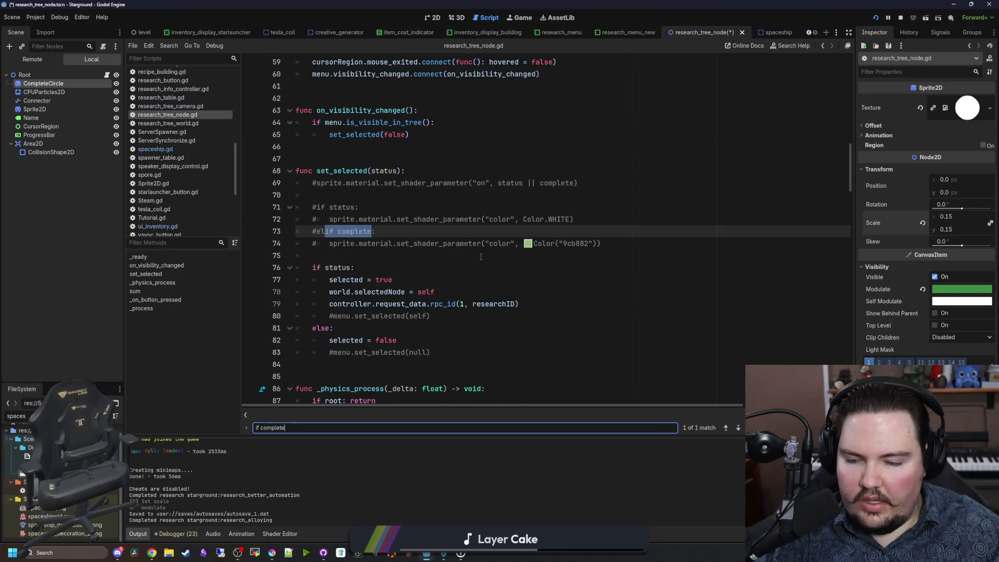
scroll(405, 264, "down", 13)
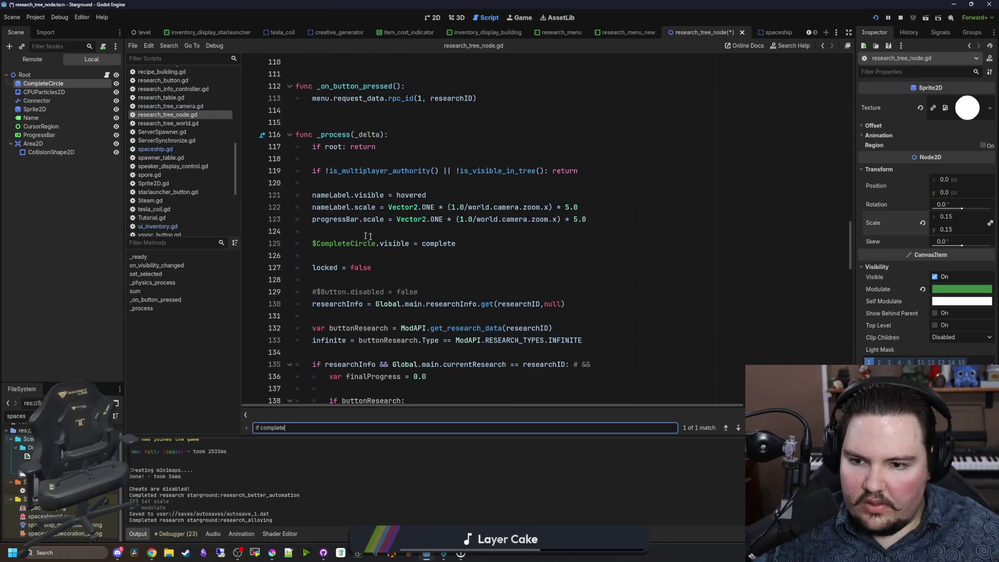
Step: Add 'if complete: $Connector.modulate = Color("#3e8948")' in _process and save
left_click(392, 255)
key("Return")
type("if complete:")
key("Return")
left_click(44, 102)
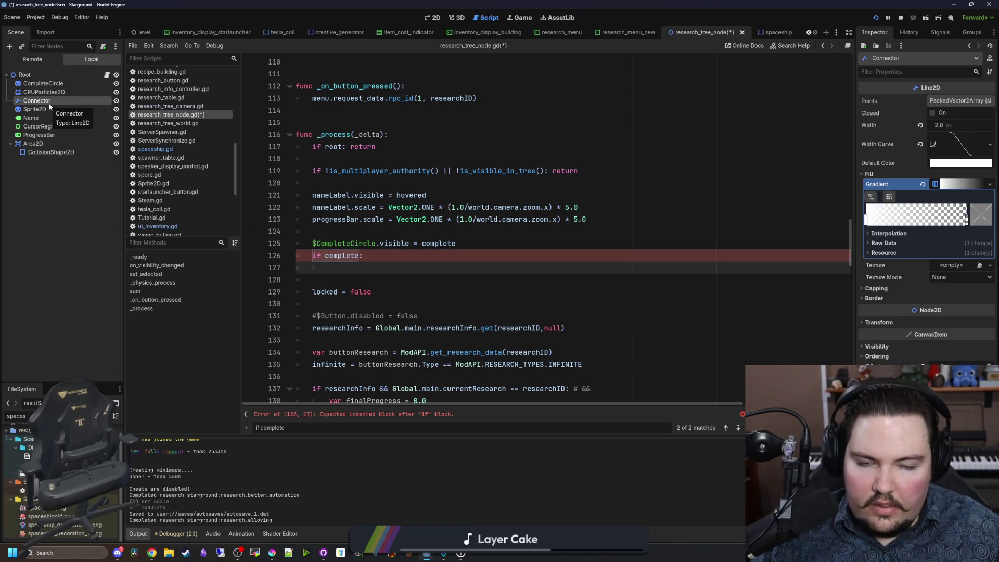
left_click_drag(53, 102, 385, 266)
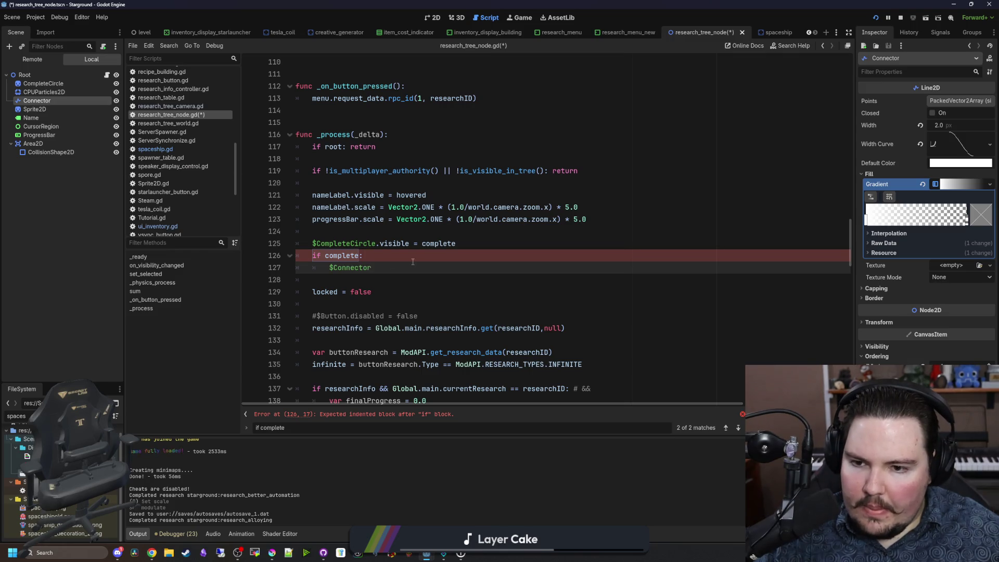
type("modulate = Co")
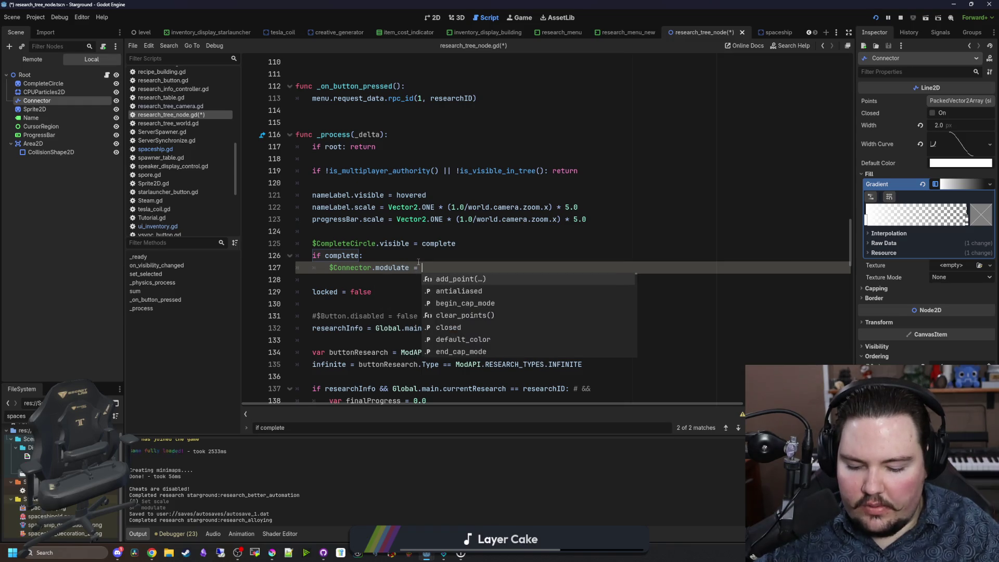
type("lor(#3e8948")
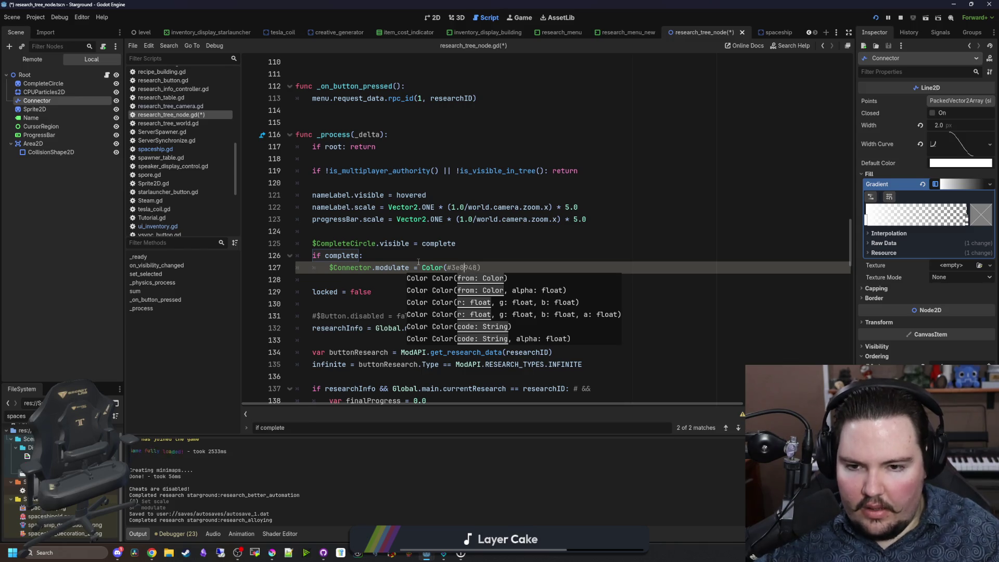
key("Left")
key("Left")
key("Left")
type("\"")
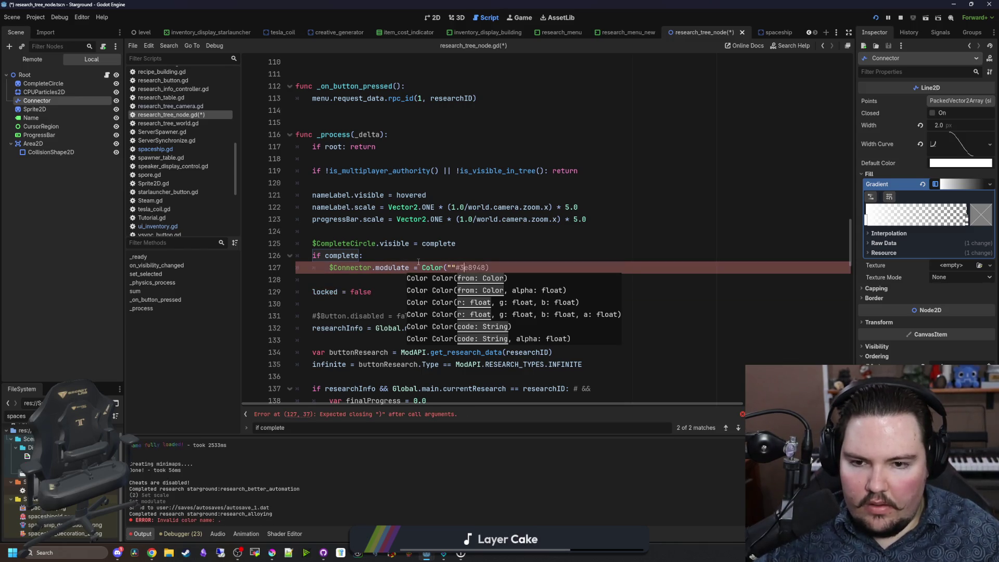
key("Left")
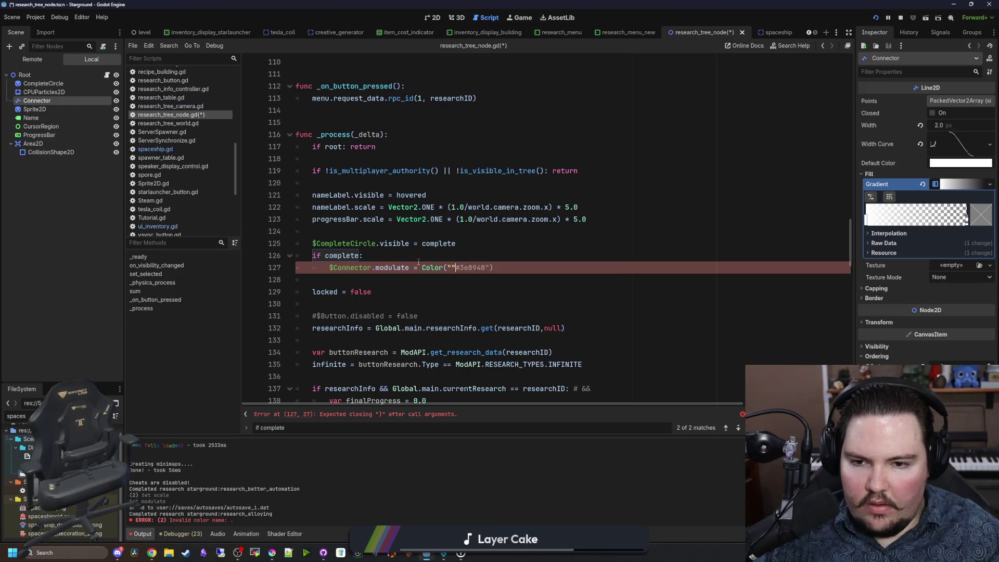
left_click(418, 260)
key("ctrl+s")
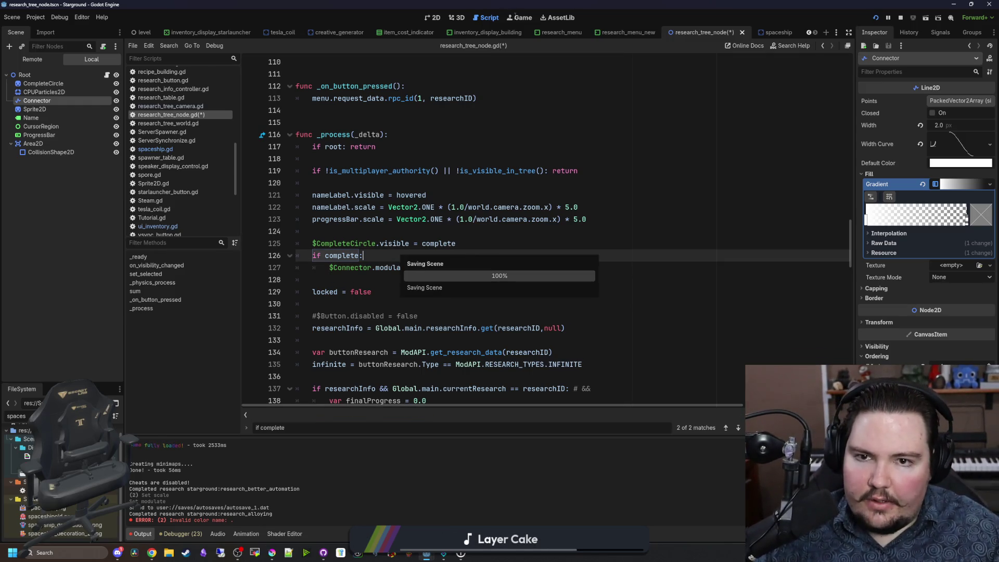
Step: Pan the running Research Tree to check the green connectors and the Decorations node
left_click(518, 17)
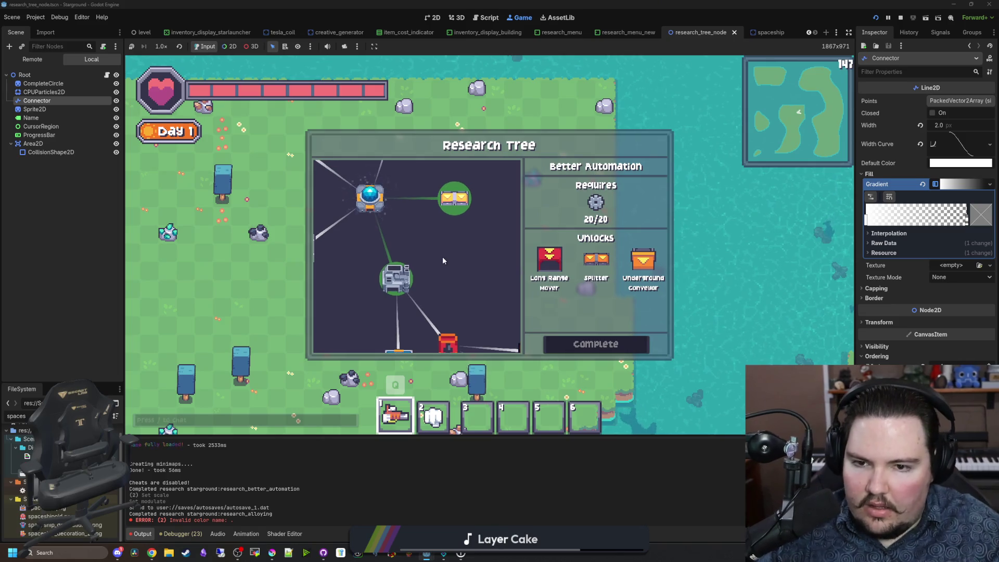
scroll(443, 260, "down", 2)
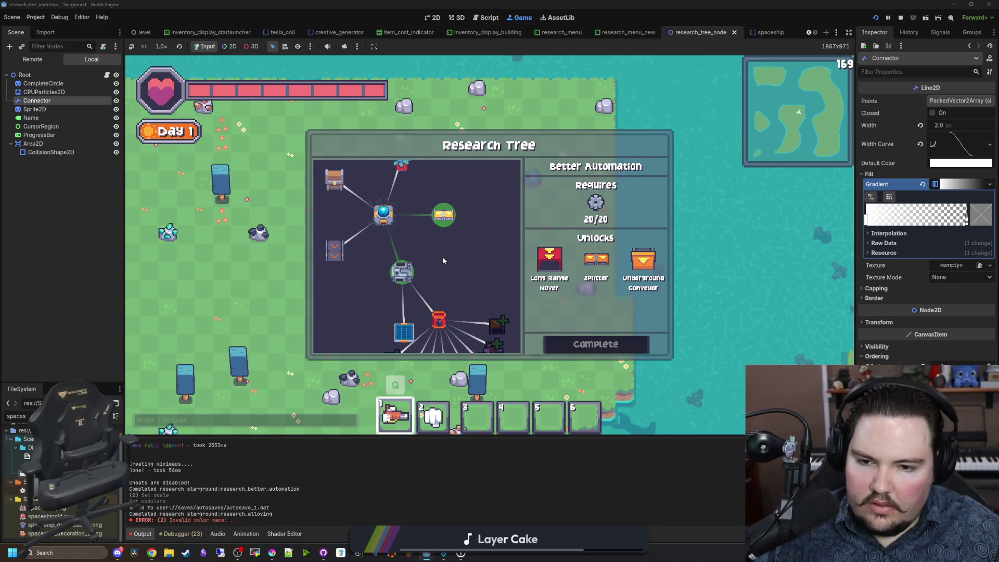
left_click_drag(442, 257, 450, 273)
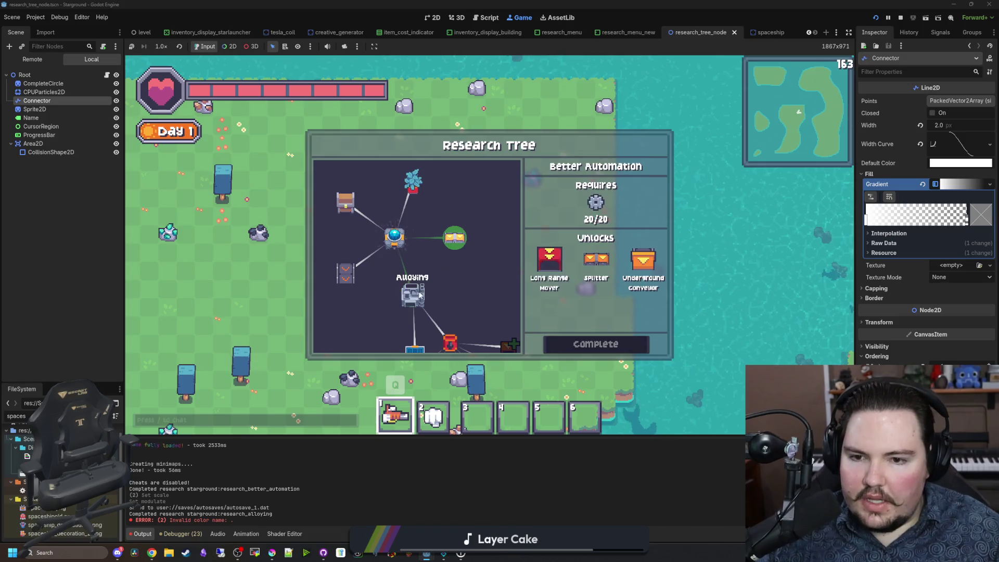
left_click(464, 237)
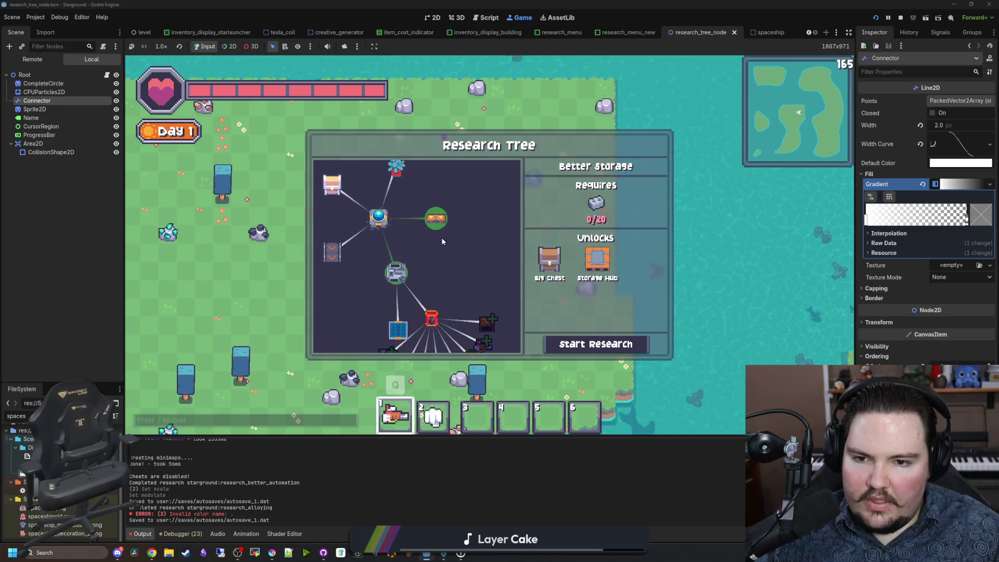
scroll(441, 234, "up", 2)
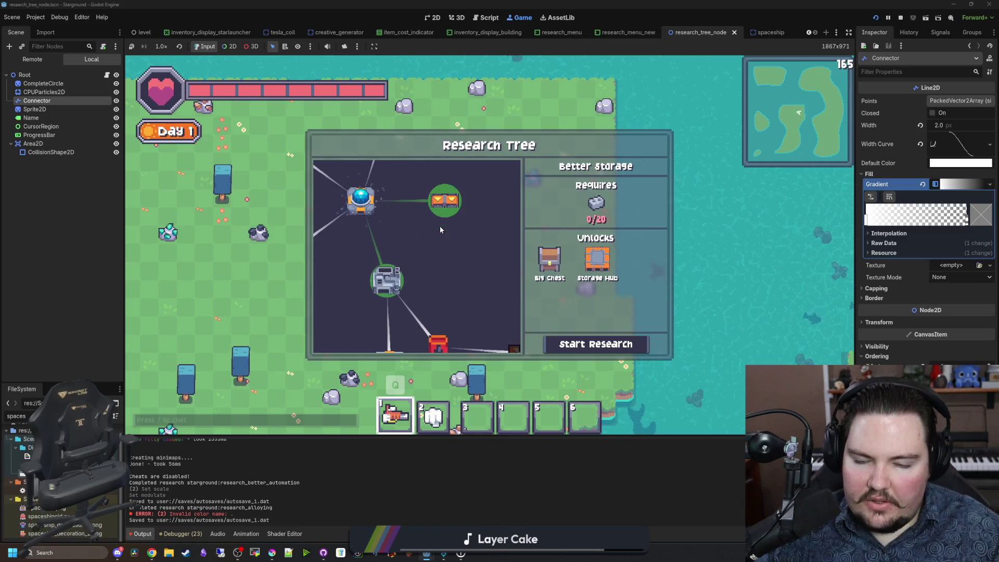
Step: Toggle CompleteCircle's visibility off and on in the remote tree, then stop the game
left_click(116, 83)
left_click(116, 83)
scroll(422, 254, "down", 2)
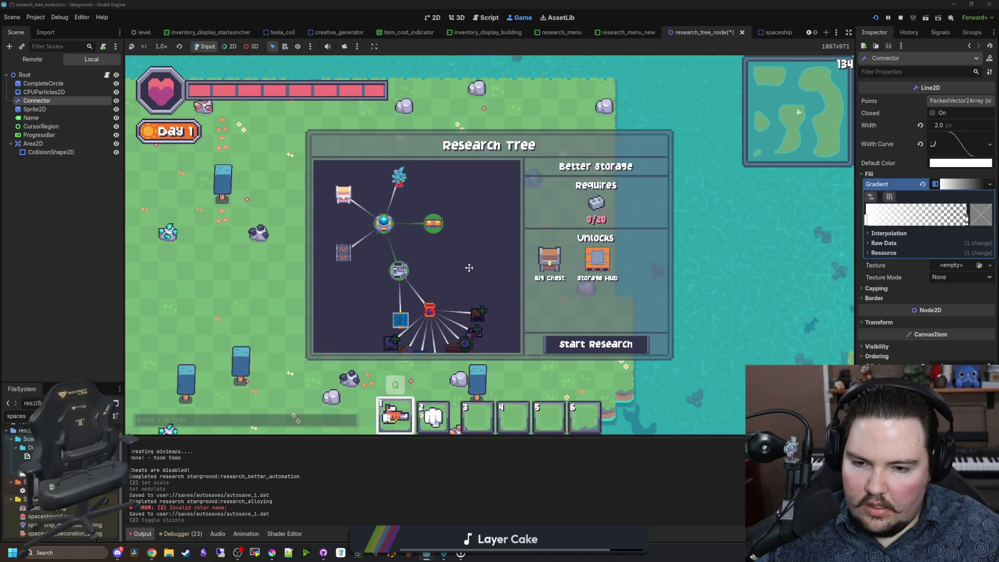
scroll(470, 269, "up", 3)
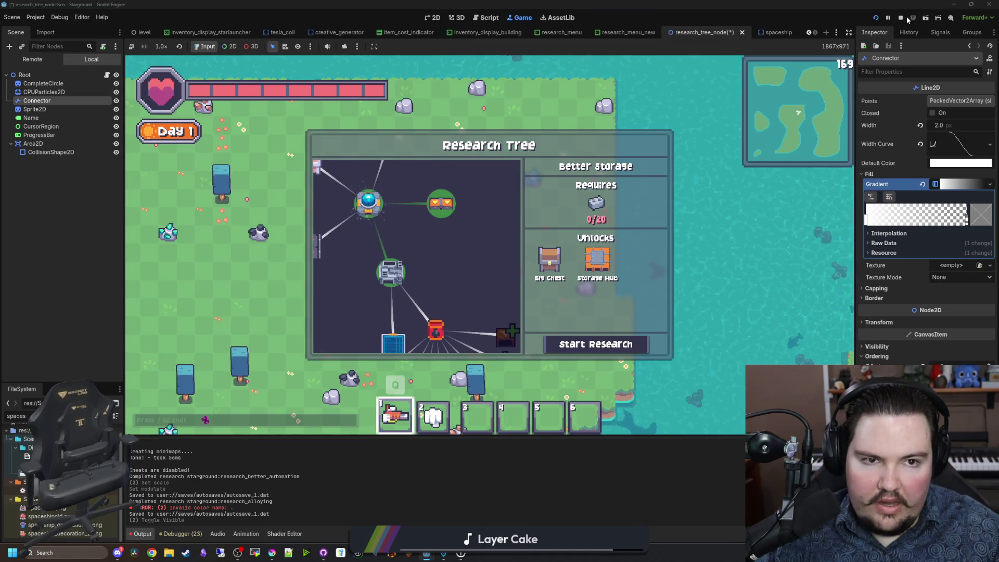
left_click(906, 18)
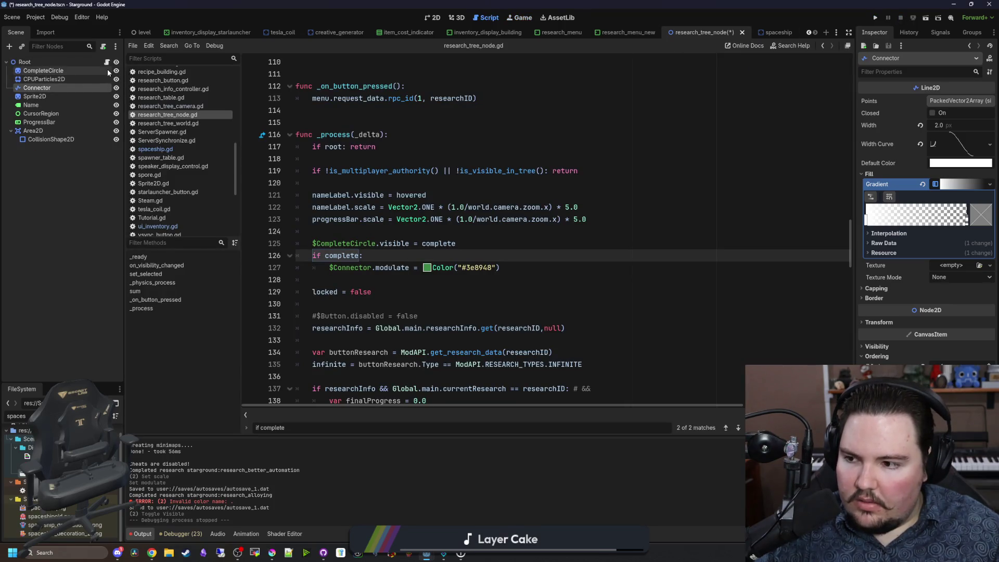
Step: Revert CompleteCircle's Modulate to default white, then select the Connector colouring line in the script
left_click(63, 71)
left_click(945, 290)
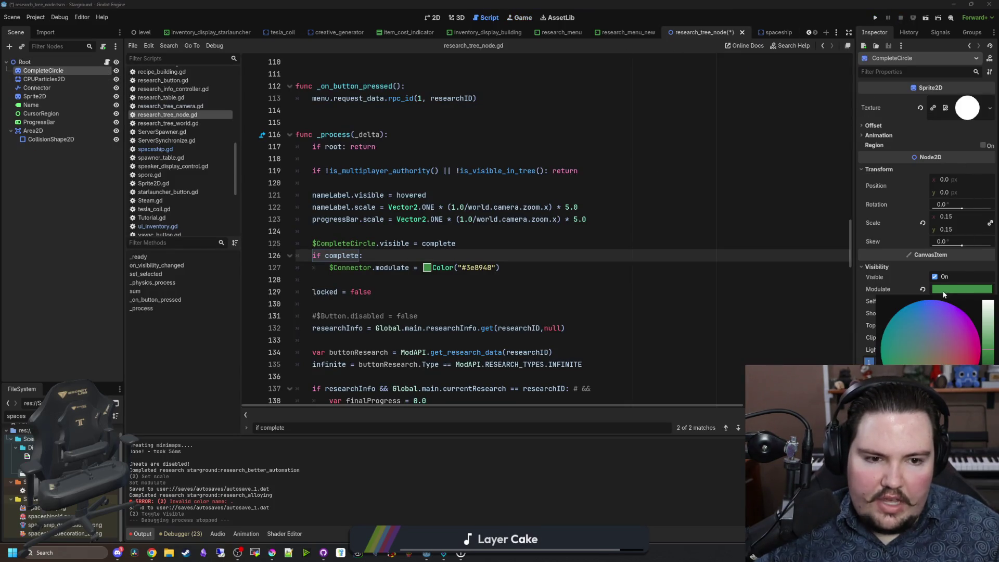
left_click(922, 290)
left_click(923, 290)
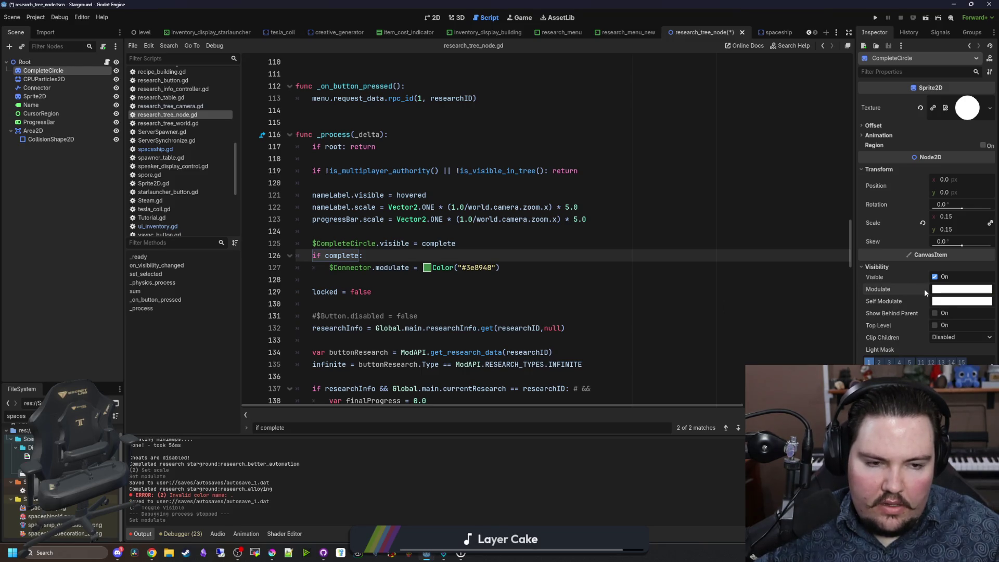
left_click(355, 275)
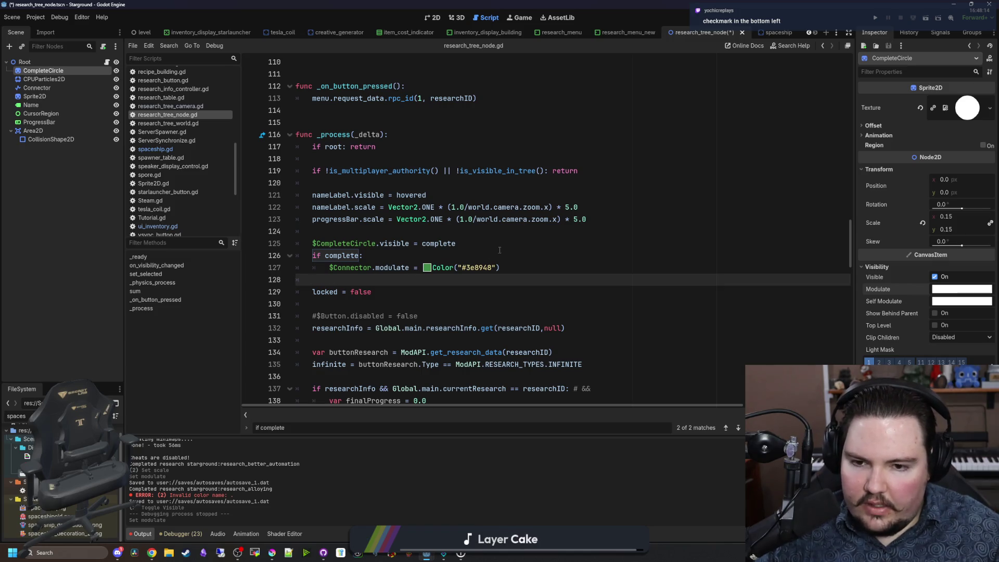
left_click_drag(523, 267, 328, 266)
Step: Rename $CompleteCircle to $Circle on line 125 and delete the circle visibility line
double_click(439, 243)
key("Down")
double_click(374, 245)
type("Circle")
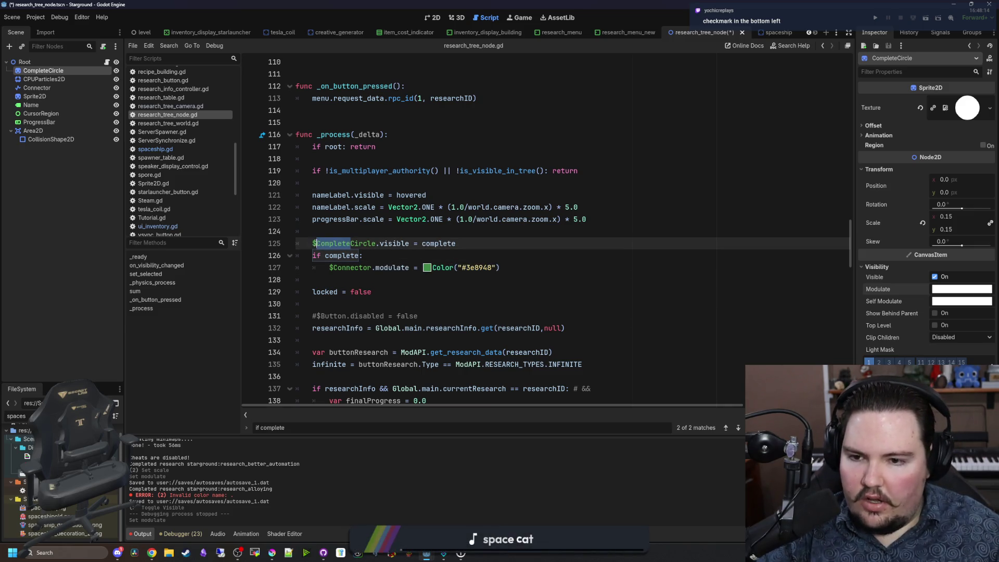
left_click(339, 232)
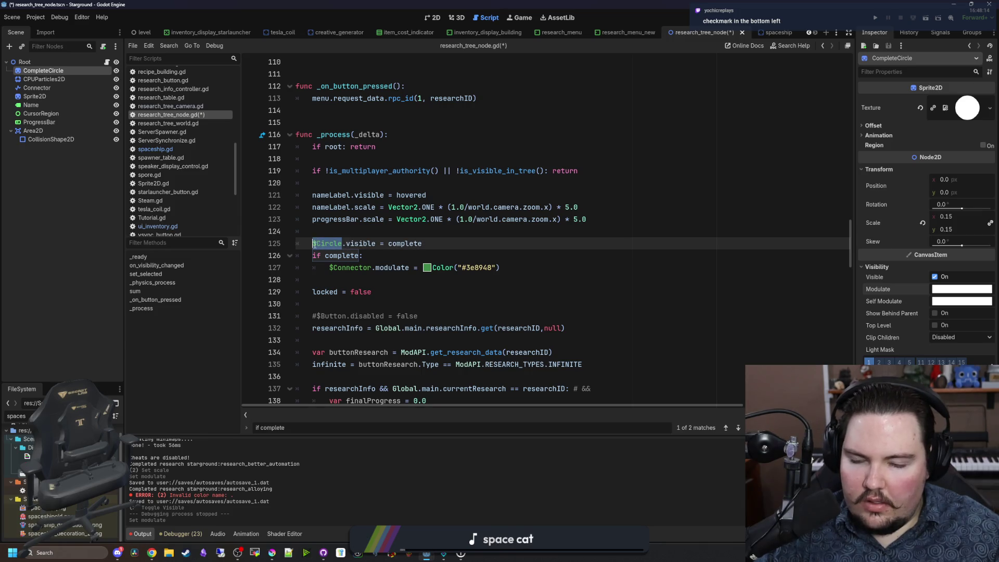
left_click_drag(445, 243, 285, 238)
key("BackSpace")
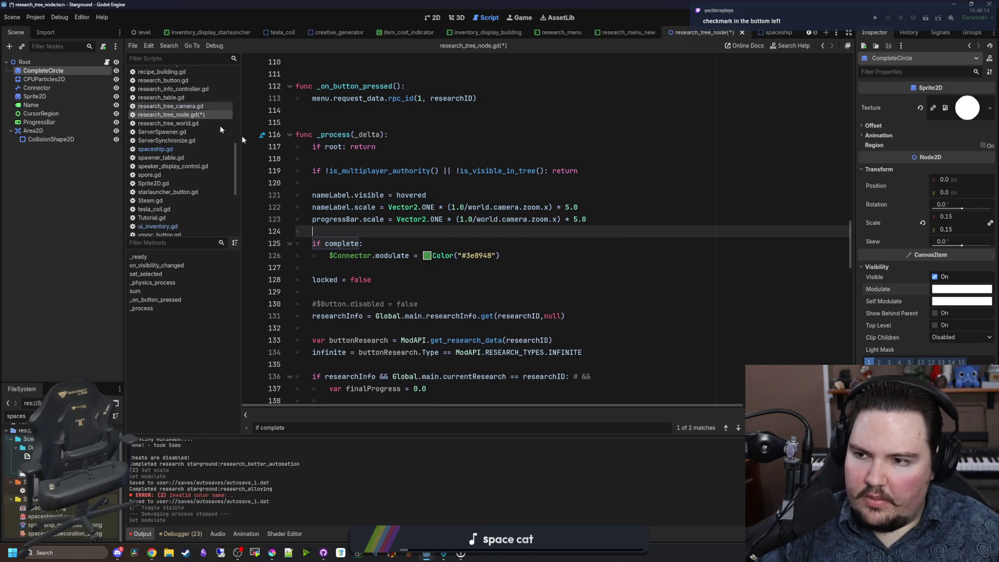
Step: Add $Circle.modulate = Color("#3e8948") under the complete check, matching the connector green
left_click_drag(521, 243, 521, 255)
left_click(521, 255)
key("Return")
type("$Circle")
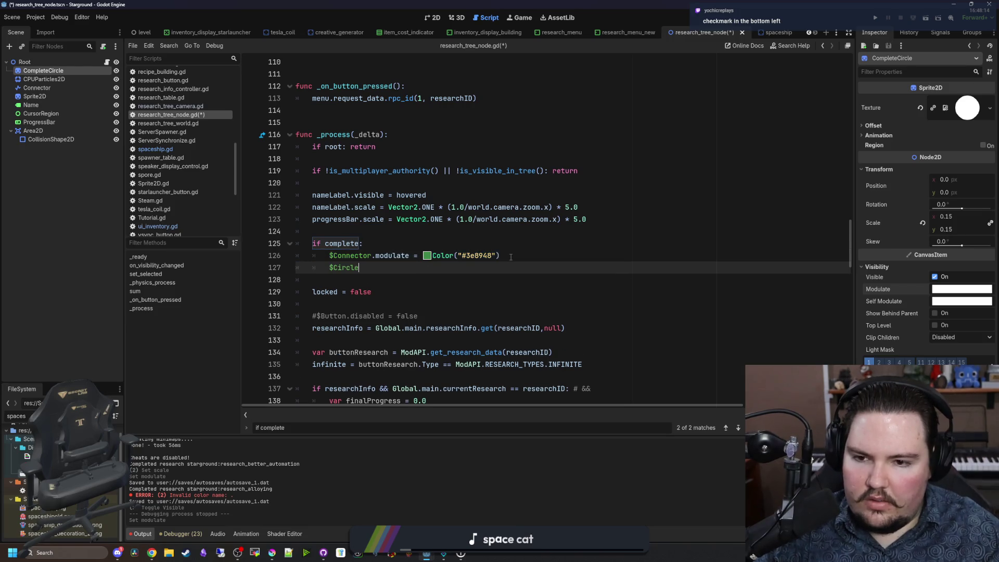
type(".modulate =")
left_click_drag(511, 255, 431, 255)
key("ctrl+c")
key("Down")
key("ctrl+v")
Step: Change the _ready line to $Circle.visible = true
scroll(374, 269, "up", 20)
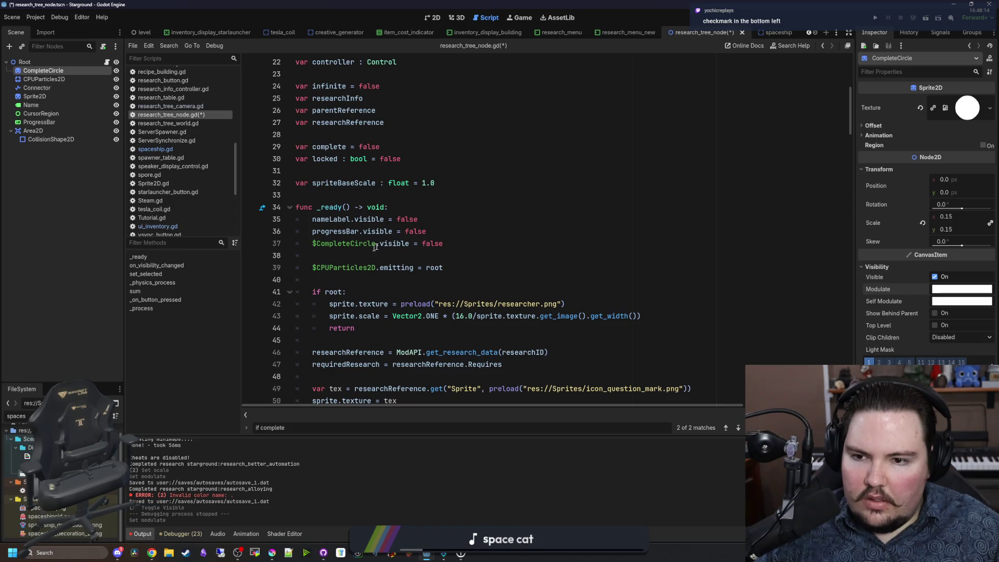
left_click(354, 254)
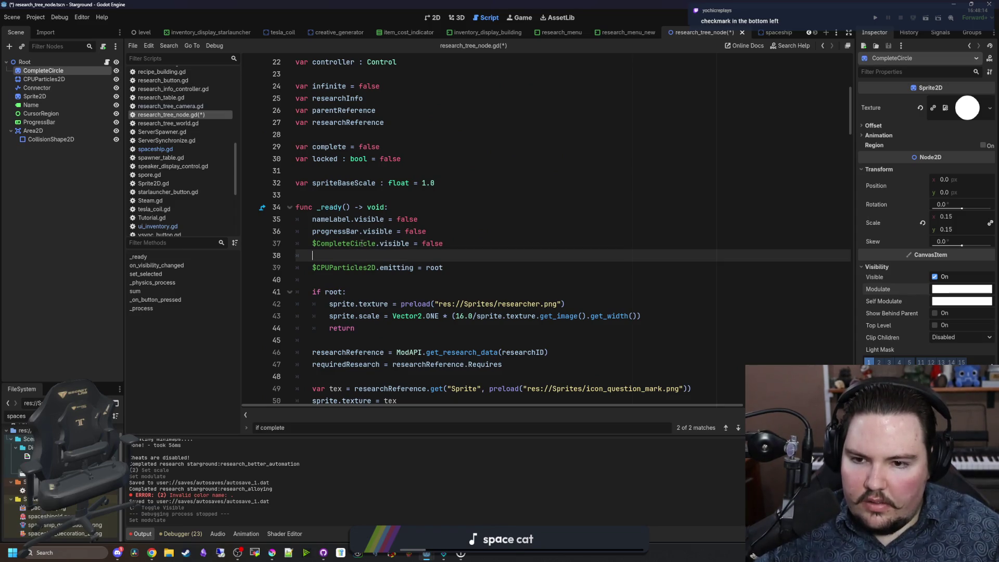
left_click(345, 243)
key("ctrl+BackSpace")
key("BackSpace")
key("BackSpace")
key("BackSpace")
type("true")
key("Escape")
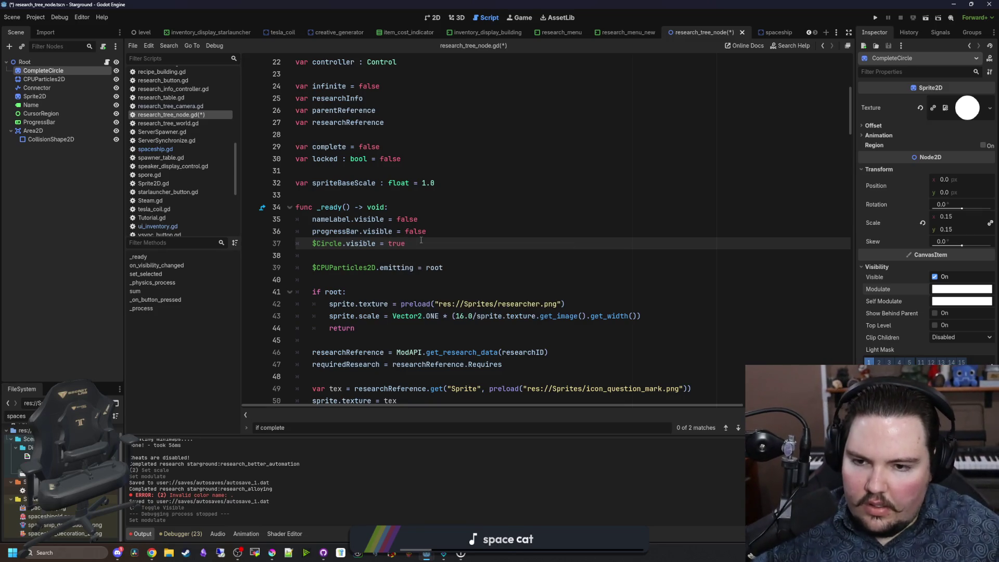
left_click_drag(433, 242, 312, 243)
scroll(391, 279, "down", 18)
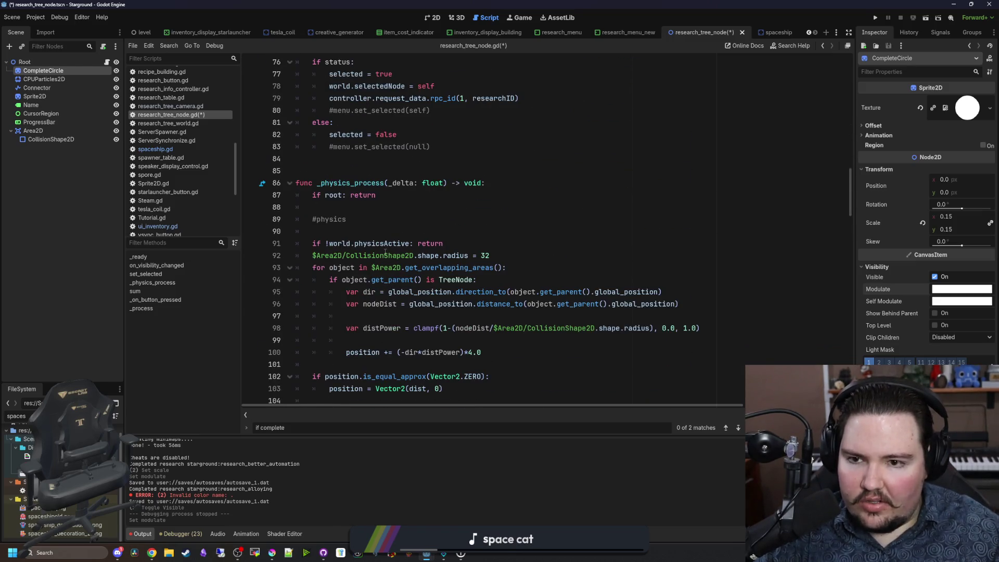
scroll(388, 244, "down", 5)
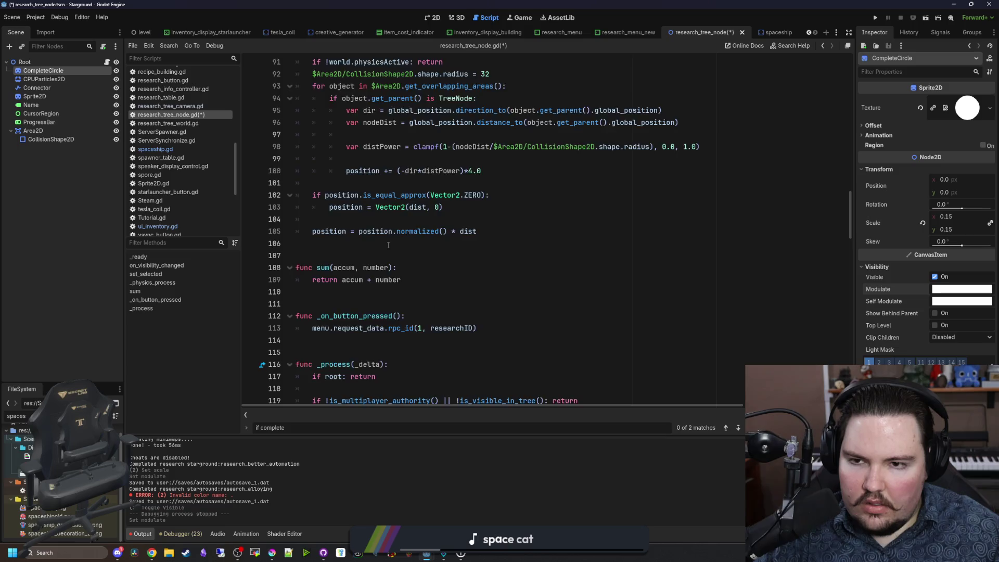
scroll(389, 245, "up", 7)
scroll(388, 244, "down", 13)
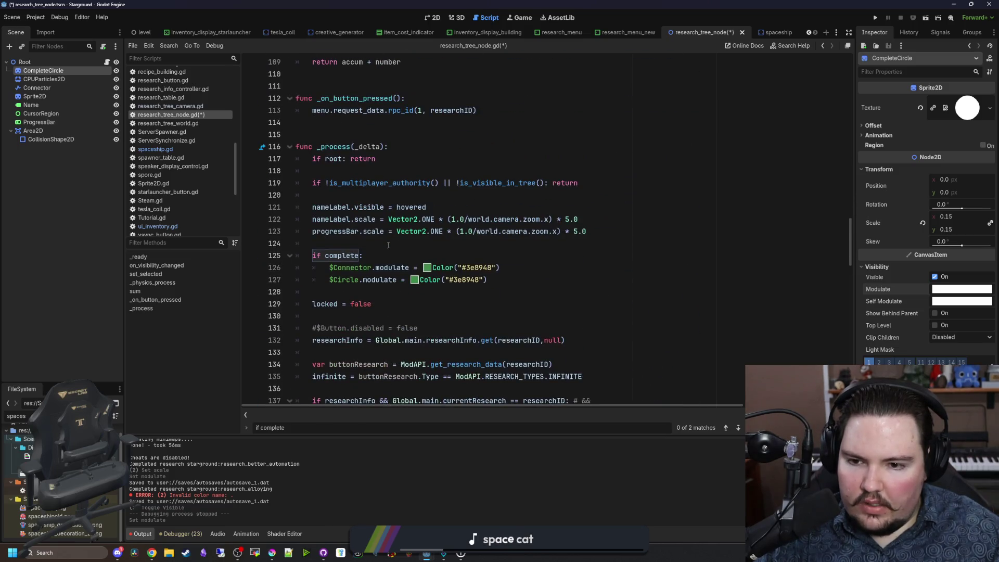
Step: Copy the green $Circle.modulate statement, discarding a draft locked branch
left_click(350, 248)
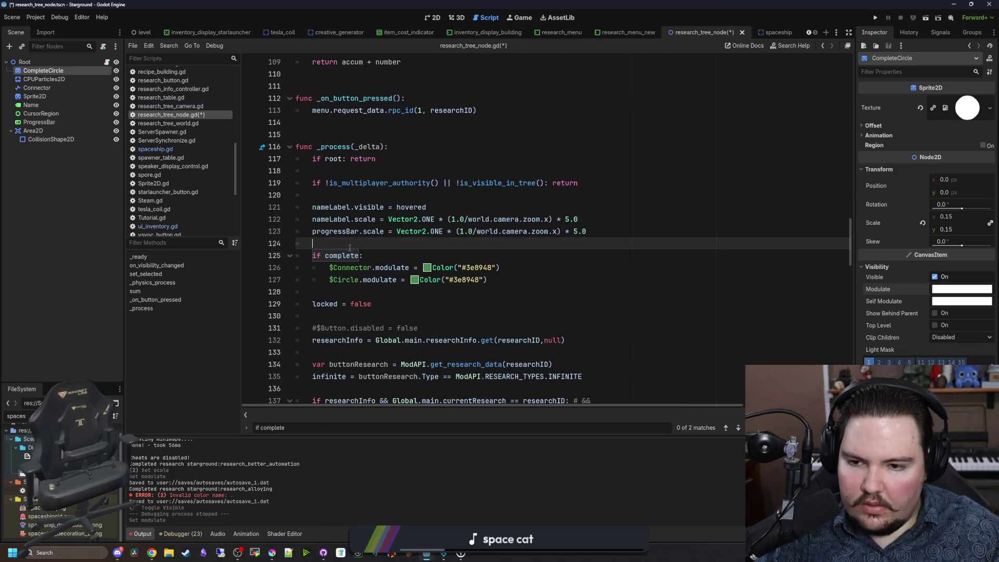
left_click(499, 277)
key("Return")
key("Return")
type("IF LOCKED")
key("BackSpace")
key("BackSpace")
key("BackSpace")
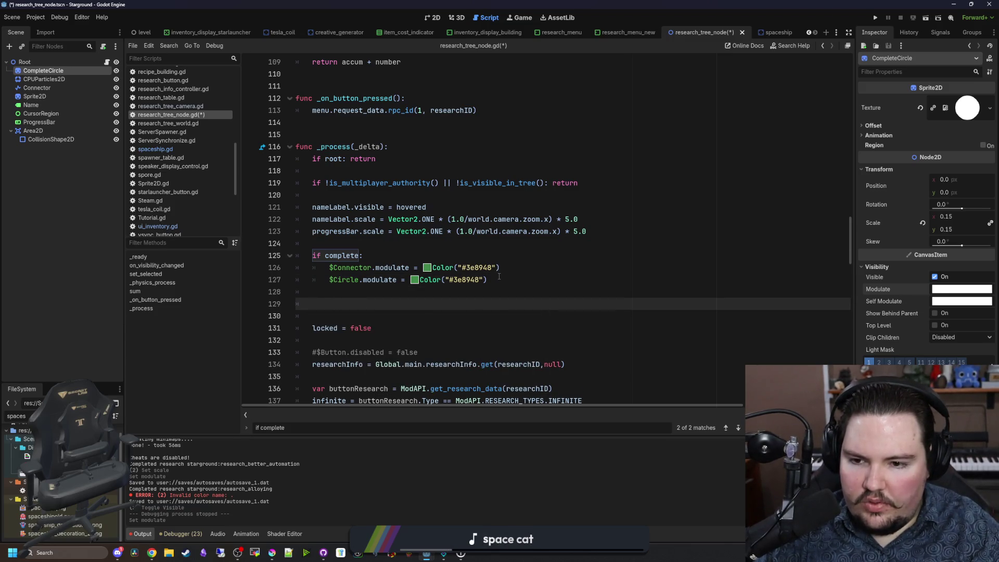
left_click_drag(499, 278, 335, 284)
key("ctrl+c")
left_click(333, 316)
key("ctrl+v")
key("Return")
key("Up")
key("Tab")
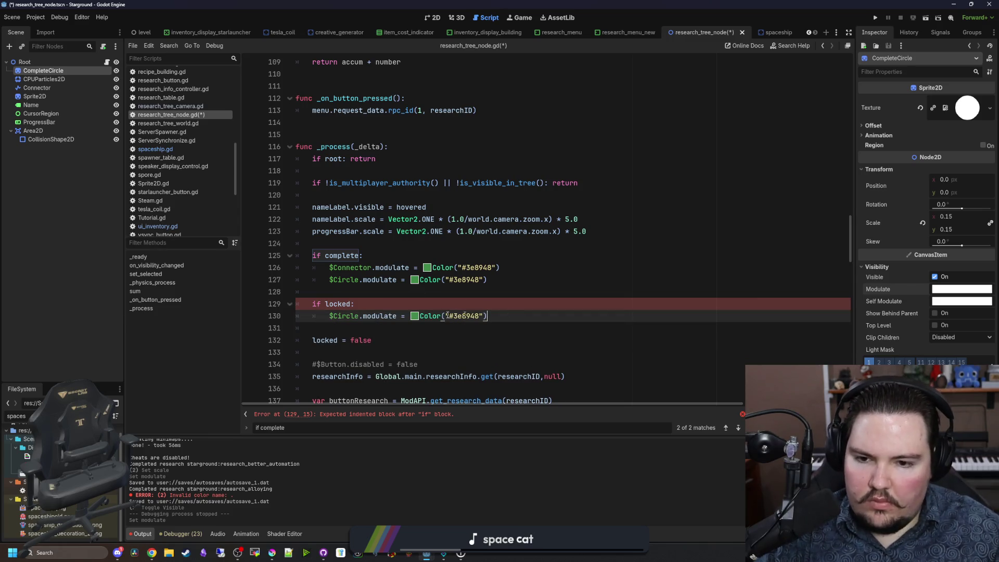
left_click_drag(490, 316, 312, 304)
key("BackSpace")
Step: Insert an if locked: branch with the circle colouring above the complete check, now an elif
left_click(340, 243)
key("Return")
key("Return")
key("Up")
type("if locked:")
key("Return")
key("ctrl+v")
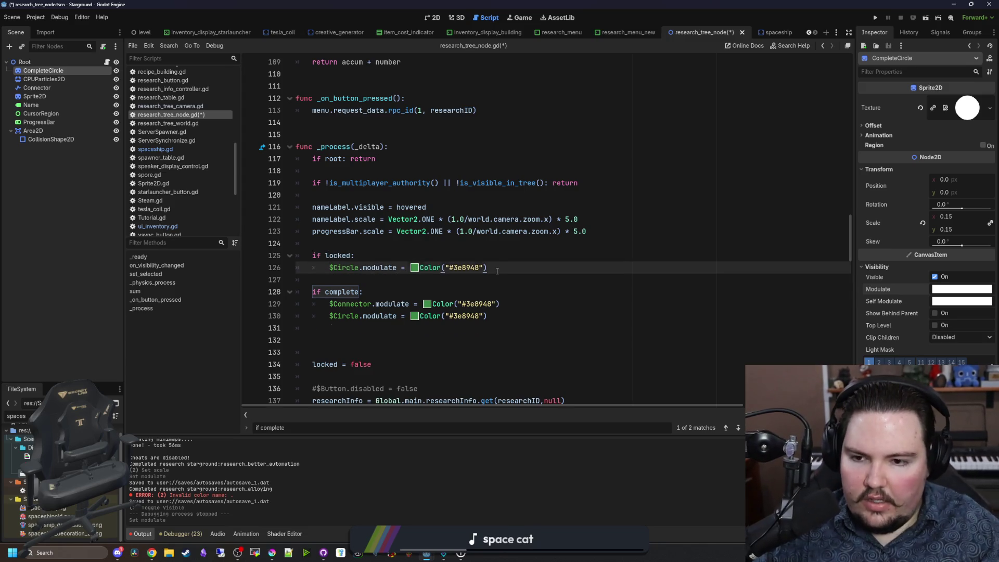
key("Return")
key("BackSpace")
type("el")
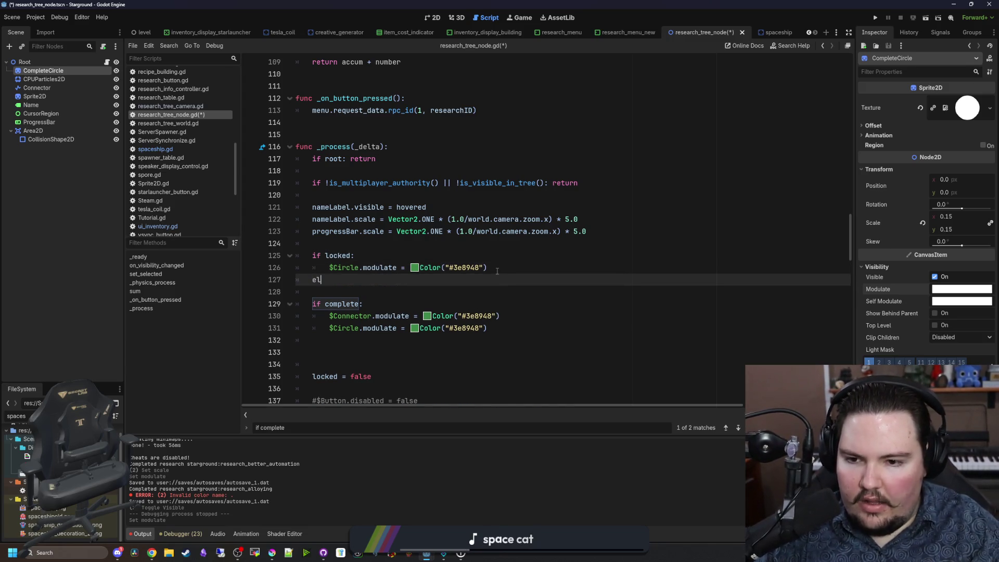
key("Delete")
key("Delete")
key("Delete")
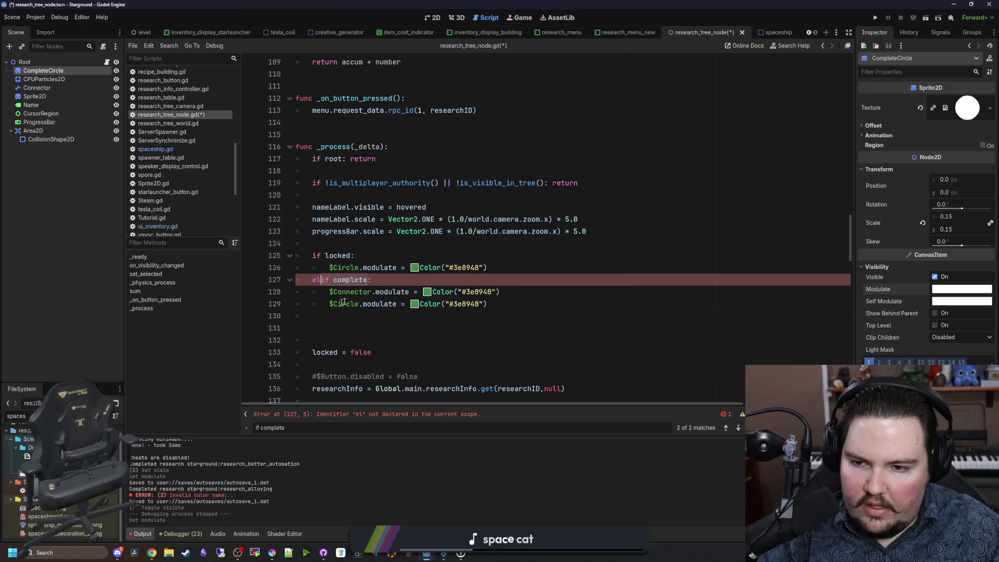
Step: Add an else: branch setting $Circle.modulate to Color.WHITE
left_click(498, 308)
key("Return")
type("lse:")
key("Return")
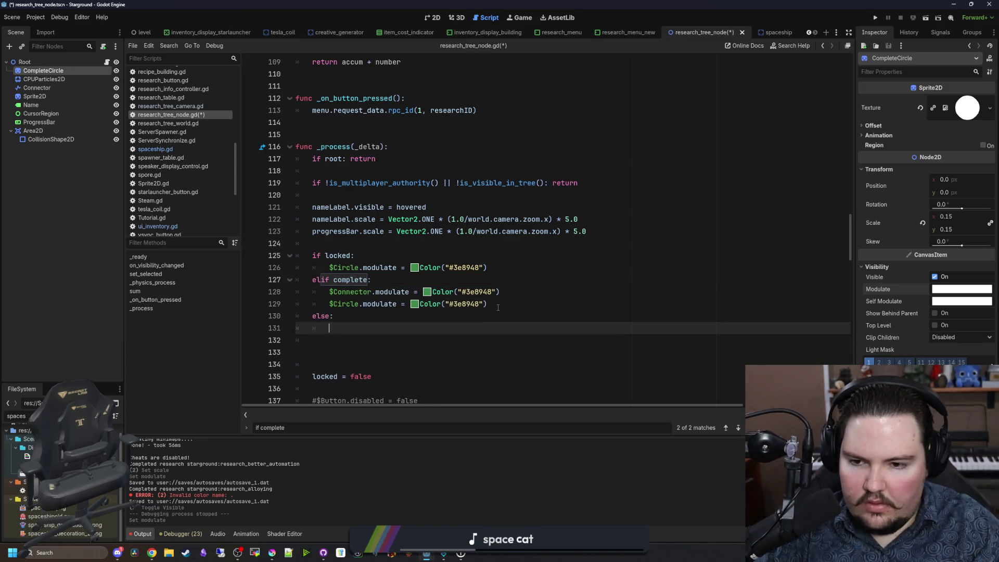
left_click_drag(498, 307, 327, 306)
key("ctrl+c")
key("Down")
key("Down")
key("ctrl+v")
key("BackSpace")
key("BackSpace")
key("BackSpace")
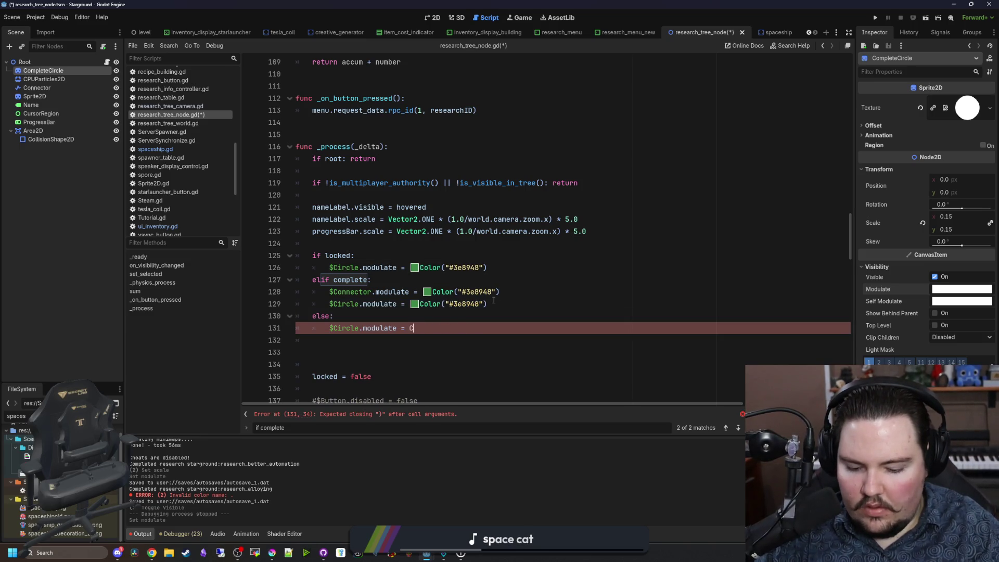
key("Return")
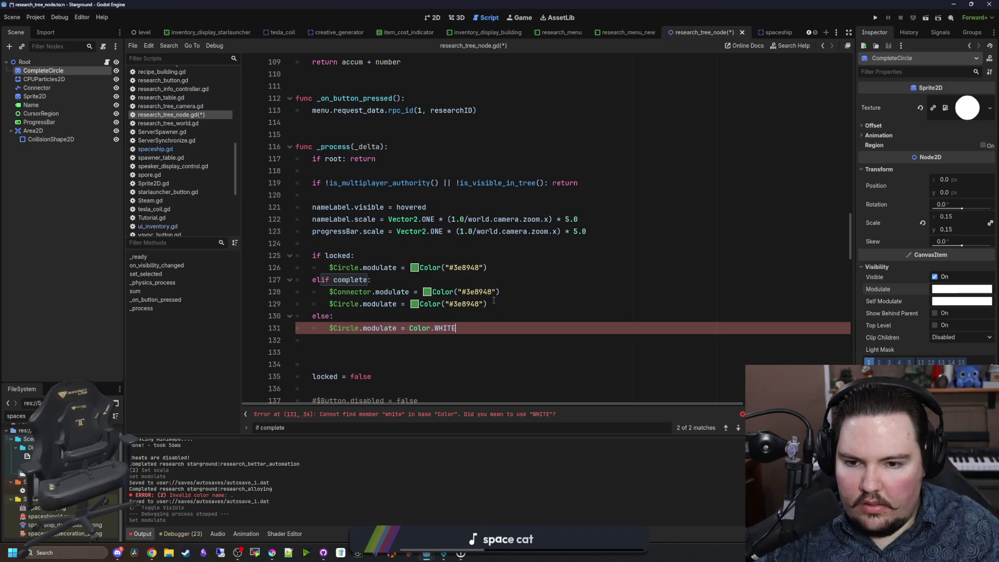
left_click(471, 281)
scroll(471, 283, "down", 1)
left_click(466, 316)
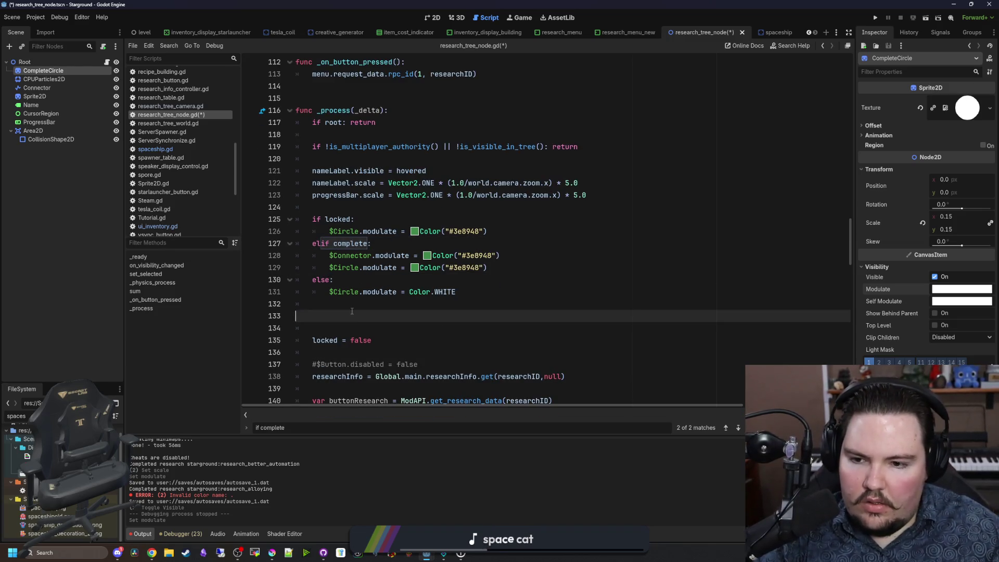
Step: Cut the locked/complete/else circle-colouring block out of _process
key("BackSpace")
key("BackSpace")
key("BackSpace")
key("shift+Up")
key("shift+Up")
key("shift+Up")
key("ctrl+x")
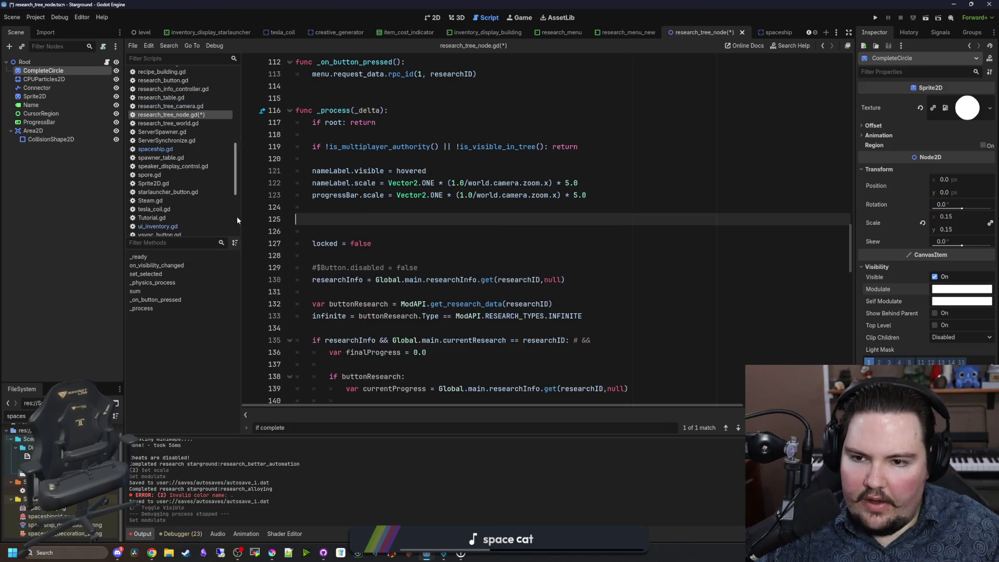
scroll(455, 246, "down", 10)
scroll(455, 247, "down", 17)
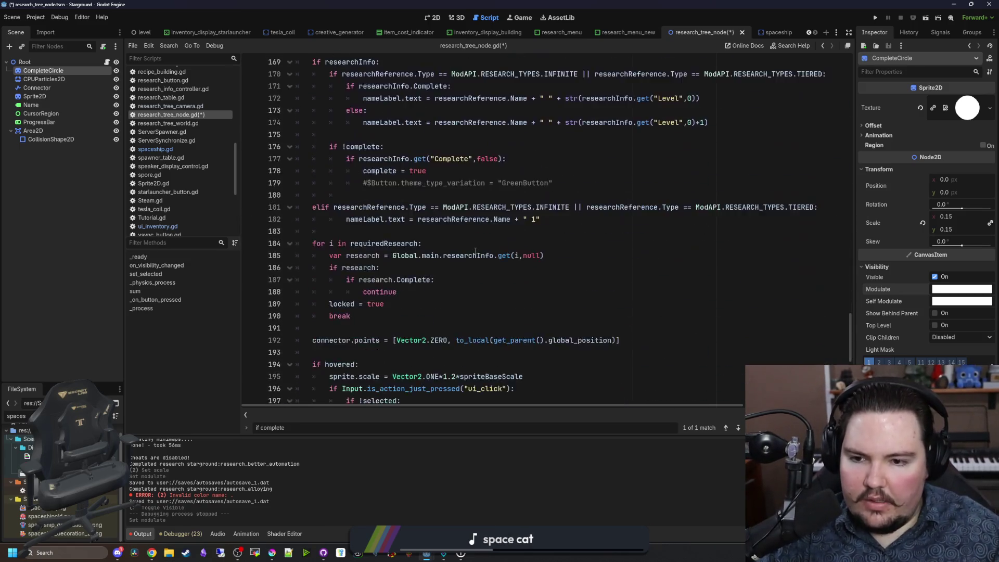
Step: Paste the circle-colouring block below the sprite modulate code at line 215
left_click(333, 279)
key("Return")
key("Up")
key("ctrl+v")
left_click(331, 293)
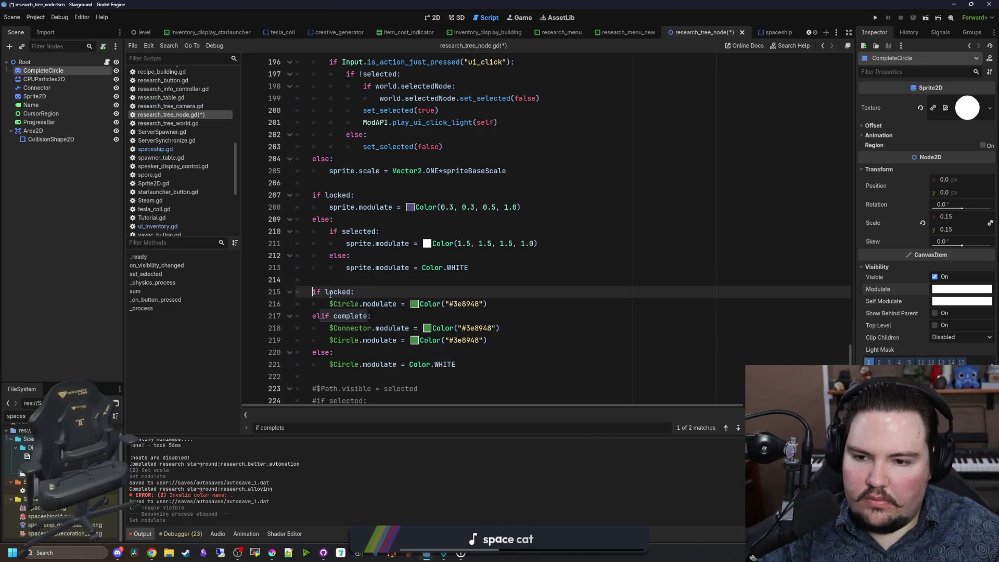
scroll(330, 295, "down", 2)
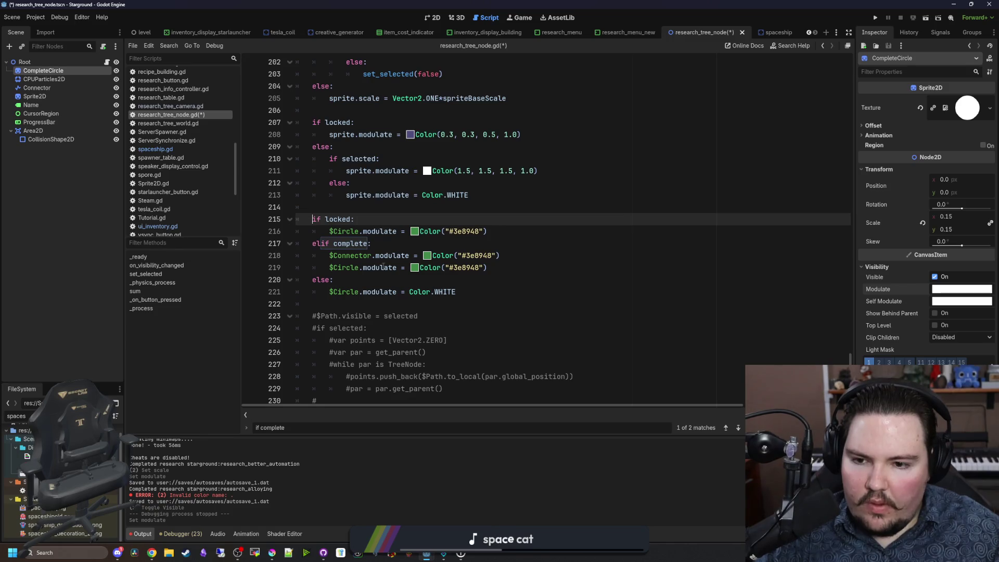
scroll(405, 258, "up", 2)
scroll(403, 290, "down", 1)
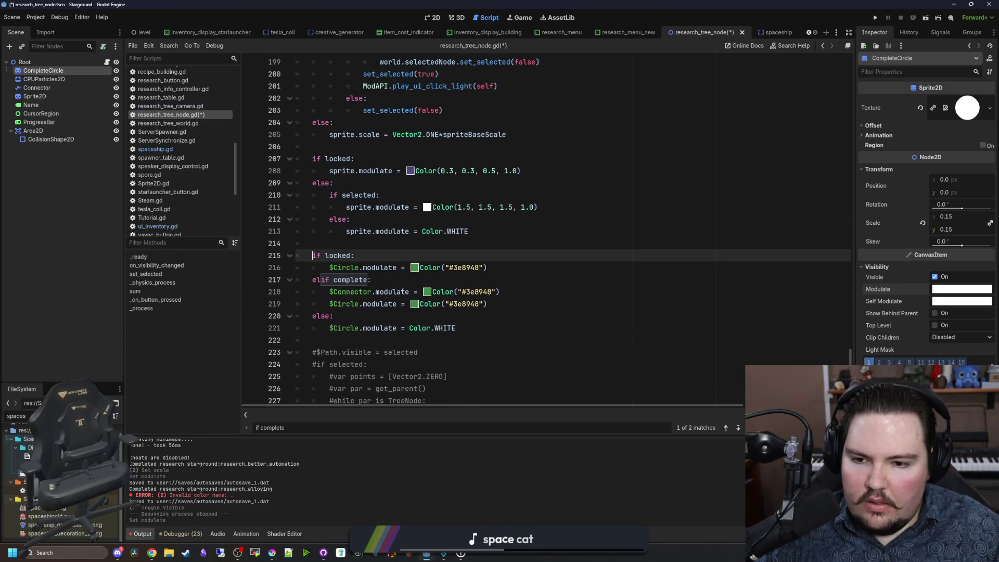
left_click(473, 332)
left_click_drag(486, 268, 420, 268)
Step: Replace the locked circle's green with Color(0.3, 0.6, 0.75, 1.0), adapted from line 208
left_click(448, 256)
left_click_drag(520, 172, 421, 172)
key("ctrl+c")
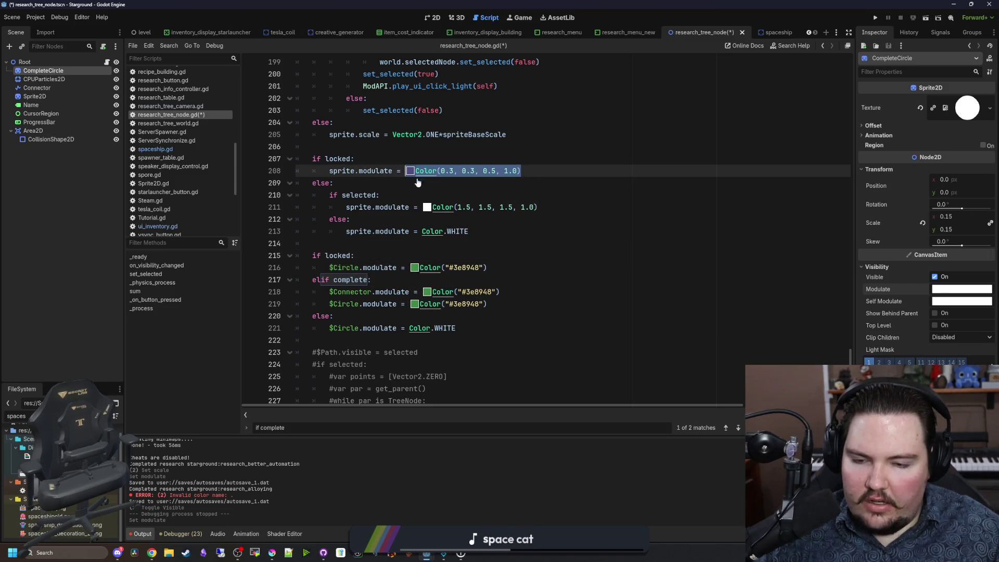
left_click_drag(487, 269, 420, 268)
key("ctrl+v")
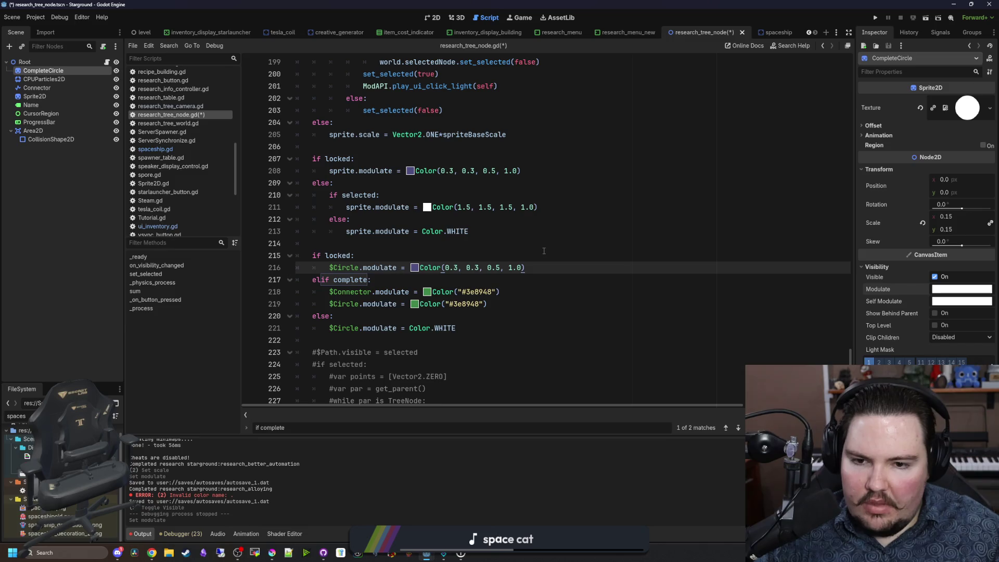
key("Left")
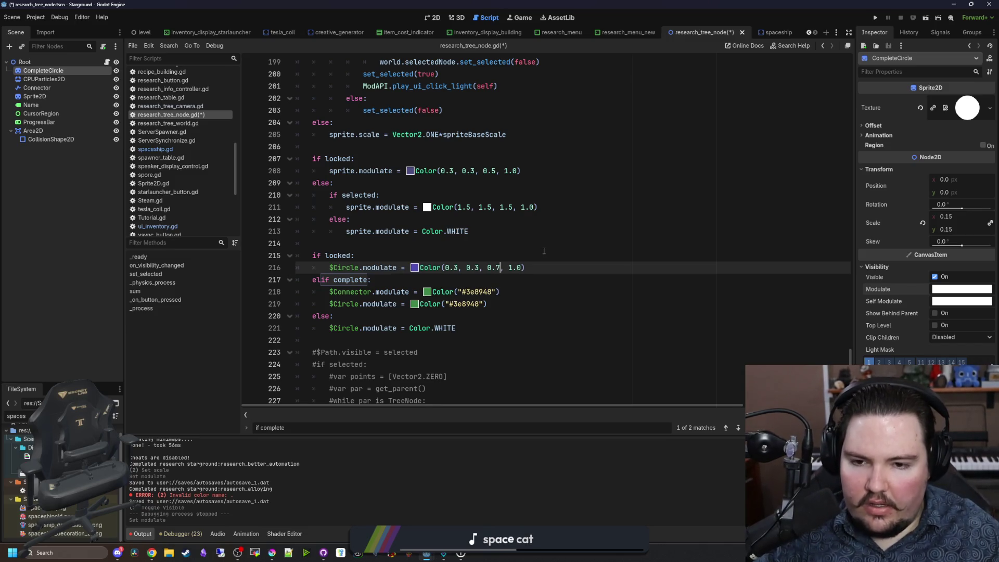
type("7")
key("BackSpace")
type("6")
key("Left")
key("Left")
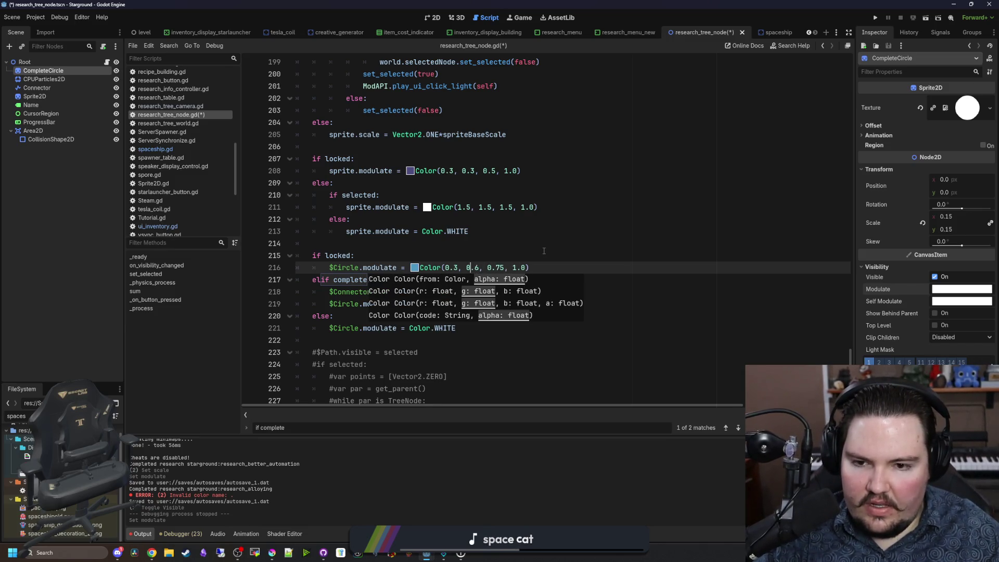
left_click(544, 251)
Step: Save the script and run the project
key("ctrl+s")
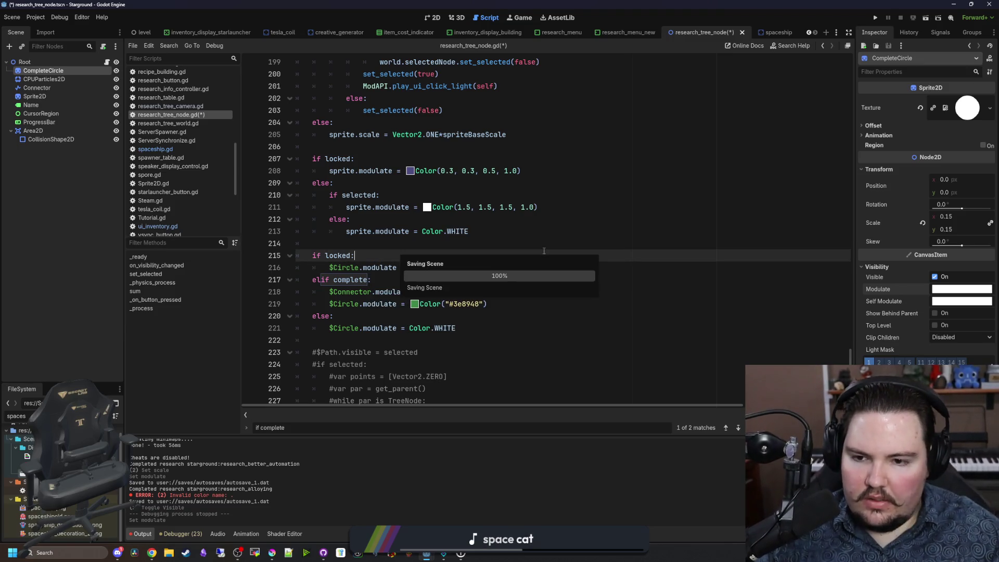
left_click(370, 311)
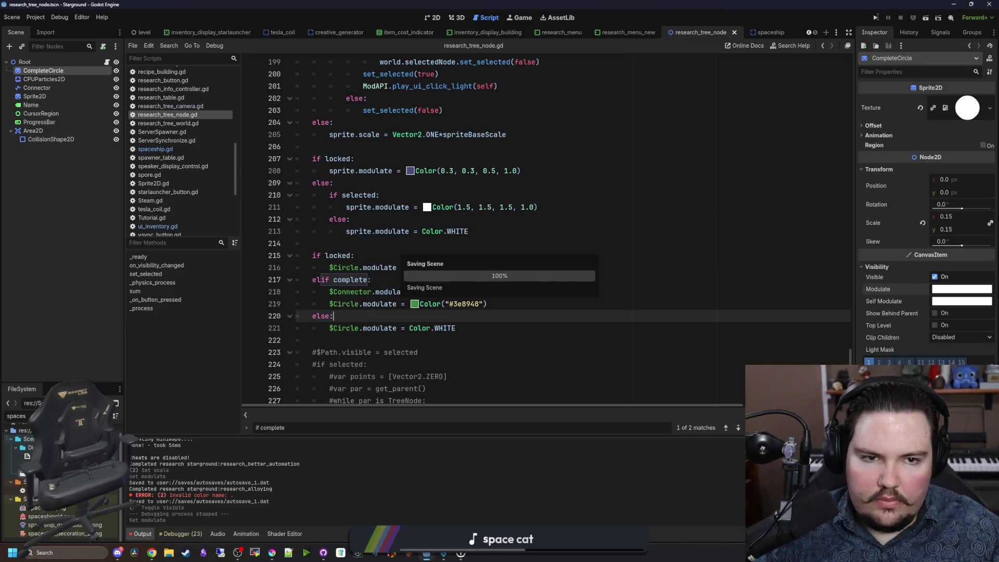
left_click(877, 18)
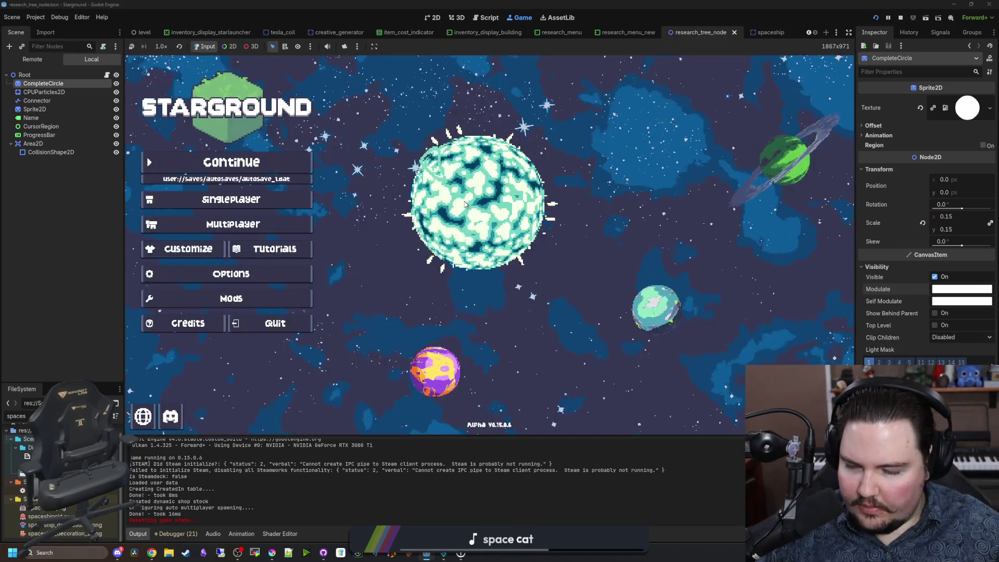
Step: Start a default new world via Singleplayer, New Game and Start, hitting the line-37 null-instance error
left_click(232, 199)
left_click(592, 242)
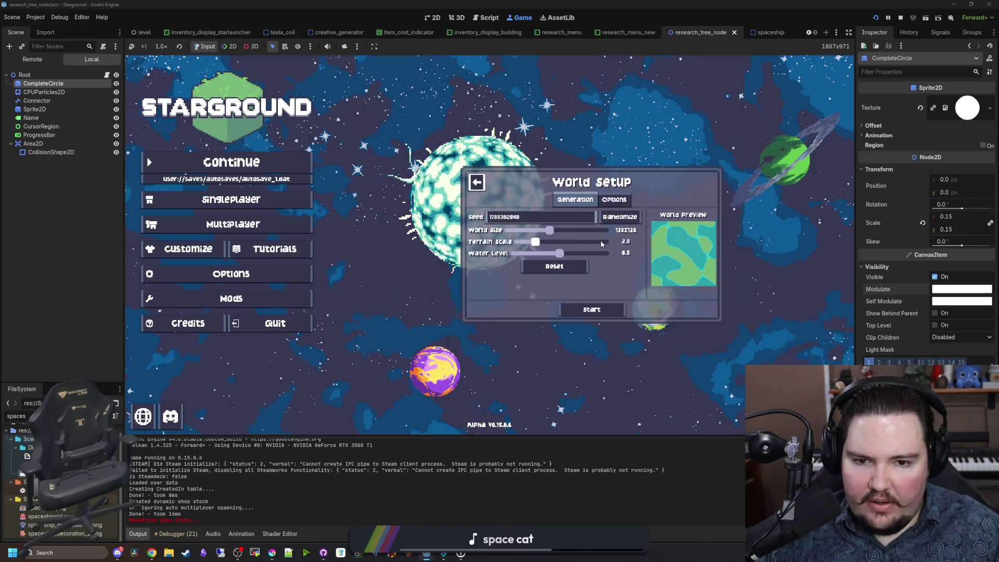
left_click(608, 311)
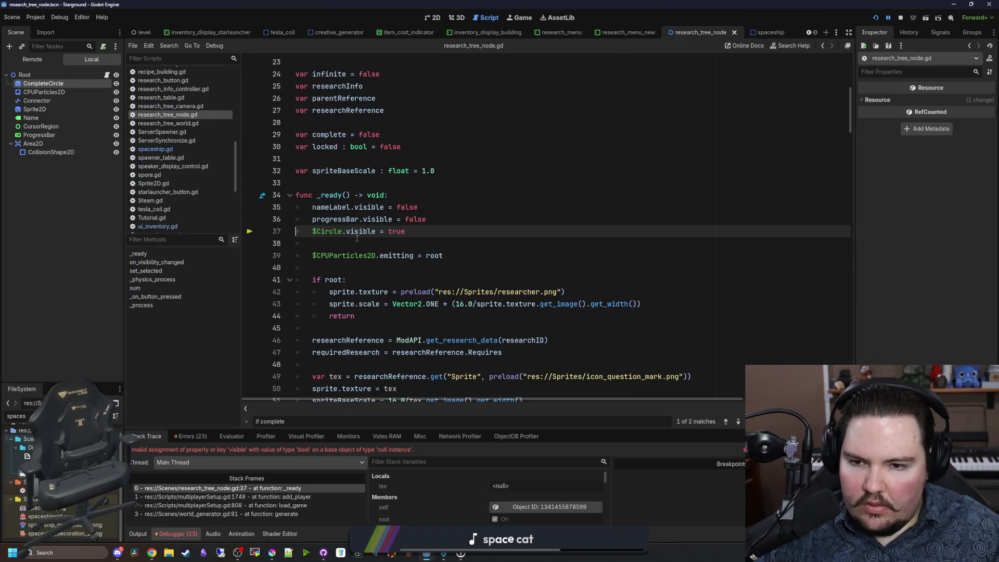
Step: Rename the CompleteCircle scene node to Circle and relaunch the game
double_click(53, 83)
type("Ci")
key("Return")
left_click(411, 207)
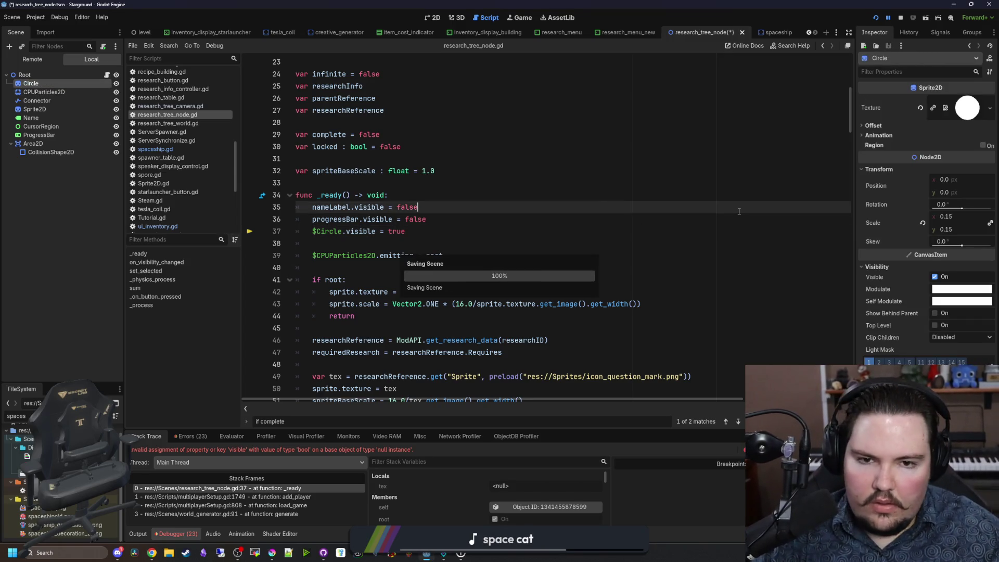
left_click(876, 20)
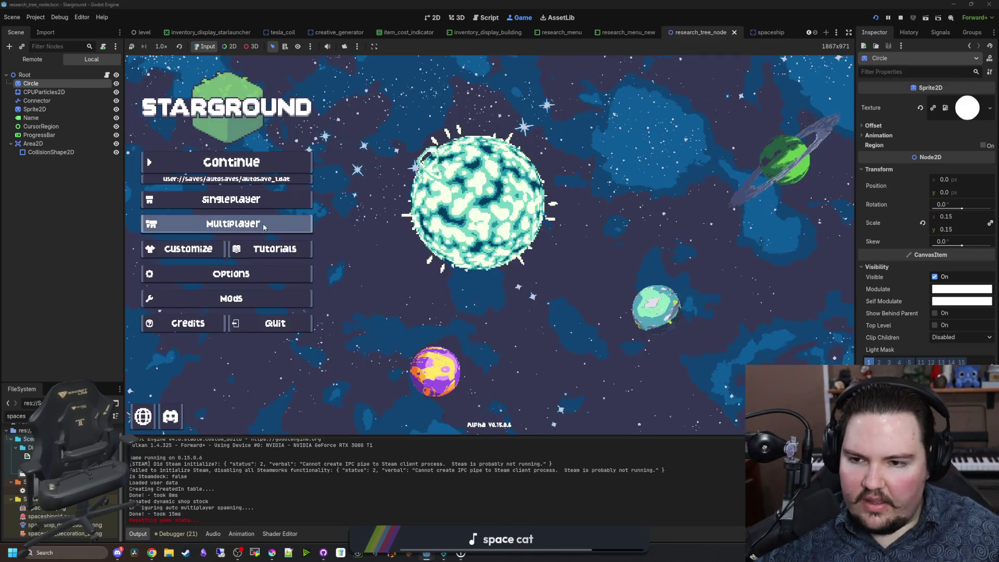
left_click(299, 200)
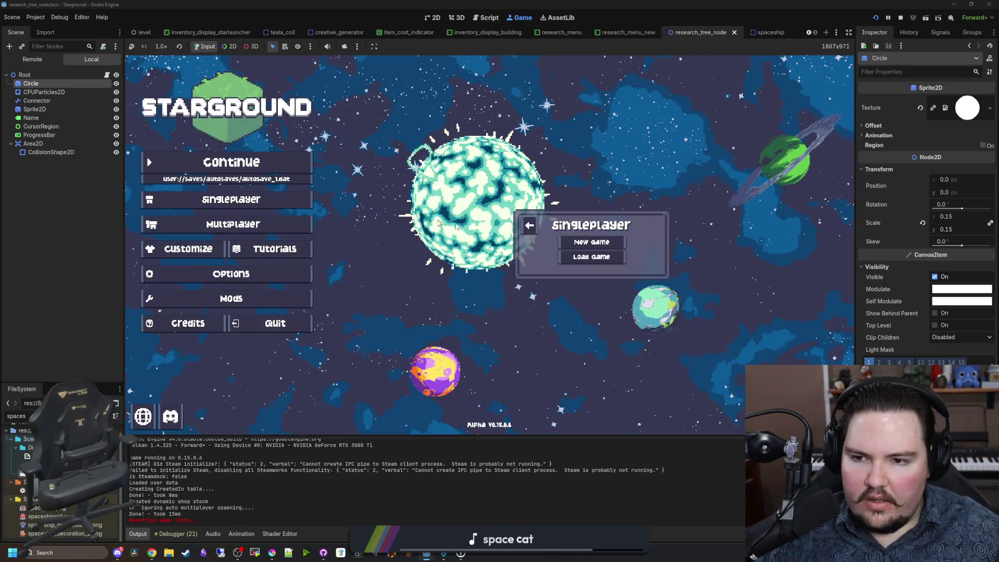
left_click(592, 242)
left_click(592, 305)
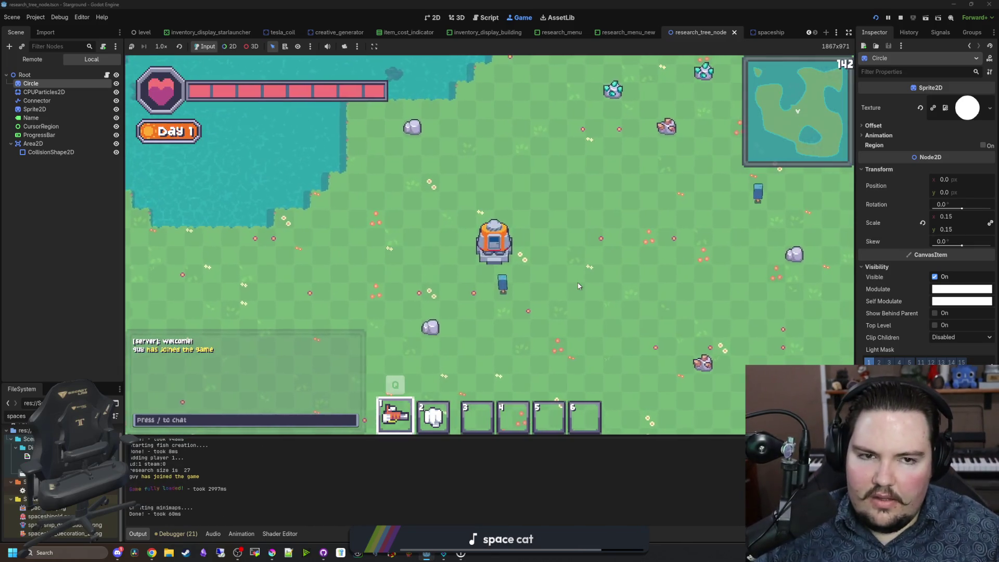
left_click(492, 242)
mouse_move(471, 260)
left_mouse_down()
mouse_move(497, 221)
mouse_move(492, 205)
mouse_move(467, 217)
mouse_move(399, 166)
left_mouse_up()
scroll(368, 295, "up", 2)
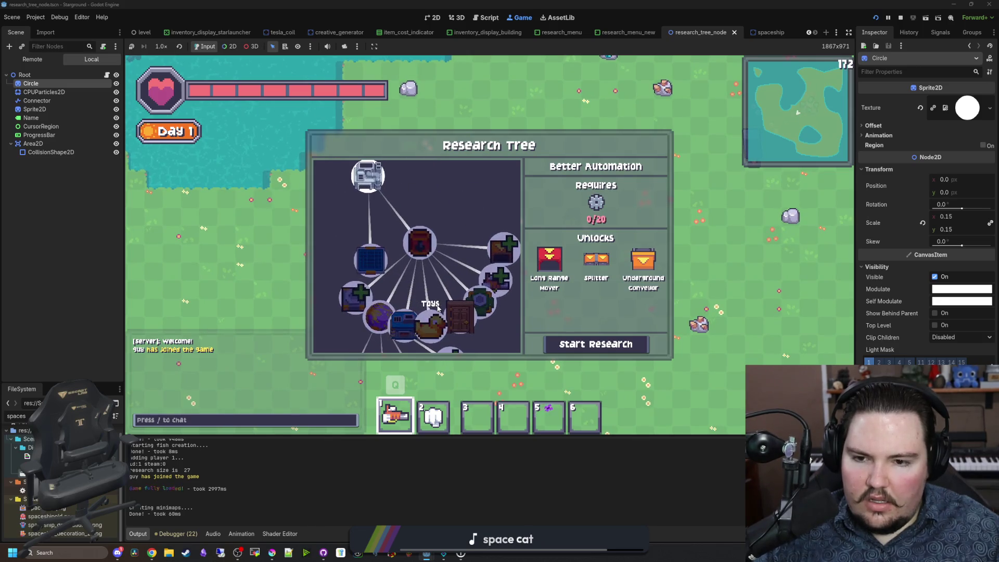
scroll(368, 295, "up", 3)
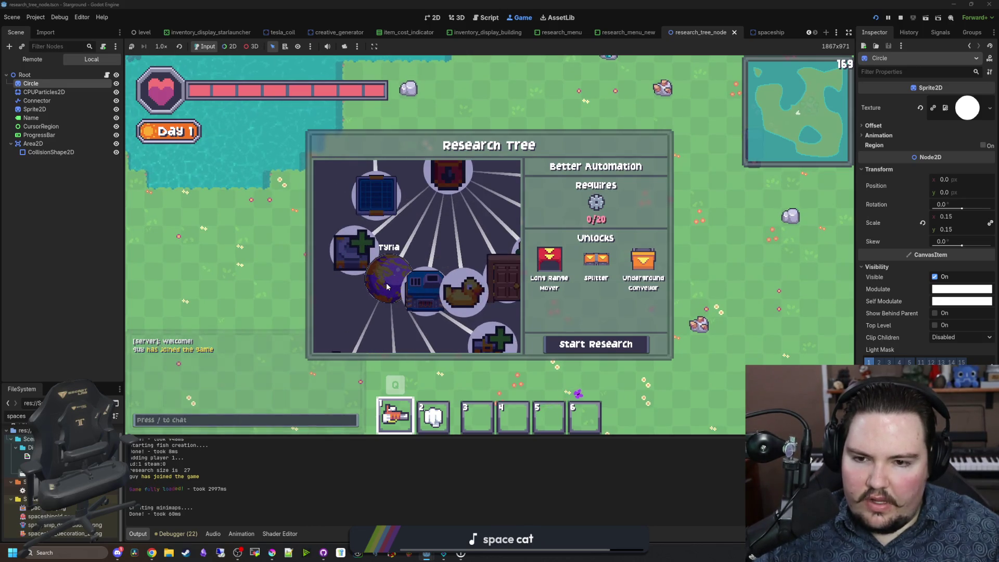
scroll(365, 286, "up", 1)
scroll(345, 264, "down", 2)
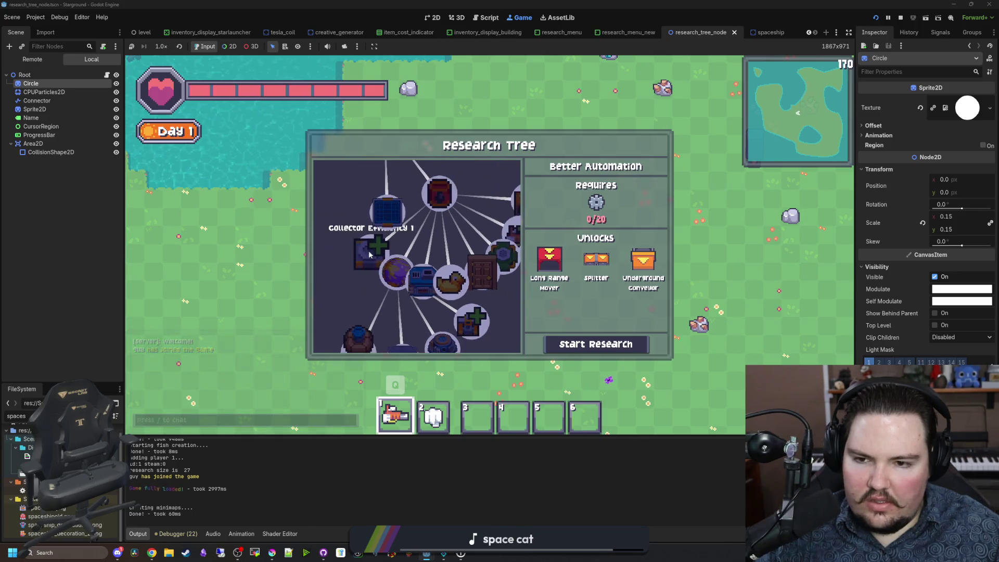
scroll(416, 250, "down", 3)
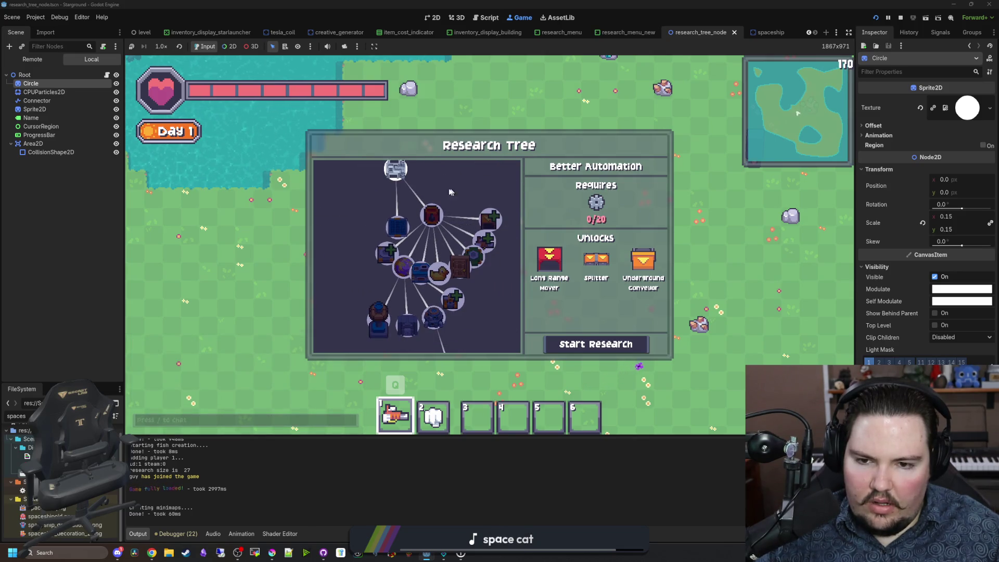
scroll(458, 198, "down", 2)
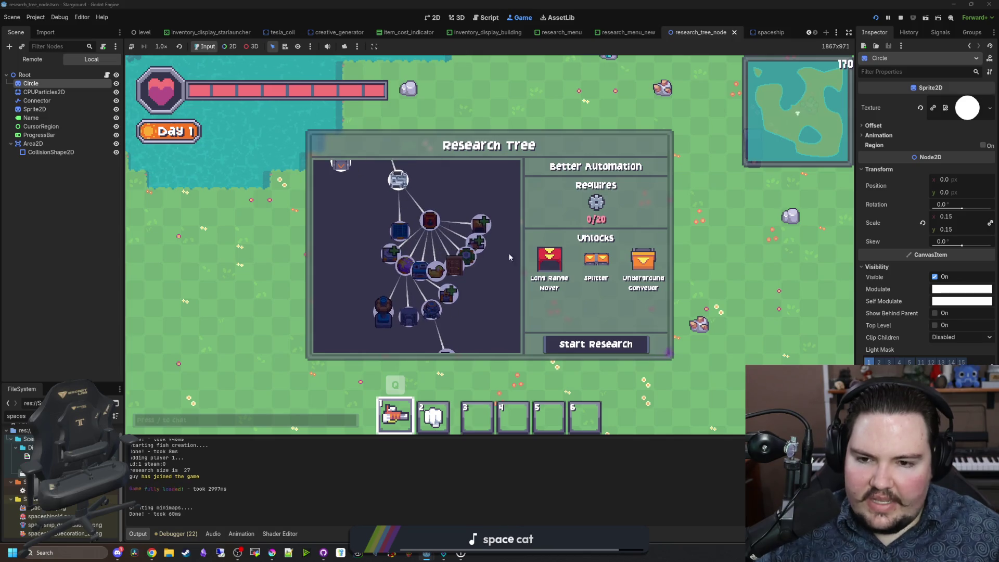
left_click_drag(494, 268, 482, 288)
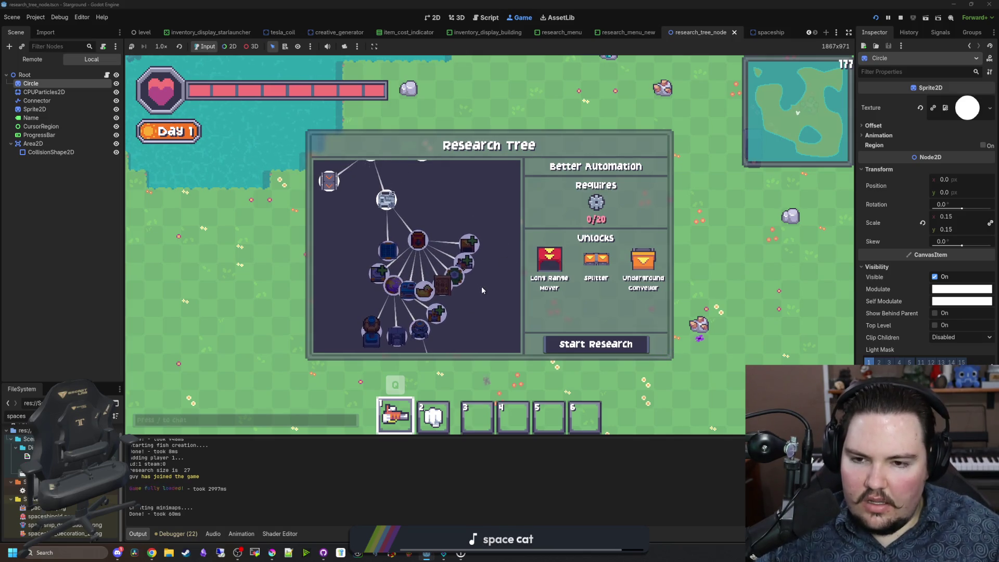
scroll(482, 289, "down", 2)
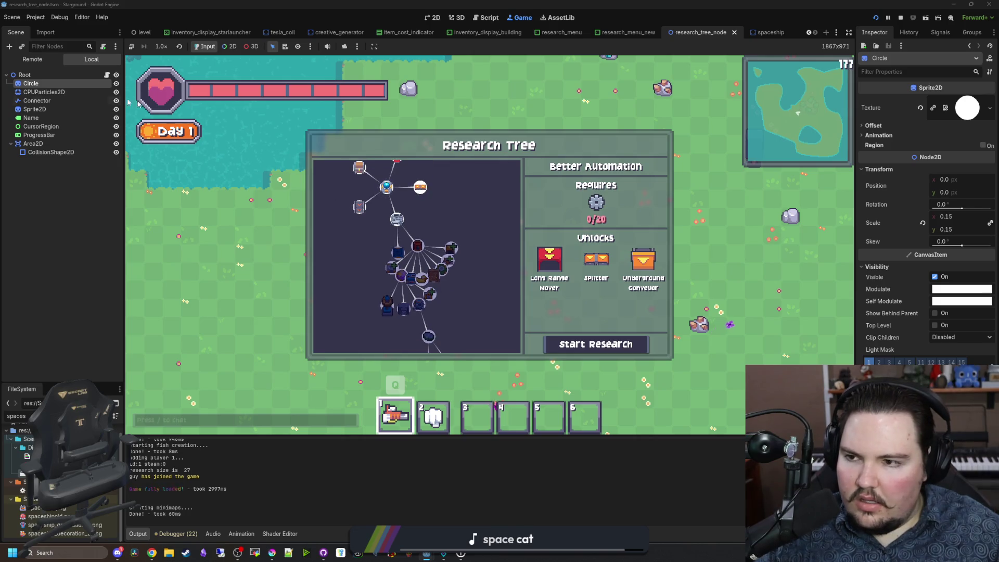
left_click_drag(476, 238, 468, 205)
scroll(463, 292, "up", 2)
scroll(447, 266, "up", 3)
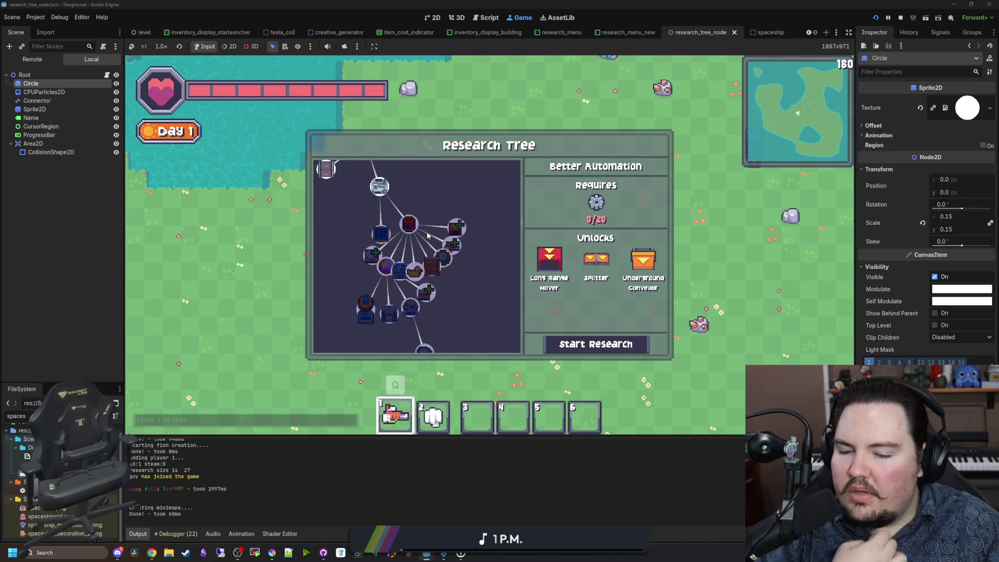
scroll(428, 235, "up", 2)
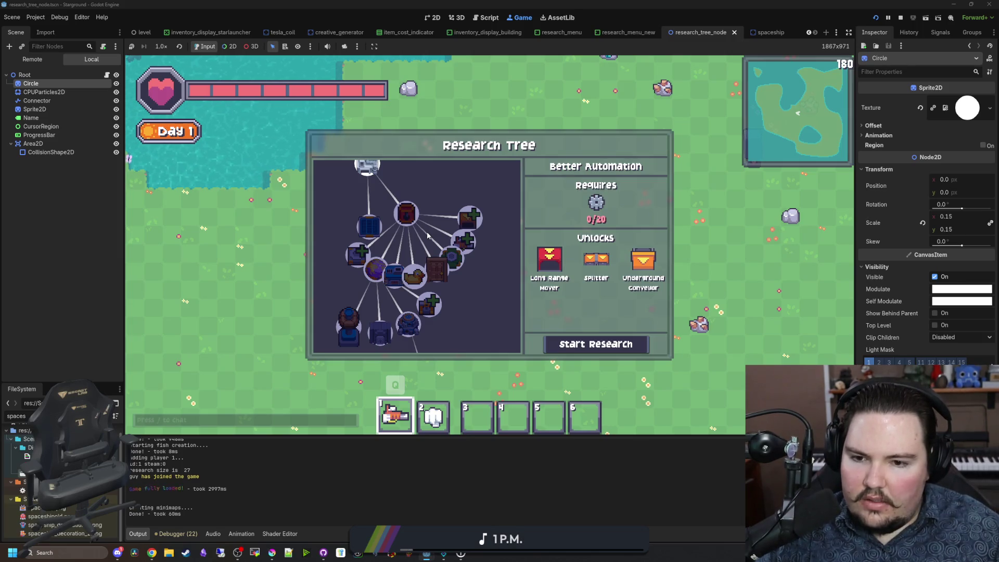
scroll(428, 235, "down", 2)
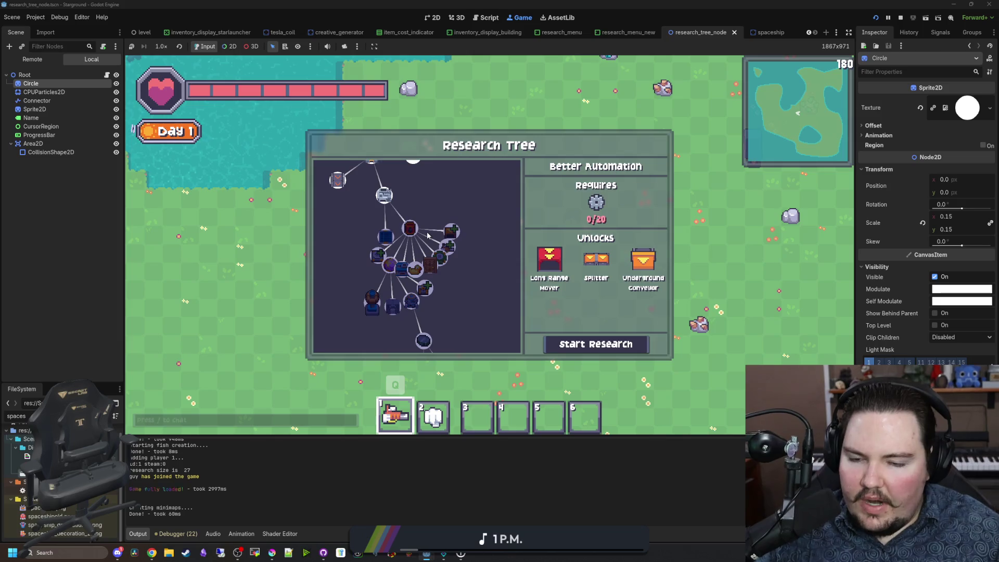
left_click_drag(422, 249, 459, 225)
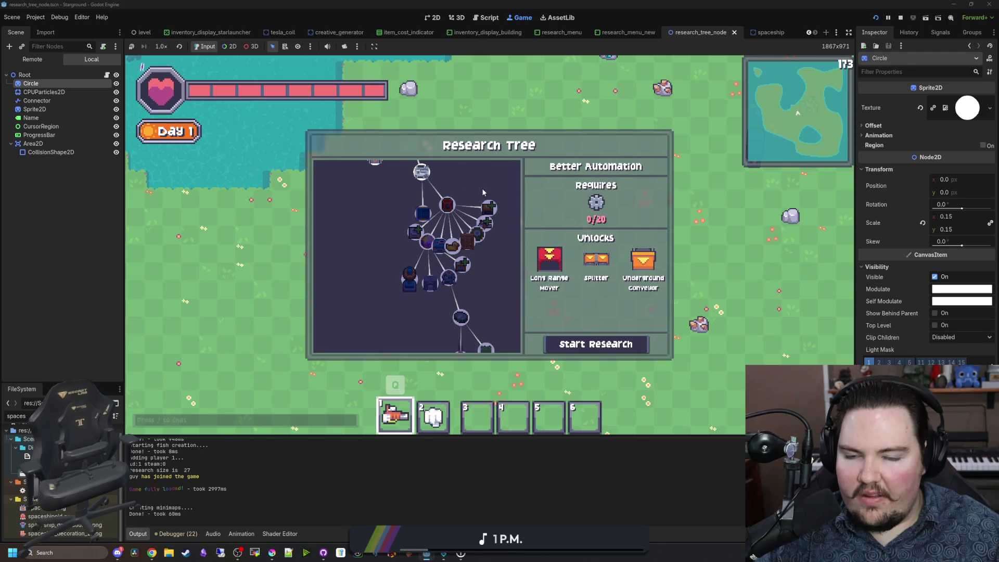
mouse_move(468, 217)
left_mouse_down()
mouse_move(436, 282)
mouse_move(437, 170)
mouse_move(437, 249)
mouse_move(473, 163)
mouse_move(483, 212)
mouse_move(470, 277)
left_mouse_up()
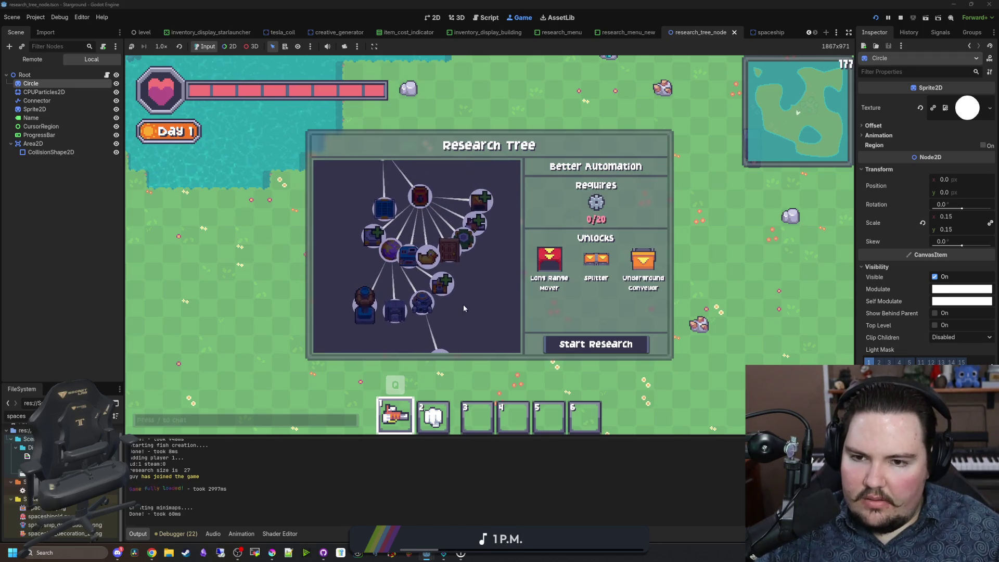
scroll(386, 259, "down", 5)
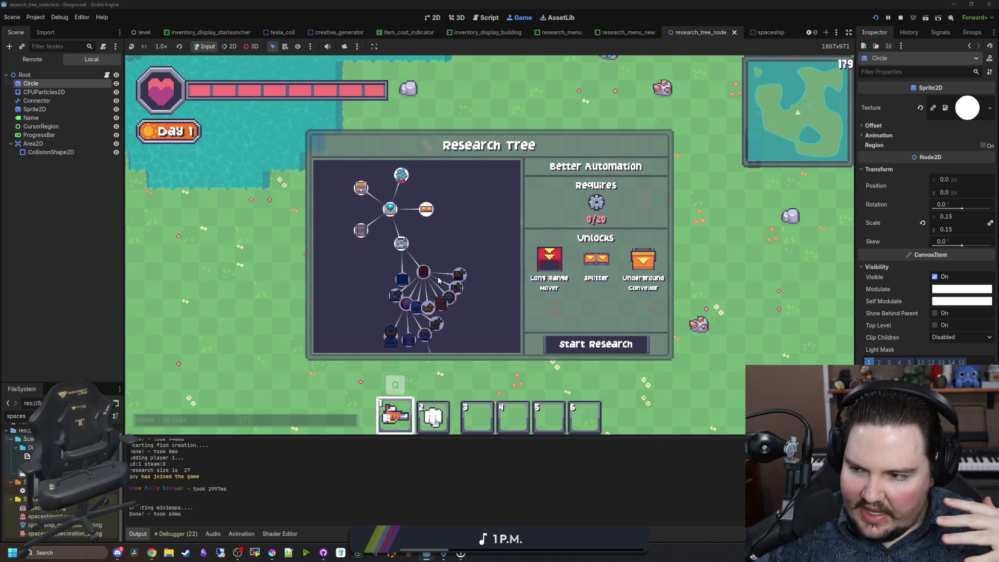
scroll(417, 258, "up", 2)
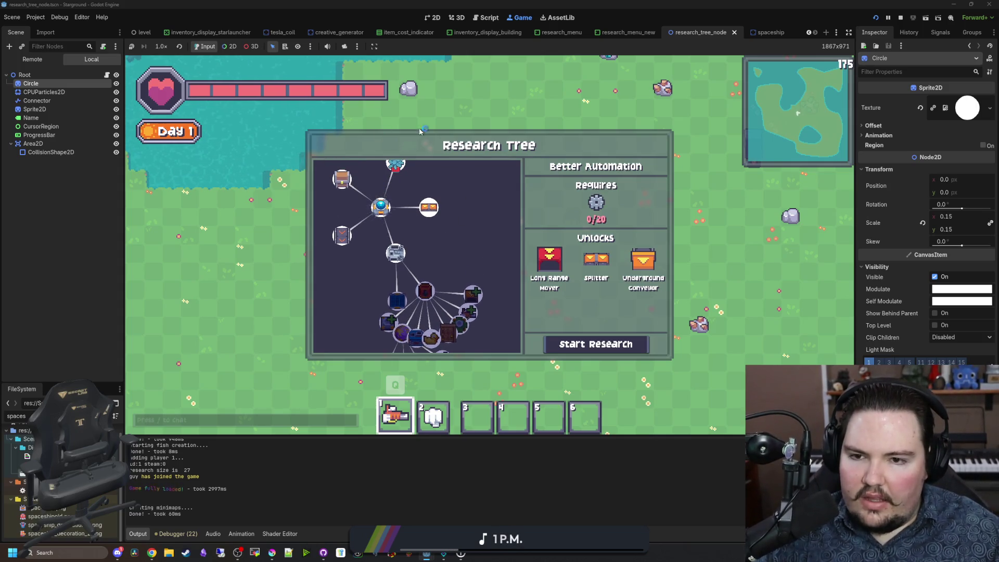
scroll(382, 194, "down", 5)
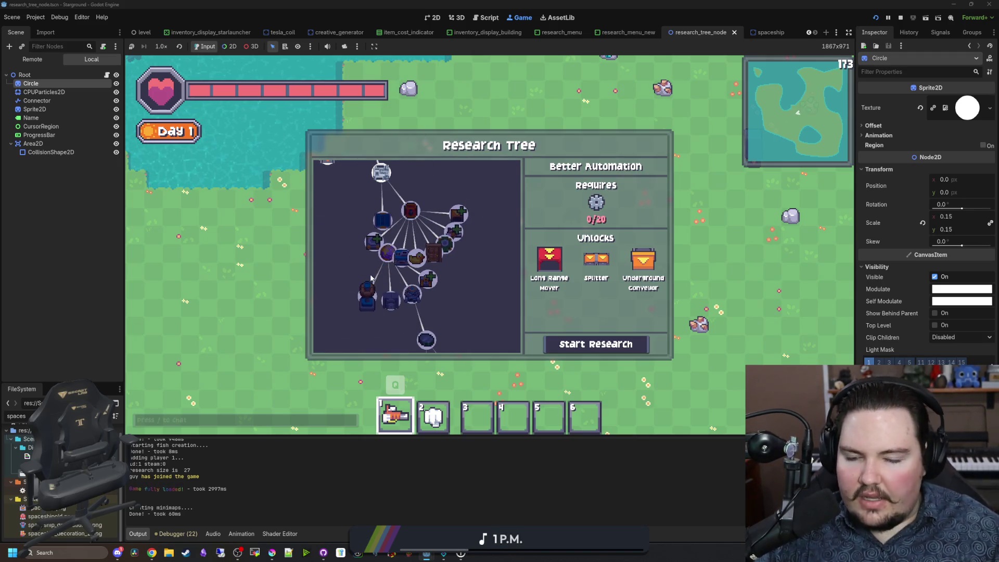
scroll(436, 219, "down", 2)
scroll(436, 218, "down", 4)
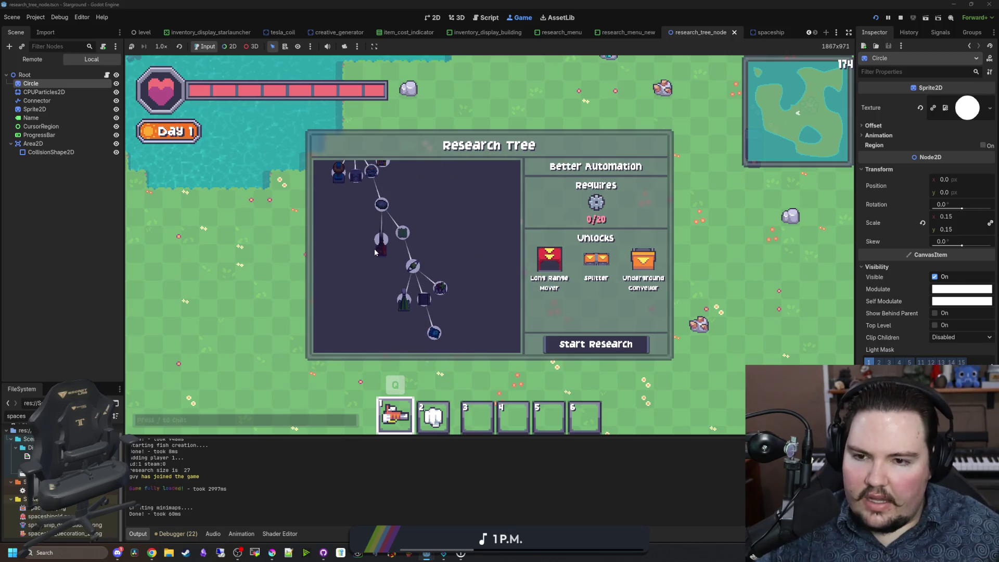
scroll(375, 324, "up", 2)
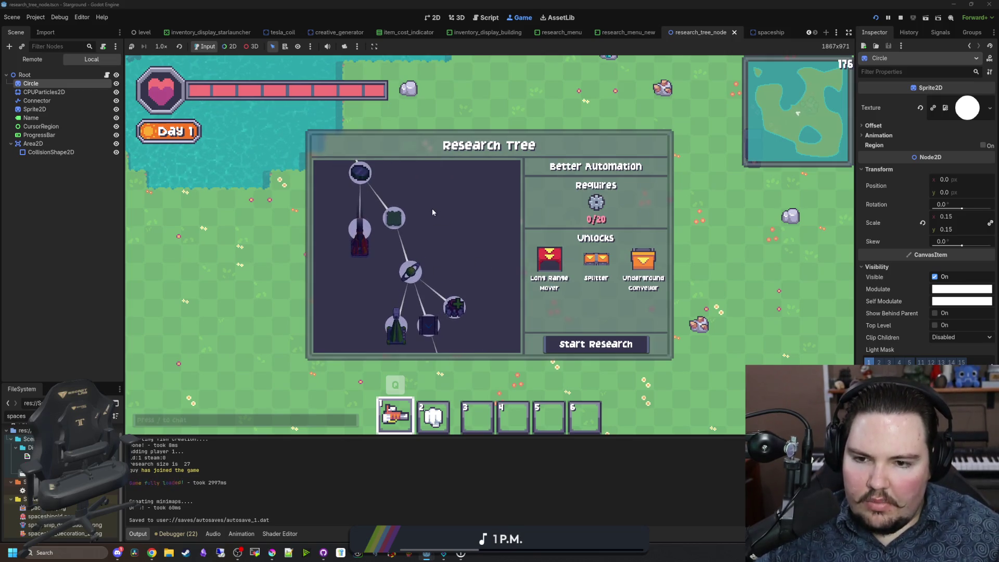
scroll(434, 186, "down", 2)
scroll(416, 219, "up", 2)
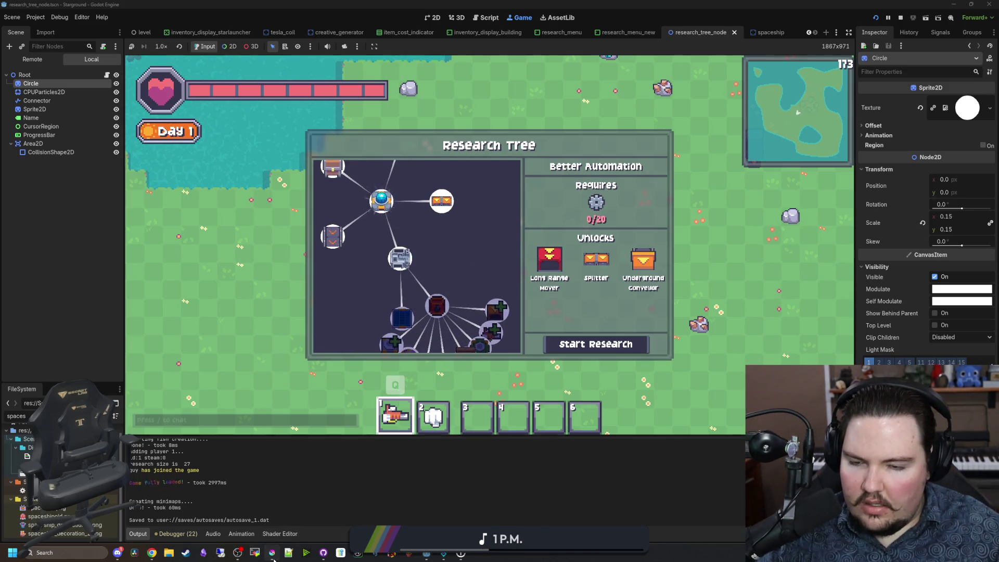
Step: Copy the blue #0099db from Krita's palette and return to research_tree_node.gd
left_click(272, 552)
left_click(179, 290)
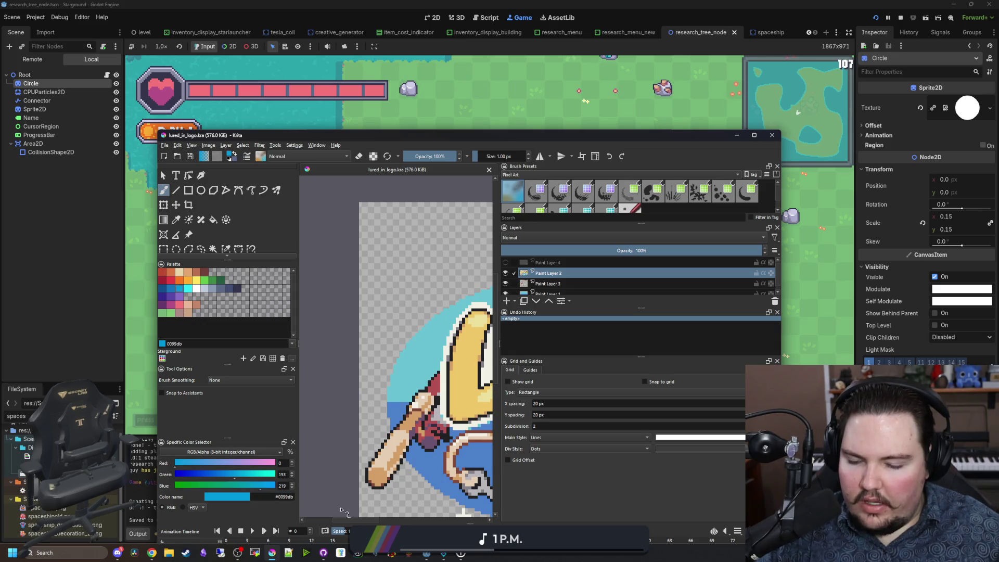
left_click(49, 236)
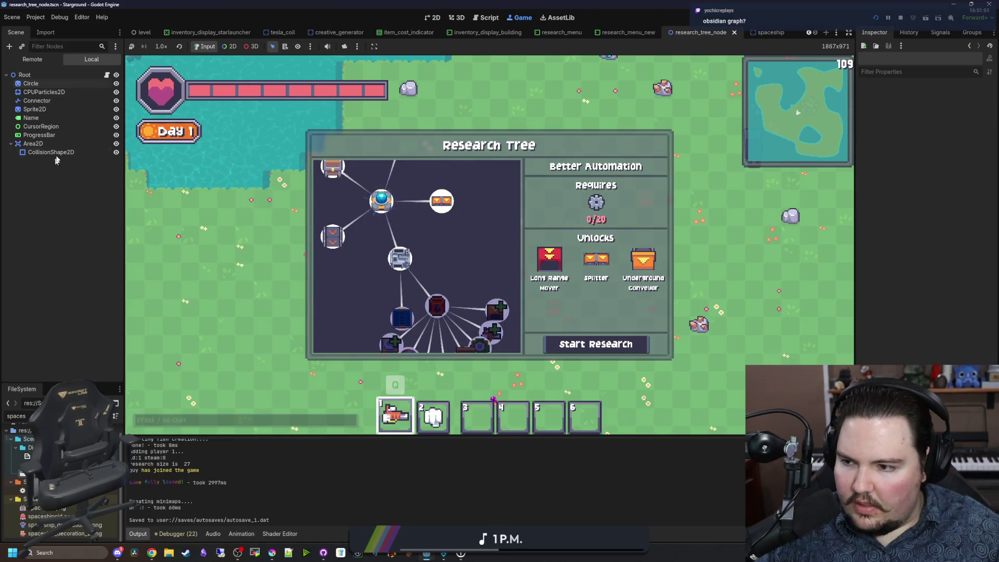
left_click(107, 75)
Step: Replace Color.WHITE on line 221 with Color("#0099db") and save the script
scroll(429, 271, "down", 10)
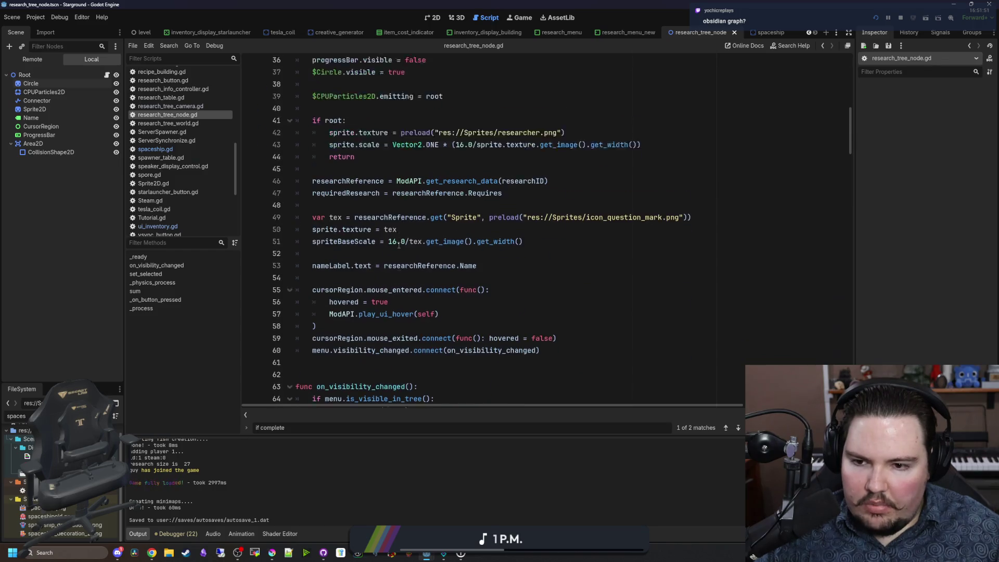
scroll(430, 271, "down", 12)
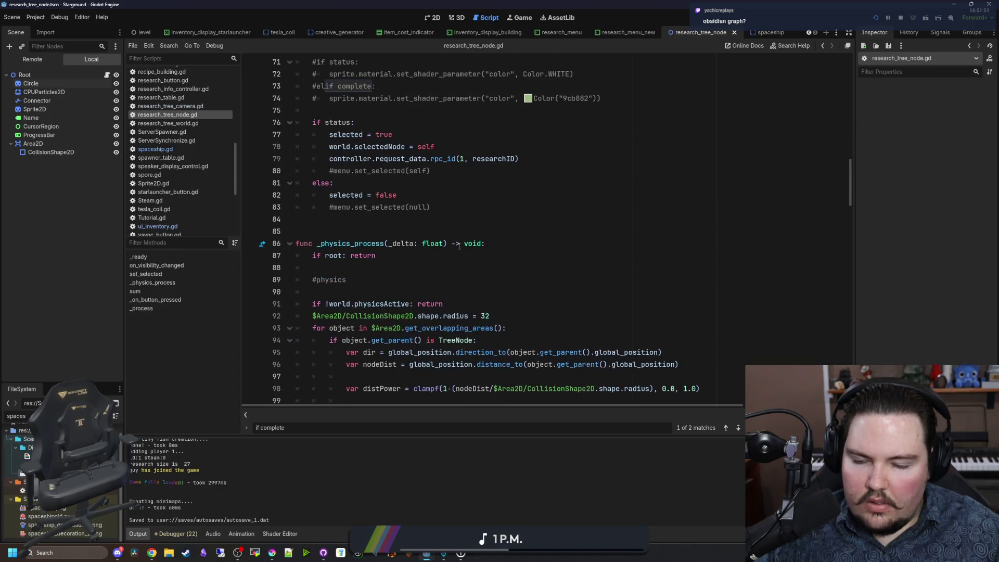
scroll(488, 245, "down", 20)
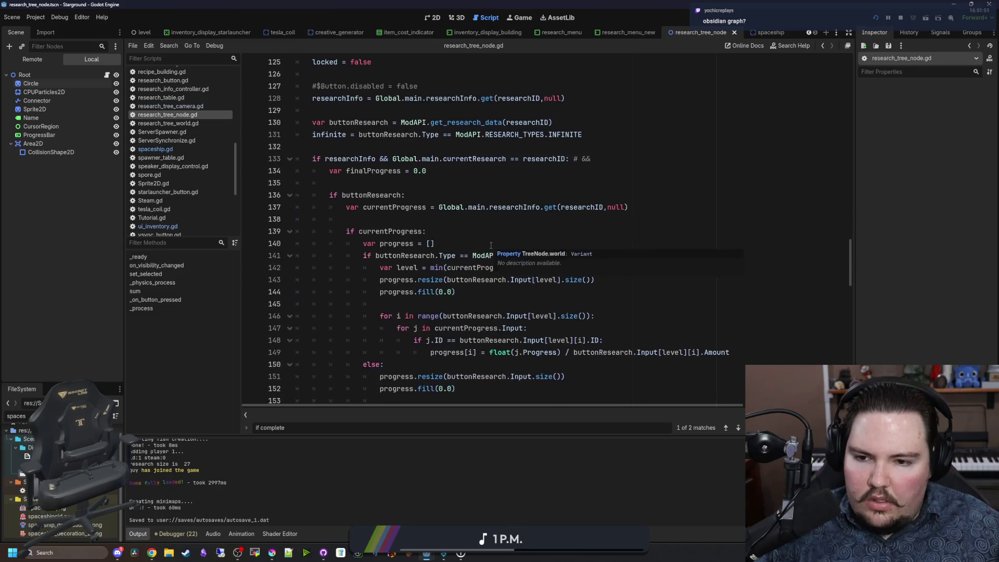
scroll(490, 245, "down", 13)
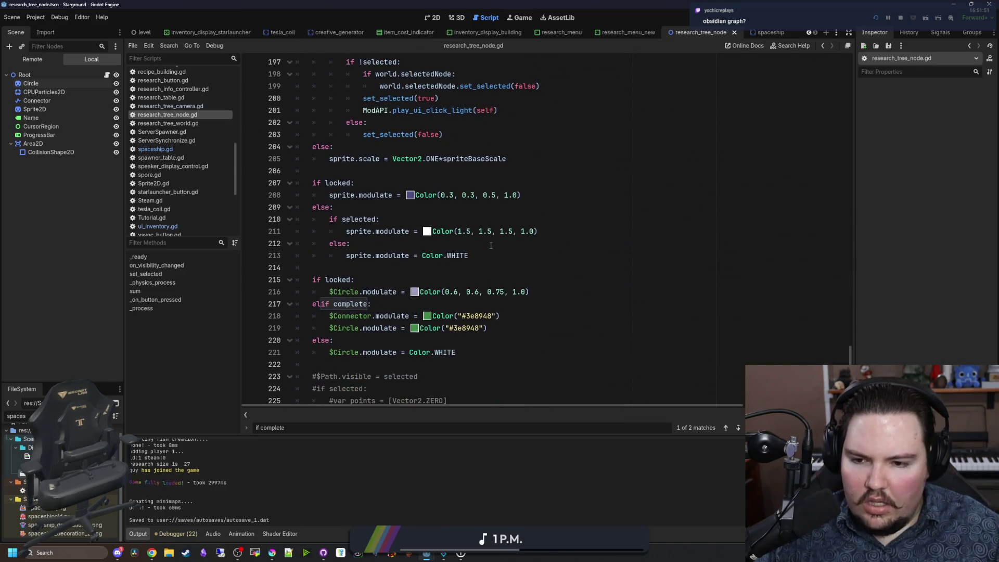
left_click(442, 376)
double_click(436, 353)
key("BackSpace")
key("BackSpace")
type("#0099db")
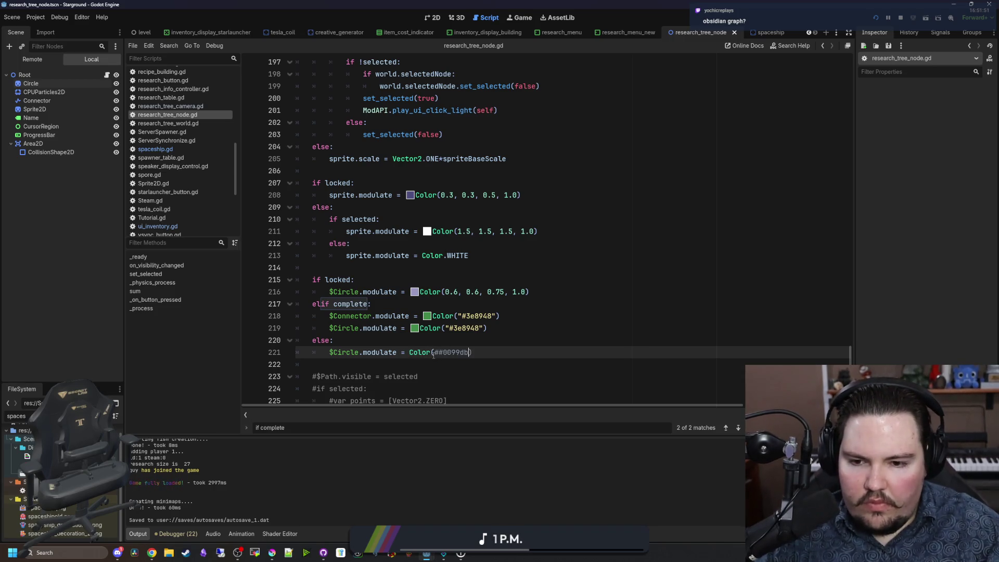
type("\"")
type("#0099db")
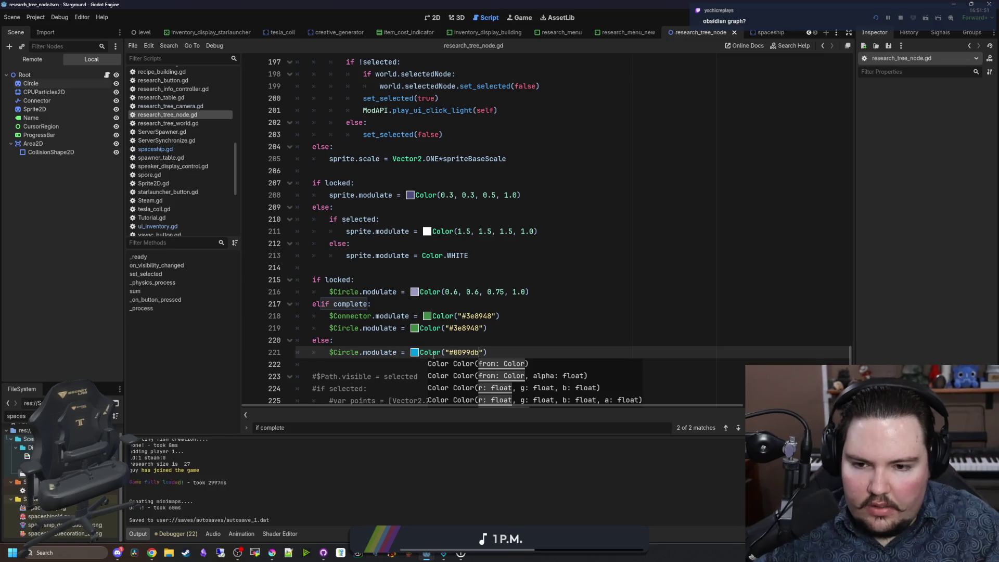
key("Up")
key("ctrl+s")
left_click(531, 19)
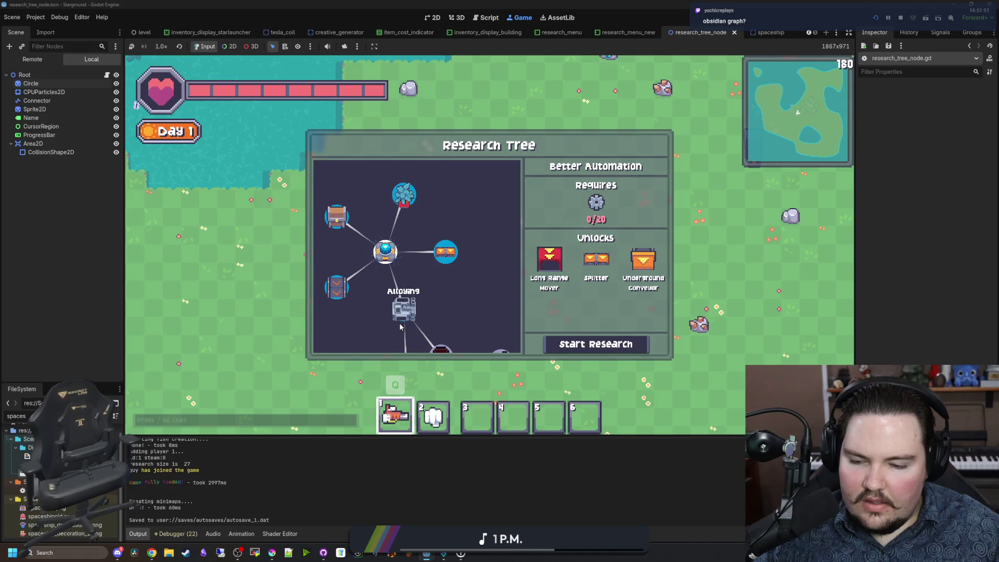
Step: Pan and zoom the running game's Research Tree to check the new blue node circles
mouse_move(453, 321)
left_mouse_down()
mouse_move(455, 188)
mouse_move(445, 205)
mouse_move(479, 238)
mouse_move(449, 162)
left_mouse_up()
mouse_move(450, 283)
left_mouse_down()
mouse_move(465, 289)
mouse_move(448, 189)
left_mouse_up()
left_click_drag(471, 249, 411, 194)
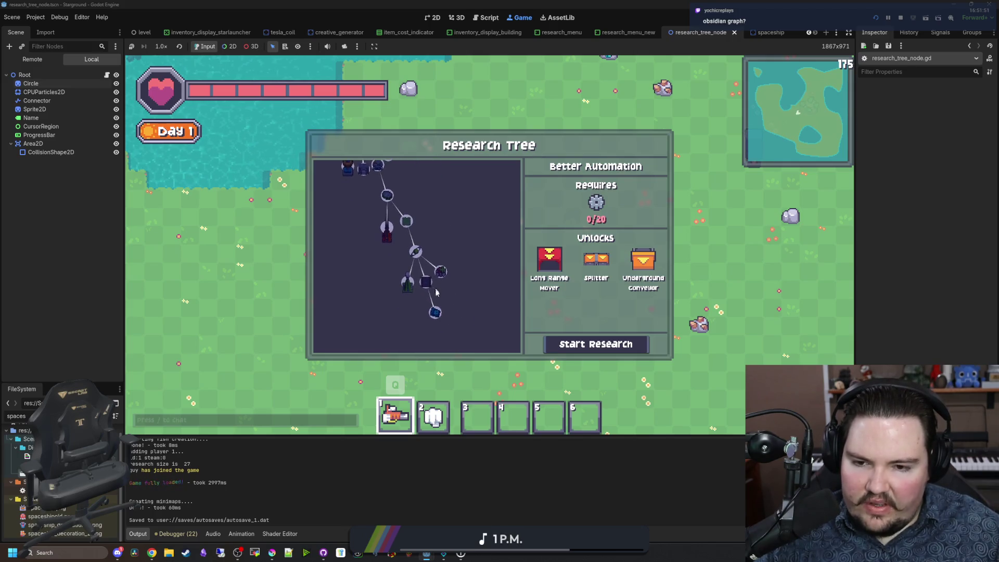
scroll(449, 312, "up", 3)
scroll(428, 213, "up", 5)
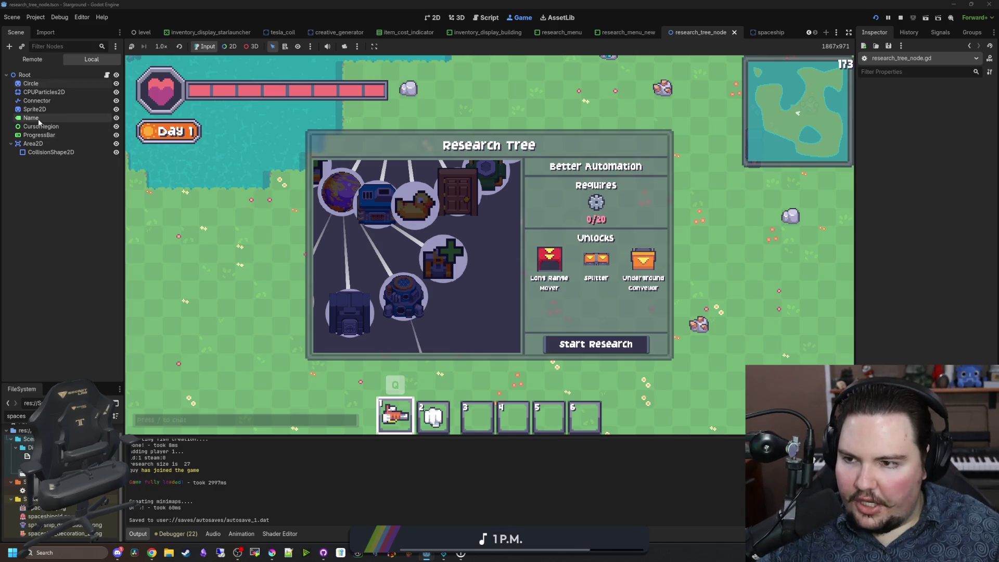
left_click(31, 117)
scroll(874, 343, "down", 4)
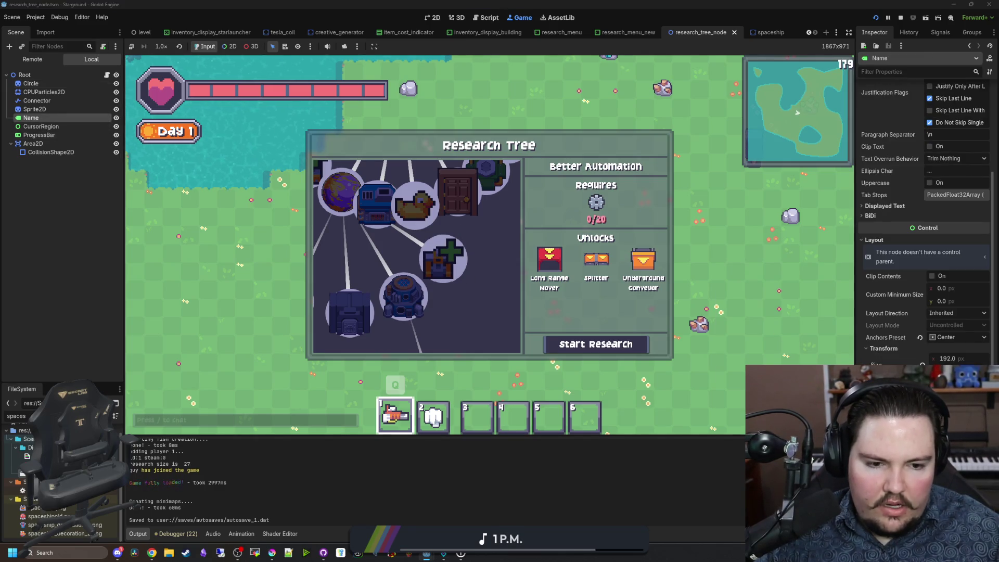
scroll(923, 234, "down", 5)
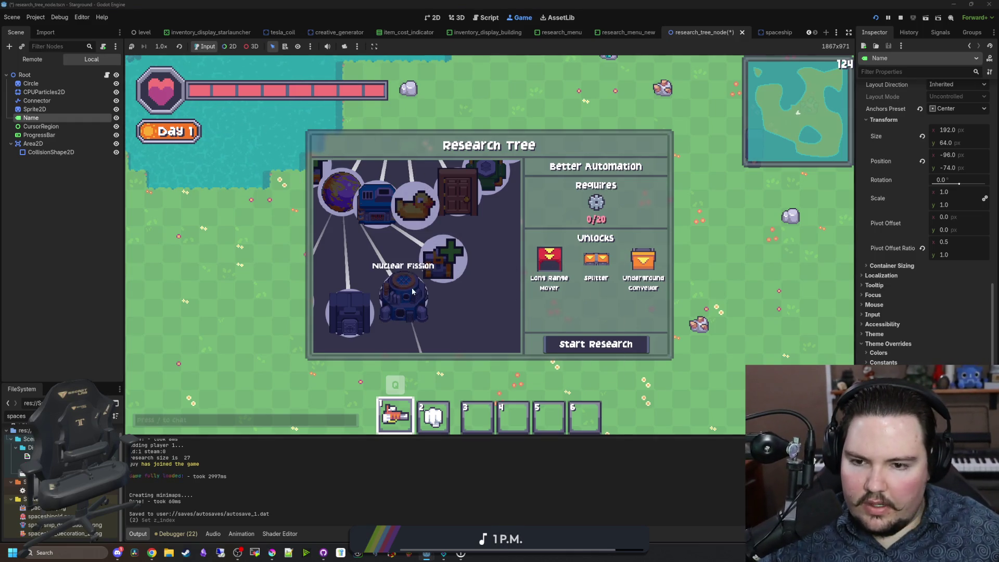
scroll(403, 208, "down", 3)
scroll(409, 225, "down", 5)
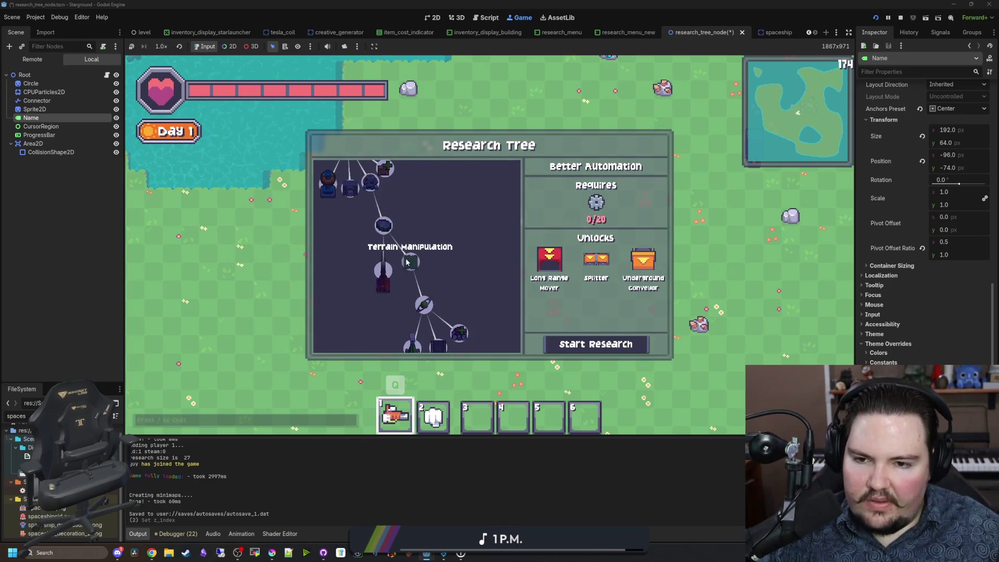
Step: Inspect the Terrain Manipulation, Better Automation and Decorations research nodes and their colours
left_click(407, 261)
scroll(406, 262, "down", 2)
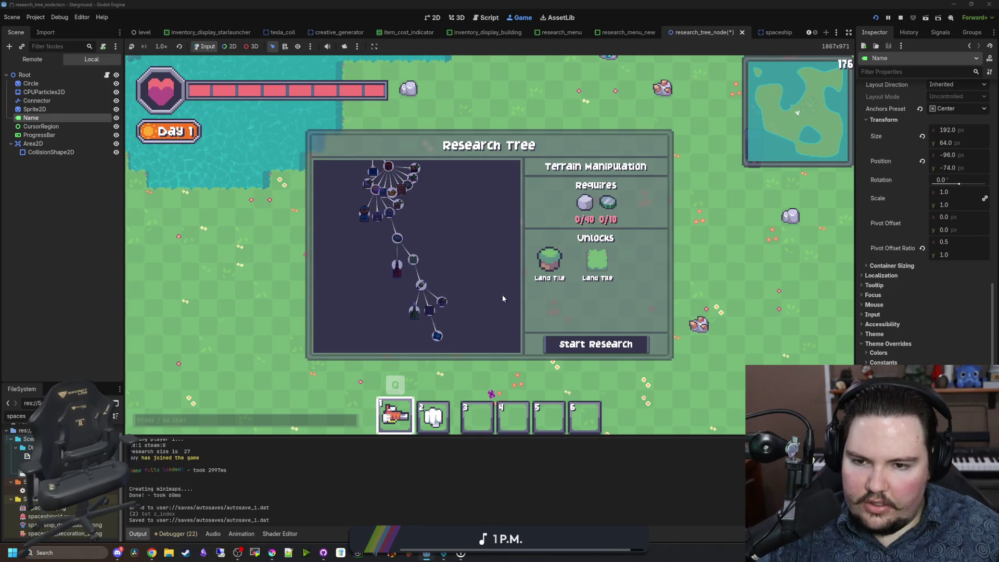
left_click_drag(414, 263, 452, 318)
scroll(452, 318, "up", 3)
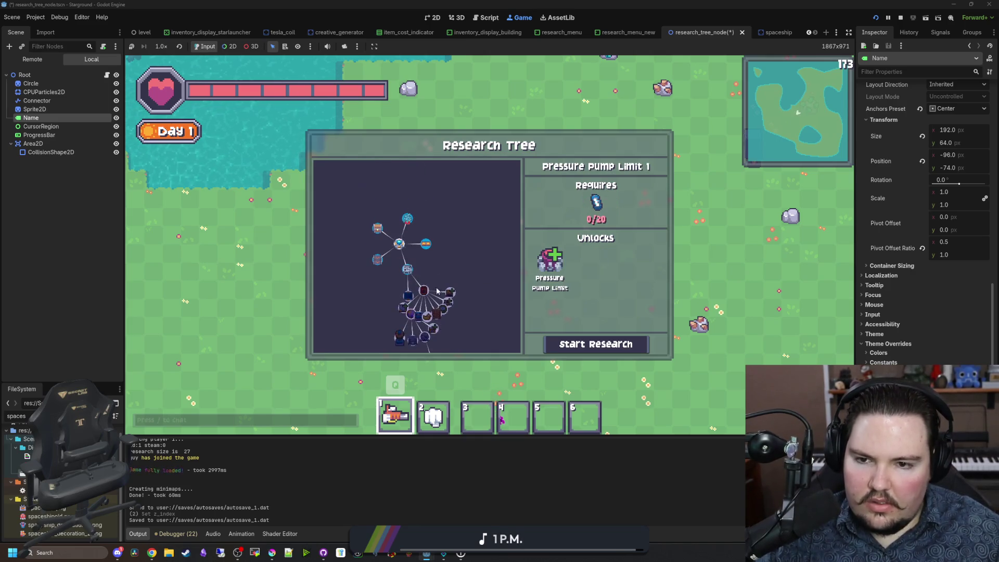
left_click(403, 229)
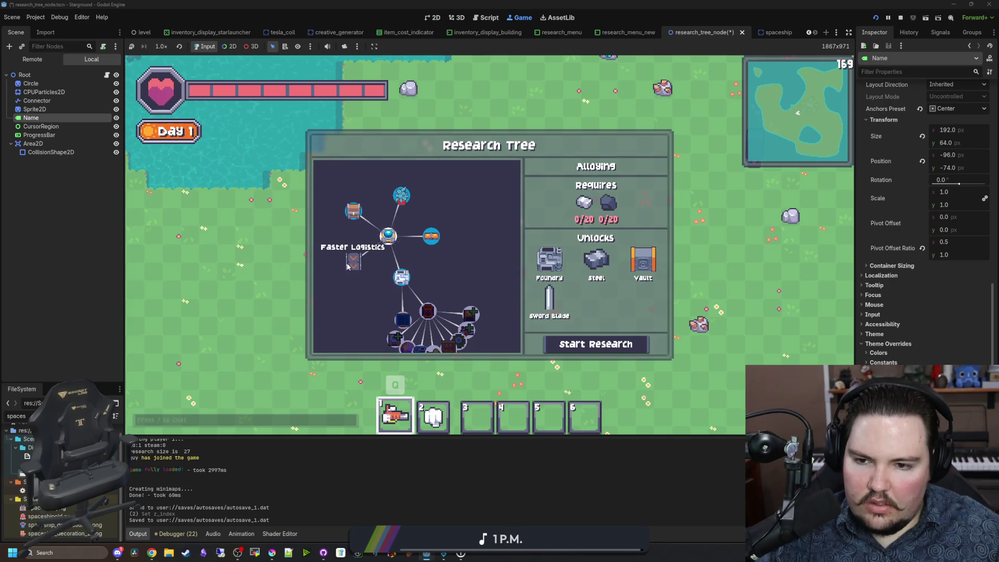
left_click(401, 196)
scroll(478, 247, "up", 3)
left_click_drag(431, 225, 419, 283)
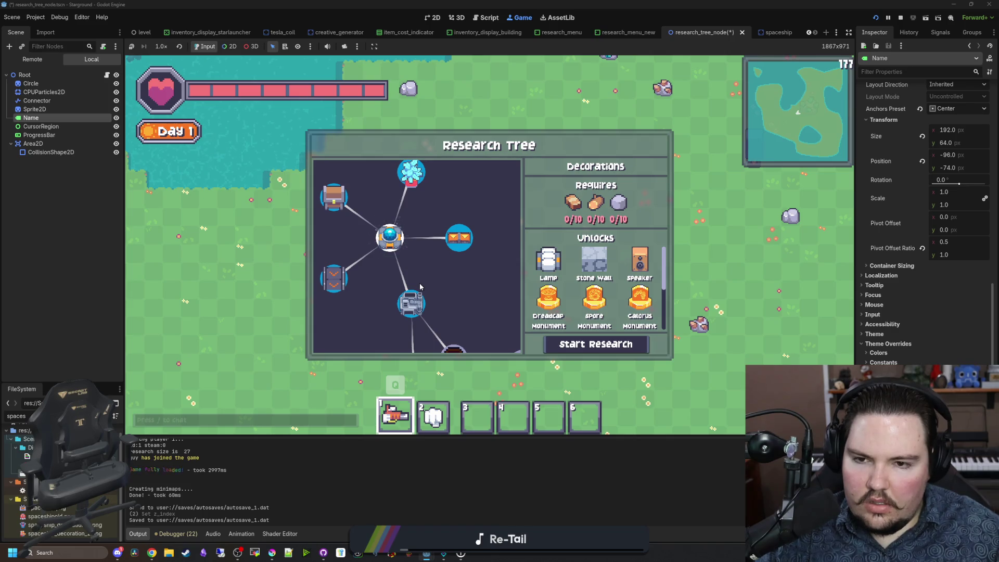
scroll(419, 282, "down", 4)
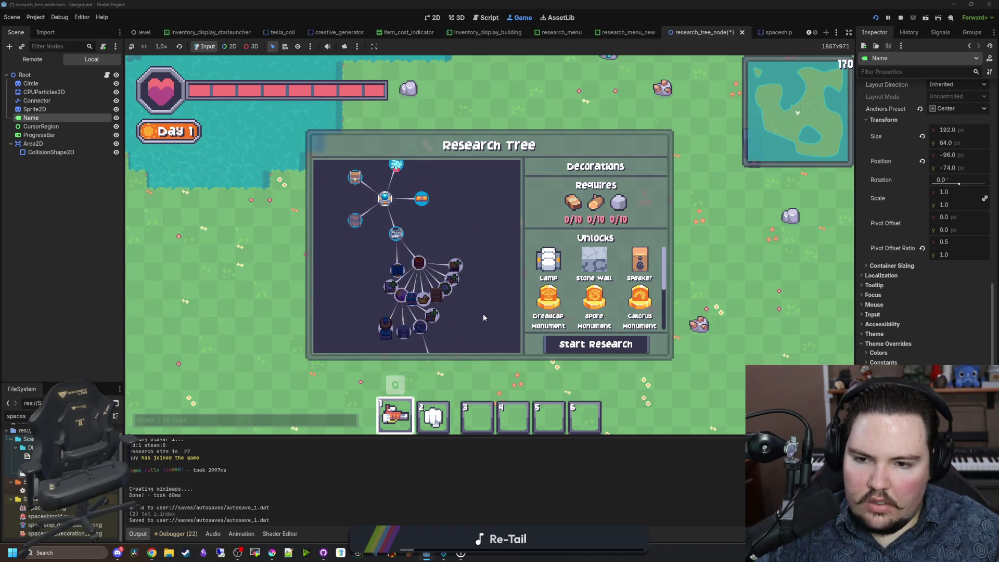
scroll(483, 317, "up", 6)
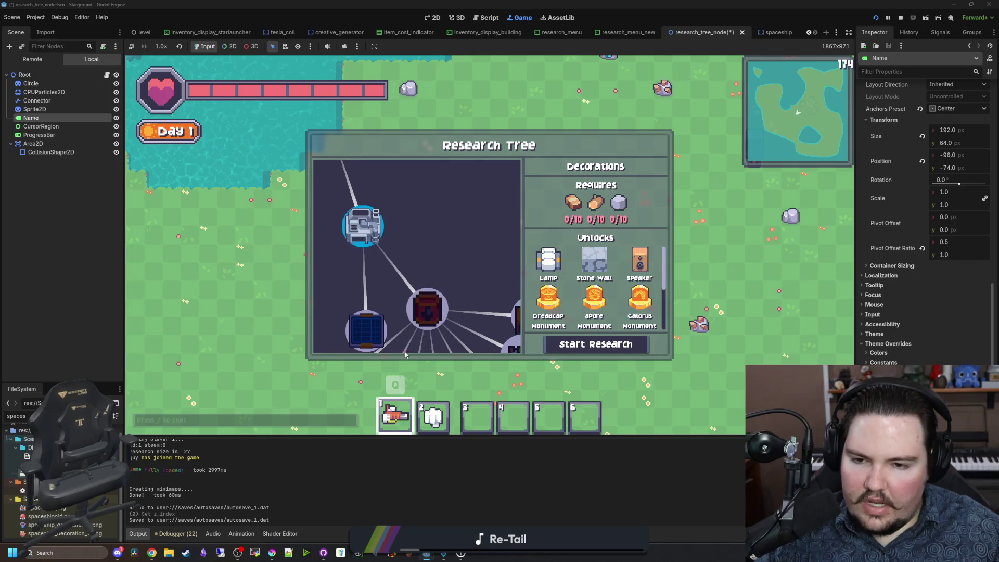
Step: Pick the dark blue #124e89 colour in Krita and return to the research node script
left_click(275, 555)
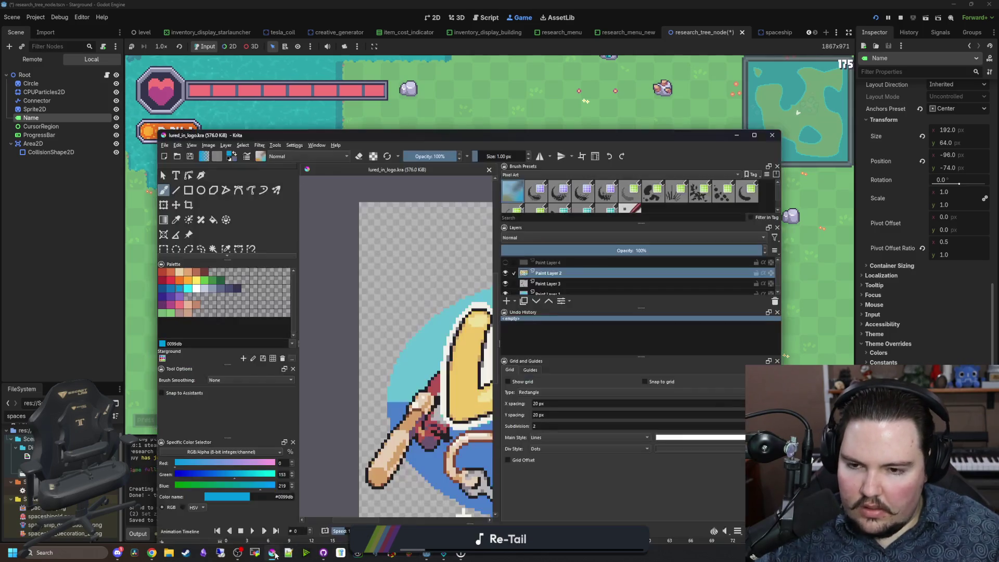
left_click(162, 288)
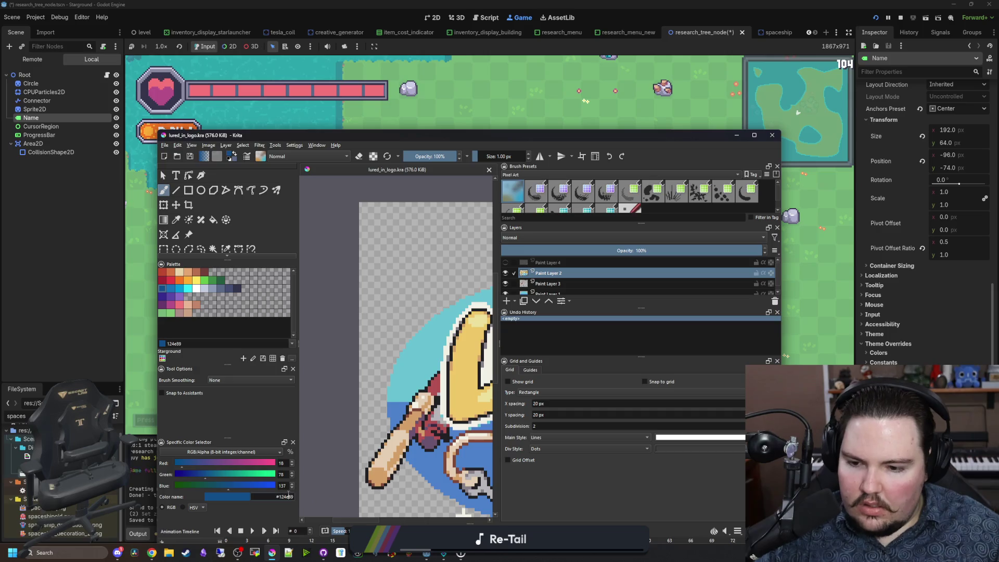
key("alt+Tab")
key("ctrl+F3")
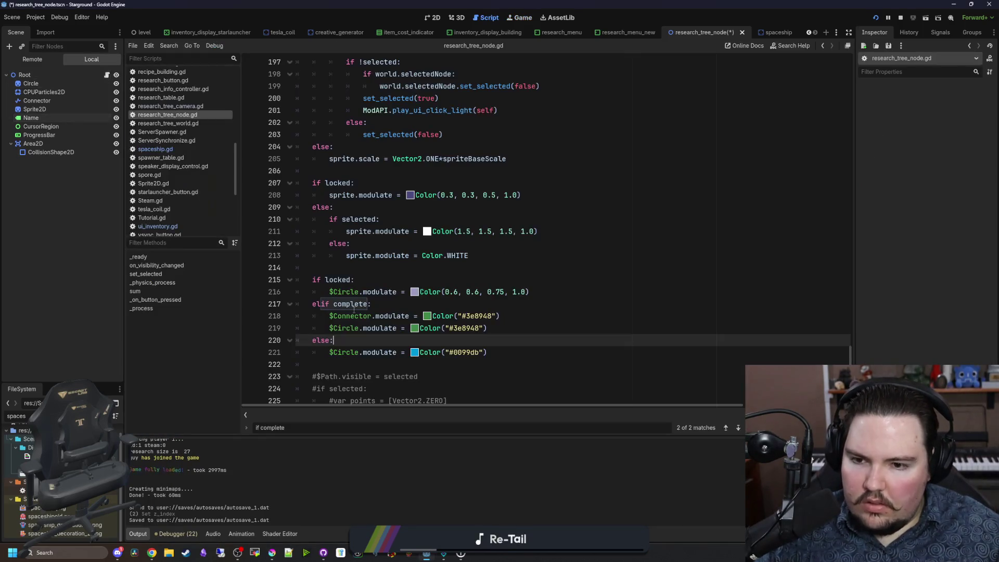
Step: Replace the locked circle's Color(0.6, 0.6, 0.75, 1.0) with Color("#124e89")
left_click(441, 301)
left_click_drag(528, 293, 422, 292)
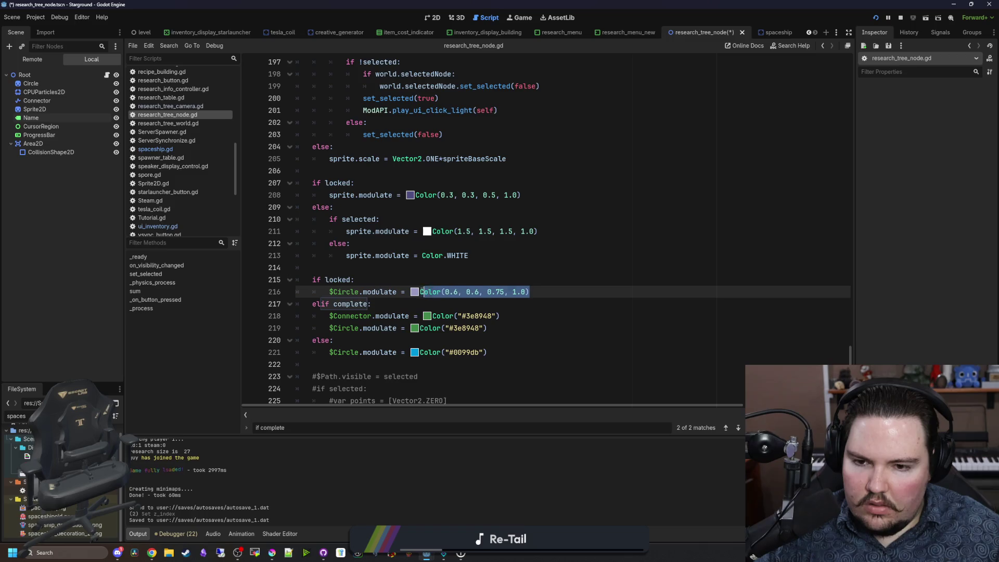
type("Color(\"#124e89")
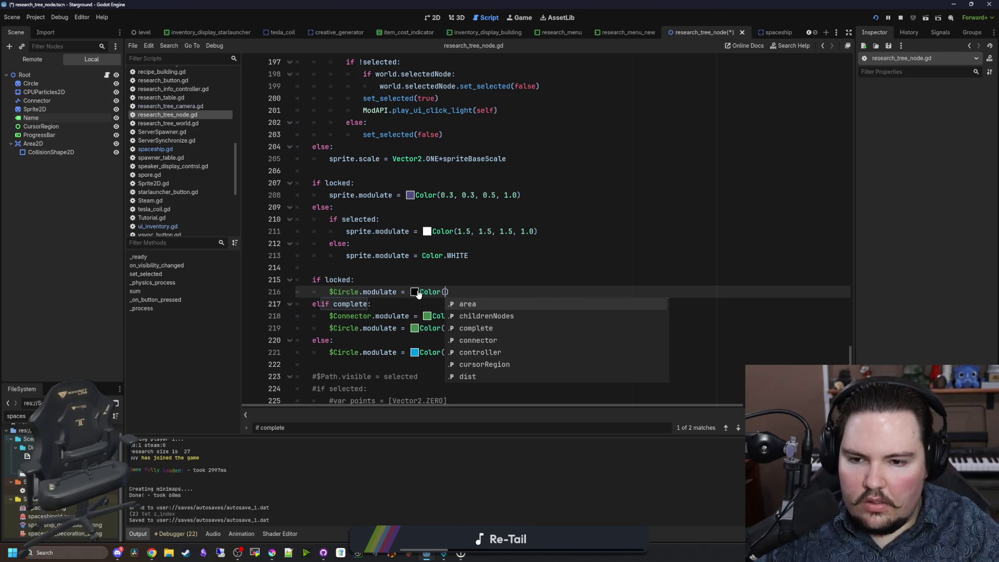
Step: Save research_tree_node.gd and run the game to test the colours
key("ctrl+s")
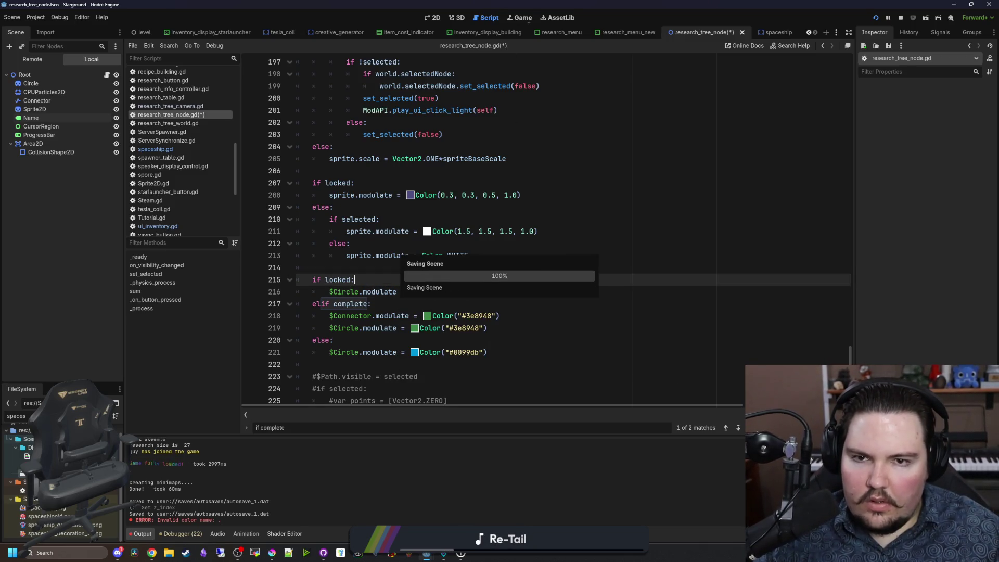
left_click(528, 20)
scroll(416, 221, "down", 5)
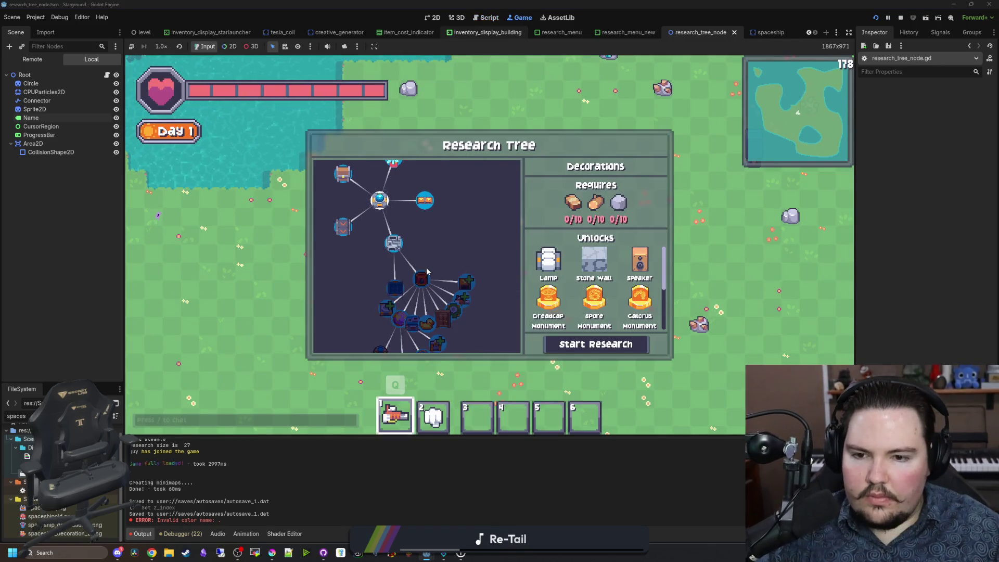
Step: Check Oil Processing, Structures, Automated Collection, Mover Speed 1, Nuclear Fission and locked nodes' colours
left_click(427, 270)
left_click(395, 288)
left_click(387, 308)
left_click(448, 318)
left_click(439, 312)
left_click(421, 279)
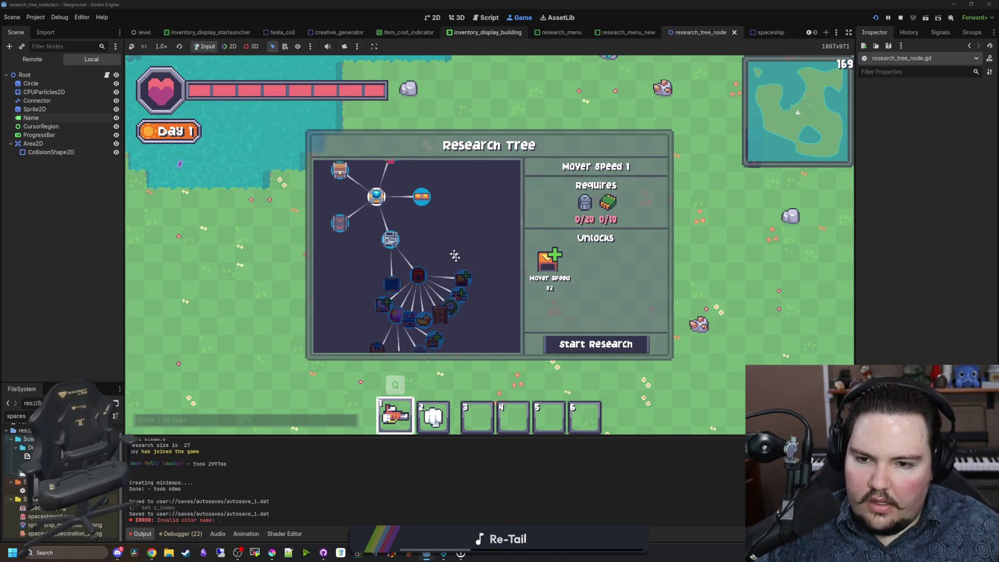
left_click(435, 243)
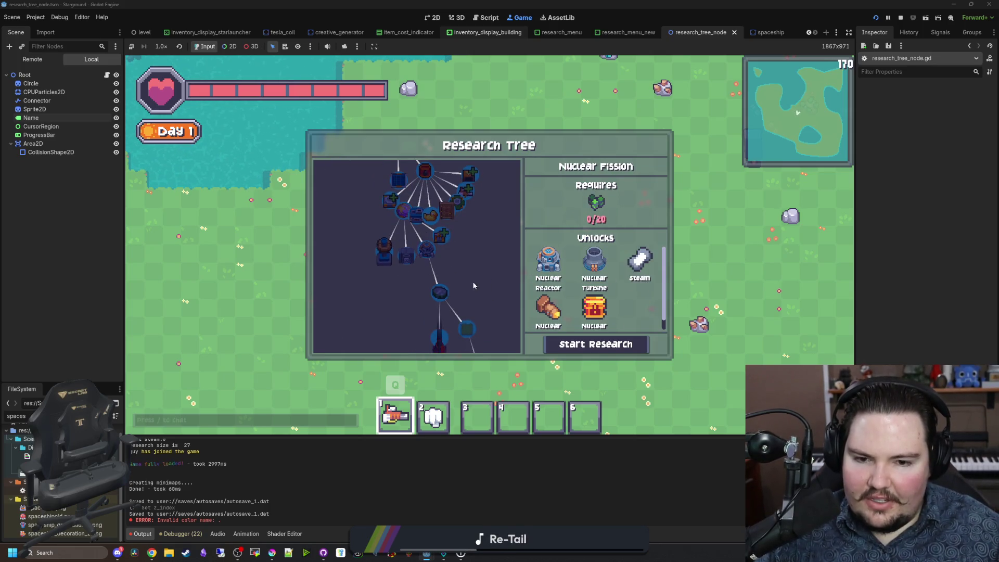
left_click(408, 242)
left_click(407, 286)
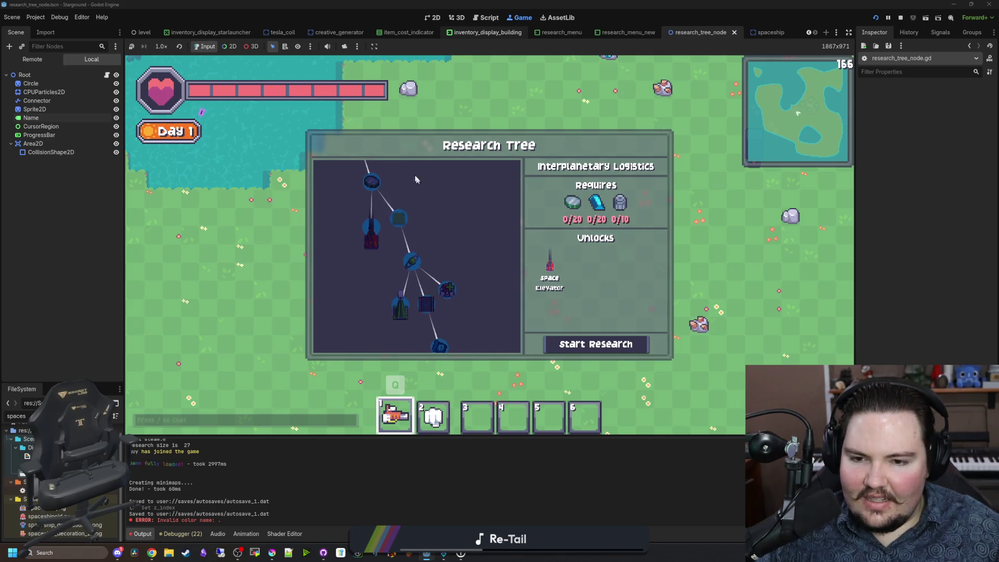
left_click(411, 257)
scroll(398, 220, "up", 3)
mouse_move(398, 220)
left_mouse_down()
mouse_move(413, 290)
mouse_move(442, 281)
mouse_move(416, 224)
mouse_move(440, 280)
left_mouse_up()
Step: Compare the Alloying, Clean Energy and Better Automation nodes' circle colours
left_click(407, 243)
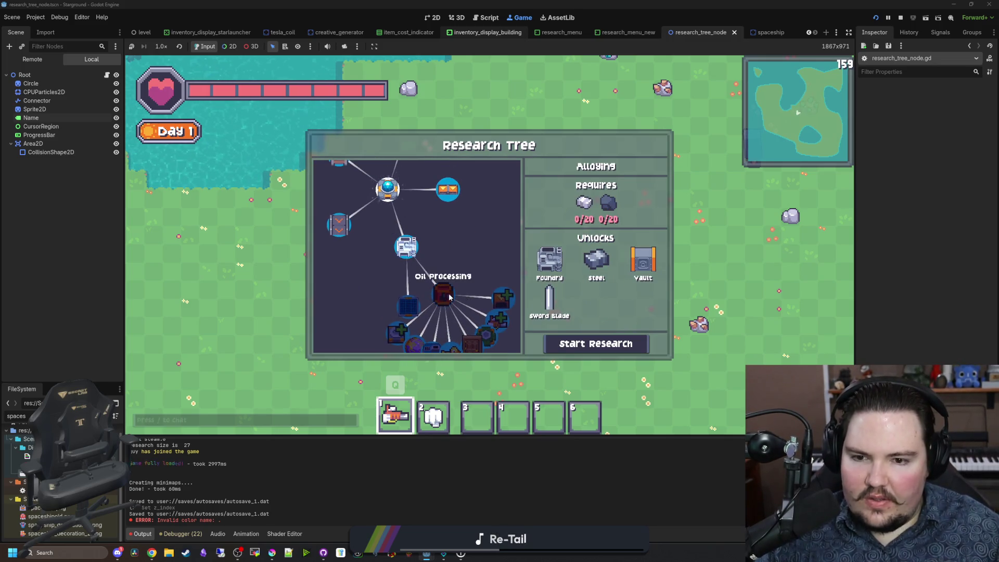
left_click(405, 297)
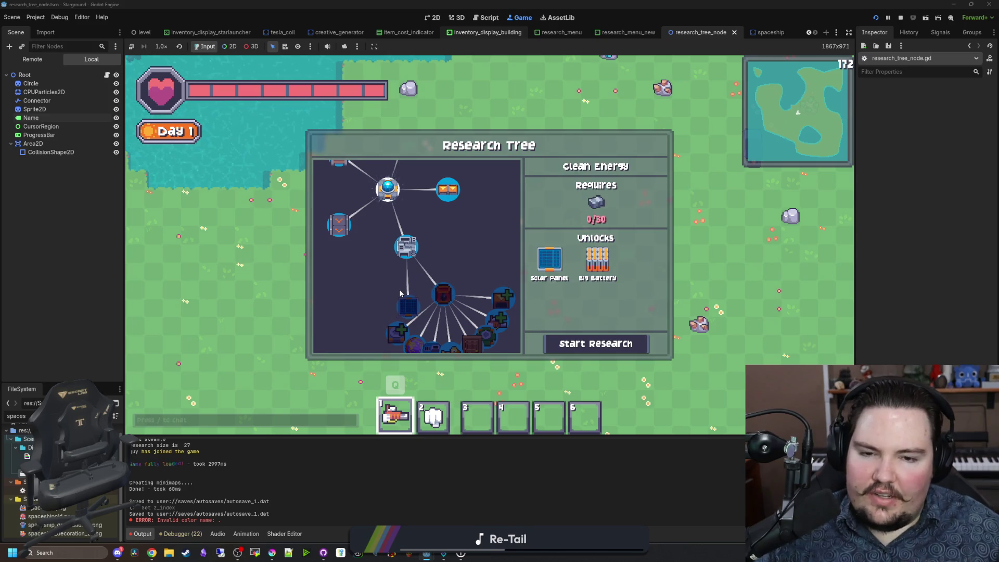
left_click(407, 246)
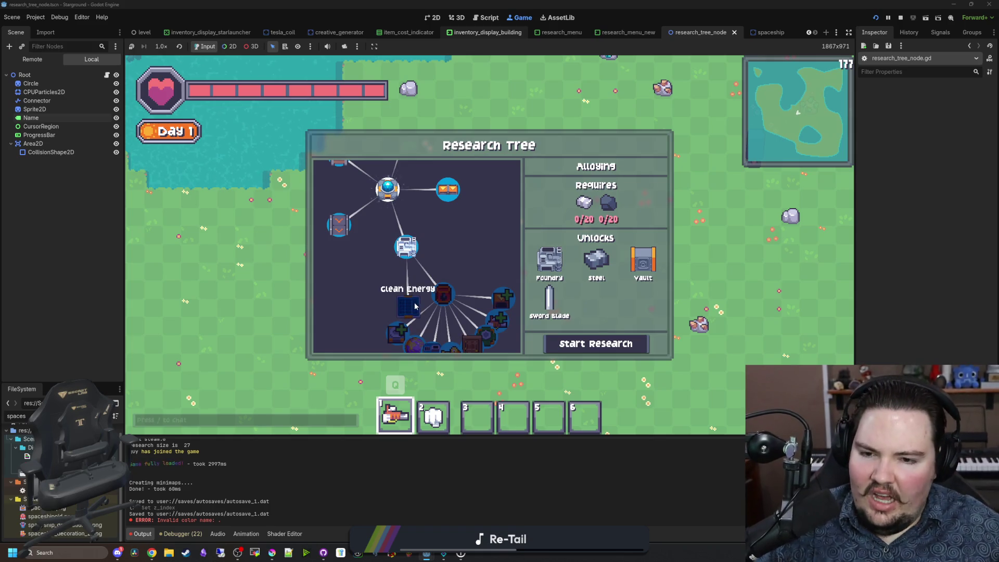
scroll(441, 279, "down", 2)
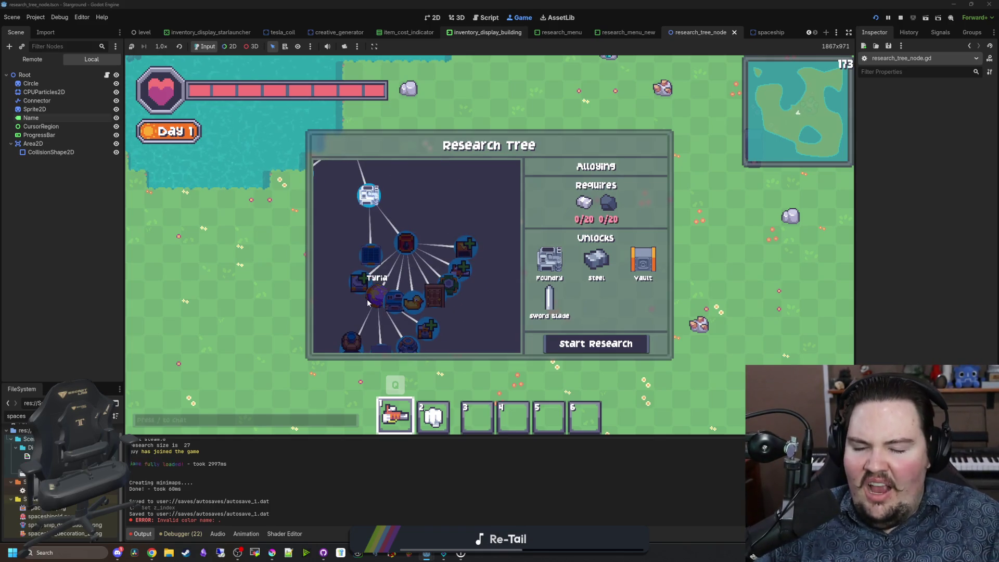
scroll(470, 328, "up", 2)
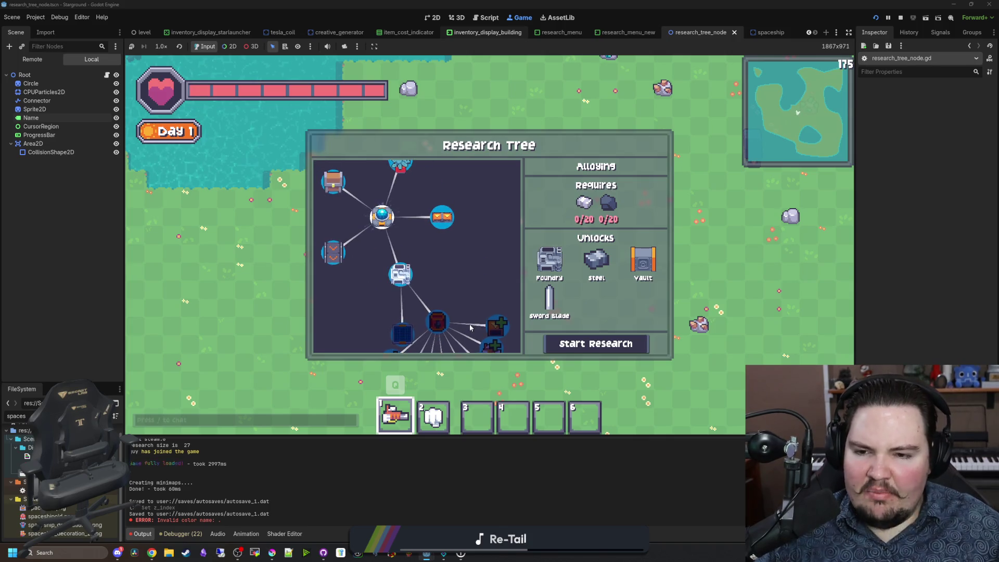
left_click(333, 253)
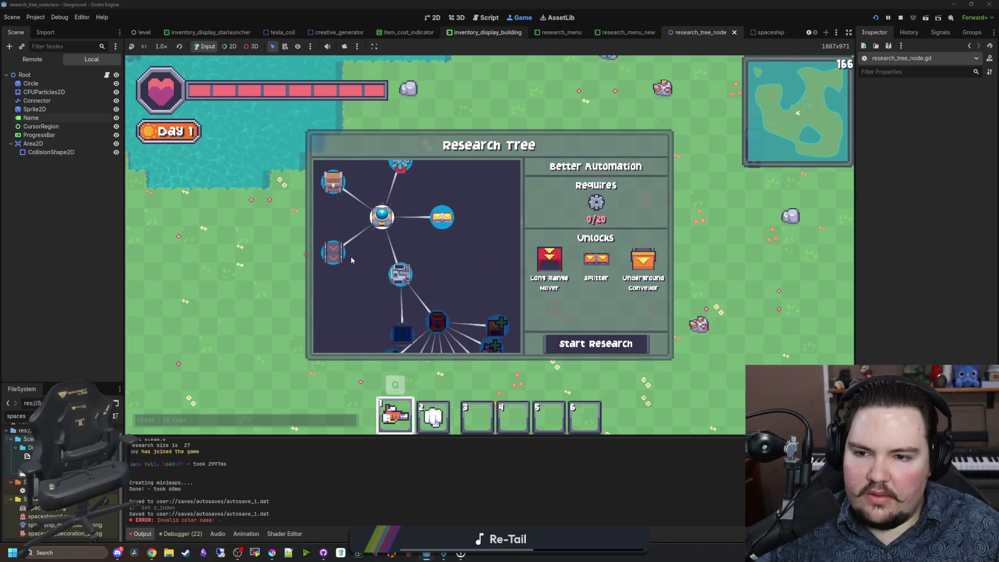
scroll(341, 253, "up", 1)
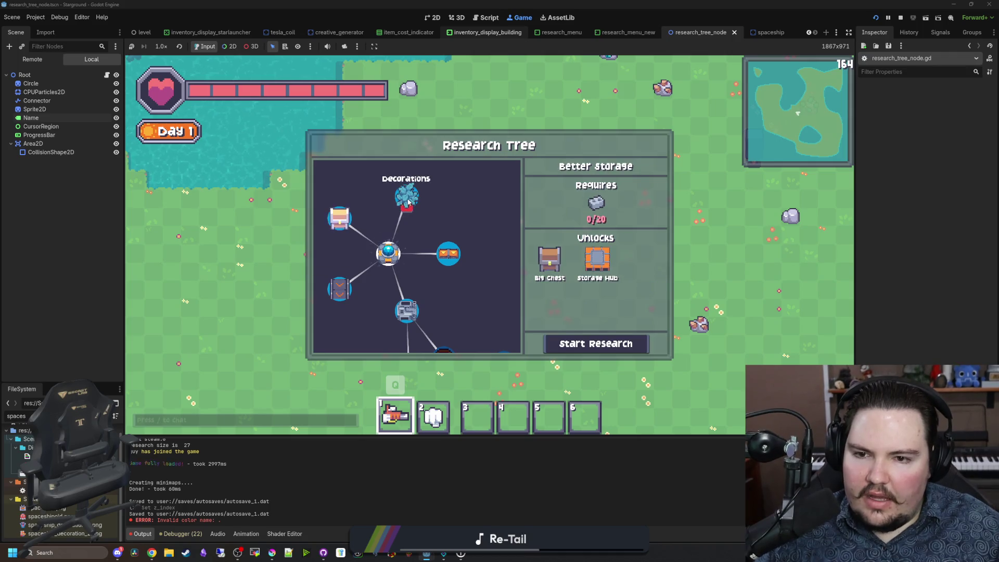
left_click(387, 253)
scroll(385, 311, "down", 2)
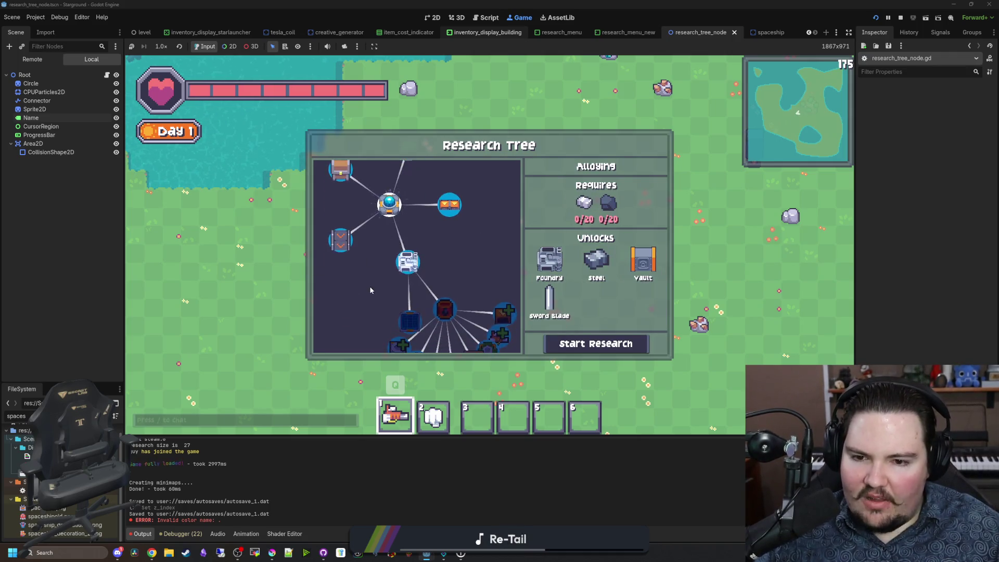
scroll(492, 351, "down", 3)
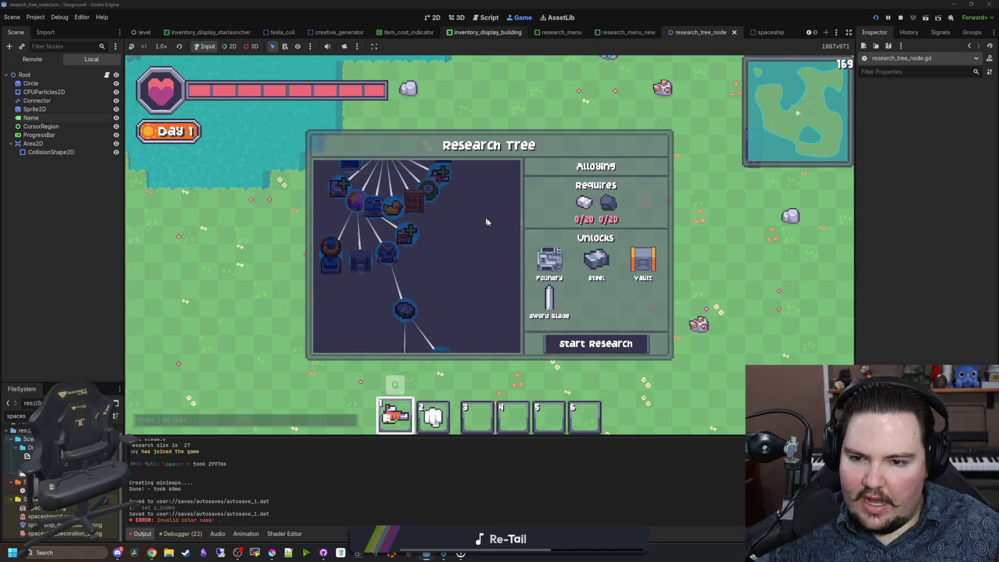
scroll(486, 297, "down", 2)
scroll(446, 239, "up", 5)
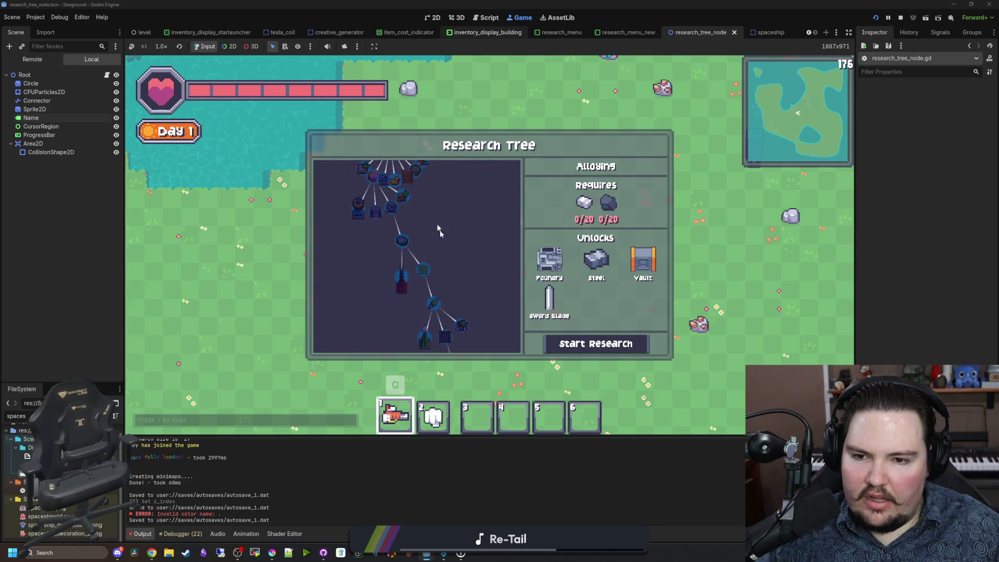
scroll(437, 260, "up", 2)
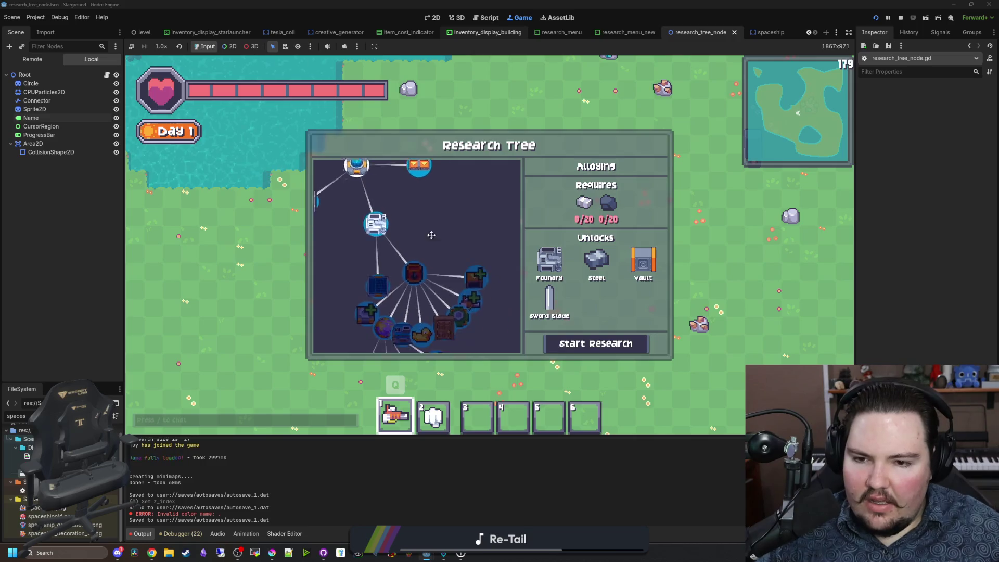
Step: Recheck Oil Processing, Alloying and Better Automation, then return to research_tree_node.gd
left_click(400, 229)
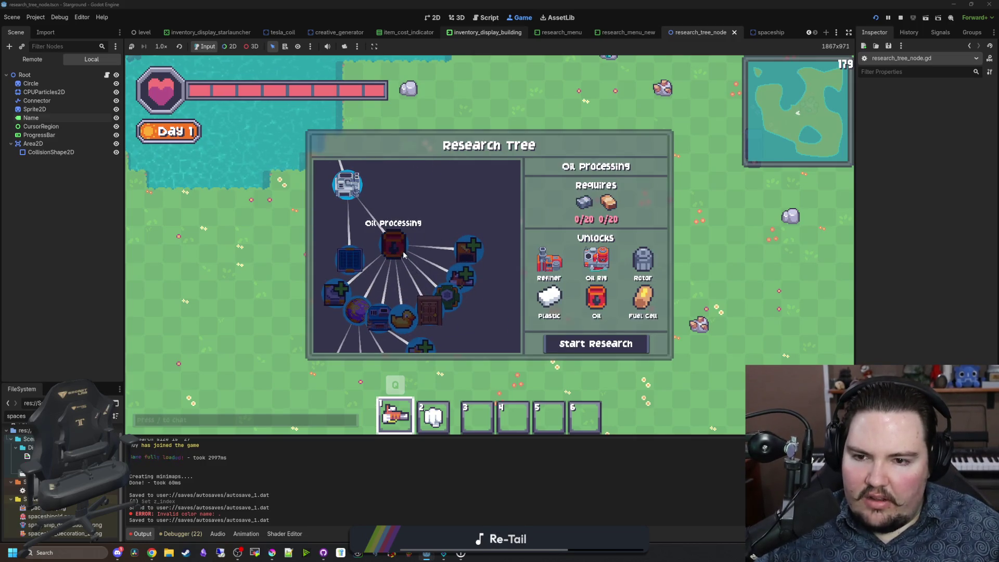
scroll(416, 250, "down", 1)
scroll(454, 279, "down", 2)
scroll(417, 260, "up", 4)
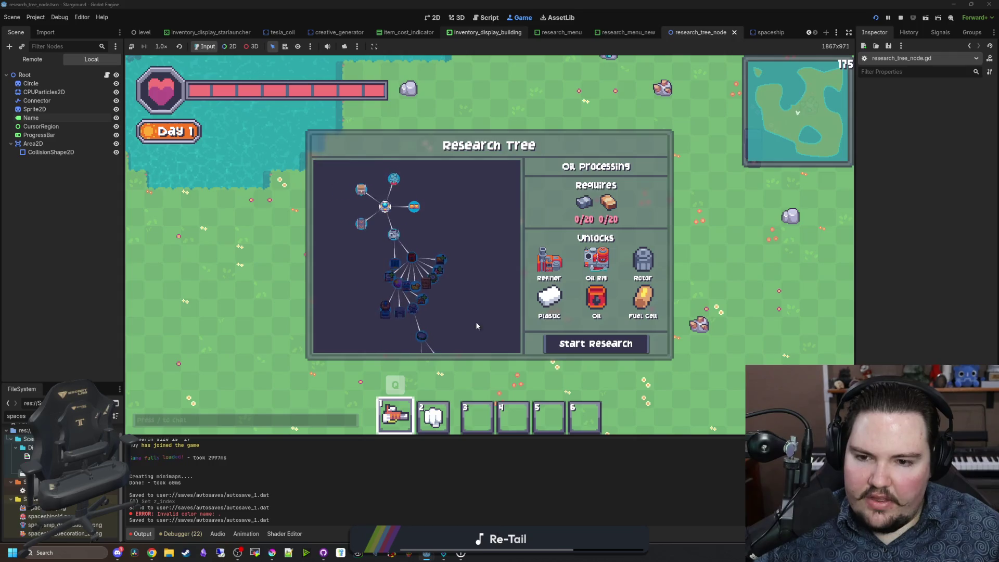
left_click(394, 289)
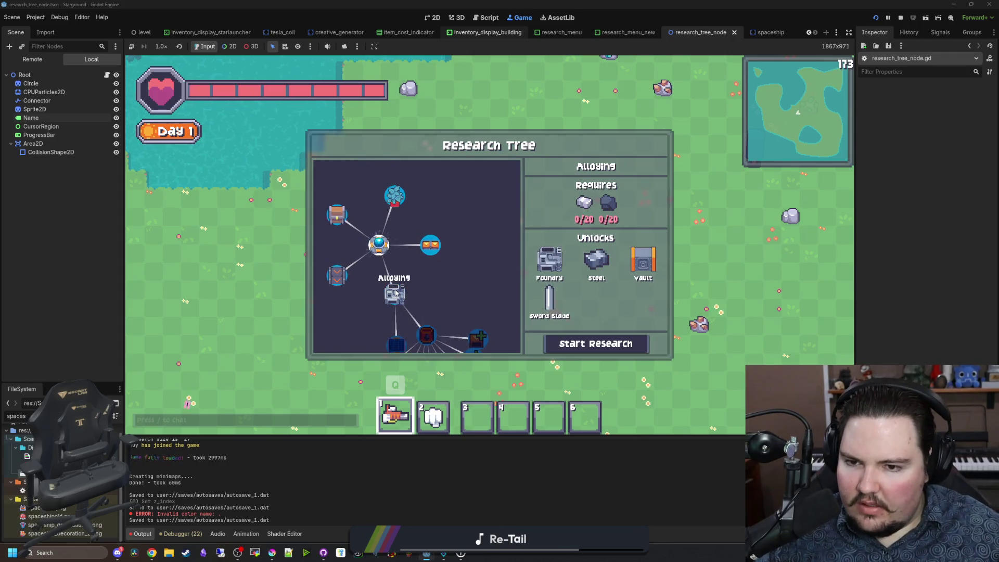
left_click(429, 248)
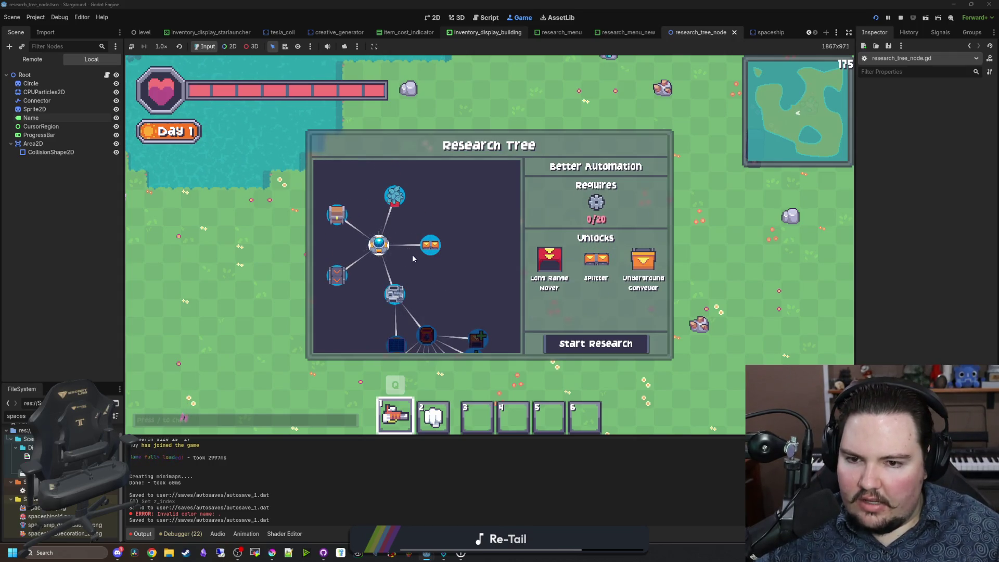
left_click(108, 75)
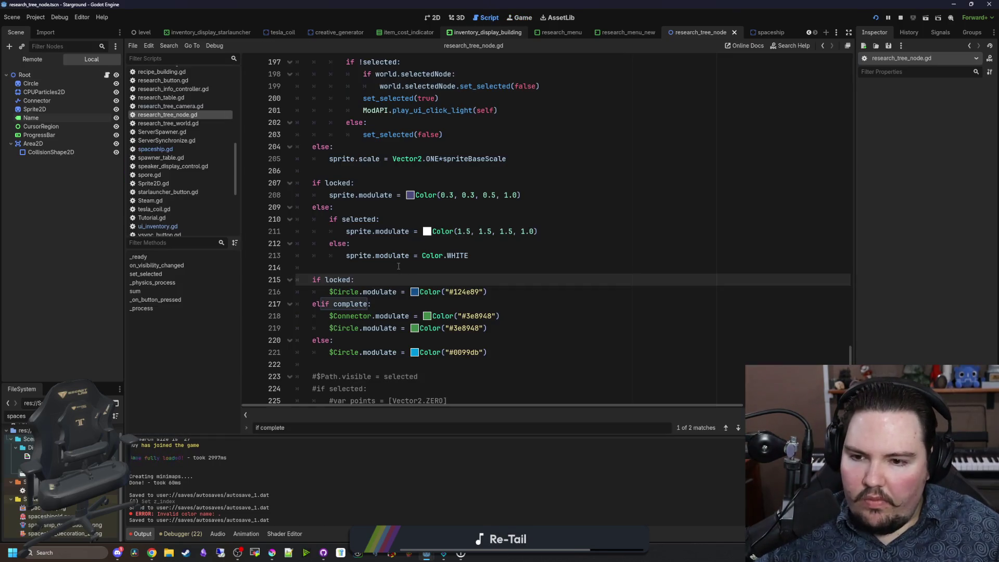
Step: Cut the locked sprite.modulate tint line from line 208
scroll(399, 267, "up", 4)
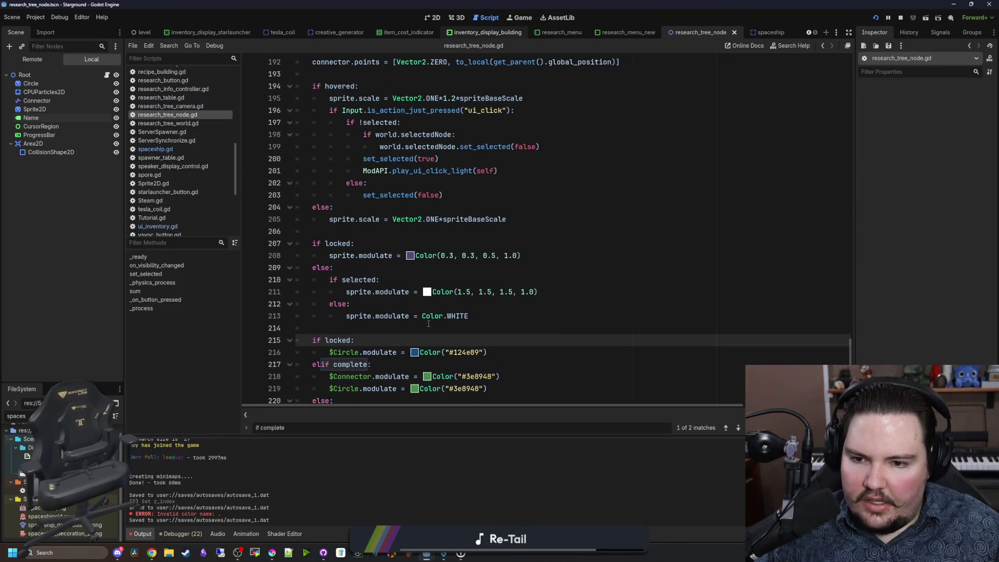
scroll(394, 295, "up", 15)
scroll(426, 286, "down", 16)
scroll(426, 285, "down", 3)
left_click(398, 279)
scroll(396, 253, "up", 2)
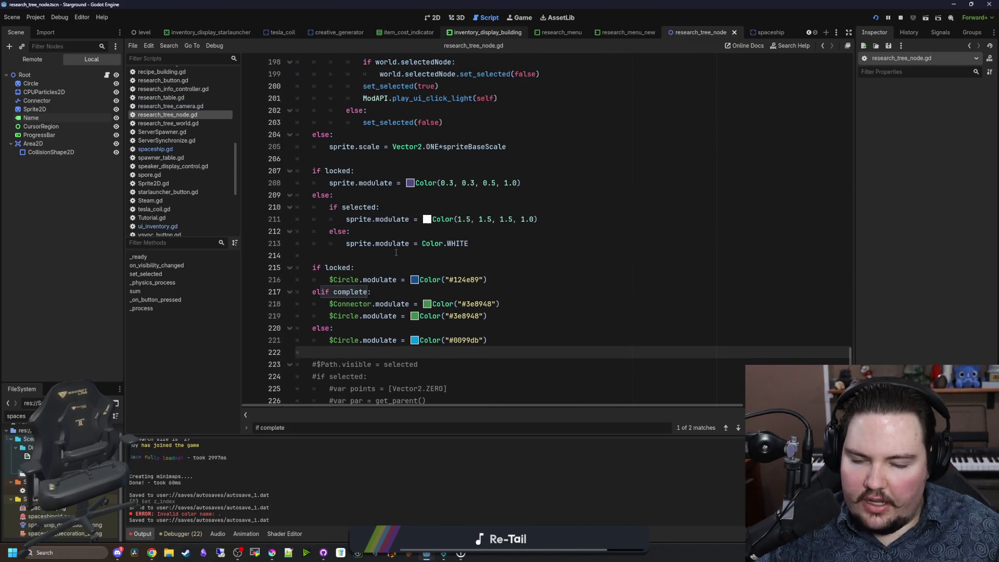
scroll(396, 253, "down", 1)
mouse_move(528, 143)
left_mouse_down()
mouse_move(330, 147)
mouse_move(338, 159)
mouse_move(261, 135)
left_mouse_up()
key("ctrl+x")
Step: Paste the sprite tint under the lower 'if locked:' and delete the old locked/else lines
left_click(383, 233)
key("Return")
key("ctrl+v")
key("BackSpace")
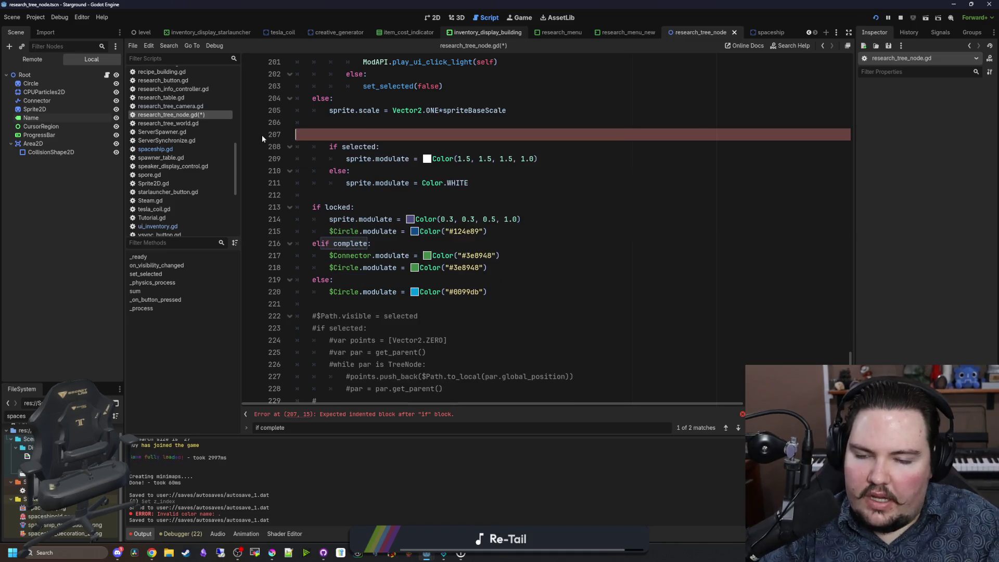
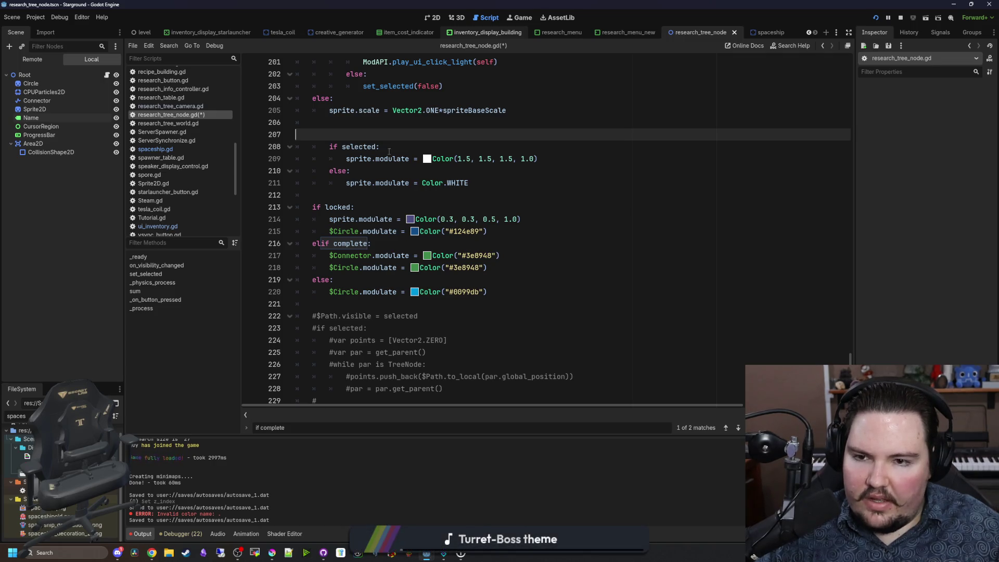
Step: Dedent the 'if selected' tint block one level, including the sprite.modulate line 209
key("Down")
key("shift+Tab")
key("Down")
key("Down")
key("shift+Tab")
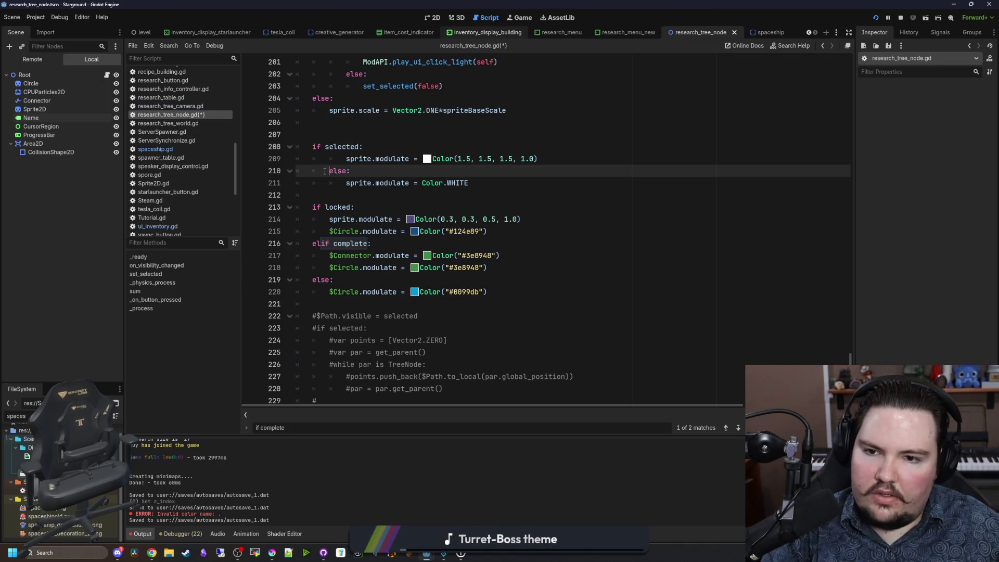
key("Down")
key("shift+Tab")
left_click(343, 158)
key("shift+Tab")
left_click(377, 136)
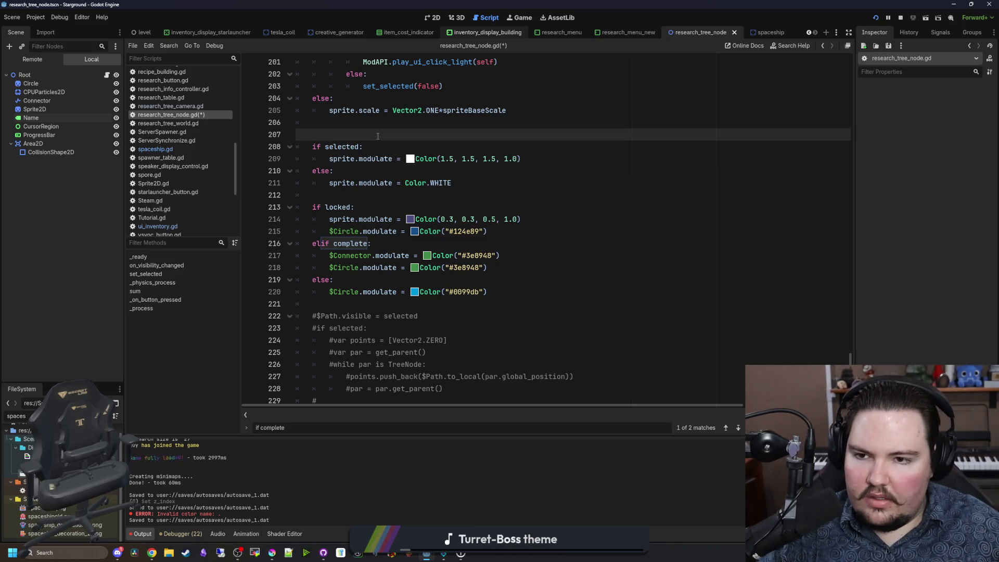
key("Down")
key("Down")
key("Down")
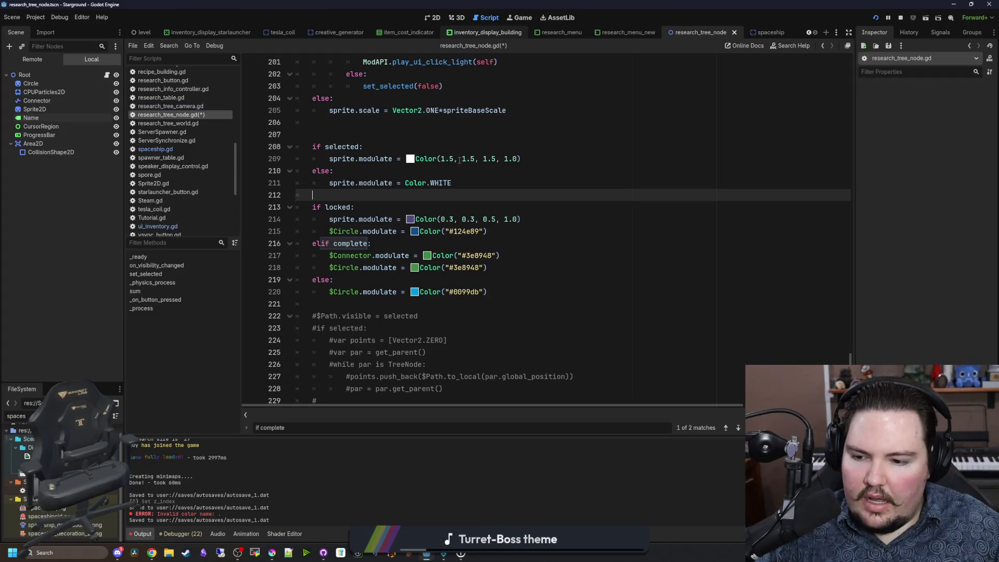
Step: Try deleting the whole 'if hovered' block, then undo to restore it
double_click(338, 207)
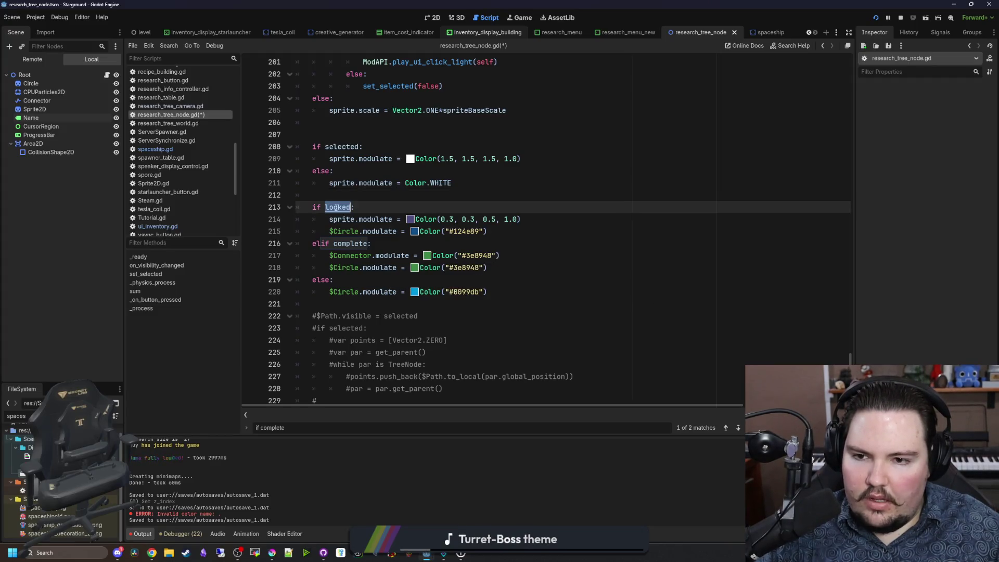
scroll(407, 292, "up", 3)
scroll(407, 292, "up", 3)
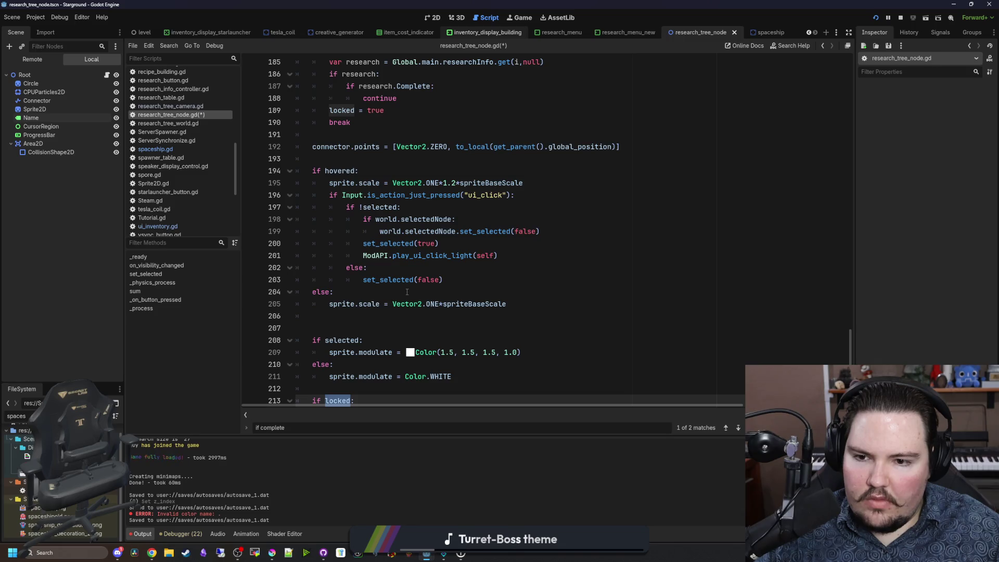
left_click(408, 292)
mouse_move(529, 301)
left_mouse_down()
mouse_move(304, 196)
mouse_move(291, 172)
left_mouse_up()
key("BackSpace")
left_click(328, 161)
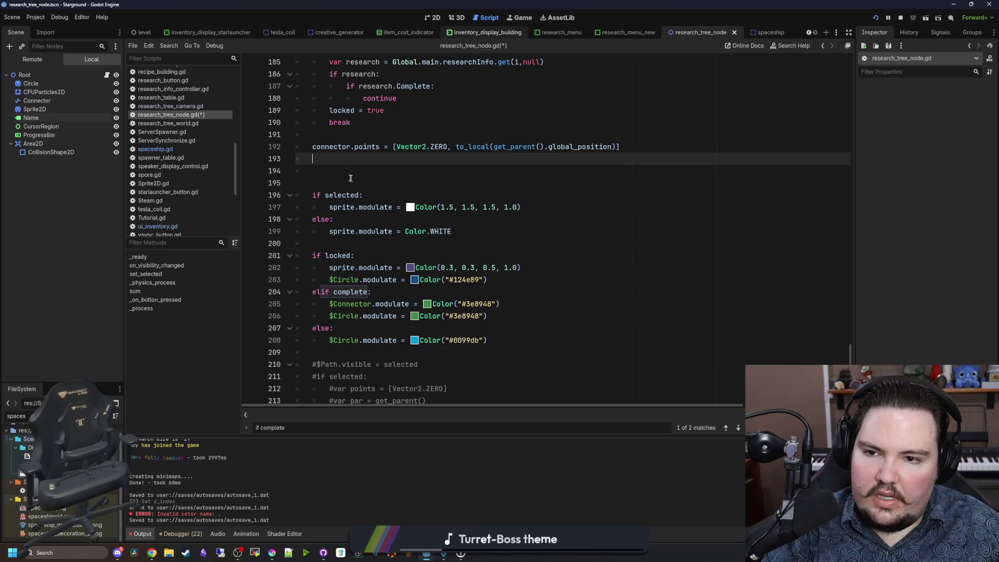
key("Delete")
key("Delete")
key("Delete")
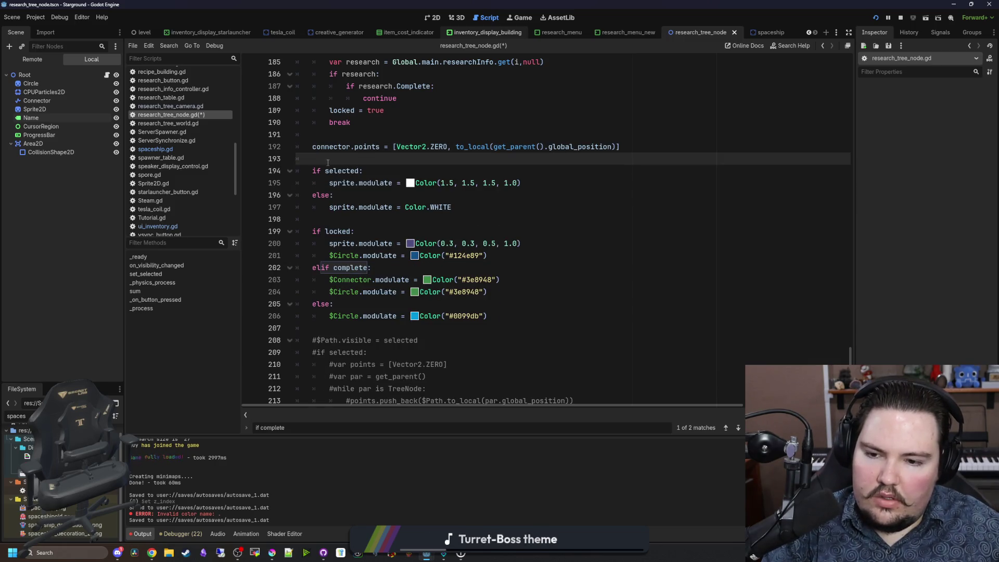
key("ctrl+z")
key("ctrl+z")
key("ctrl+z")
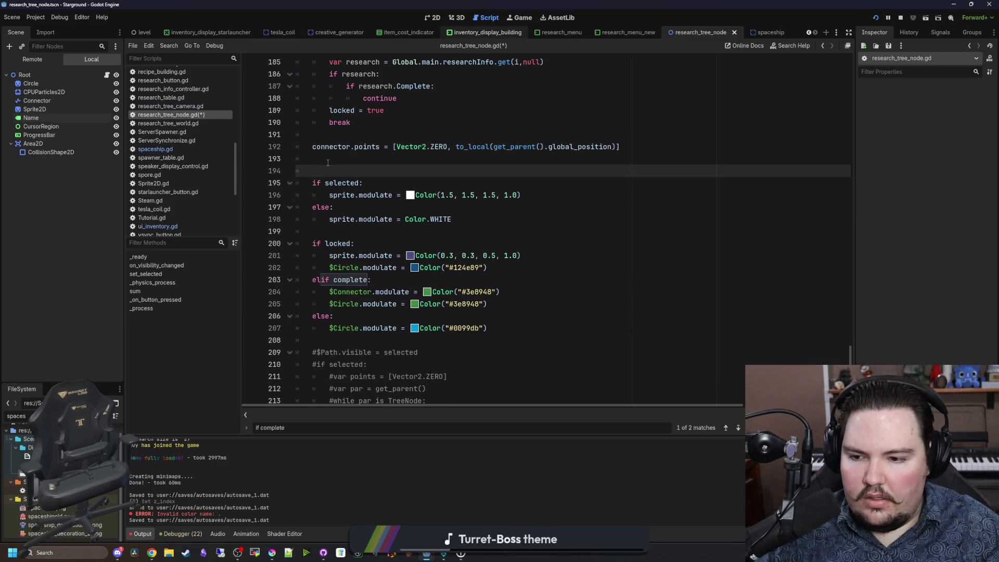
Step: Remove the extra indent from the 'if hovered' line
left_click(329, 167)
key("BackSpace")
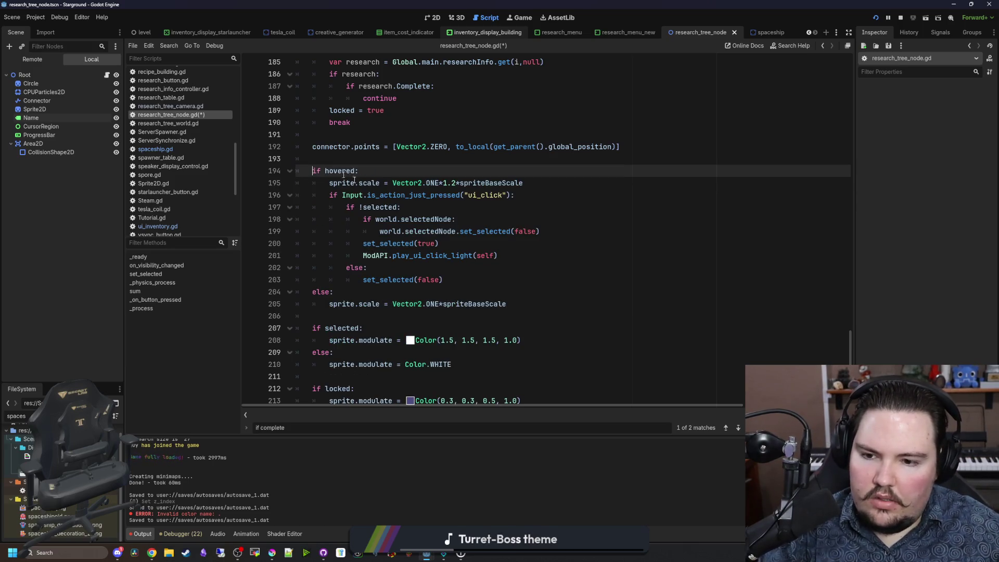
scroll(365, 172, "up", 2)
scroll(402, 175, "down", 3)
scroll(401, 174, "down", 1)
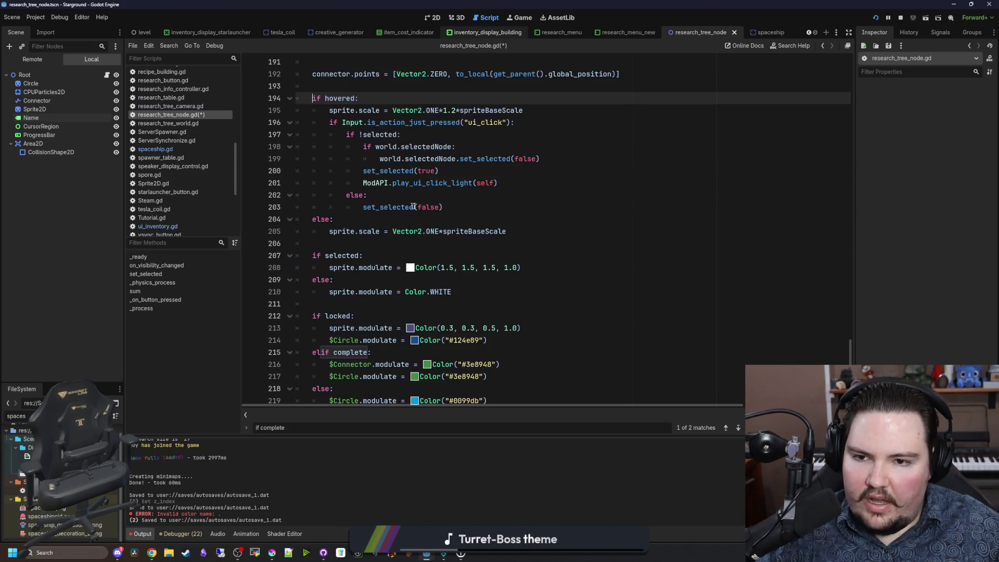
scroll(416, 187, "up", 2)
Step: Append '&& !locked' to the ui_click condition on line 196 and save the script
left_click(462, 207)
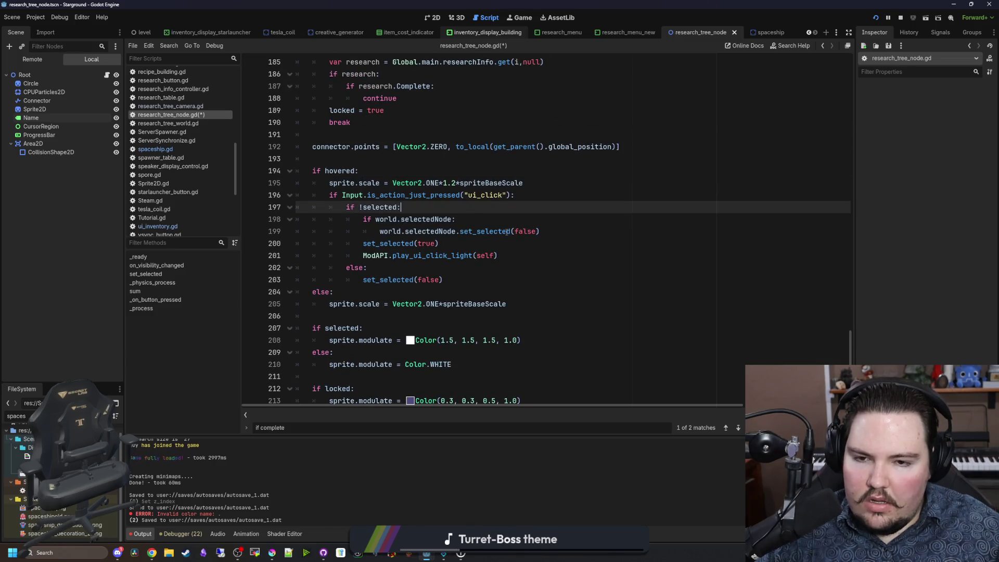
left_click(507, 200)
key("Right")
key("Right")
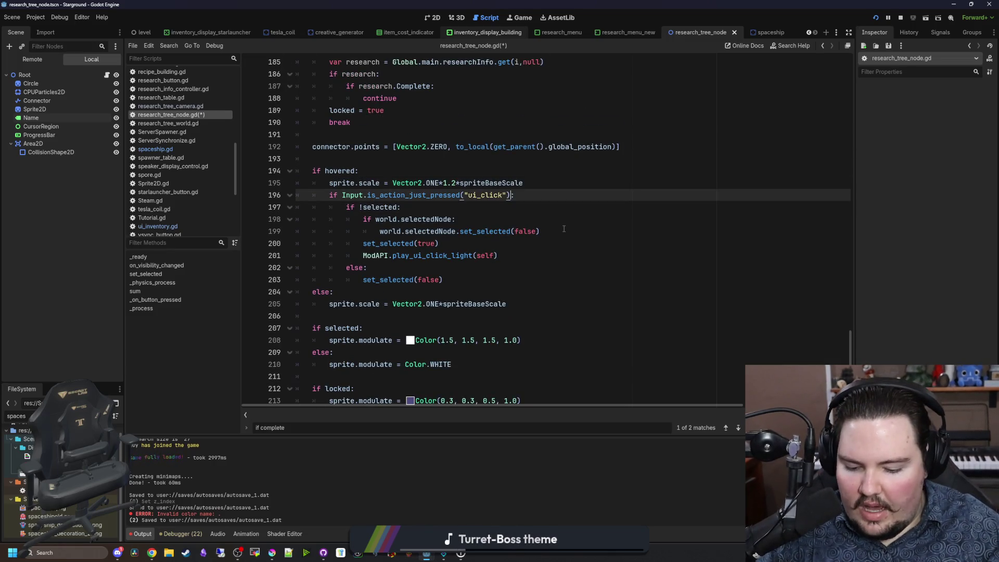
left_click(564, 229)
key("ctrl+s")
left_click(520, 18)
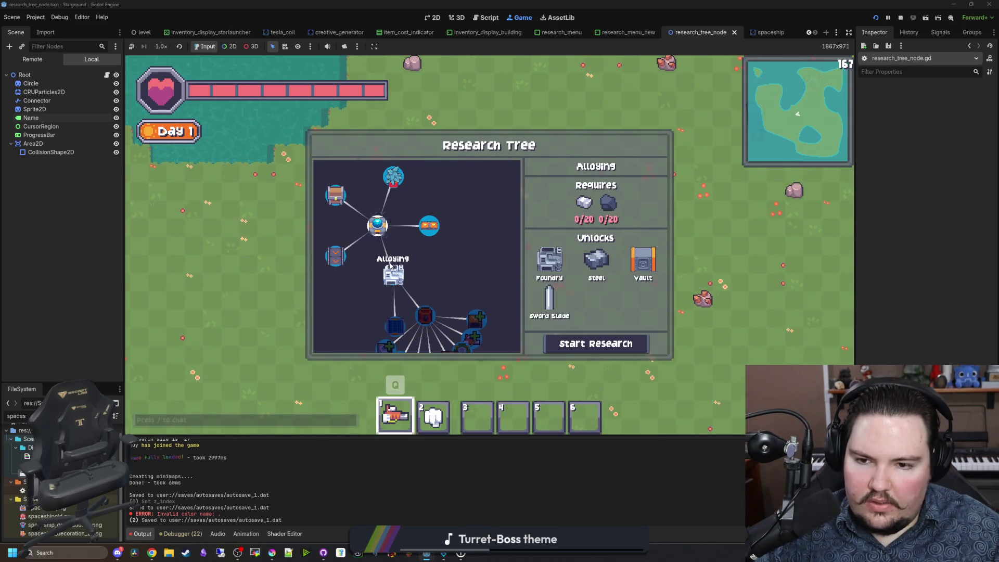
scroll(414, 228, "down", 2)
scroll(414, 226, "down", 5)
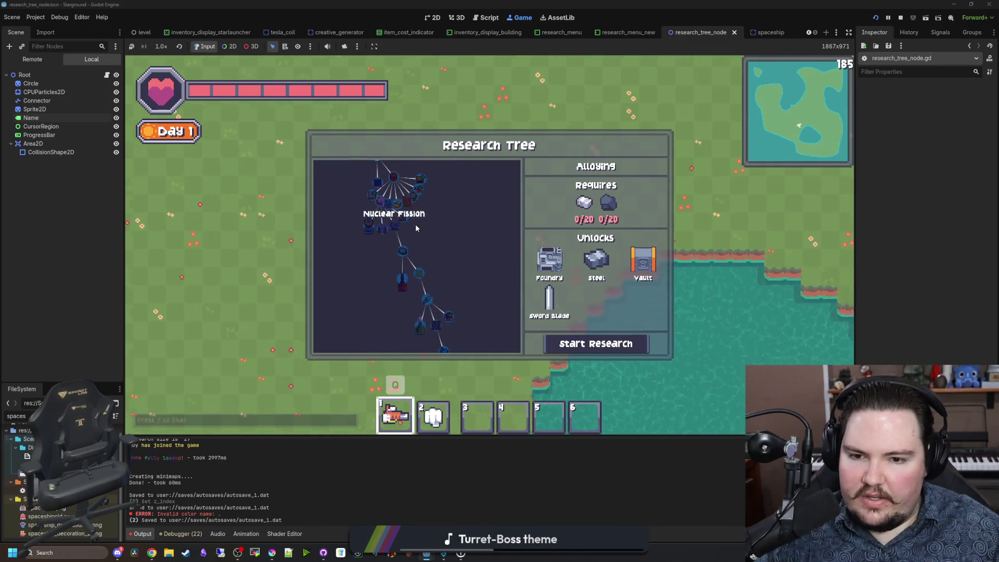
scroll(427, 236, "up", 5)
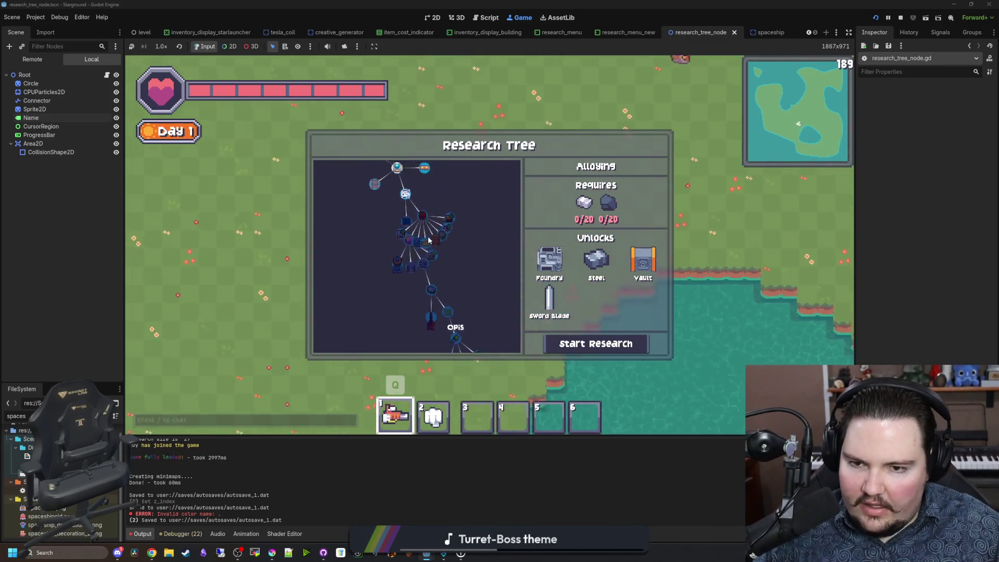
scroll(435, 256, "up", 2)
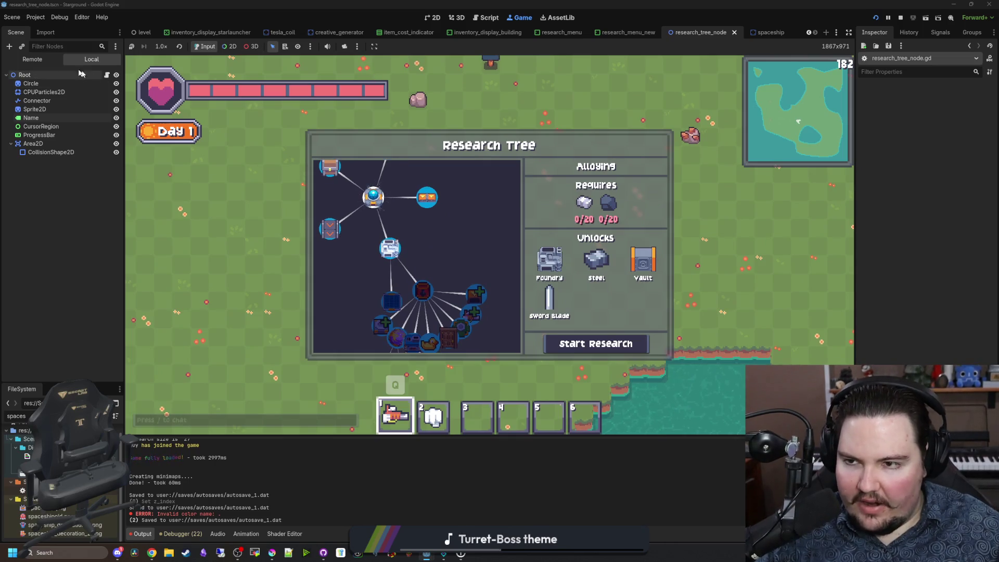
left_click(106, 76)
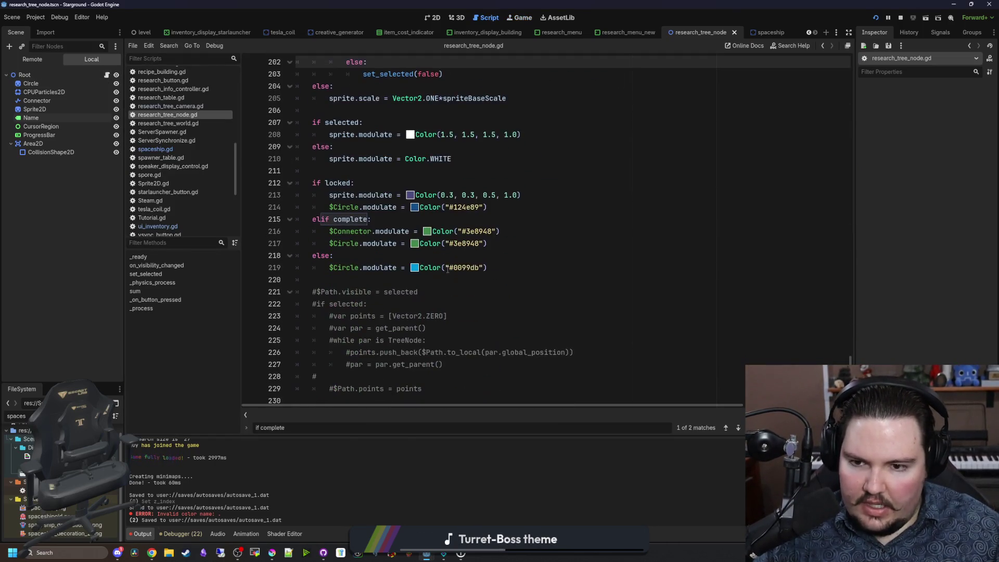
Step: Copy the $Connector.modulate line into the else branch with Color.WHITE
left_click(418, 292)
left_click(420, 279)
scroll(421, 257, "up", 2)
left_click(421, 257)
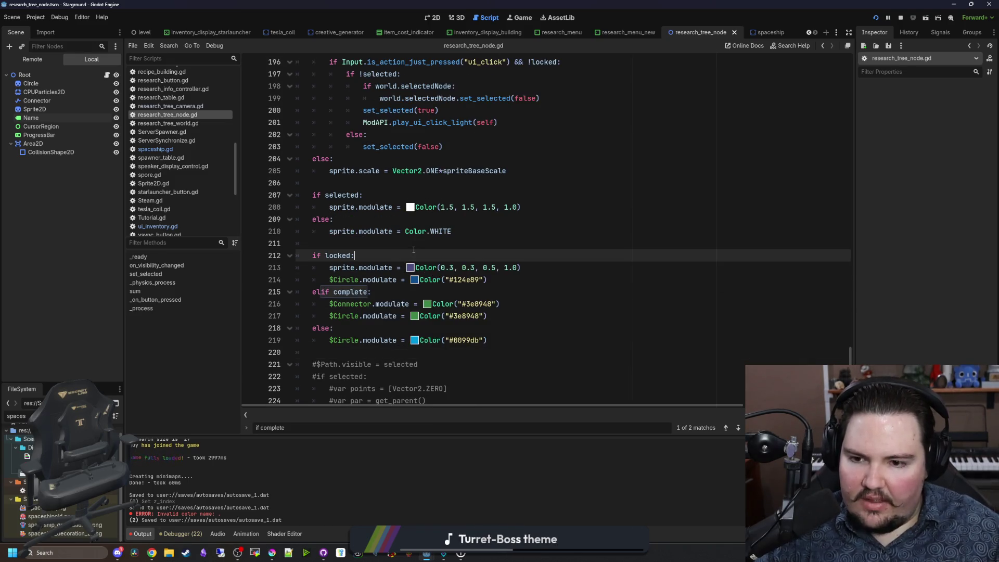
scroll(424, 271, "down", 1)
left_click(434, 295)
left_click_drag(501, 269, 330, 268)
key("ctrl+c")
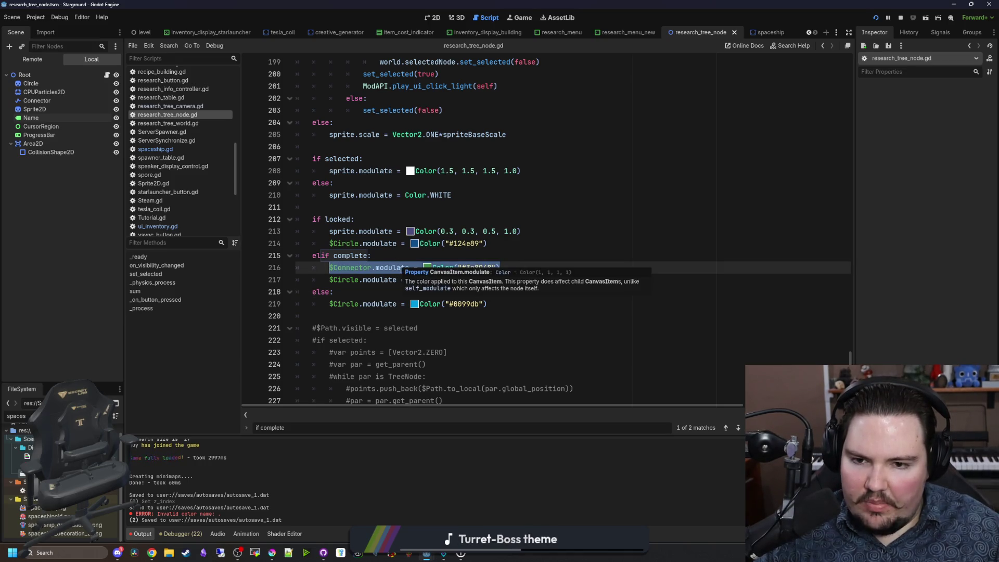
left_click(519, 242)
left_click(512, 300)
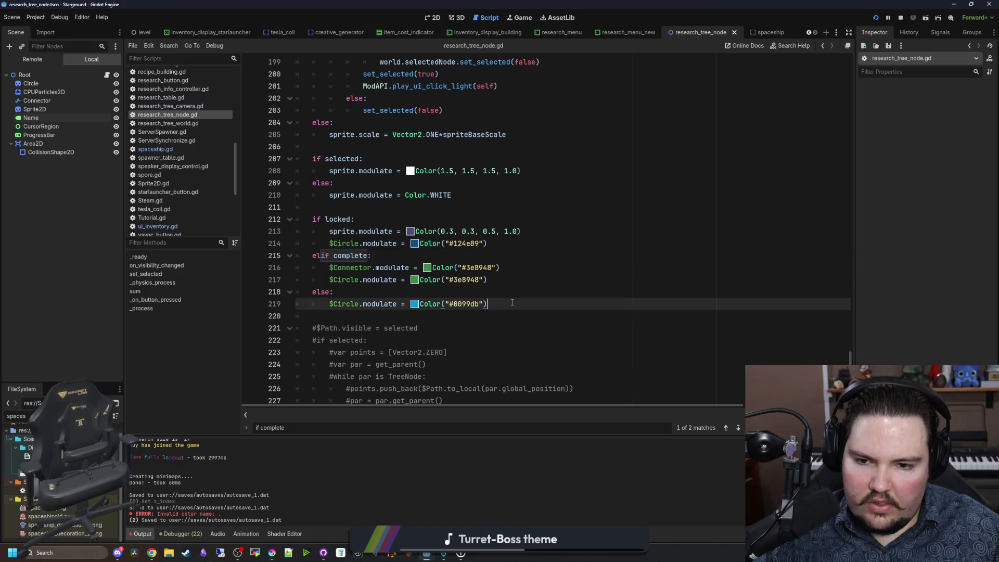
key("Return")
key("ctrl+v")
key("BackSpace")
key("BackSpace")
key("BackSpace")
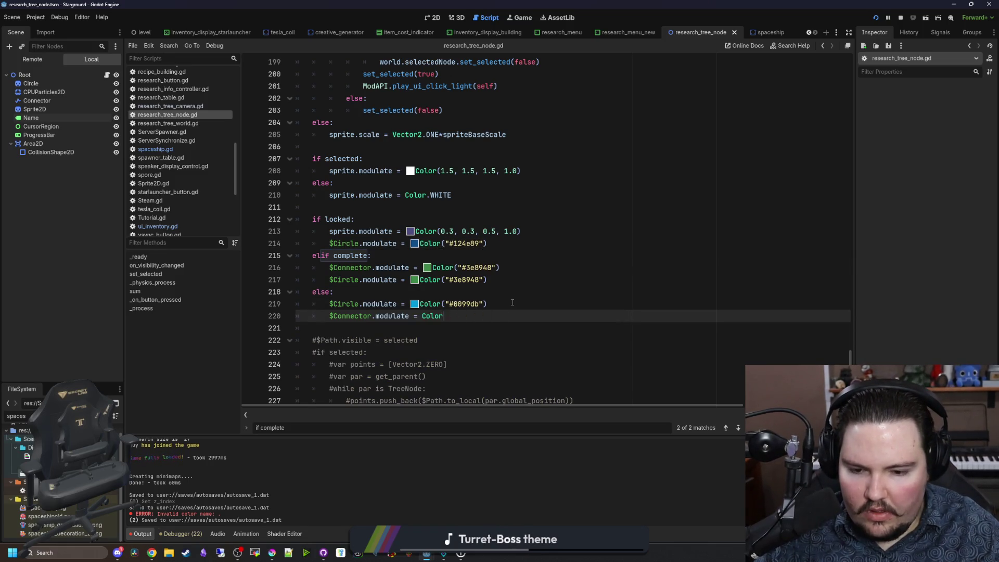
type("HITE")
left_click(513, 302)
Step: Paste the $Connector.modulate line into the locked branch with a GRAY colour and save
left_click_drag(411, 316, 326, 317)
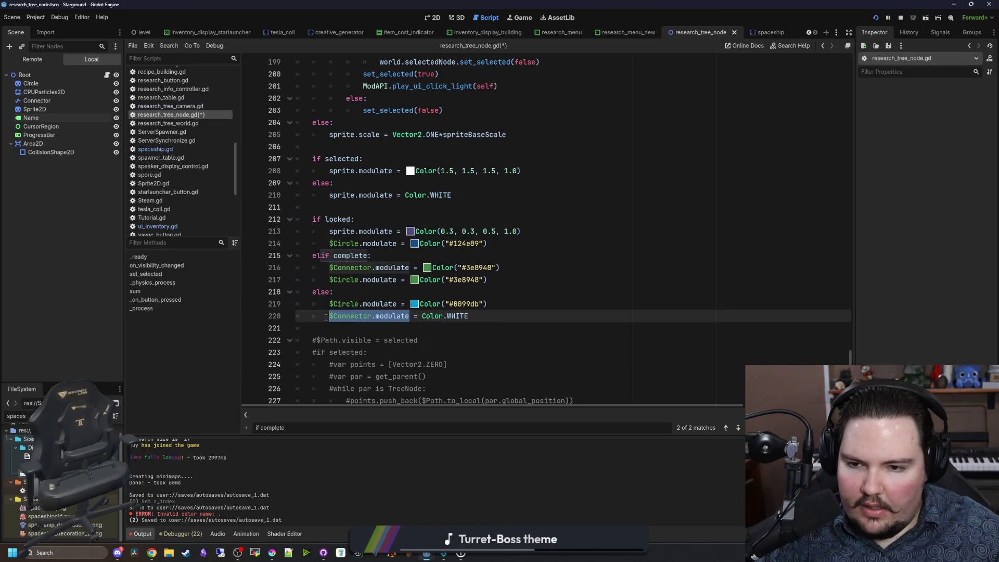
key("ctrl+c")
left_click(510, 240)
key("Return")
key("ctrl+v")
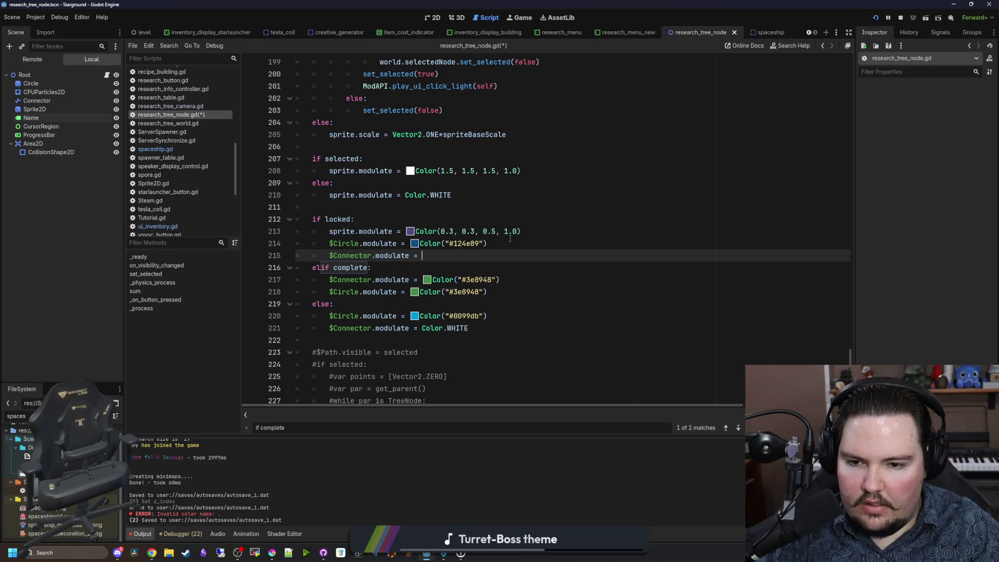
type("Color.GRAY")
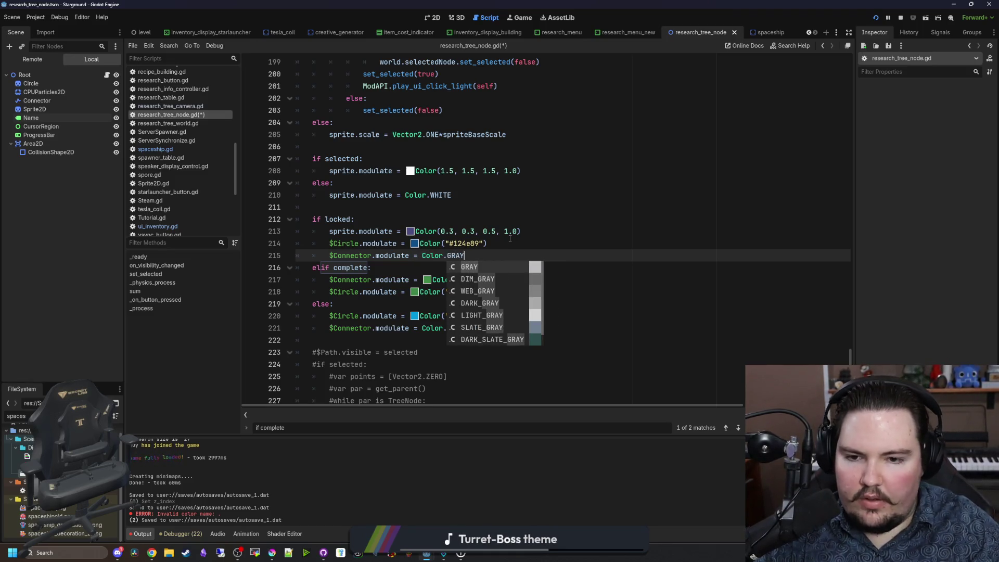
left_click(510, 238)
key("ctrl+s")
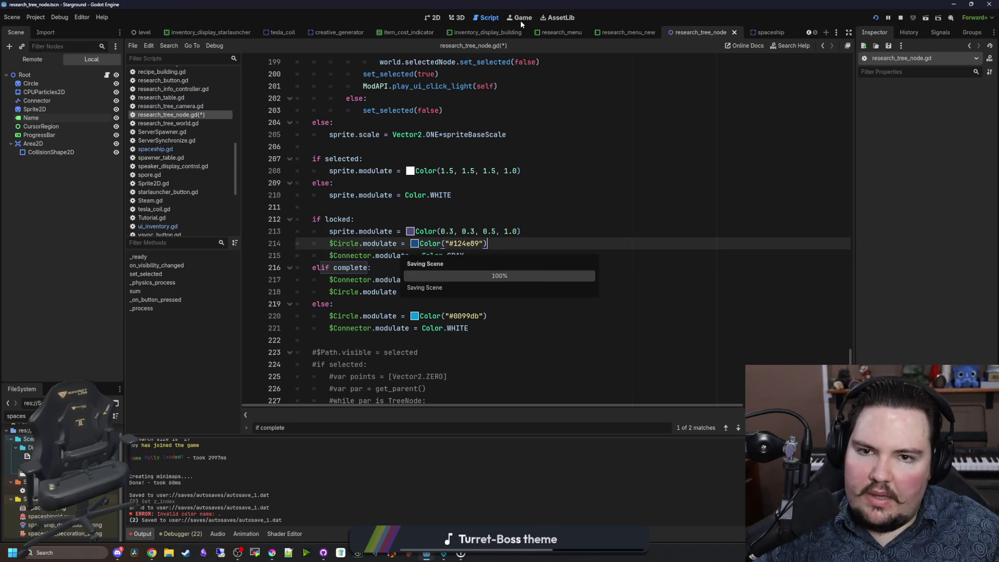
Step: Change the locked connector colour to Color.DIM_GRAY after checking the game
left_click(521, 20)
left_click(107, 75)
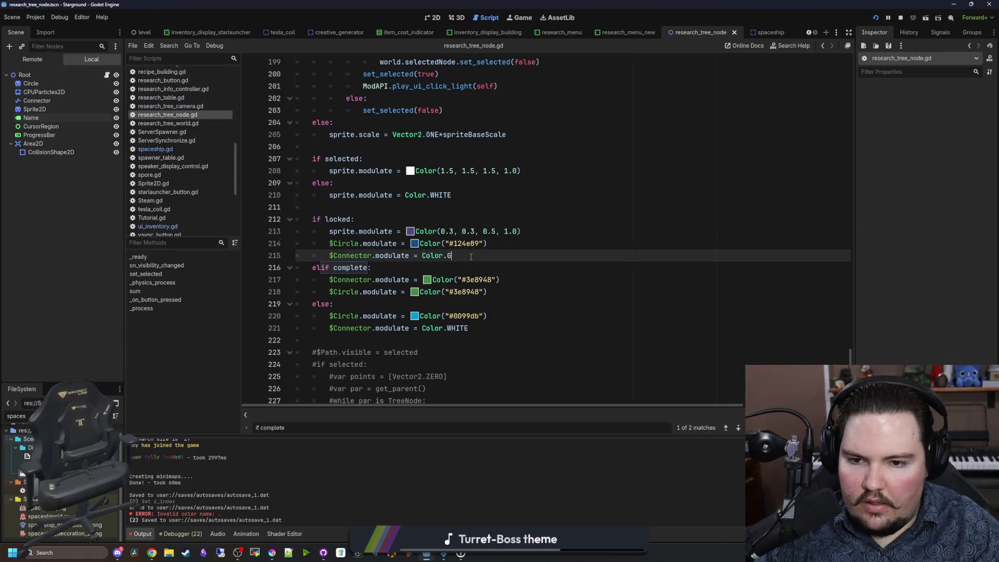
type("ray")
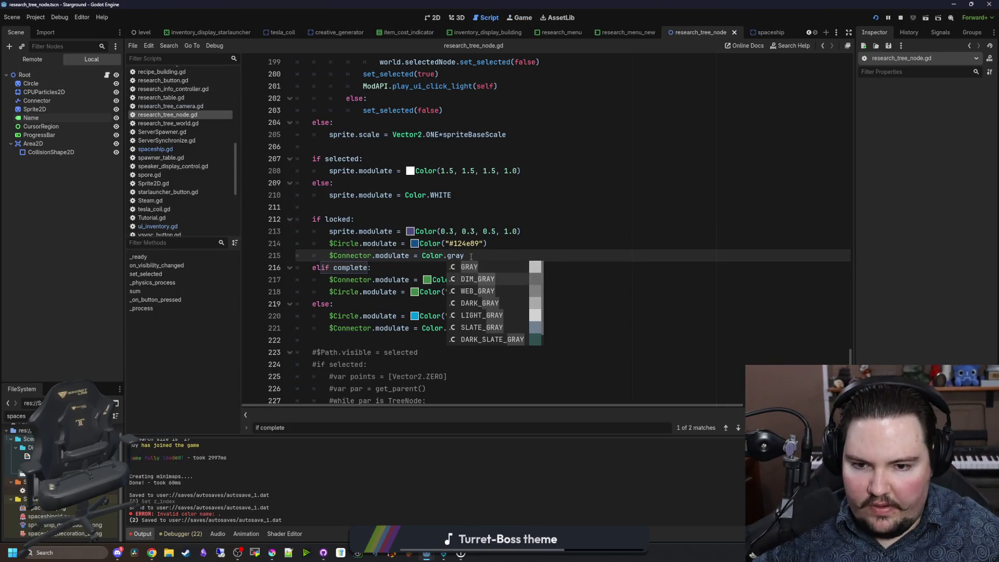
key("Return")
key("Up")
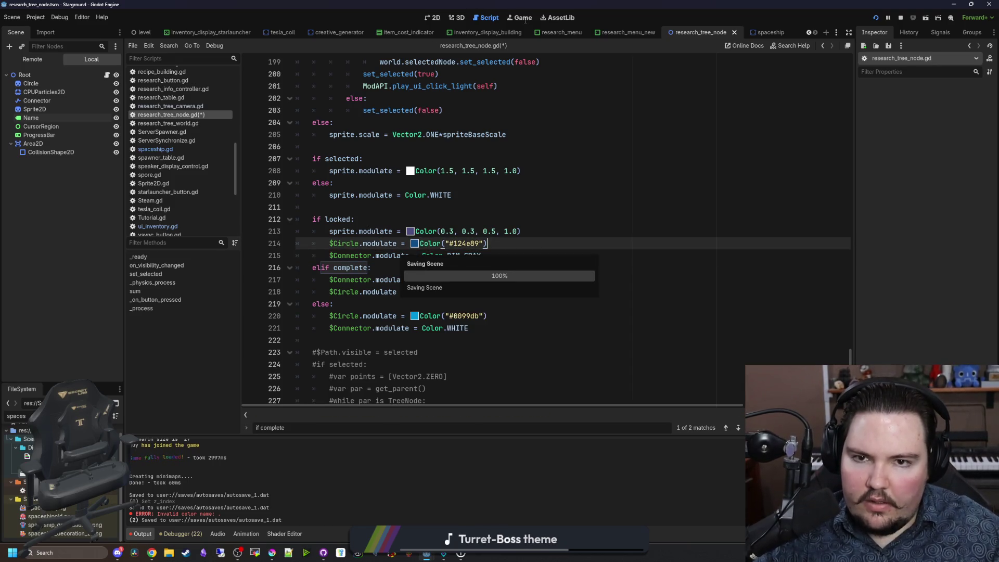
left_click(523, 17)
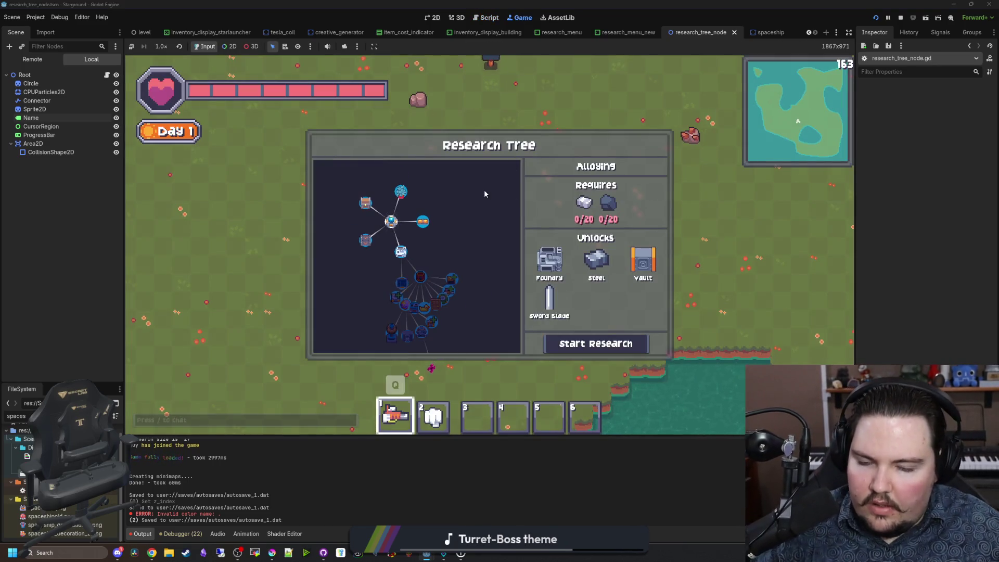
Step: Zoom and pan around the running game's Research Tree to test navigation
scroll(484, 177, "down", 2)
scroll(469, 244, "down", 1)
scroll(453, 275, "up", 2)
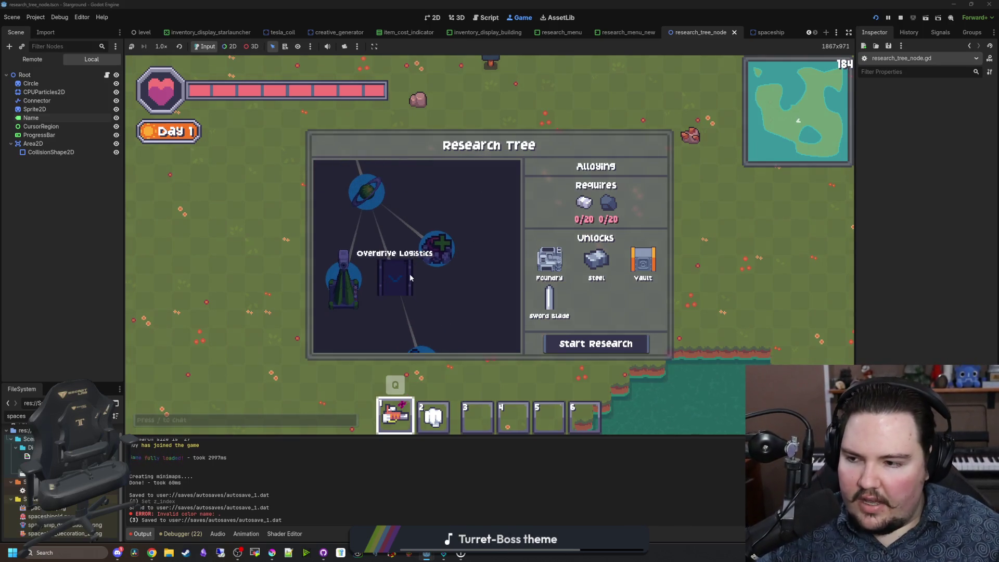
scroll(411, 270, "up", 1)
scroll(415, 269, "down", 5)
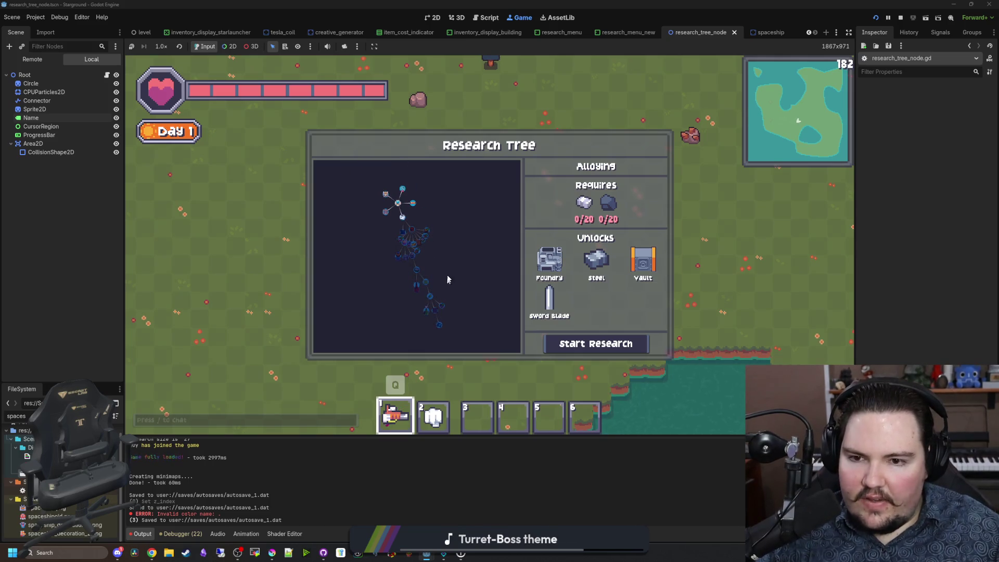
scroll(447, 272, "down", 1)
scroll(448, 272, "up", 3)
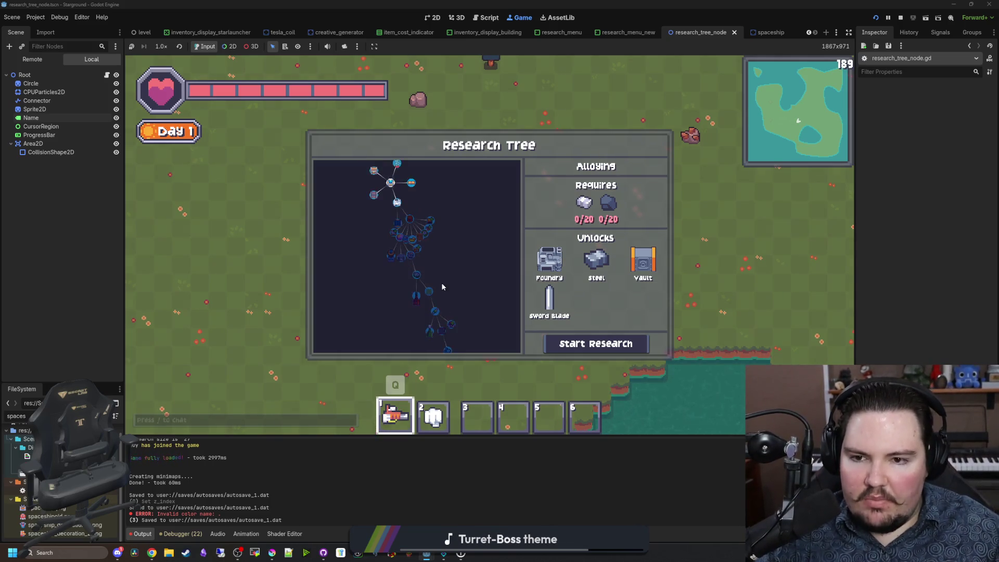
scroll(448, 258, "up", 3)
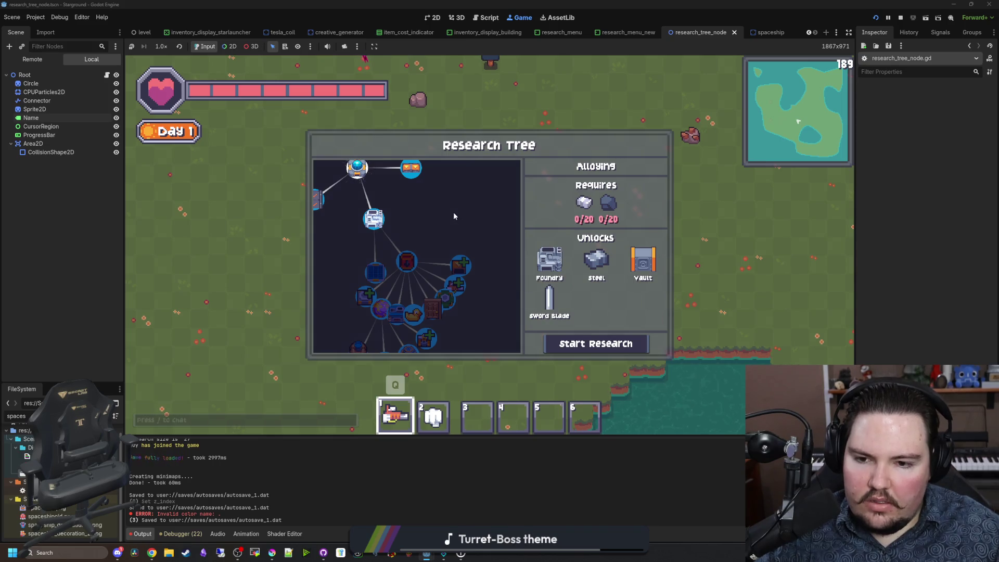
scroll(416, 239, "down", 2)
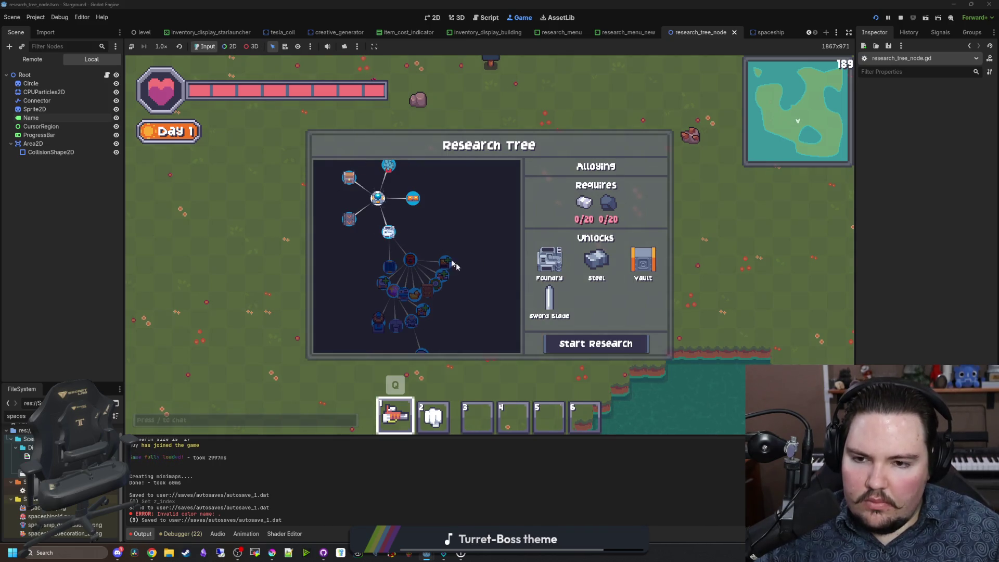
scroll(468, 261, "up", 4)
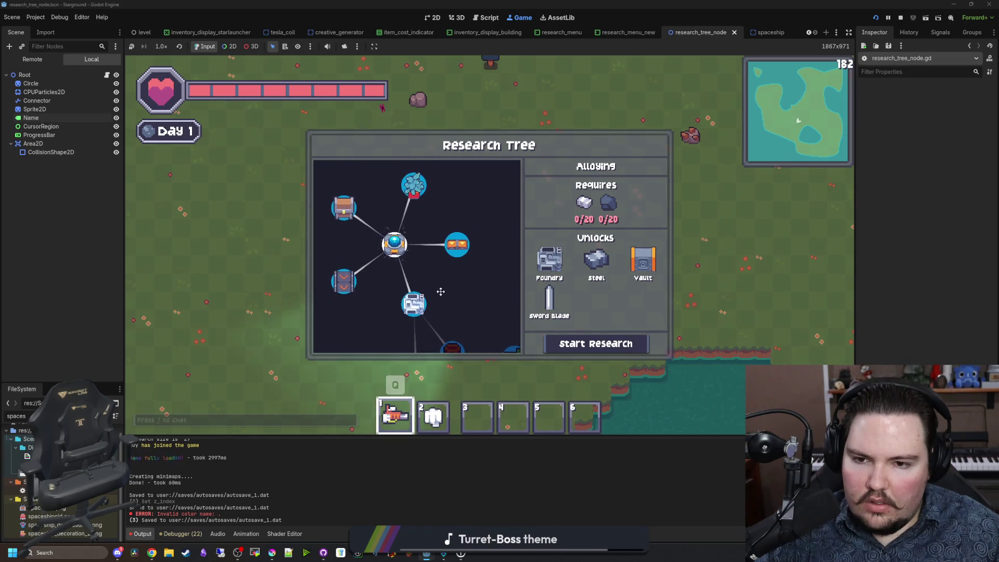
scroll(438, 260, "down", 5)
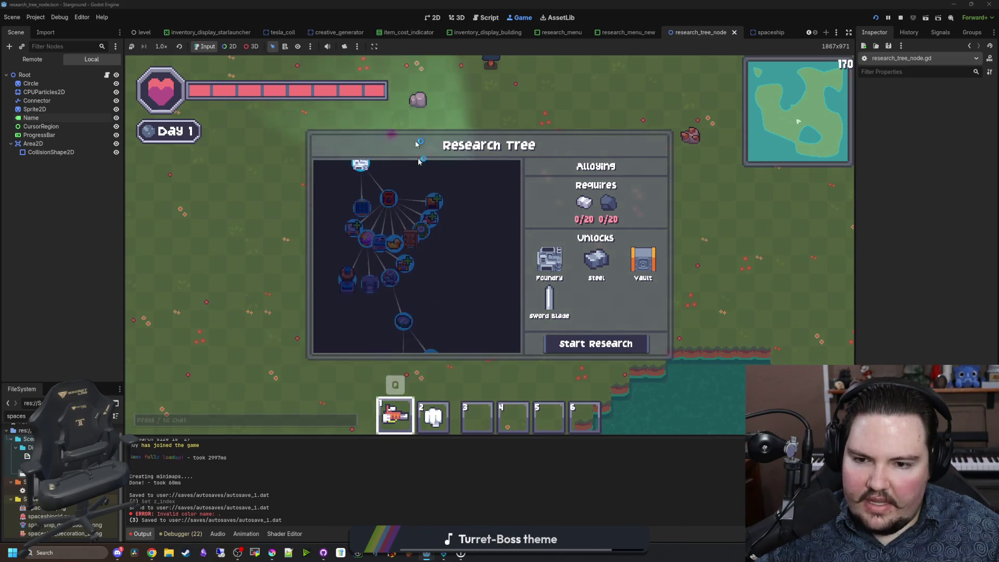
mouse_move(496, 293)
left_mouse_down()
mouse_move(405, 224)
mouse_move(424, 212)
mouse_move(426, 186)
mouse_move(470, 296)
left_mouse_up()
scroll(443, 247, "up", 5)
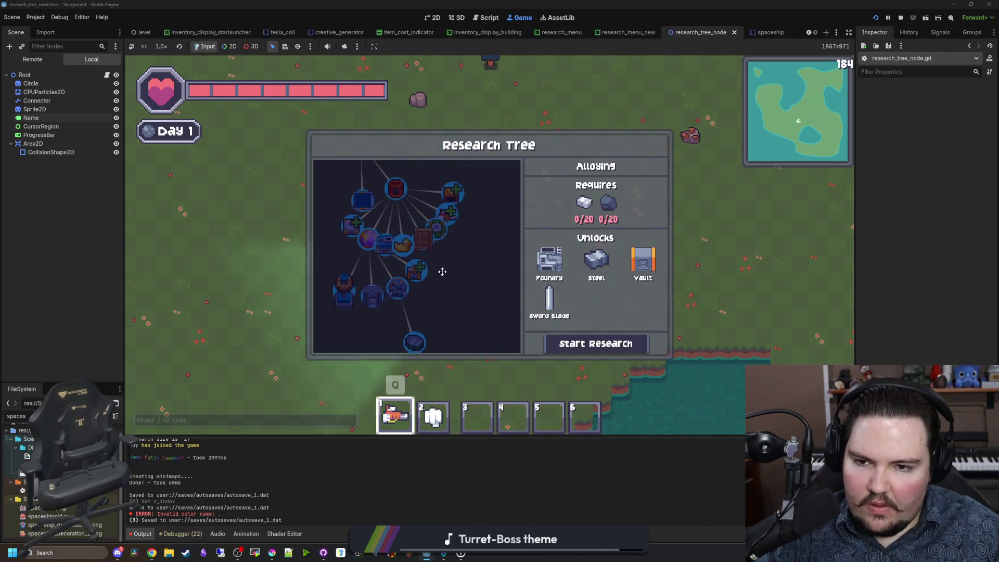
left_click_drag(443, 247, 439, 253)
scroll(450, 254, "down", 3)
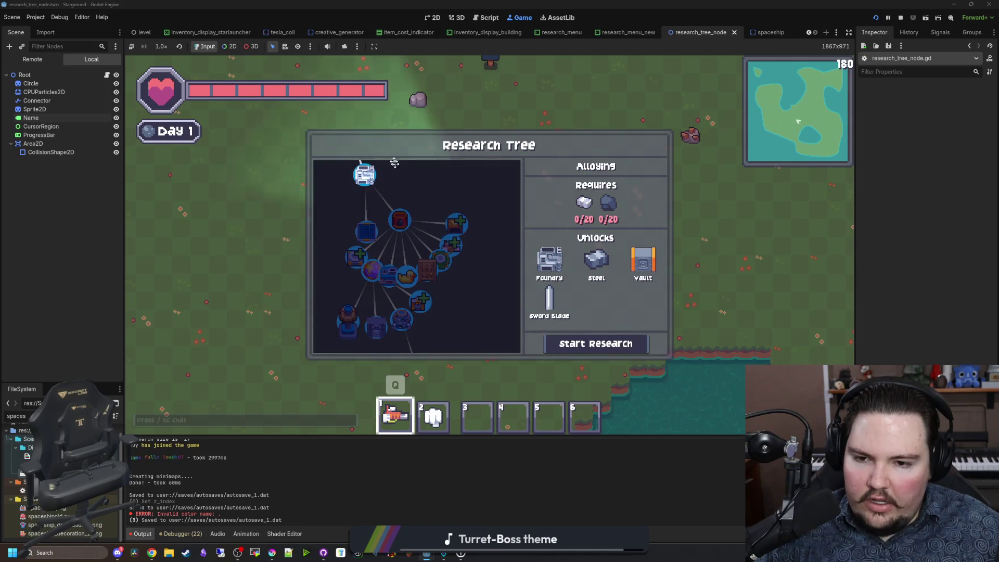
scroll(437, 249, "up", 3)
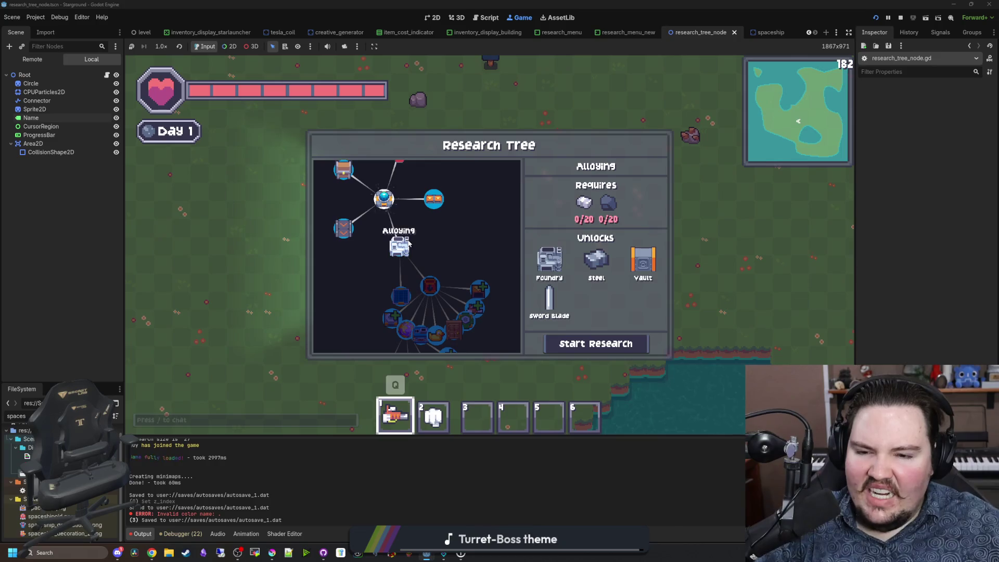
scroll(395, 250, "down", 2)
scroll(386, 272, "up", 2)
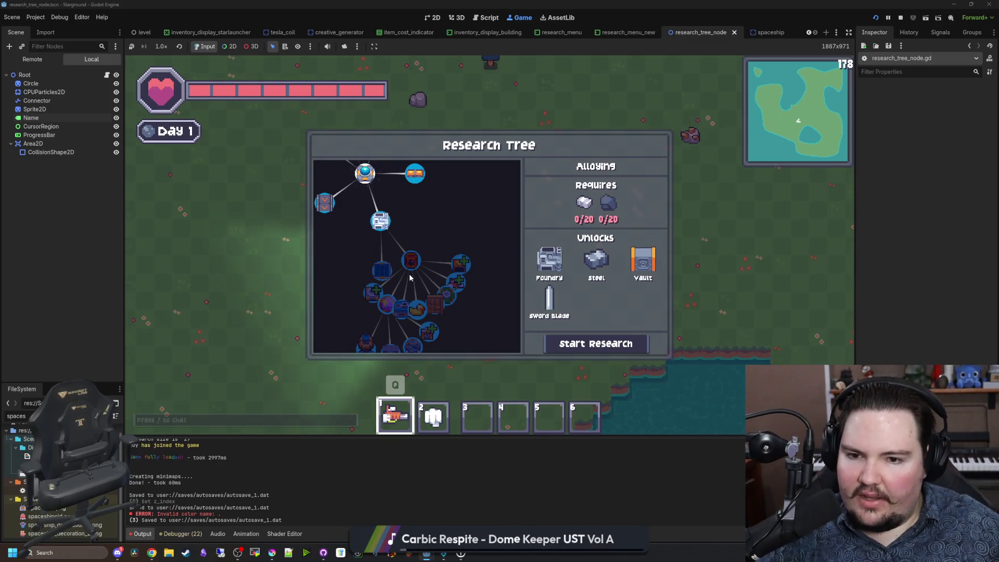
scroll(429, 208, "down", 2)
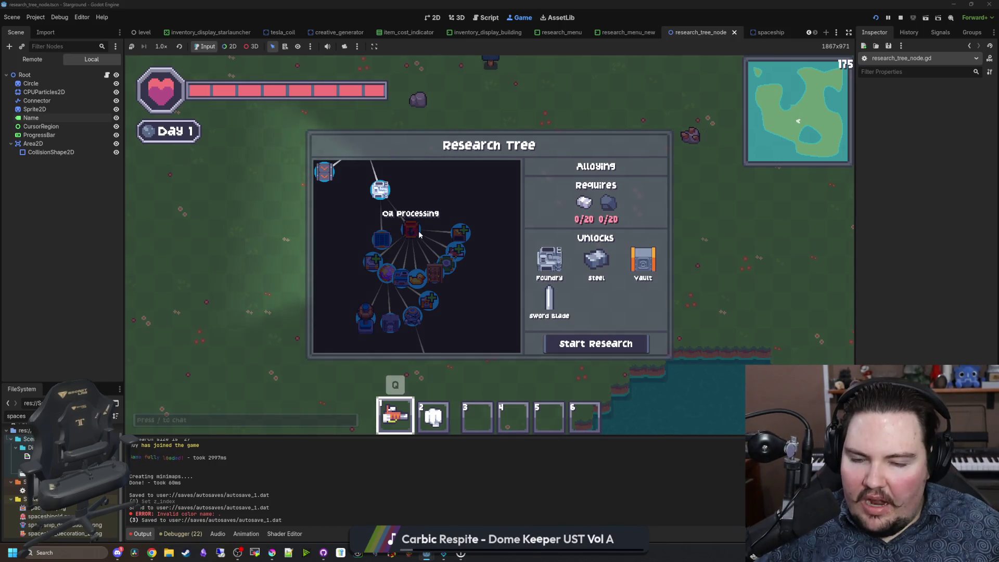
left_click_drag(422, 202, 440, 235)
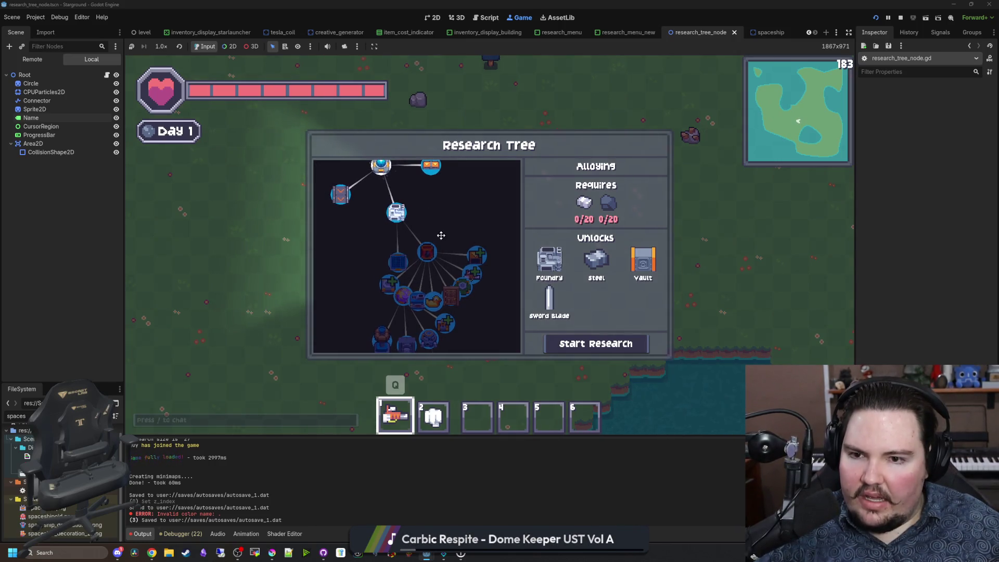
scroll(414, 223, "down", 4)
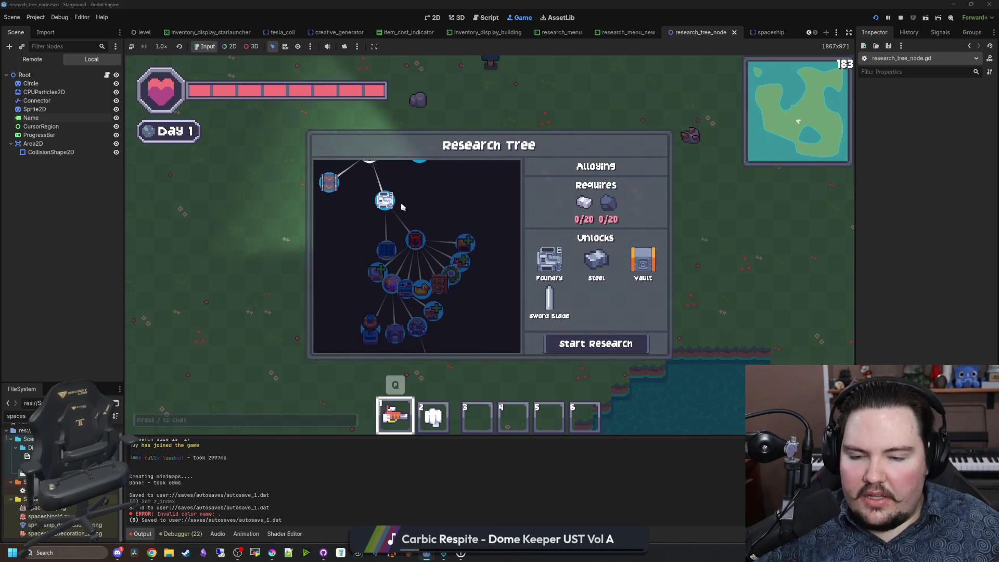
scroll(453, 284, "up", 5)
mouse_move(421, 225)
left_mouse_down()
mouse_move(478, 276)
mouse_move(449, 233)
left_mouse_up()
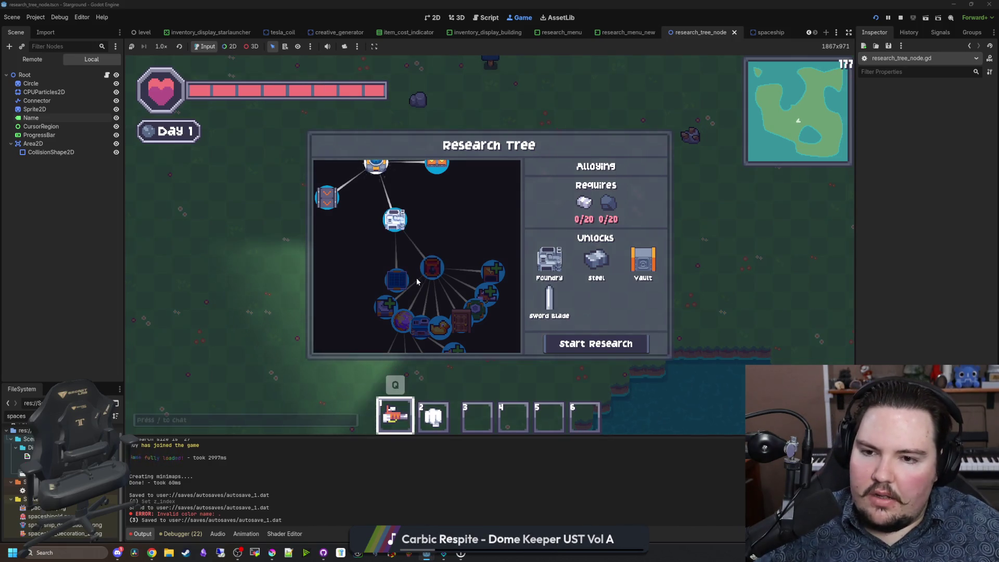
left_click_drag(446, 207, 430, 189)
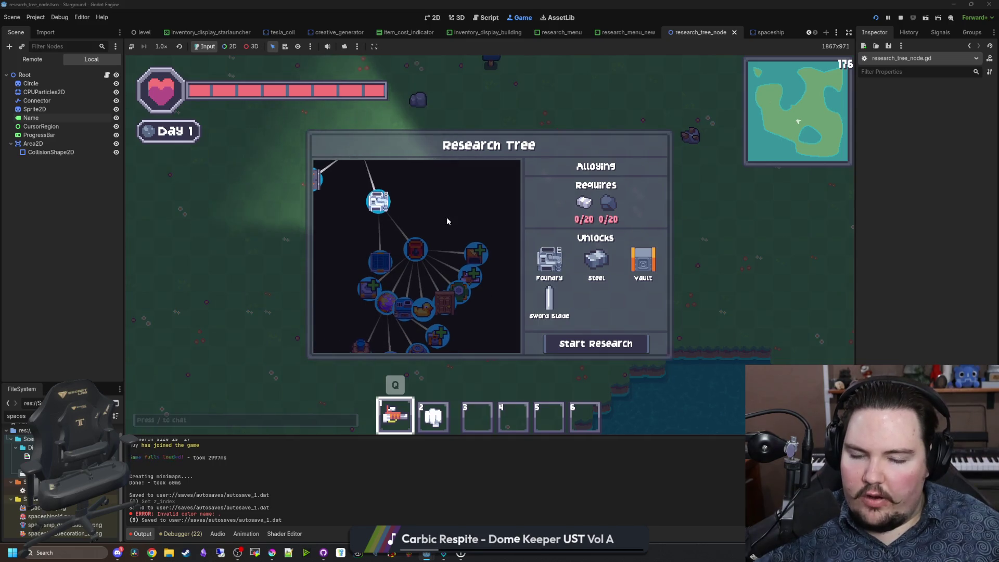
scroll(446, 217, "down", 3)
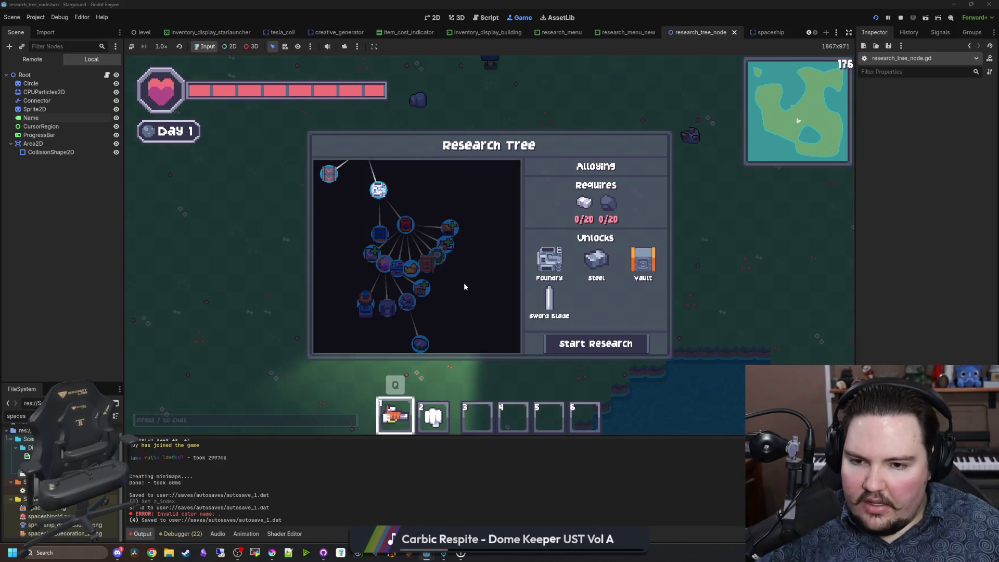
scroll(464, 287, "down", 2)
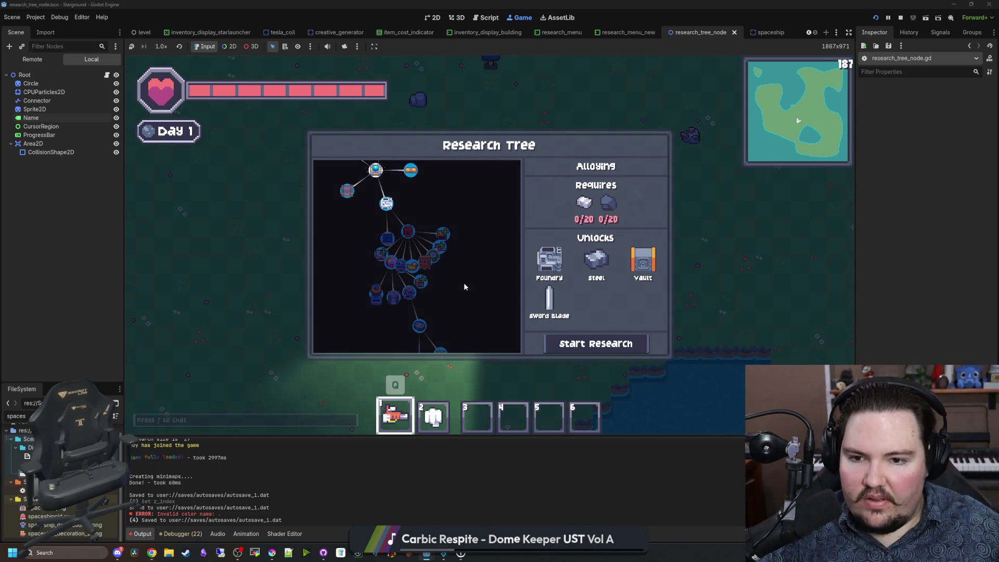
key("w")
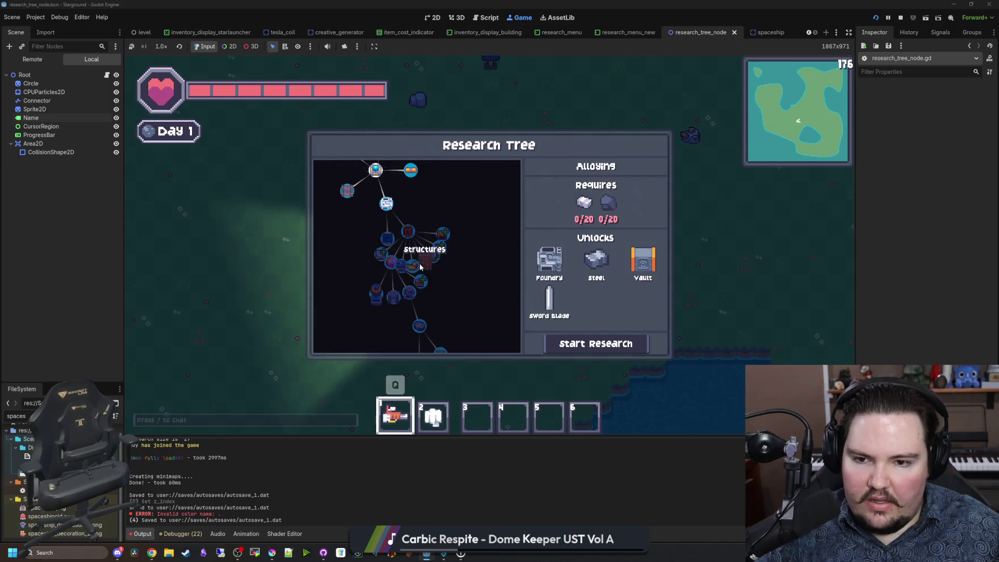
Step: View Better Automation, Decorations, Better Storage, Faster Logistics and Alloying details, then inspect CursorRegion
left_click(415, 202)
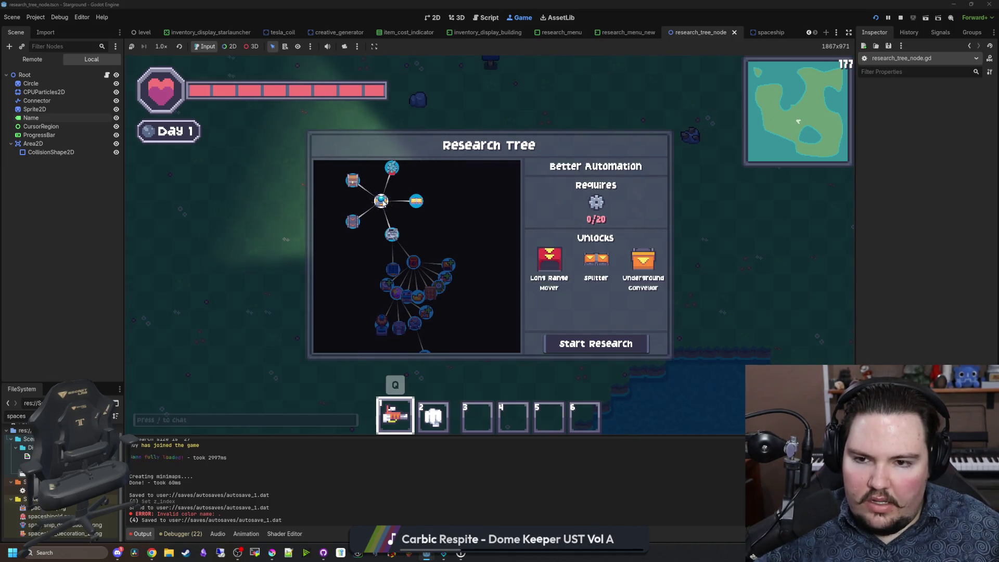
left_click(392, 167)
left_click(350, 188)
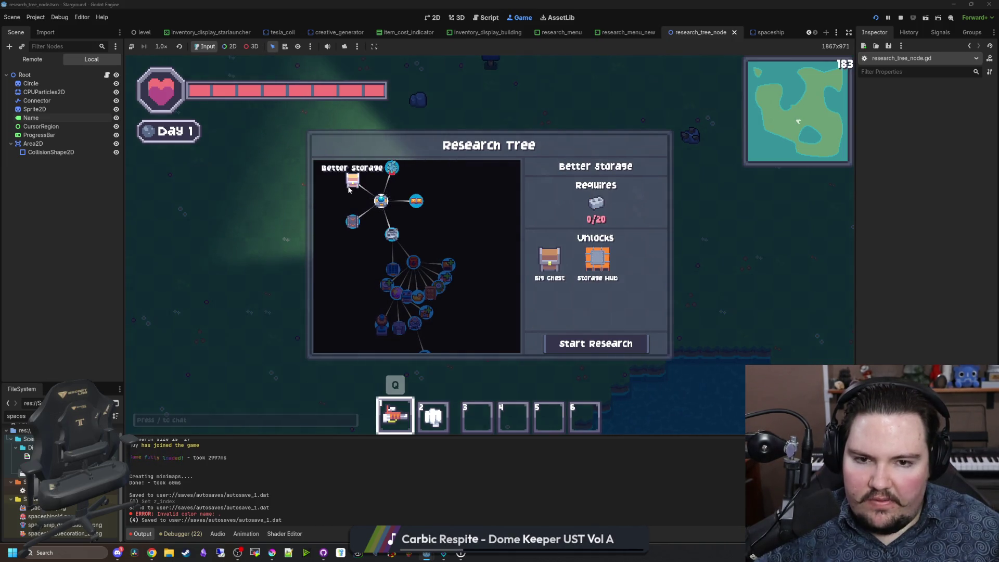
left_click(352, 221)
left_click(416, 201)
left_click(394, 236)
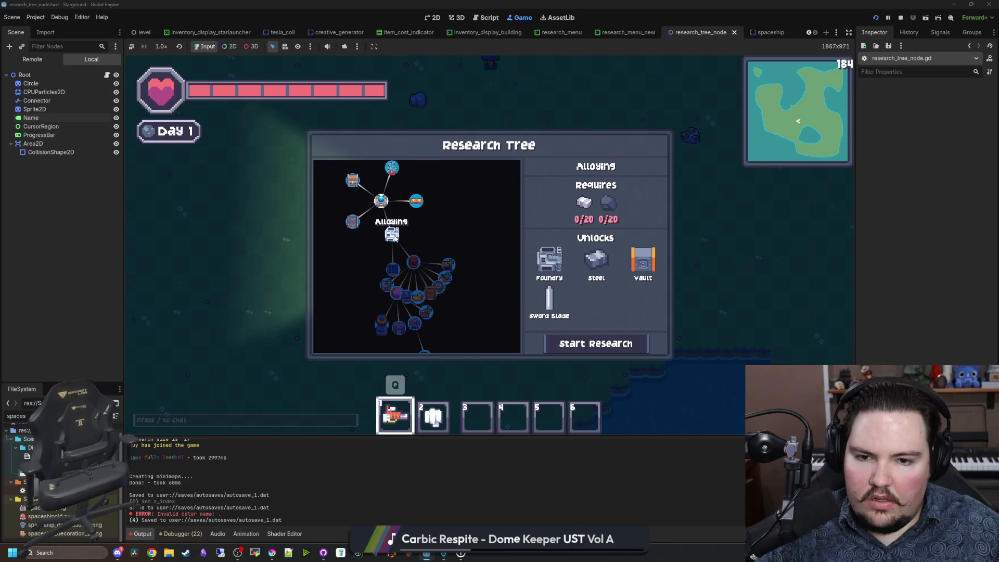
left_click(41, 127)
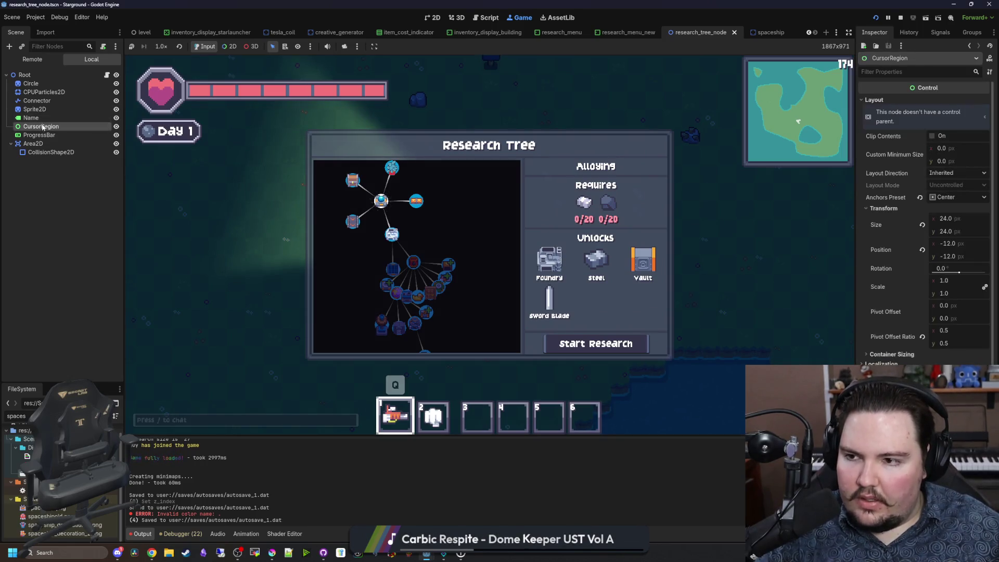
Step: Select the details panel's Name label in research_menu_new to restyle its heading
left_click(629, 32)
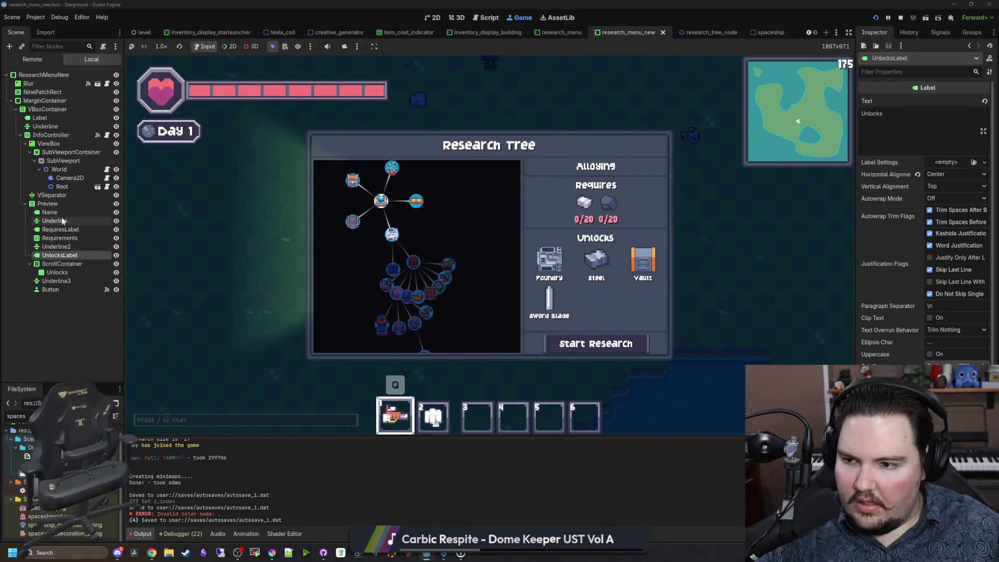
left_click(50, 212)
scroll(904, 329, "down", 3)
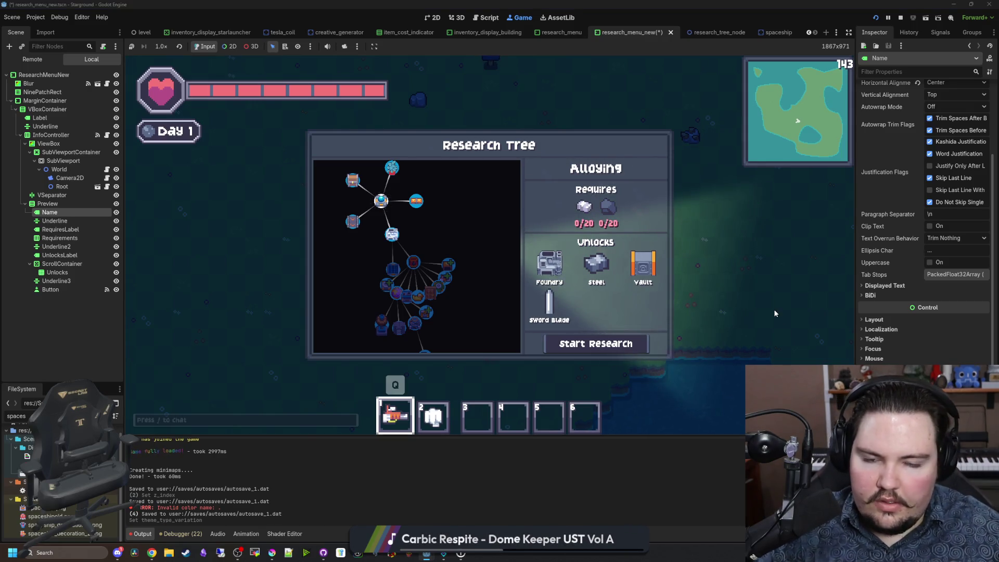
Step: Check the heading on several researches ending at Alloying, then type '/research all' in chat
left_click(354, 221)
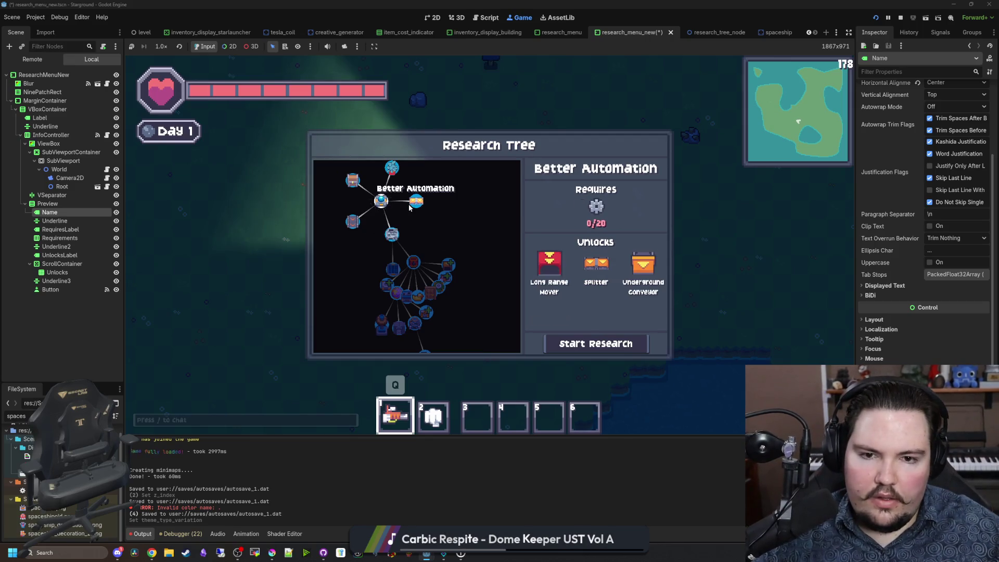
left_click(416, 201)
left_click(361, 217)
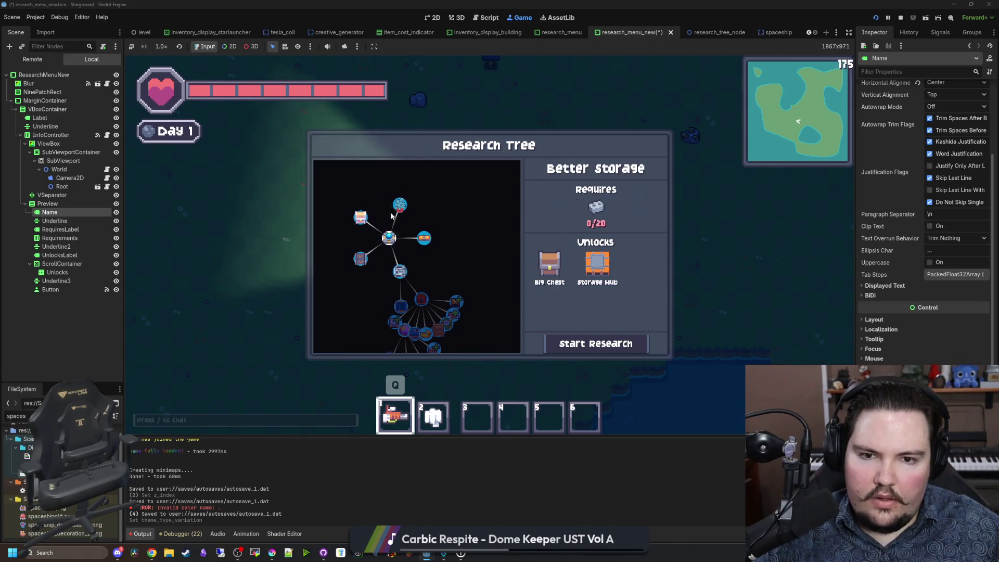
left_click(400, 204)
scroll(359, 208, "down", 3)
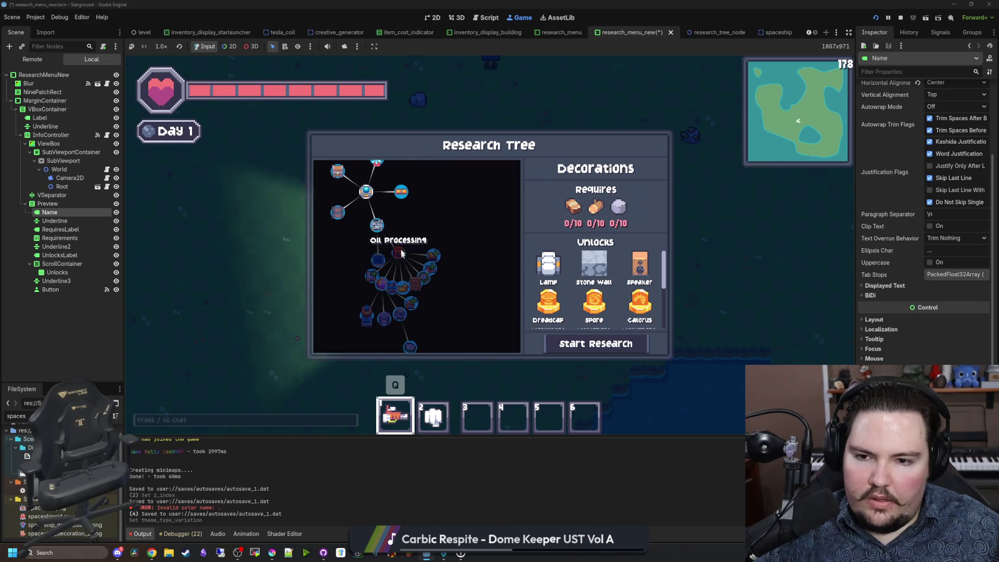
left_click(376, 228)
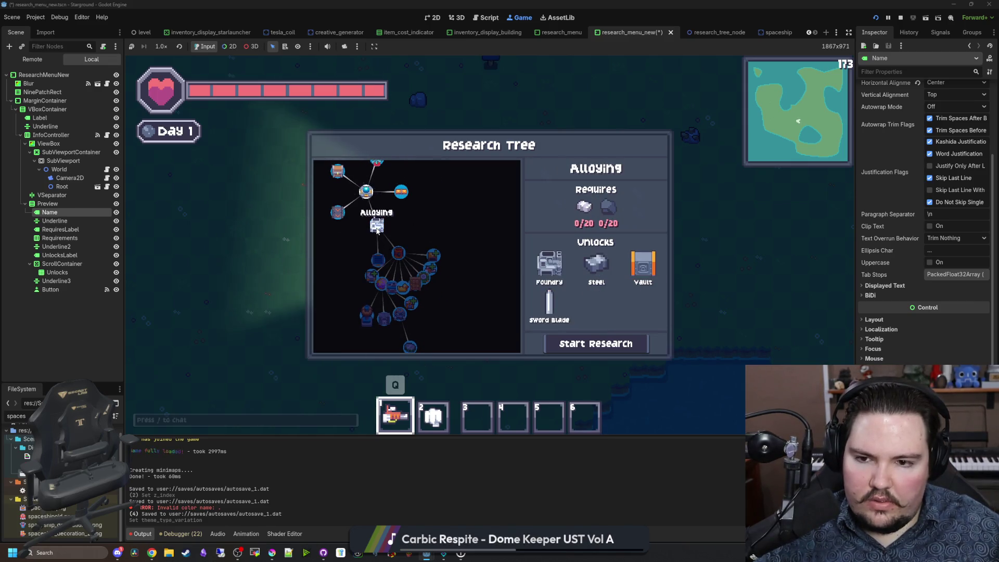
type("/researc")
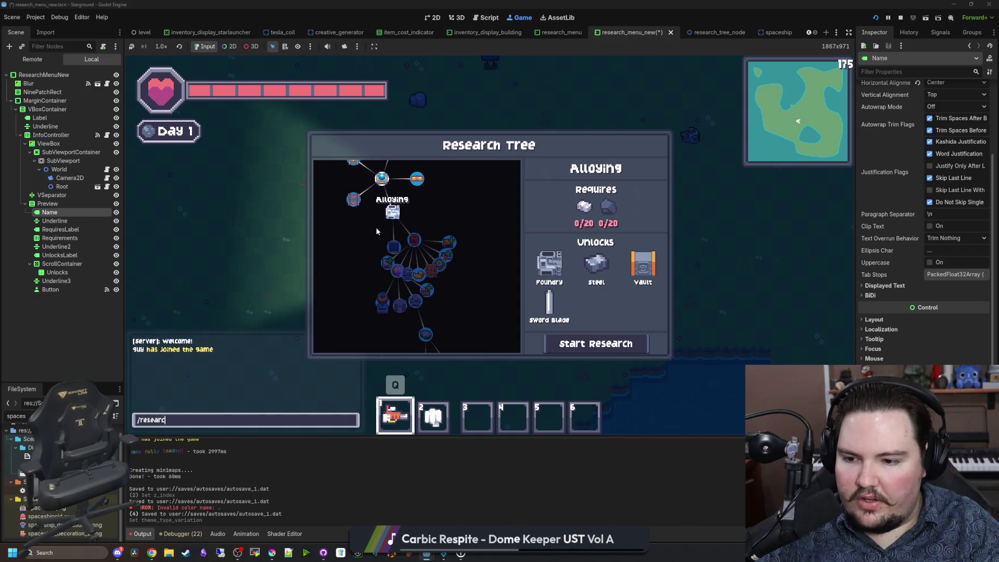
type("h all")
Step: Switch the world's game mode to Creative in the pause menu's World options
key("Return")
key("Escape")
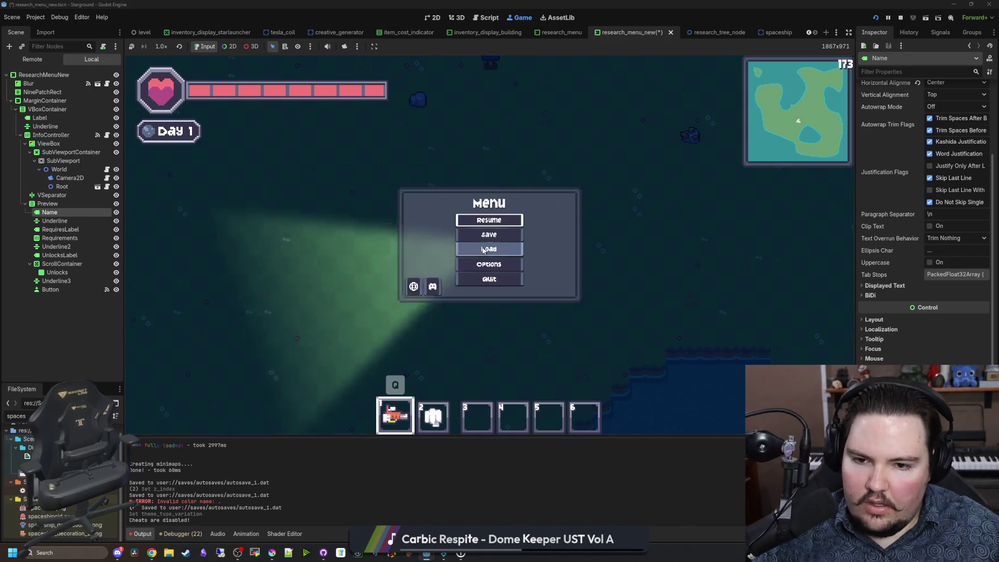
left_click(498, 264)
left_click(452, 177)
left_click(474, 239)
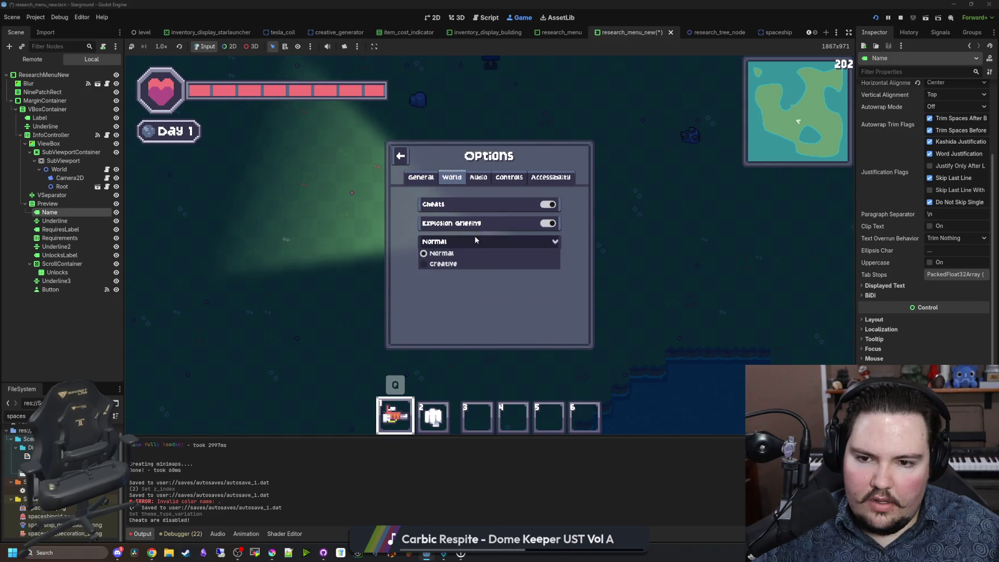
left_click(456, 264)
key("Escape")
key("r")
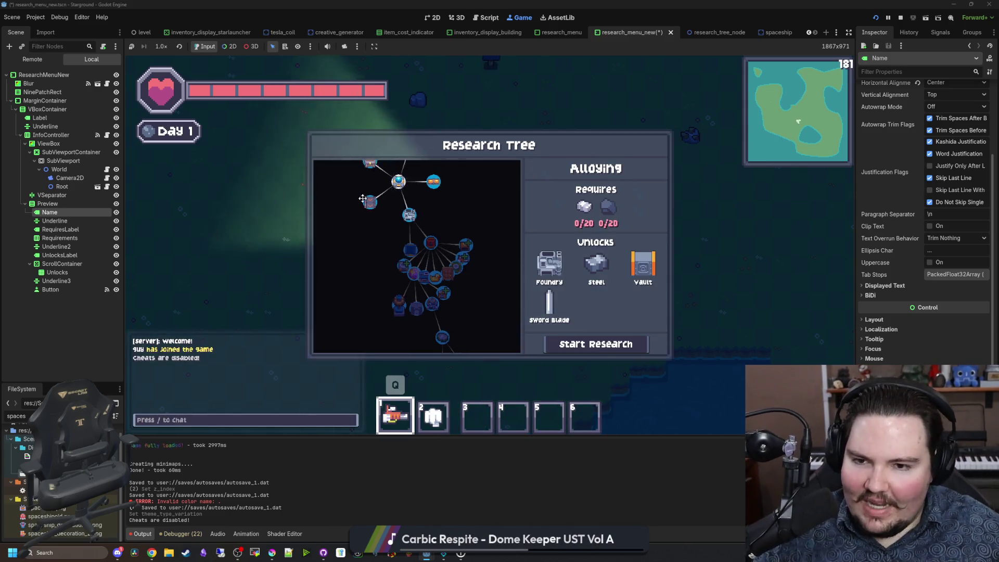
Step: Zoom and pan the Research Tree toward Alloying and the lower cluster
scroll(427, 286, "up", 2)
scroll(451, 281, "down", 5)
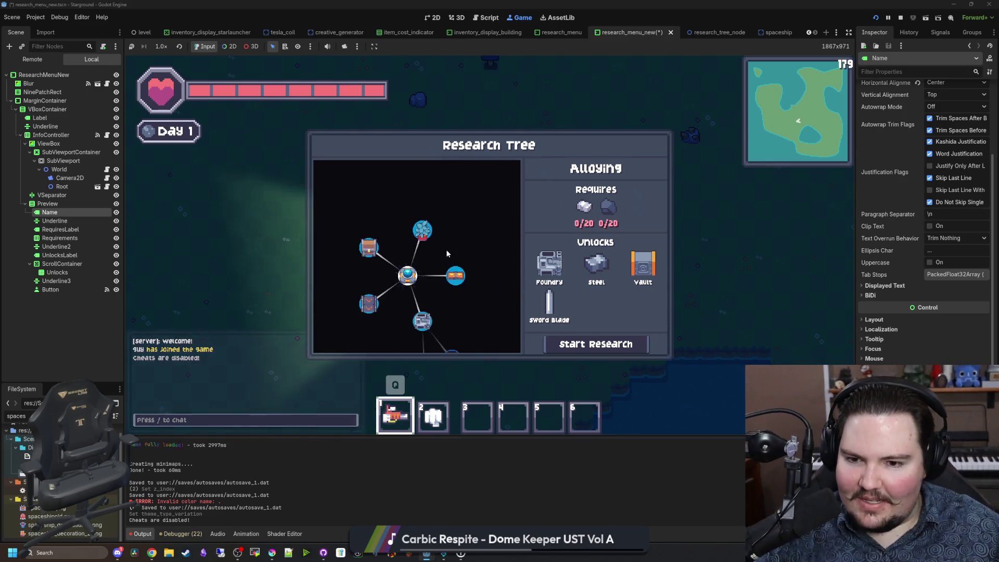
left_click_drag(457, 291, 425, 182)
scroll(437, 208, "up", 4)
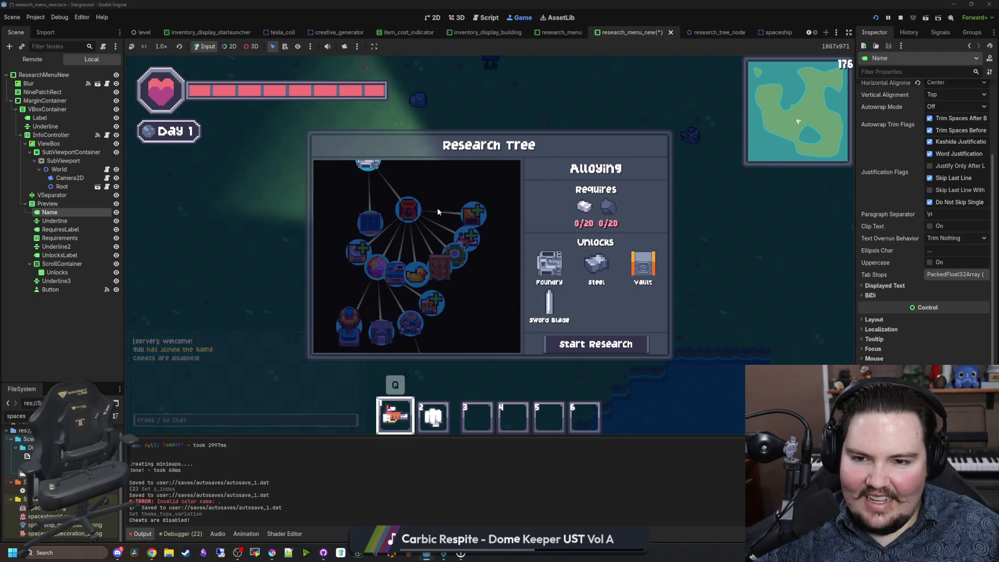
scroll(442, 253, "down", 1)
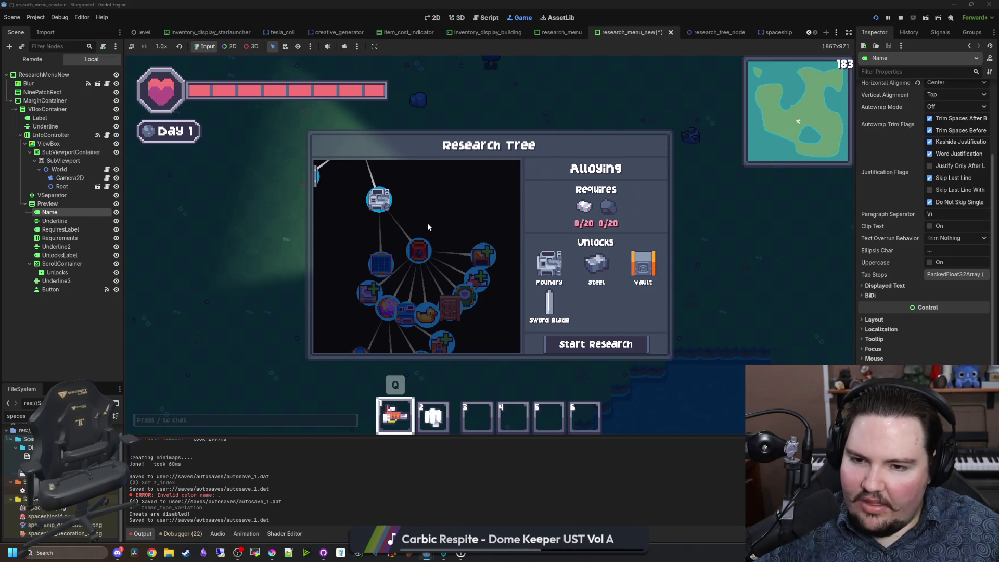
scroll(429, 227, "down", 3)
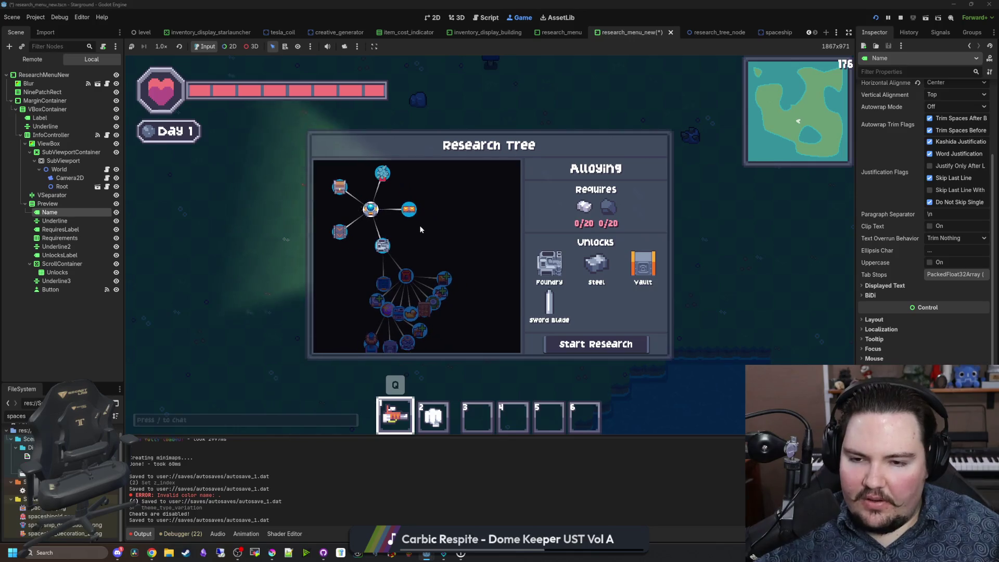
mouse_move(495, 297)
left_mouse_down()
mouse_move(463, 186)
mouse_move(482, 255)
left_mouse_up()
Step: Run '/research all', then check the Mover Speed 2 and Mining Laser Power 2 nodes
type("/research all")
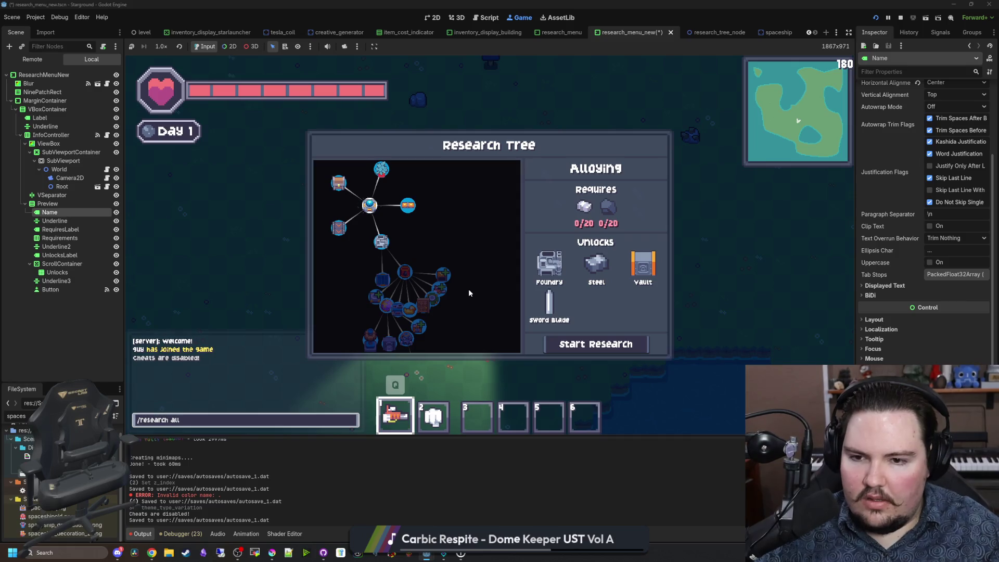
key("Return")
scroll(415, 257, "up", 5)
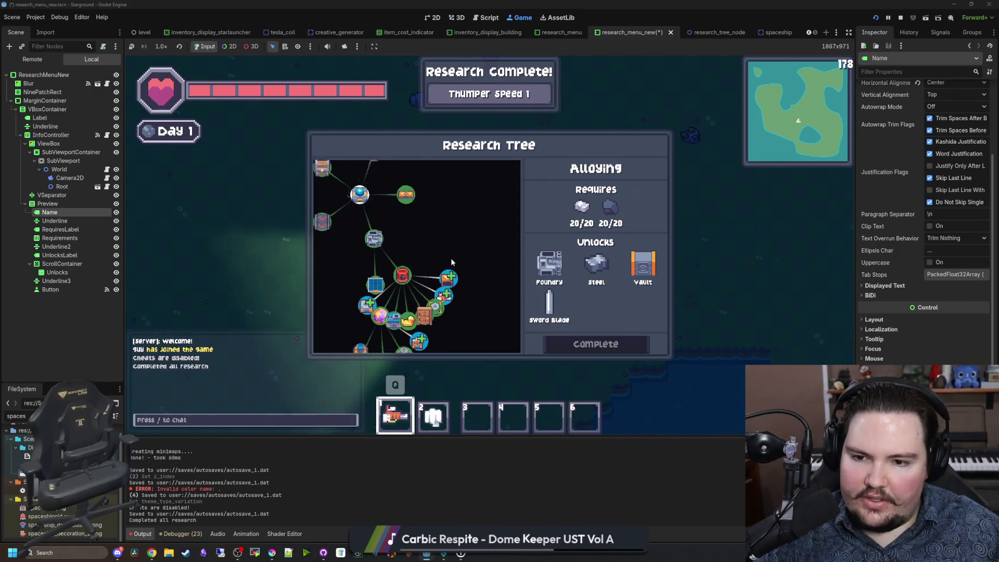
scroll(390, 277, "down", 2)
scroll(455, 213, "up", 2)
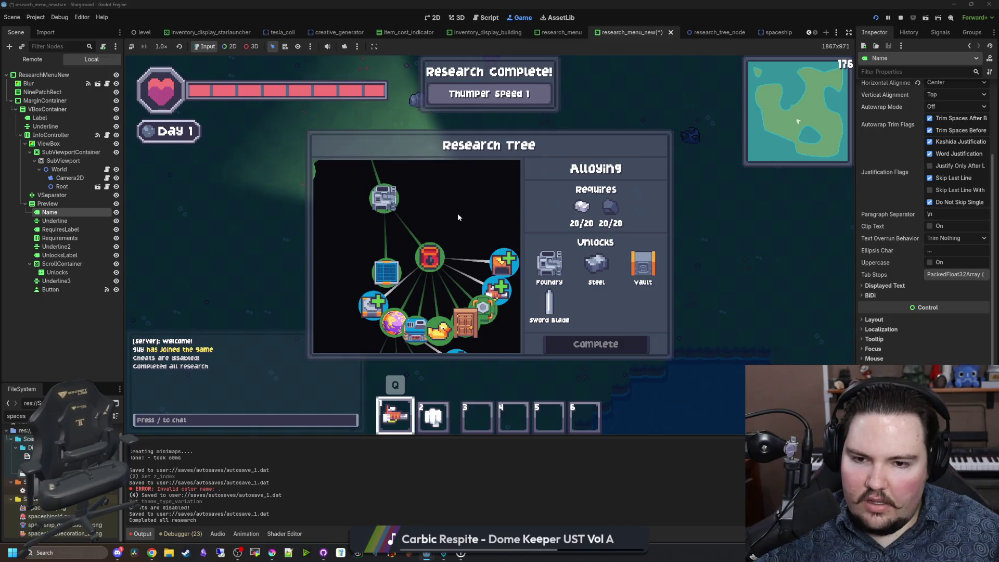
left_click(446, 250)
left_click(442, 269)
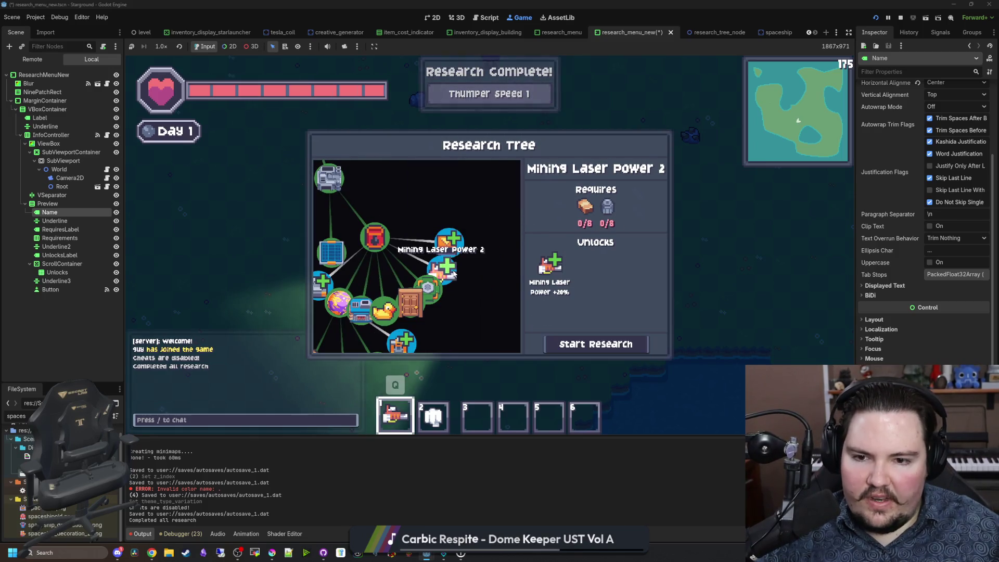
Step: Review Collector Efficiency 2, Thumper Speed 2, Pressure Pump Limit 2 and Overdrive Logistics, then select Name
left_click_drag(470, 299, 513, 258)
left_click(359, 240)
scroll(458, 283, "down", 1)
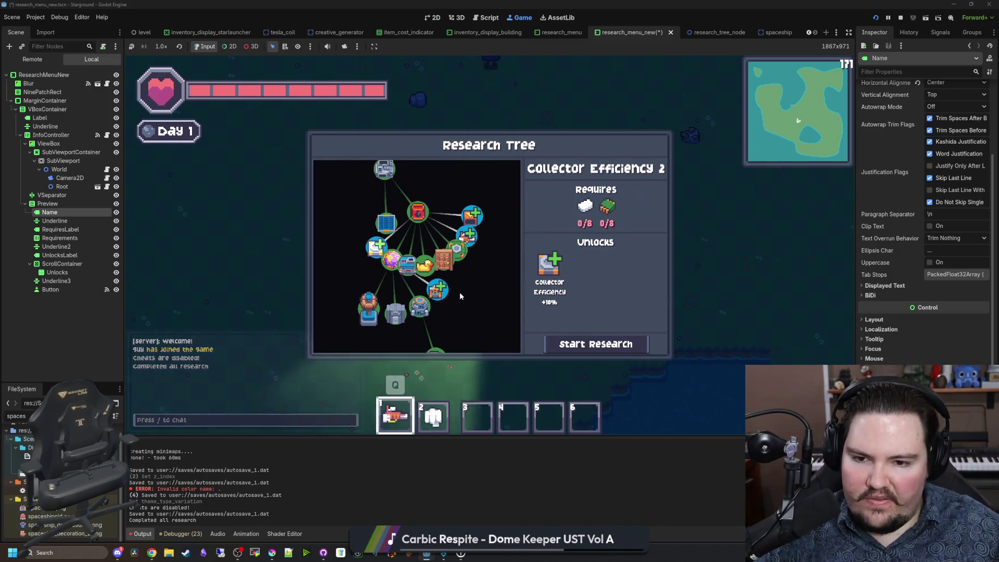
left_click(442, 286)
left_click_drag(452, 291, 416, 192)
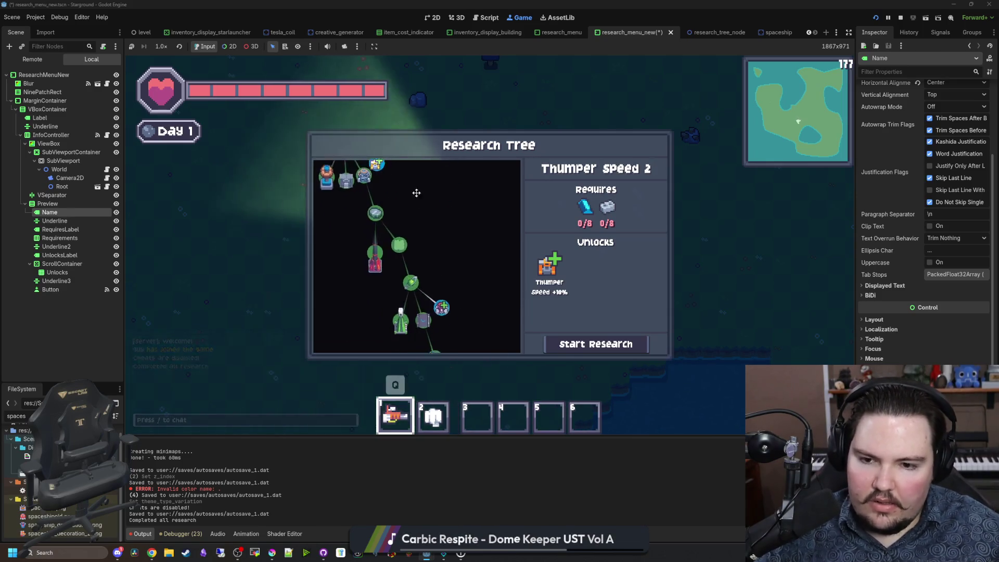
left_click(429, 265)
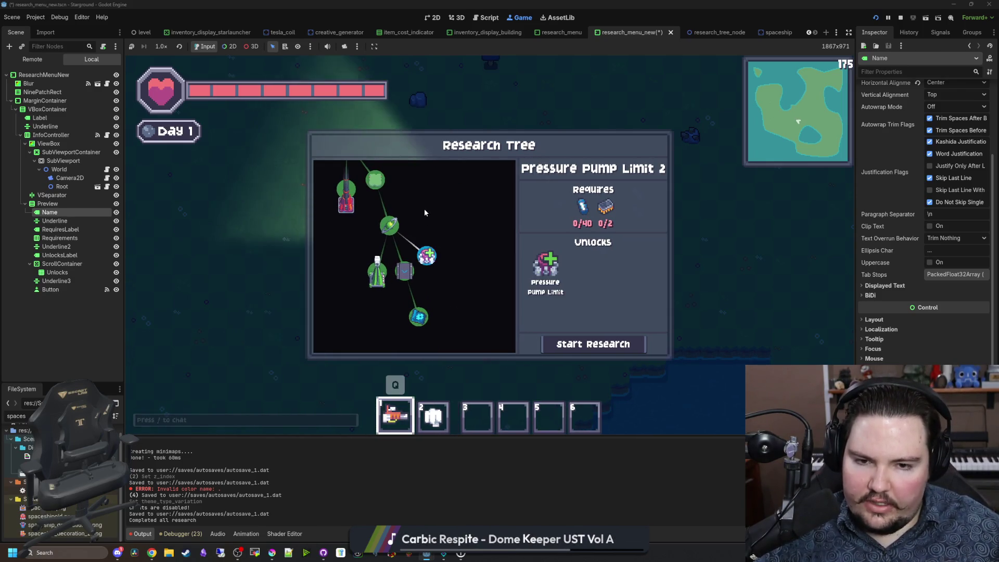
left_click(407, 270)
left_click(426, 255)
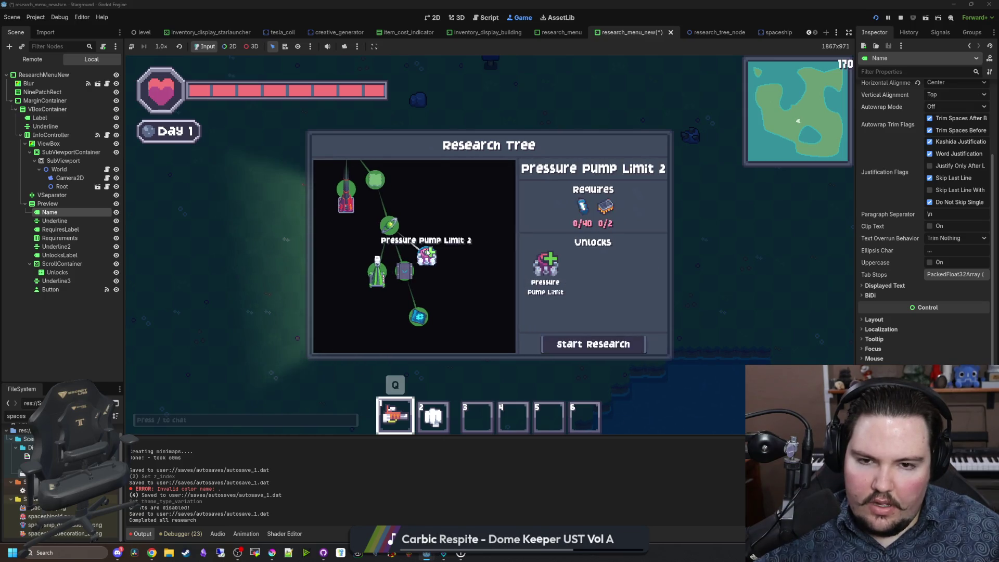
left_click(67, 217)
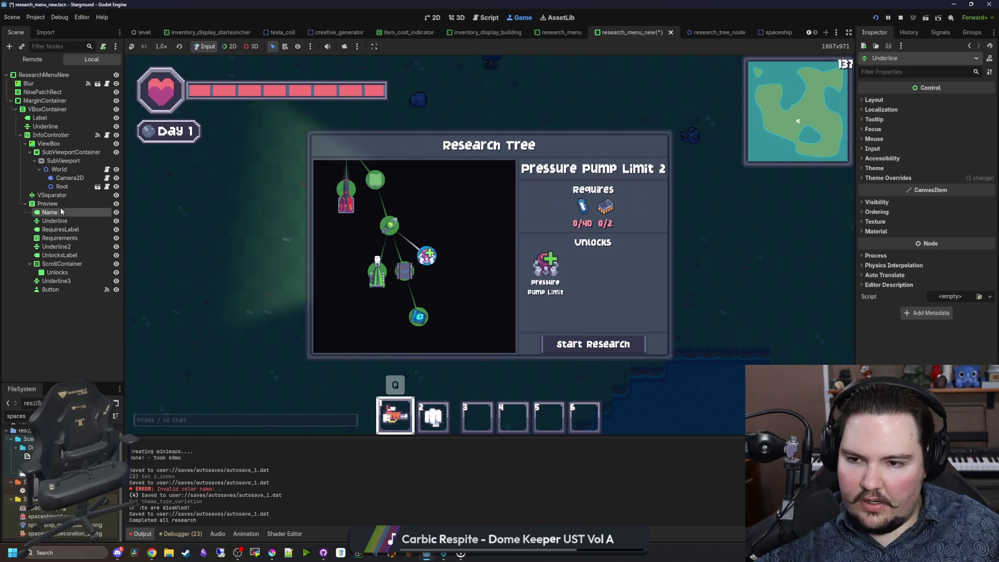
Step: Set the Name label's Autowrap Mode to Word (Smart) and check titles on several research nodes
scroll(905, 128, "up", 4)
left_click(943, 198)
left_click(953, 245)
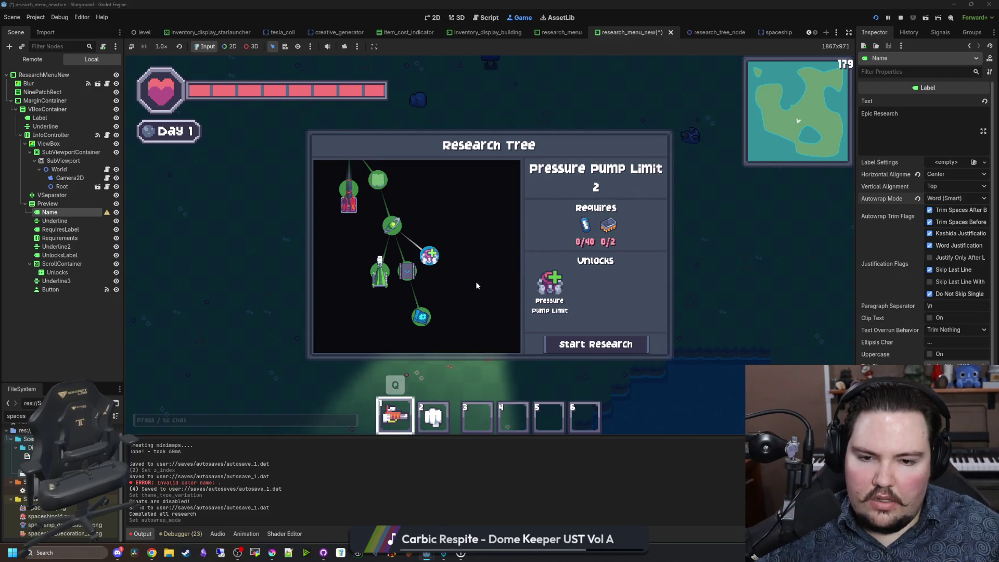
left_click(395, 230)
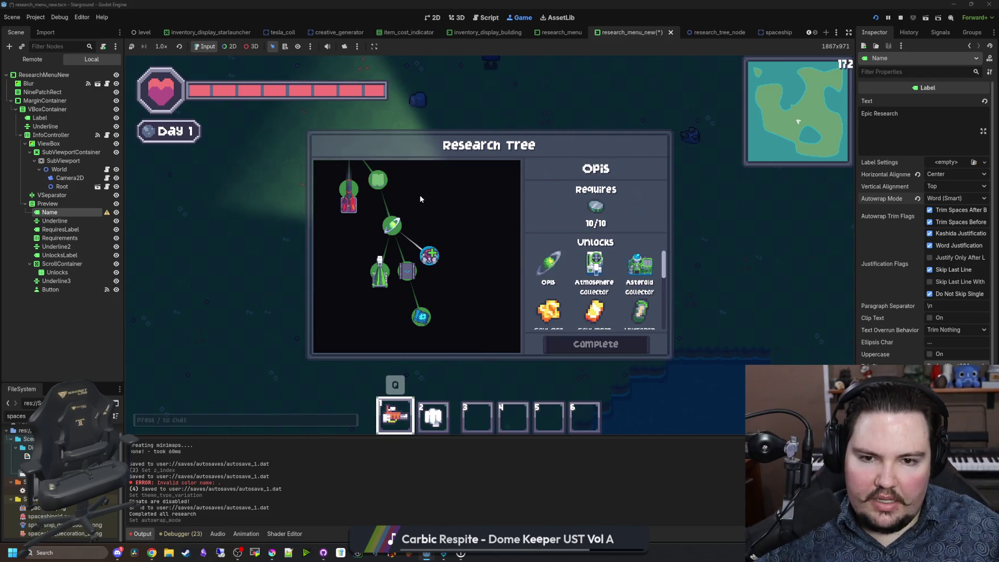
left_click(466, 264)
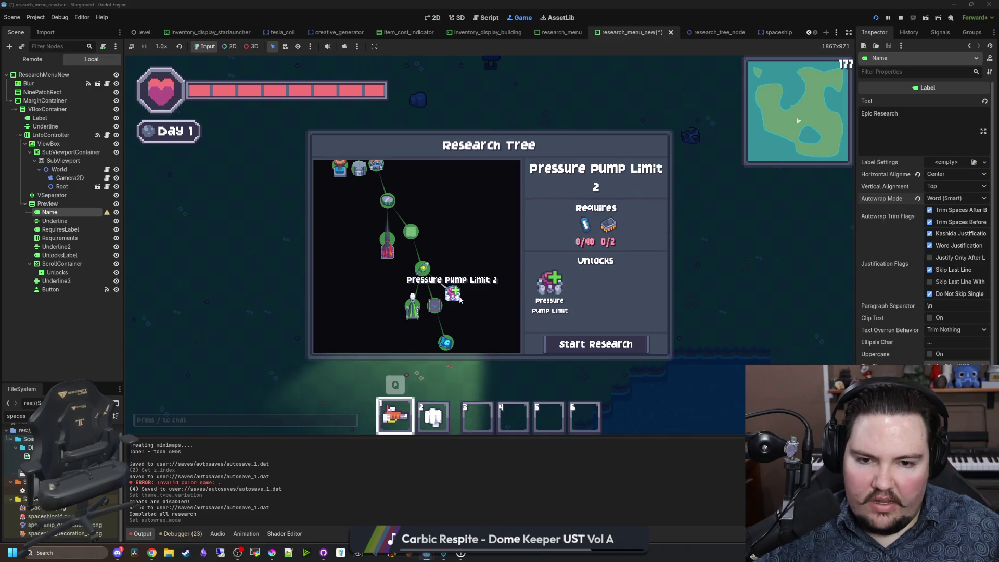
left_click(394, 234)
left_click(408, 248)
left_click(396, 257)
left_click(418, 230)
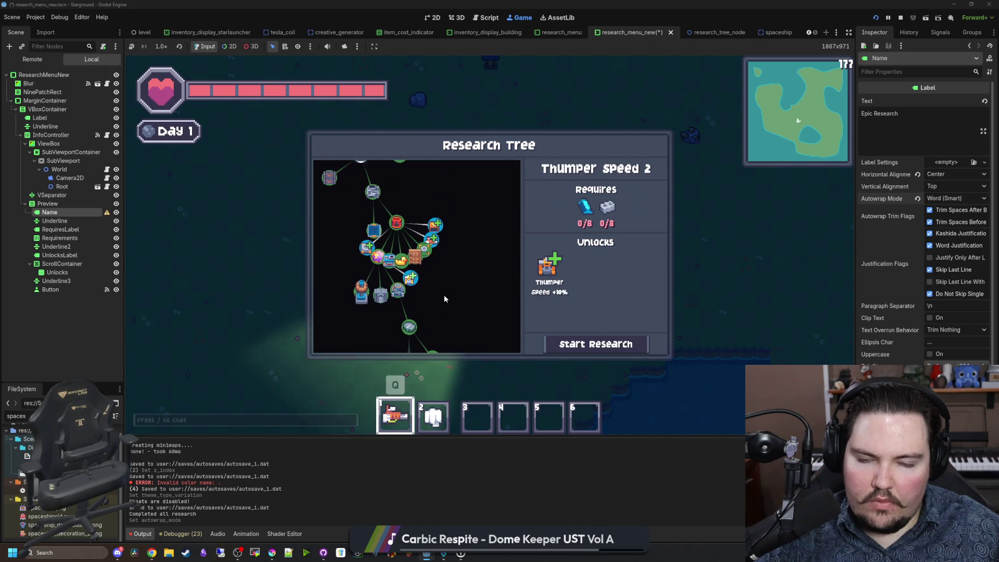
Step: Give ResearchMenuNew an 800 px minimum width, check the wider panel, and close the tree
left_click(27, 76)
left_click(947, 138)
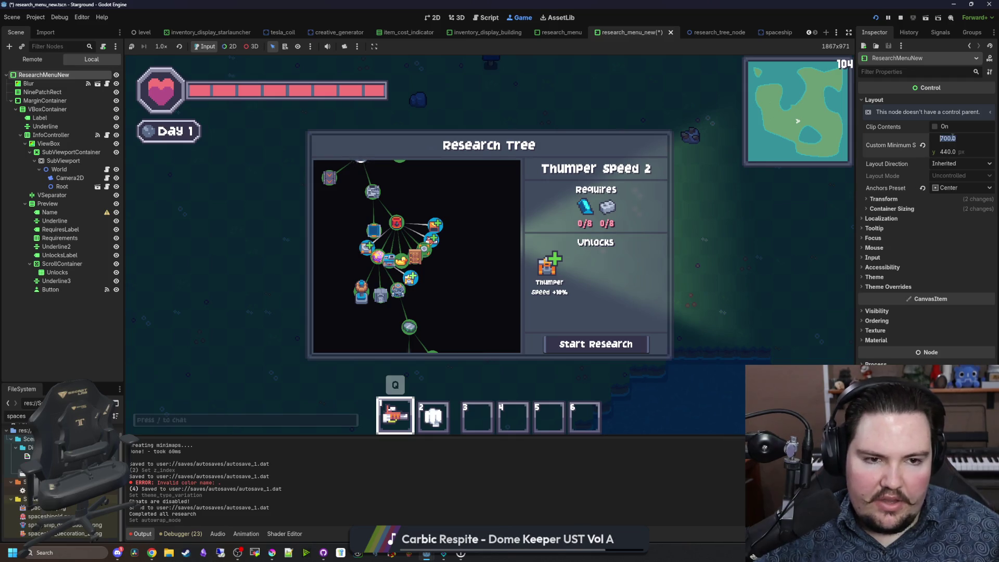
type("800")
key("Return")
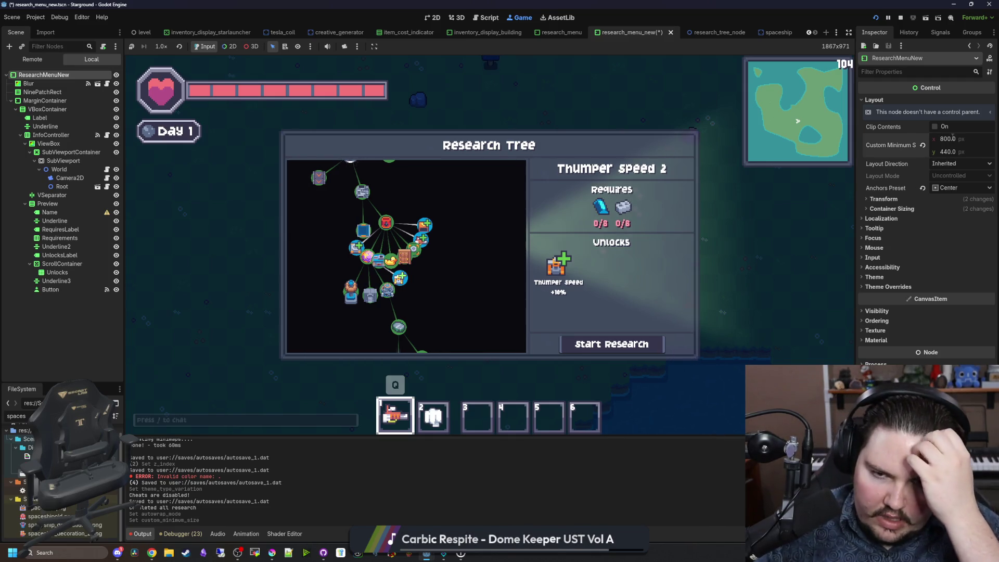
scroll(420, 273, "down", 5)
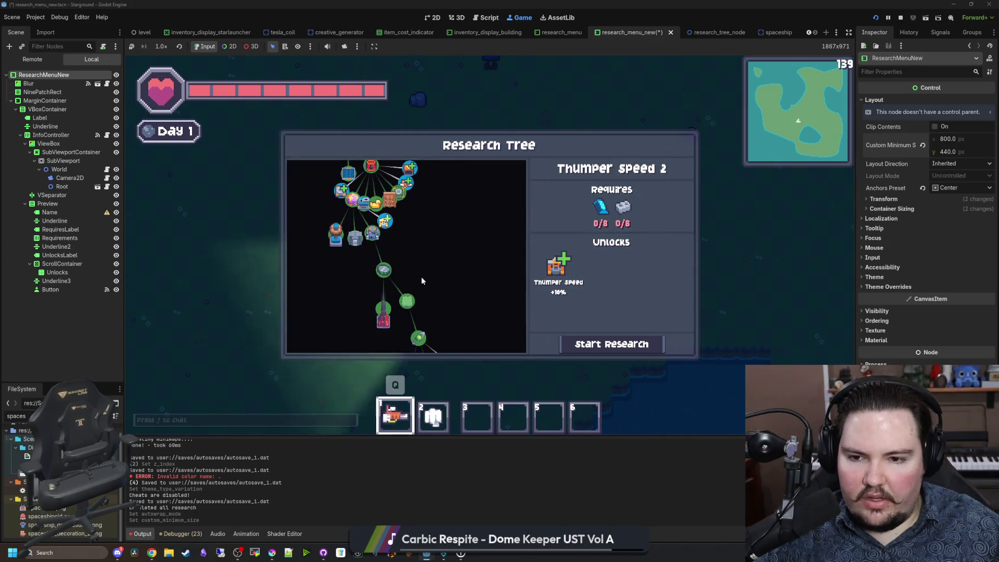
left_click(413, 291)
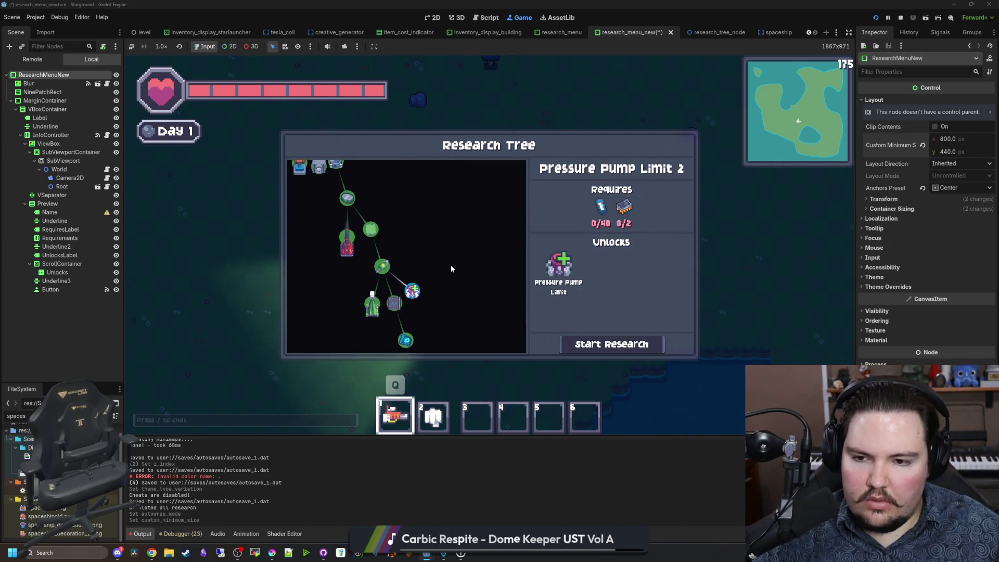
left_click(382, 266)
key("Escape")
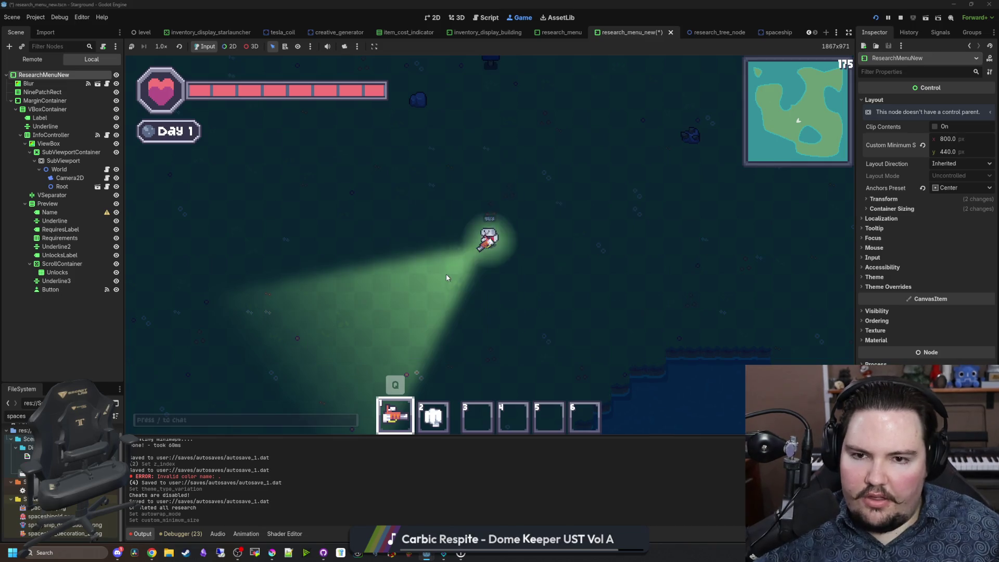
Step: Raise the UI Scale in the game's General options and apply it
key("Escape")
left_click(488, 263)
key("q")
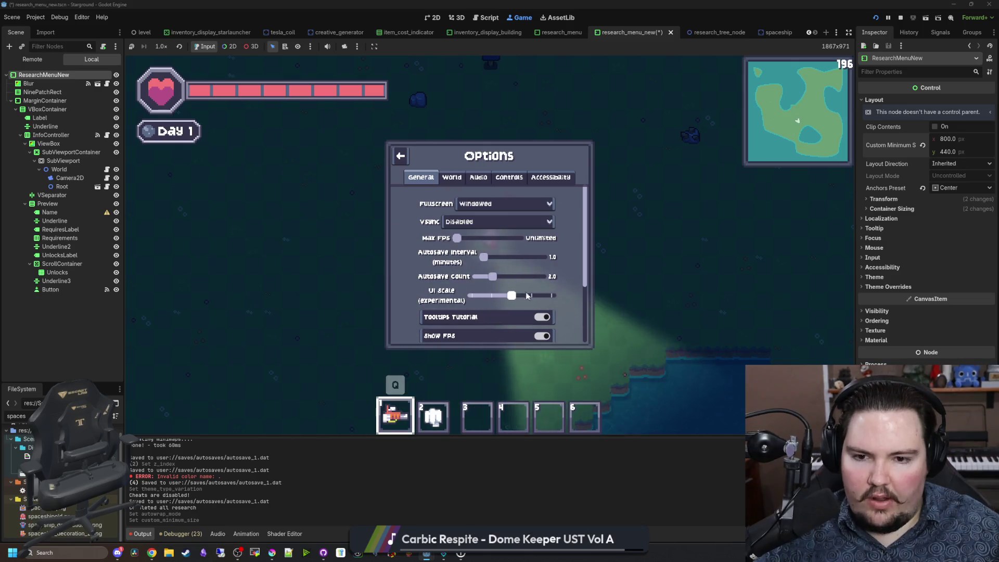
scroll(551, 298, "up", 2)
key("Escape")
Step: Reopen the Research Tree, widen the Inspector, and inspect the enlarged research nodes
key("r")
key("r")
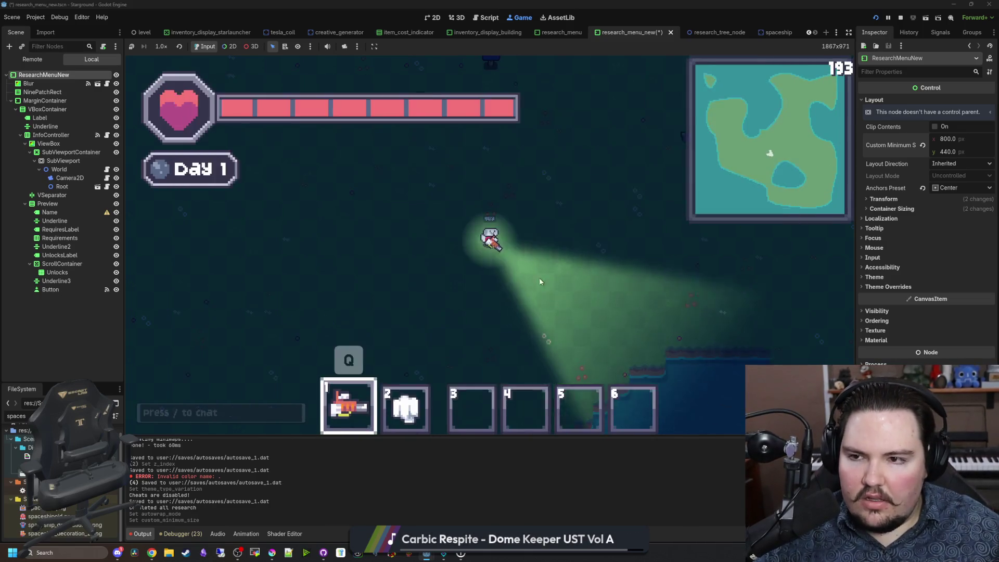
key("r")
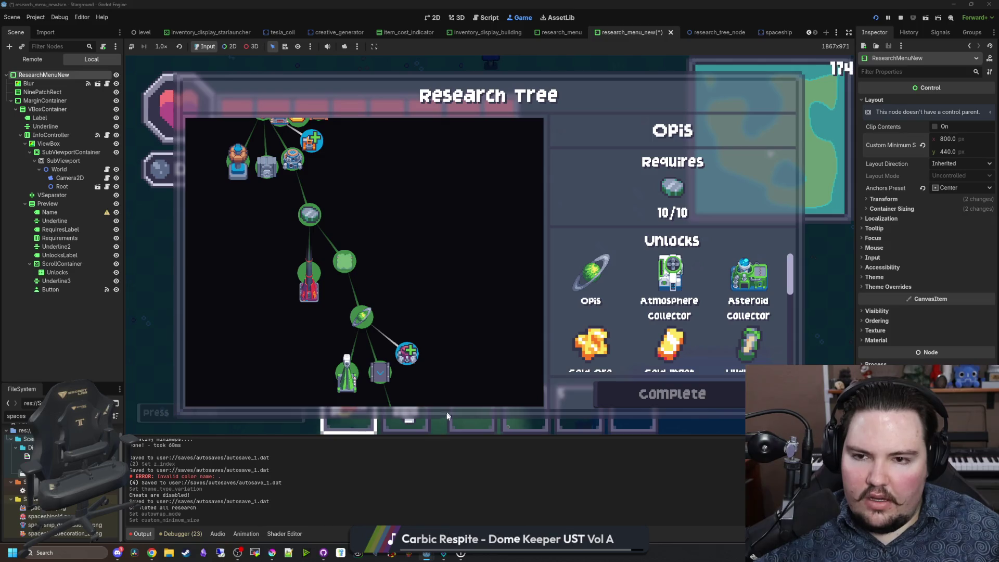
mouse_move(855, 304)
left_mouse_down()
mouse_move(790, 305)
mouse_move(848, 307)
mouse_move(792, 313)
mouse_move(801, 312)
left_mouse_up()
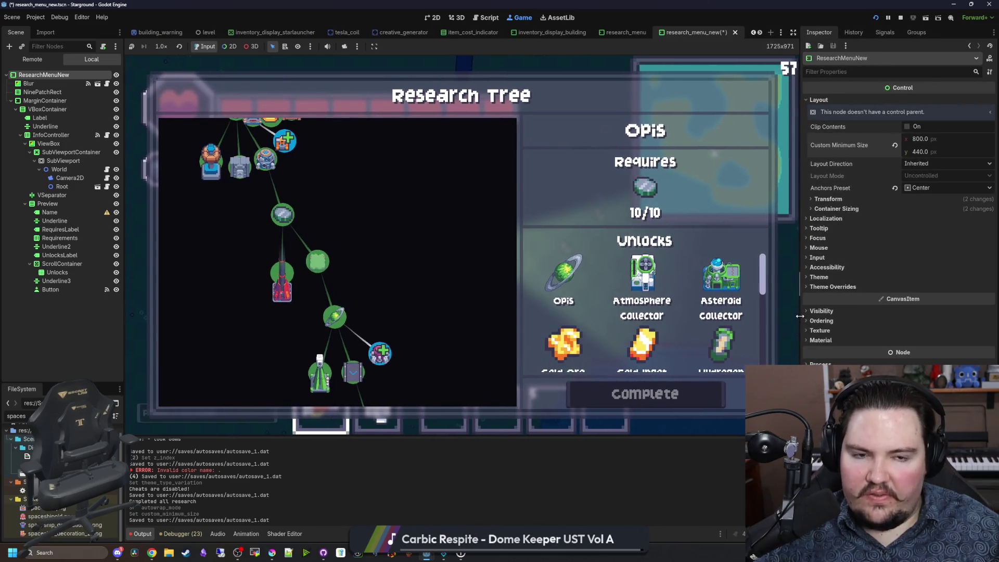
scroll(415, 264, "up", 5)
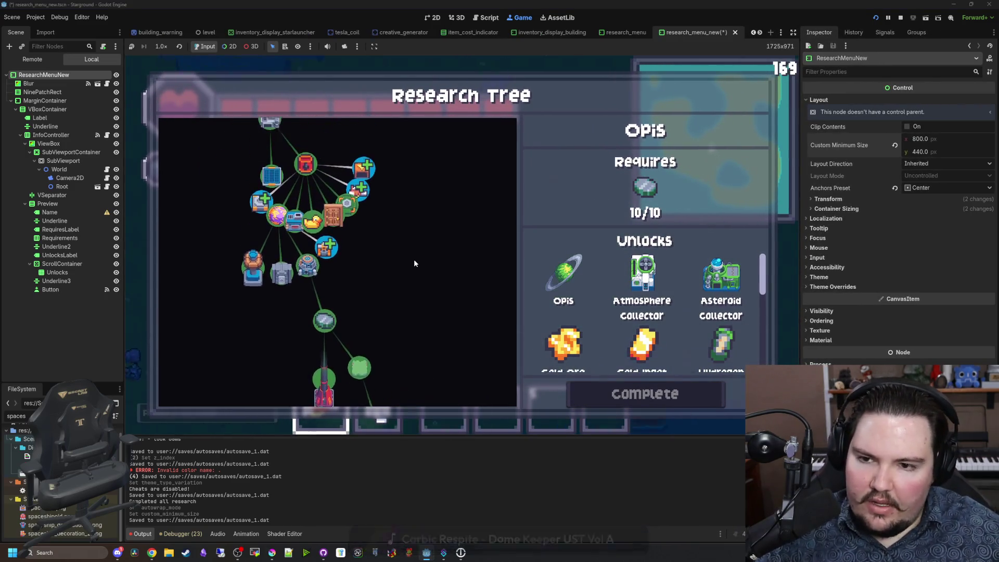
scroll(401, 261, "down", 5)
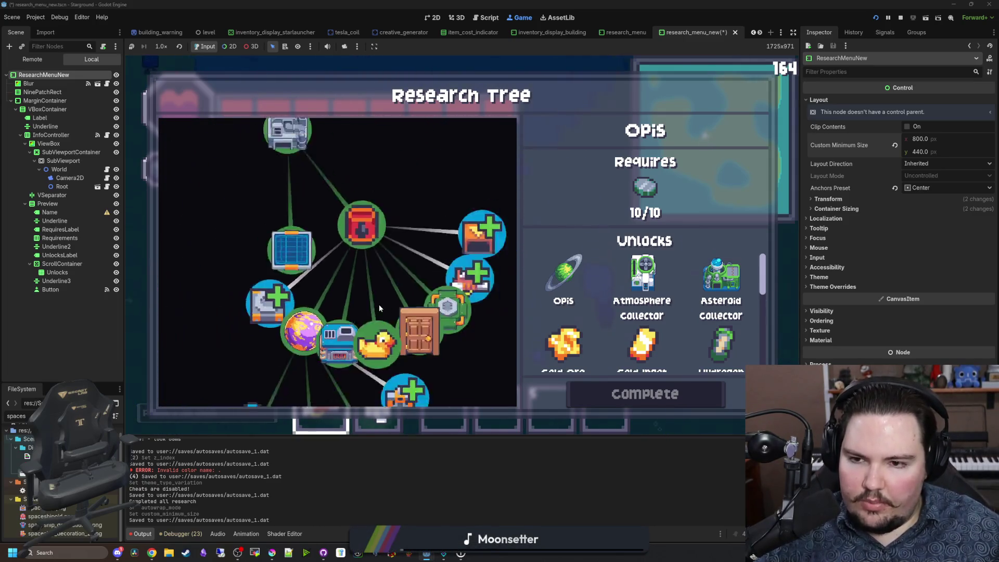
scroll(379, 305, "up", 6)
scroll(363, 315, "down", 4)
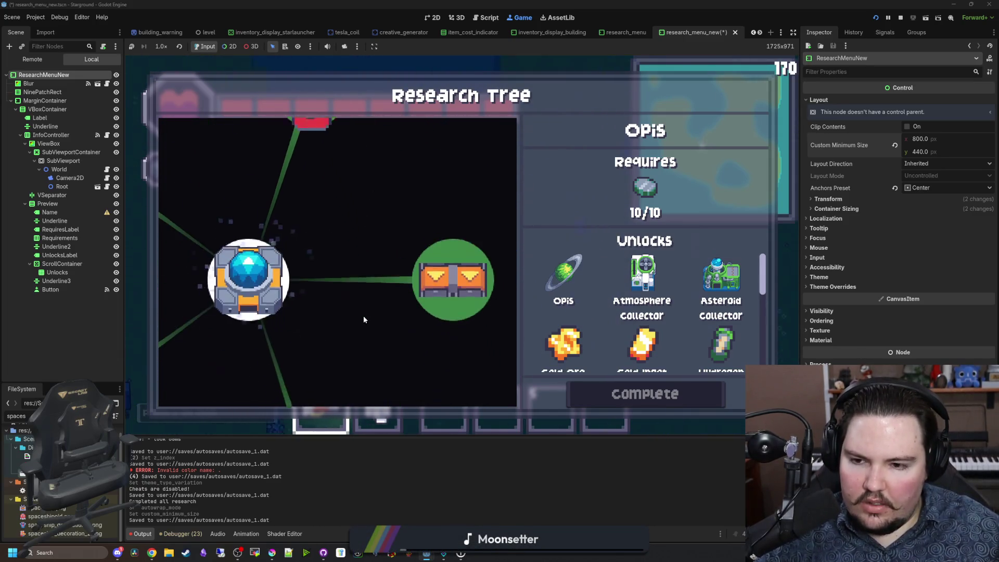
scroll(364, 311, "down", 4)
scroll(385, 294, "up", 4)
left_click(399, 291)
scroll(395, 292, "up", 3)
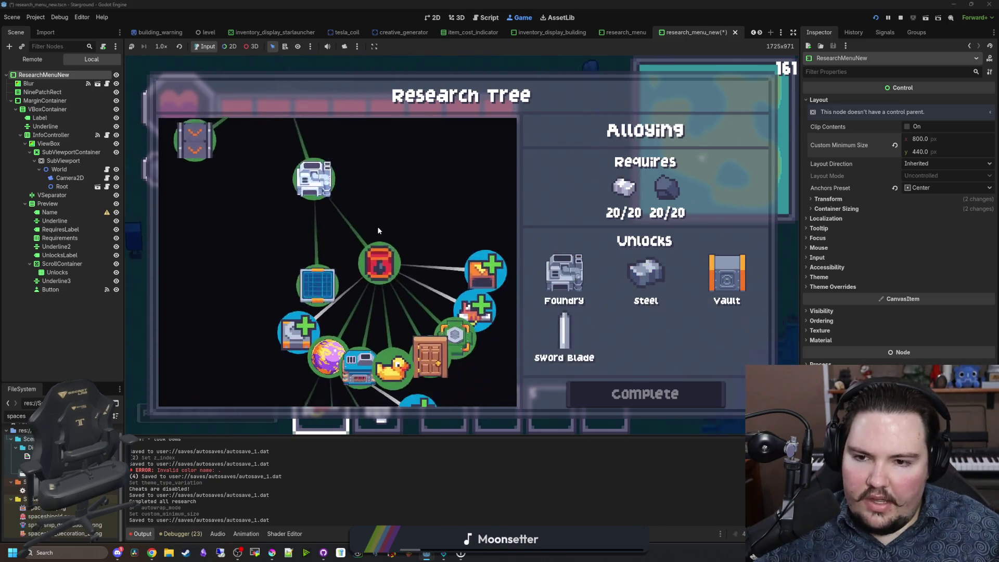
Step: Close the Research Tree, then open and close the Building Menu with B
key("Escape")
key("b")
scroll(484, 133, "up", 1)
key("Escape")
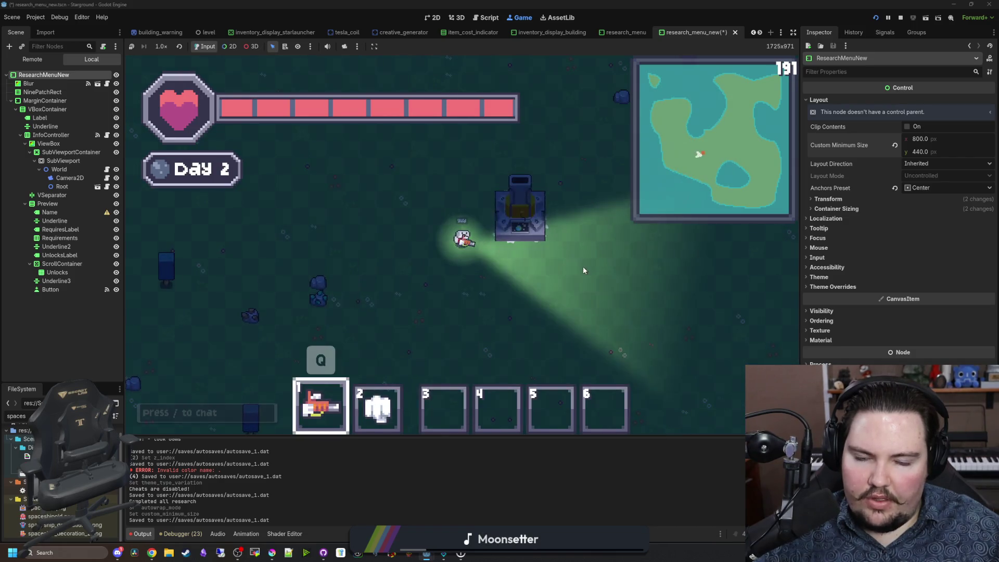
left_click(523, 226)
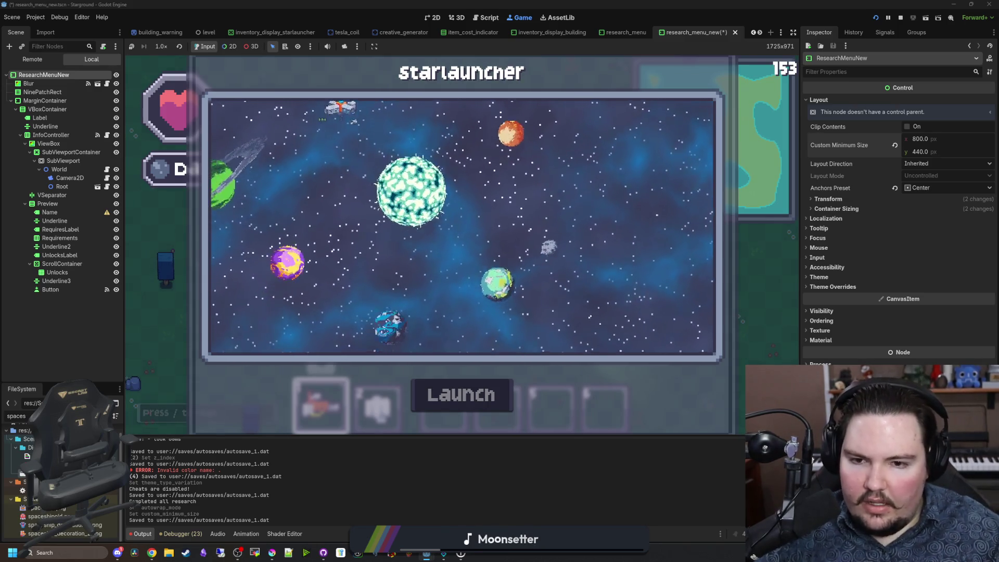
key("Escape")
key("e")
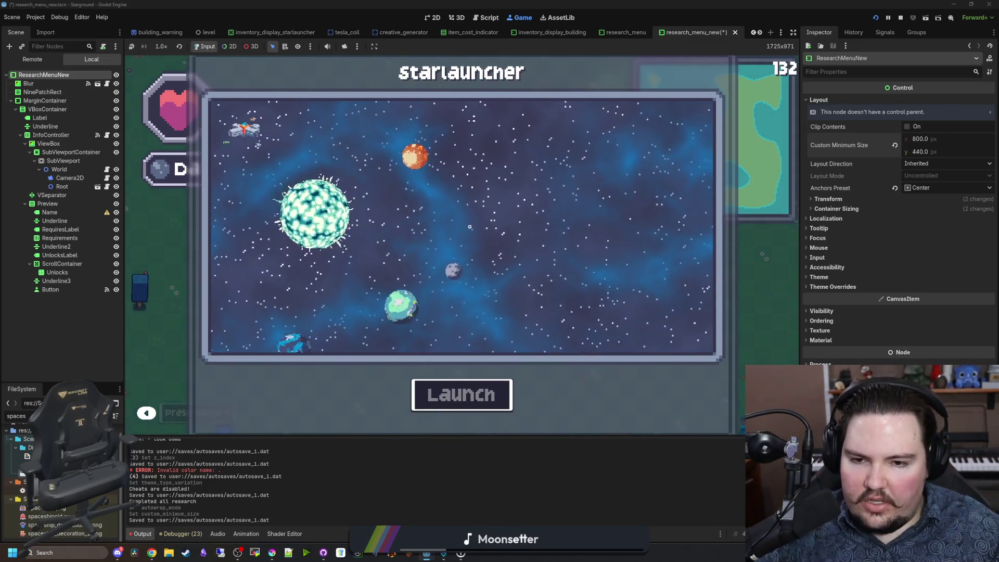
left_click(454, 224)
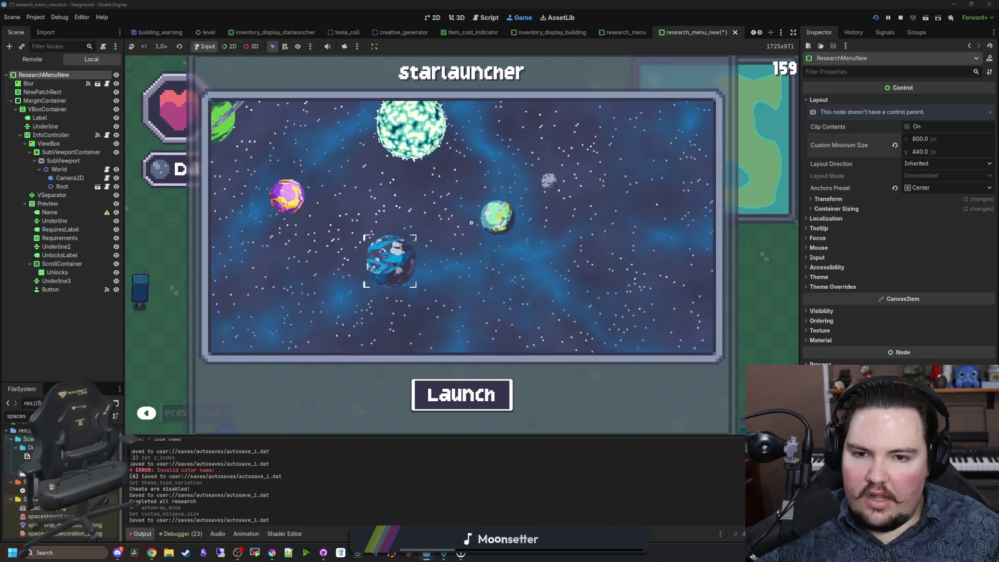
left_click(463, 226)
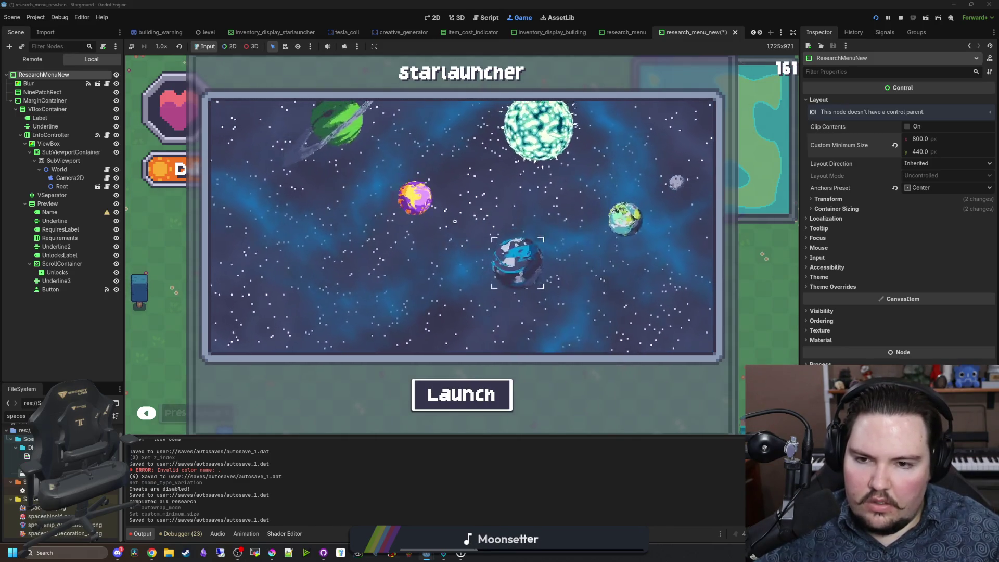
left_click(463, 224)
key("Escape")
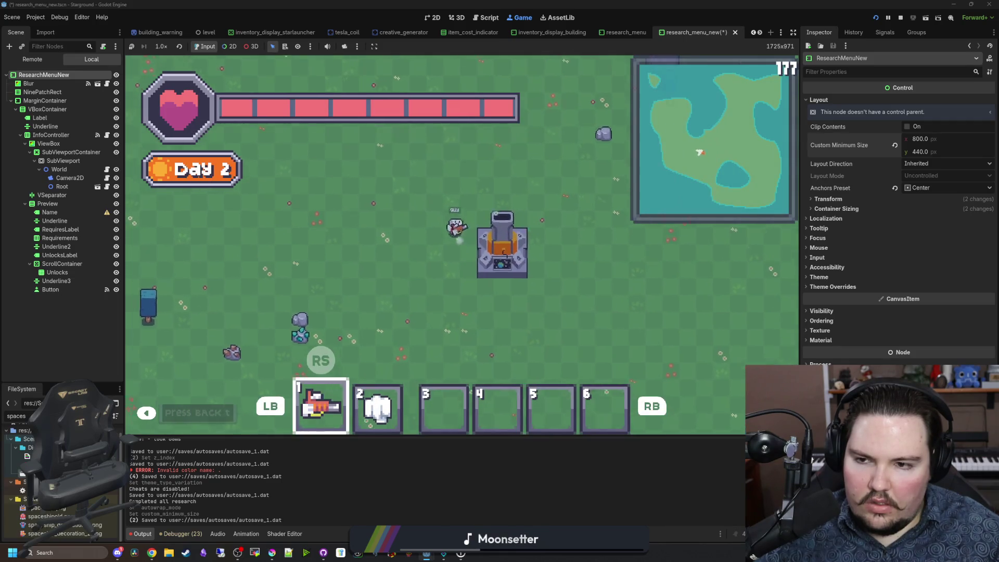
Step: Open the in-game Research Tree to view Oil Processing's requirements and unlocks, then stop the game
key("e")
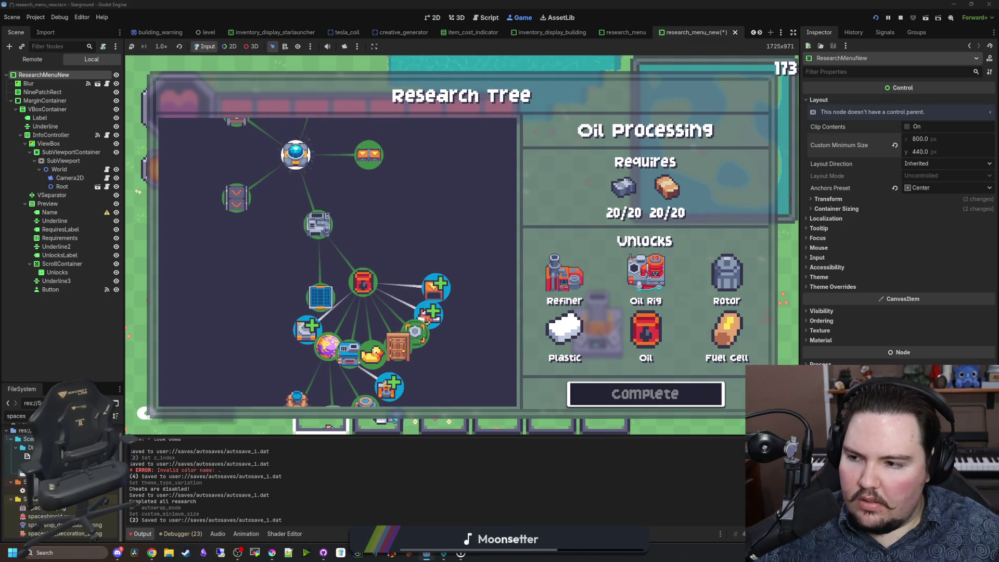
left_click(900, 17)
Step: Save the scene and open research_tree_world.gd from the World node's script icon
key("ctrl+s")
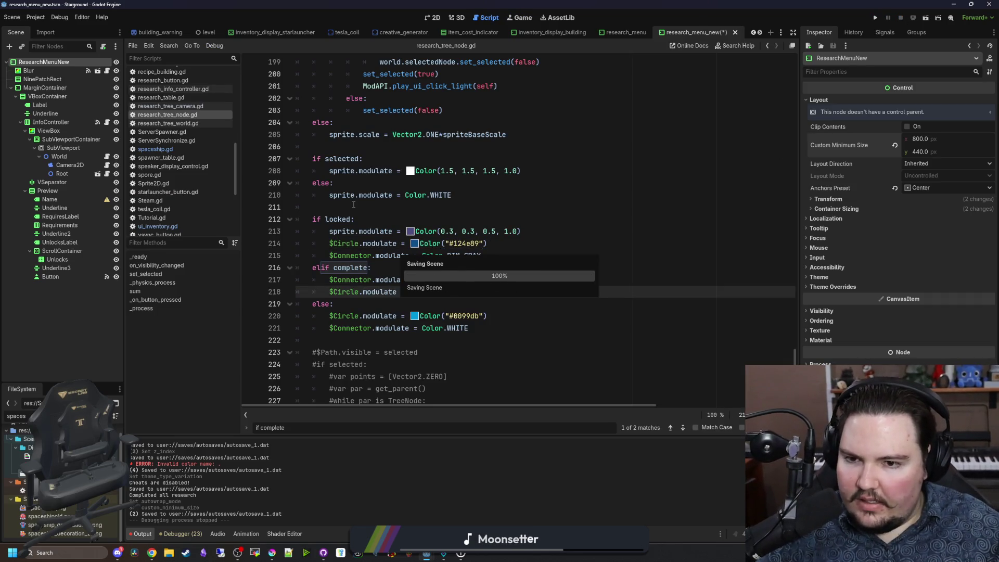
left_click(316, 205)
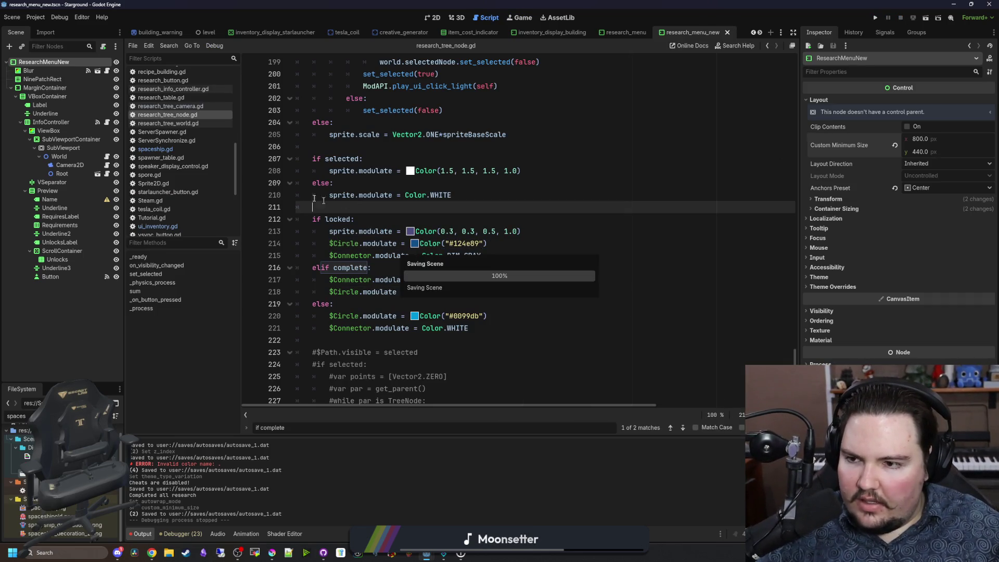
left_click(107, 156)
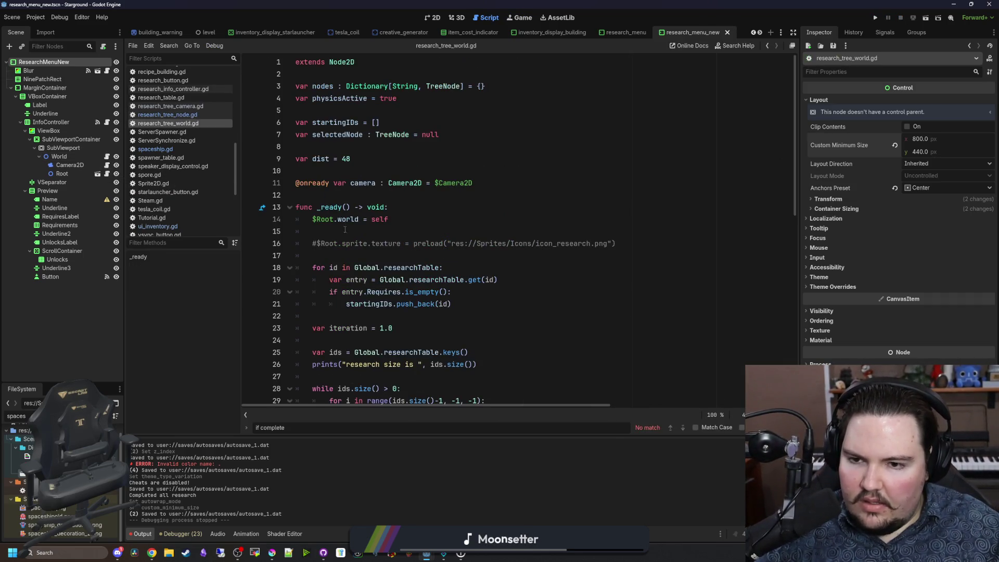
scroll(377, 239, "down", 3)
left_click(385, 231)
key("ctrl+s")
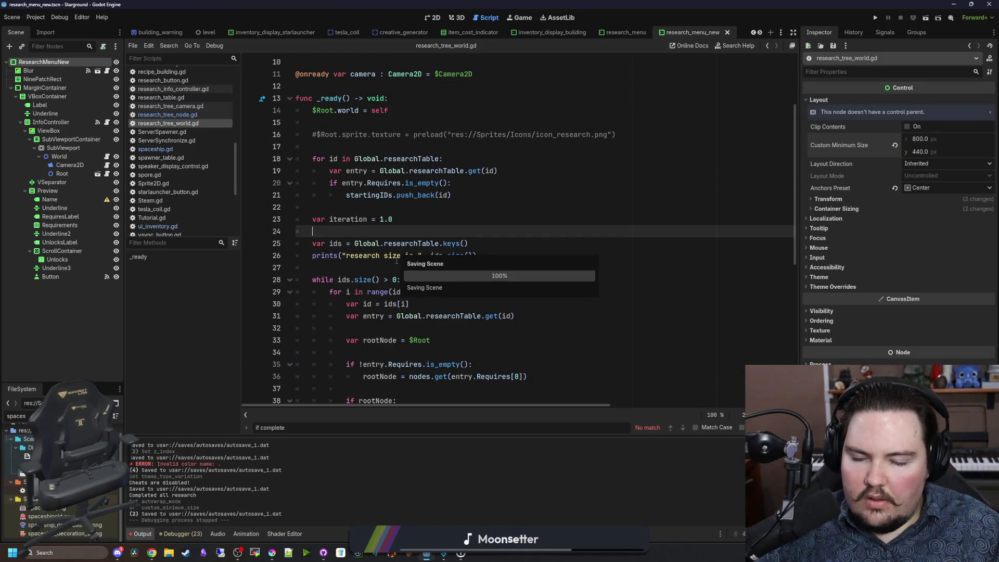
Step: Review the script's _ready tree-building code, save, and select the TreeNode type on line 3
left_click(364, 266)
scroll(376, 239, "down", 8)
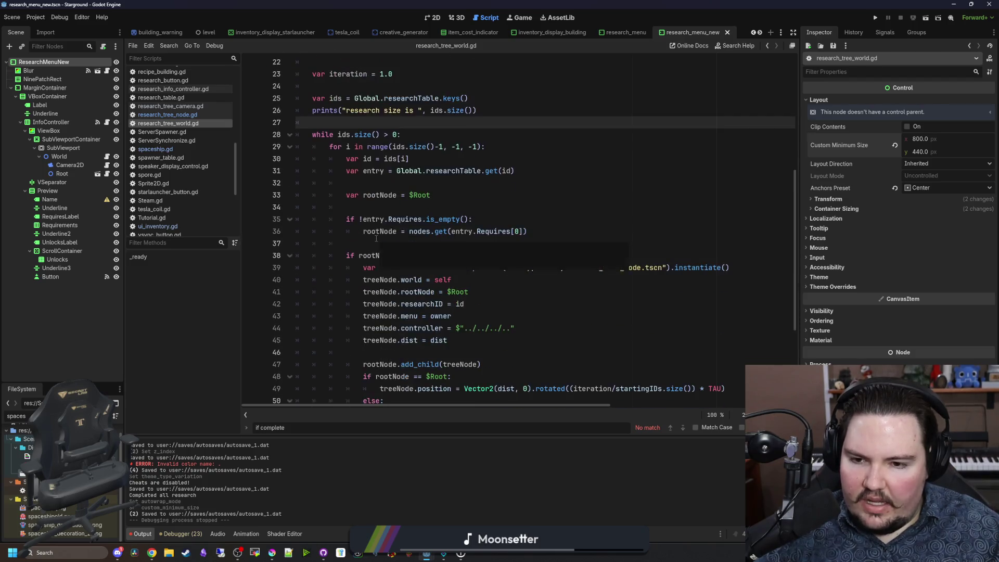
scroll(398, 268, "up", 6)
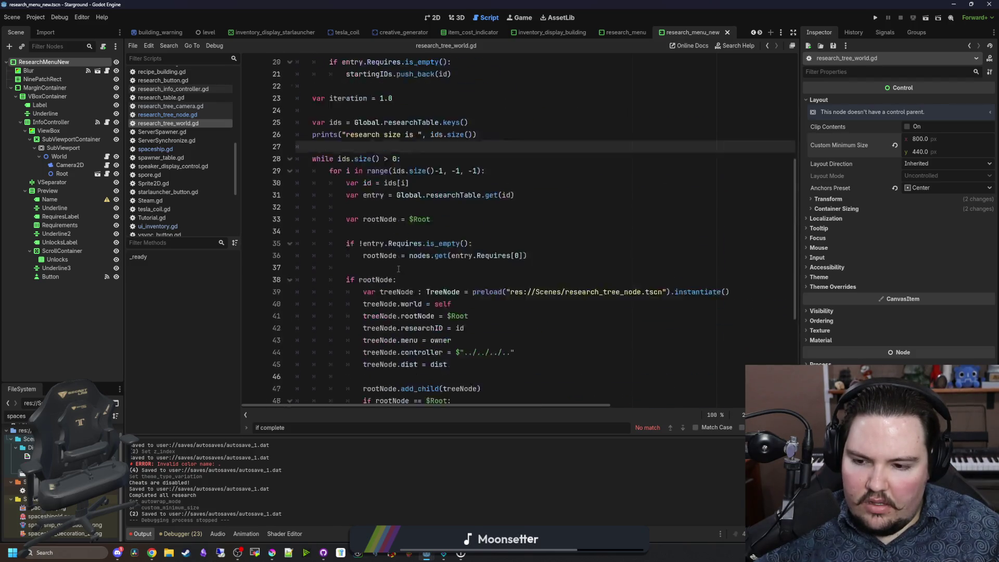
scroll(358, 266, "up", 2)
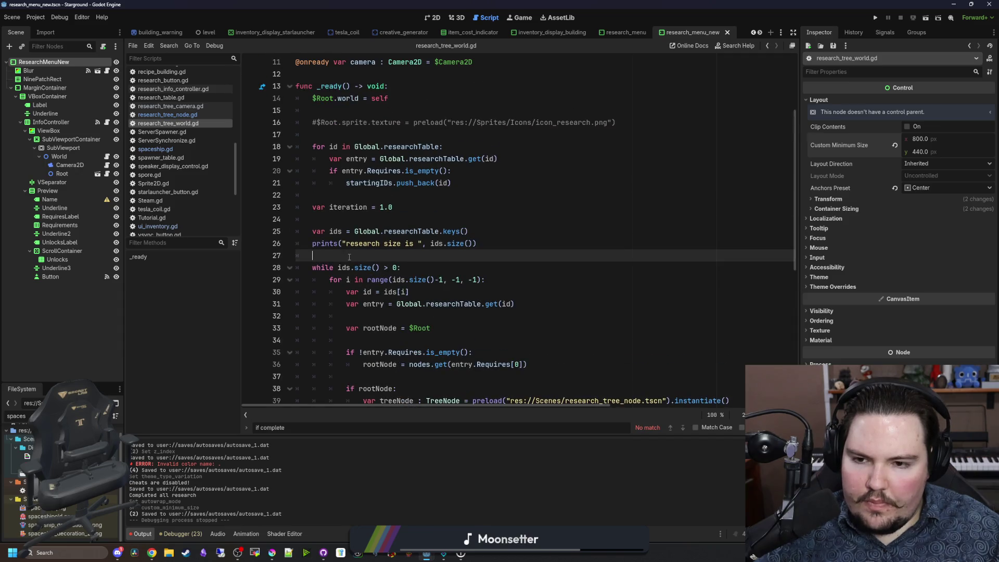
scroll(349, 257, "up", 3)
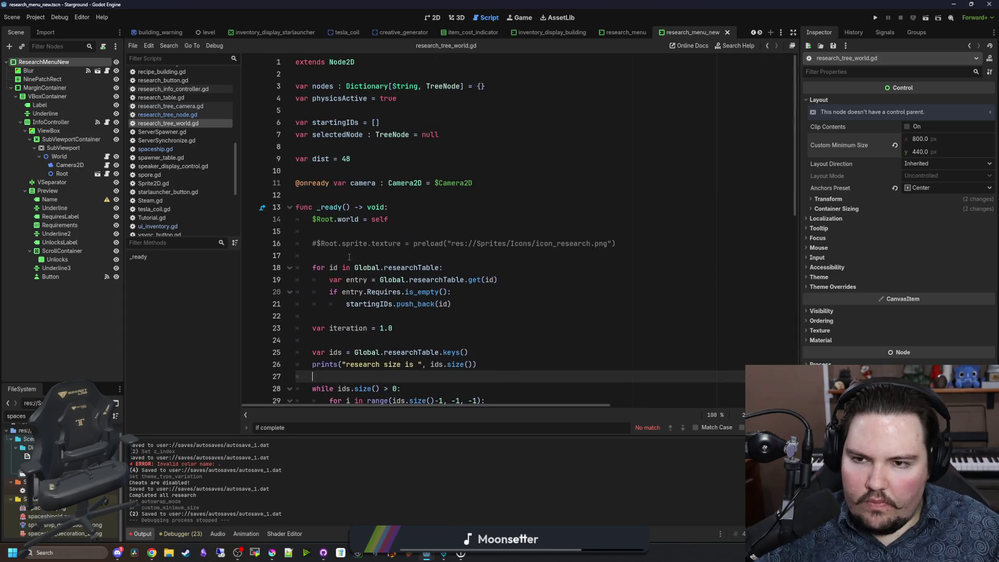
left_click(345, 168)
key("ctrl+s")
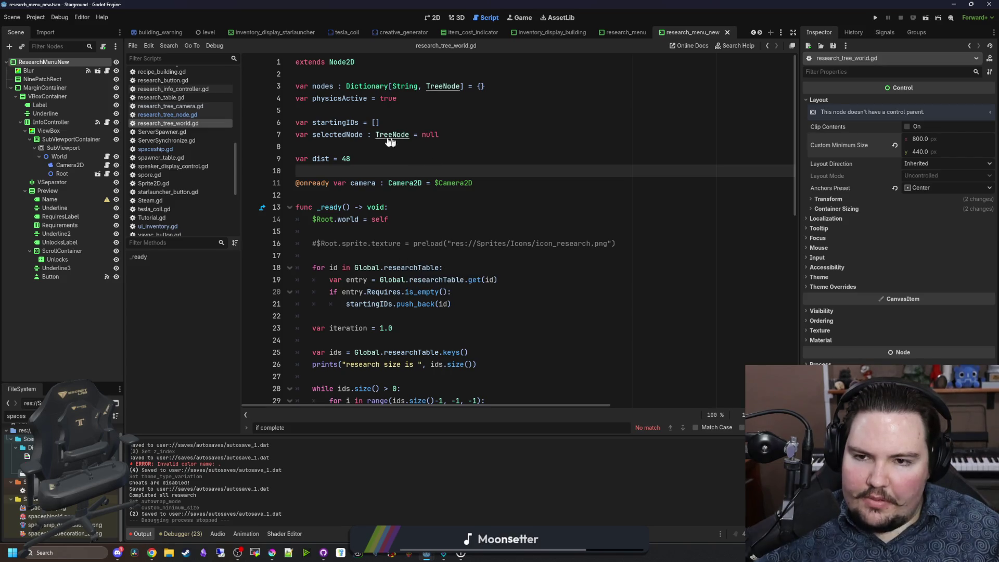
double_click(450, 86)
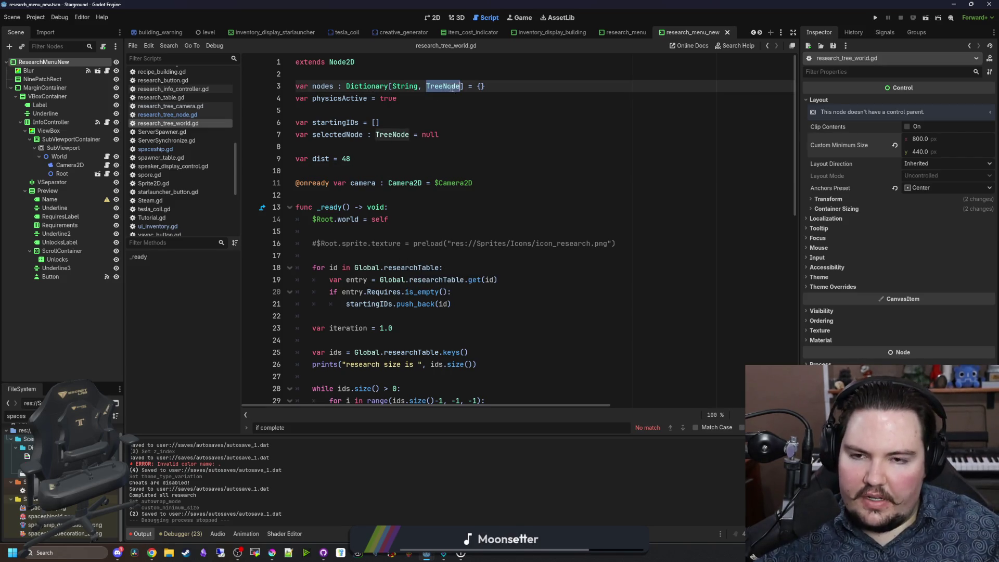
Step: Change the nodes dictionary's value type on line 3 from TreeNode to Dictionary
type("Dicti")
key("Return")
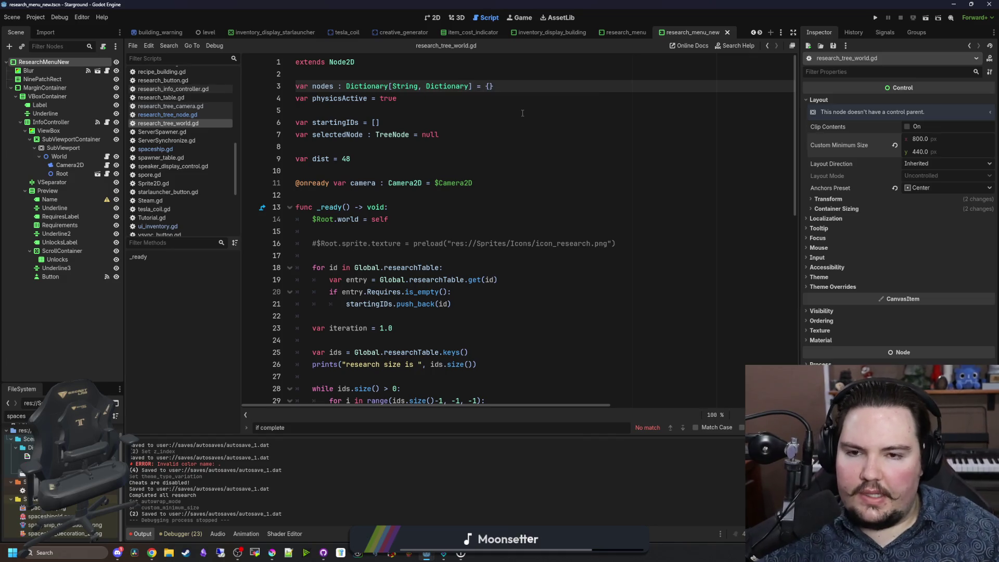
left_click(523, 113)
scroll(481, 306, "down", 7)
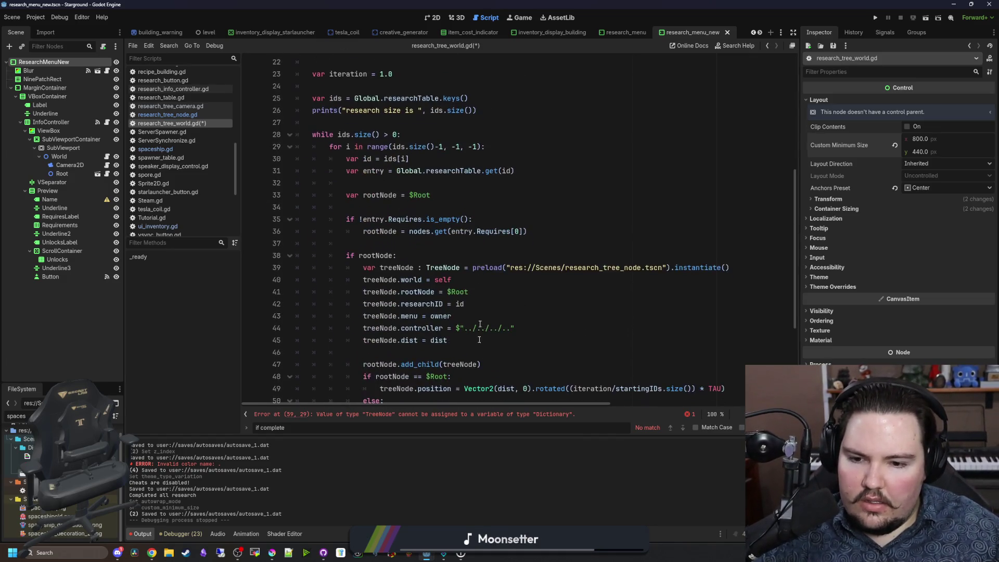
scroll(509, 383, "down", 4)
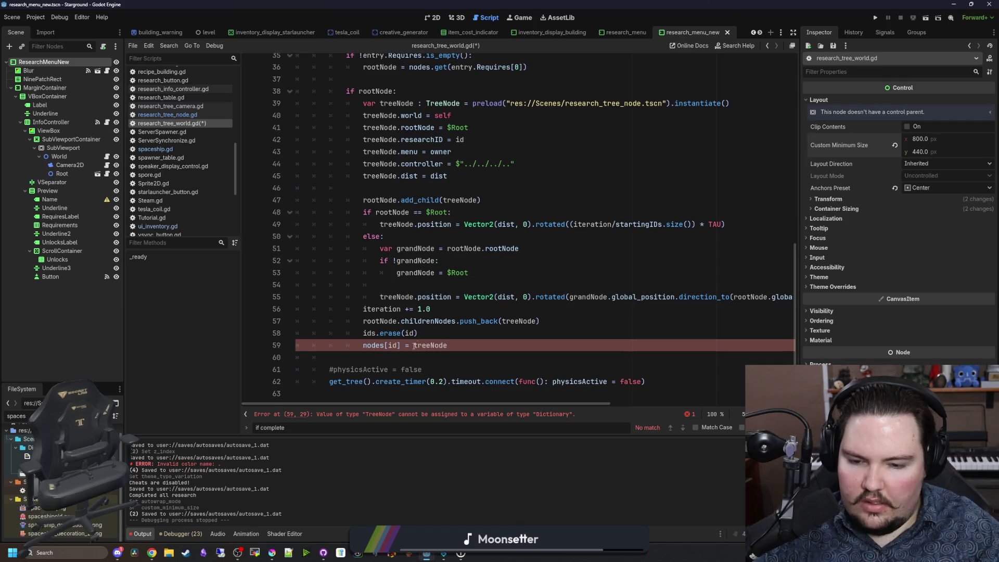
Step: Wrap treeNode on line 59 in a multi-line dictionary literal
left_click(415, 346)
type("{")
key("Return")
left_click(436, 357)
key("Return")
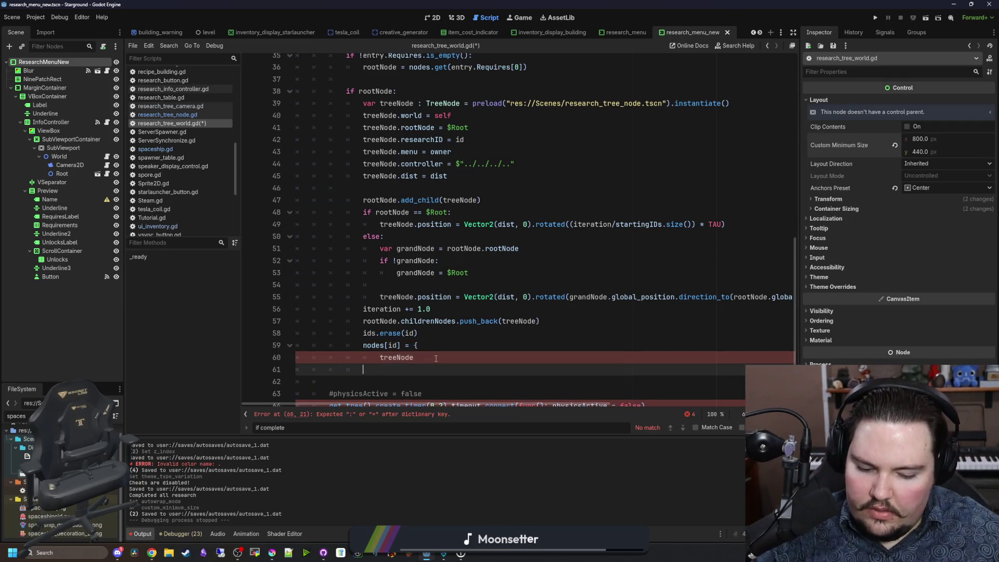
key("Up")
key("Home")
key("Return")
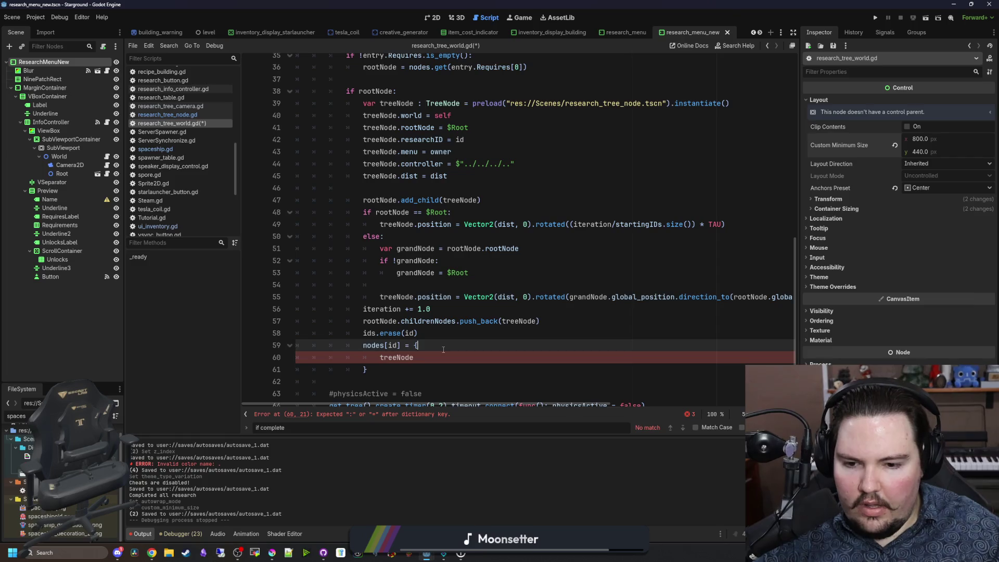
Step: Add the "Depth": 10 and "Node": treeNode entries to the dictionary
key("Up")
type("\"")
type("\"")
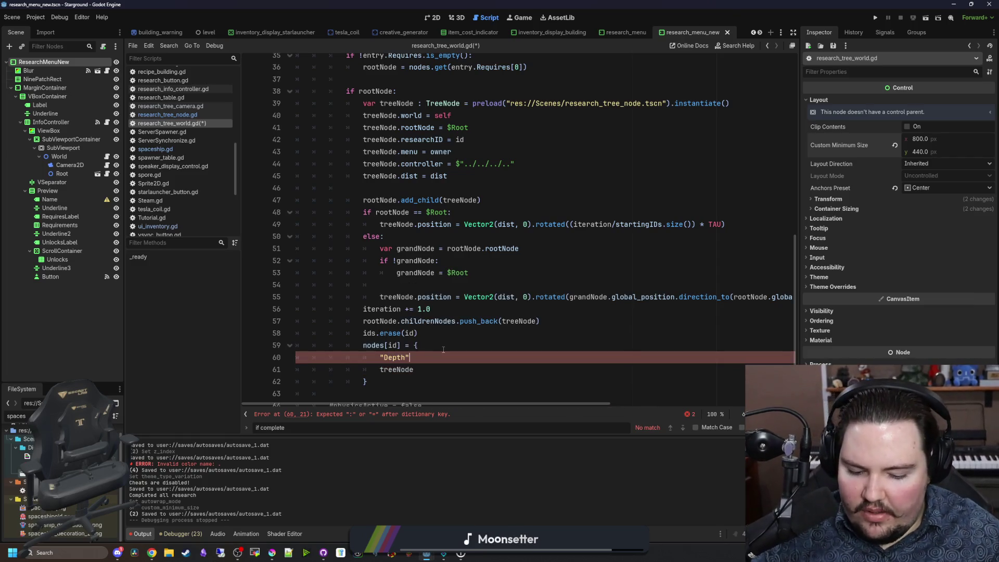
type(",")
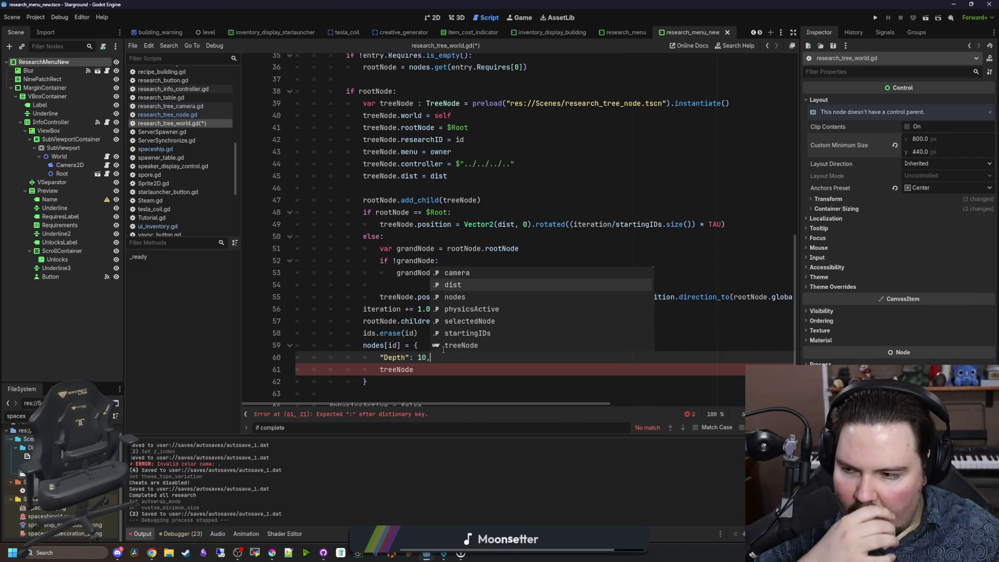
key("Escape")
key("Down")
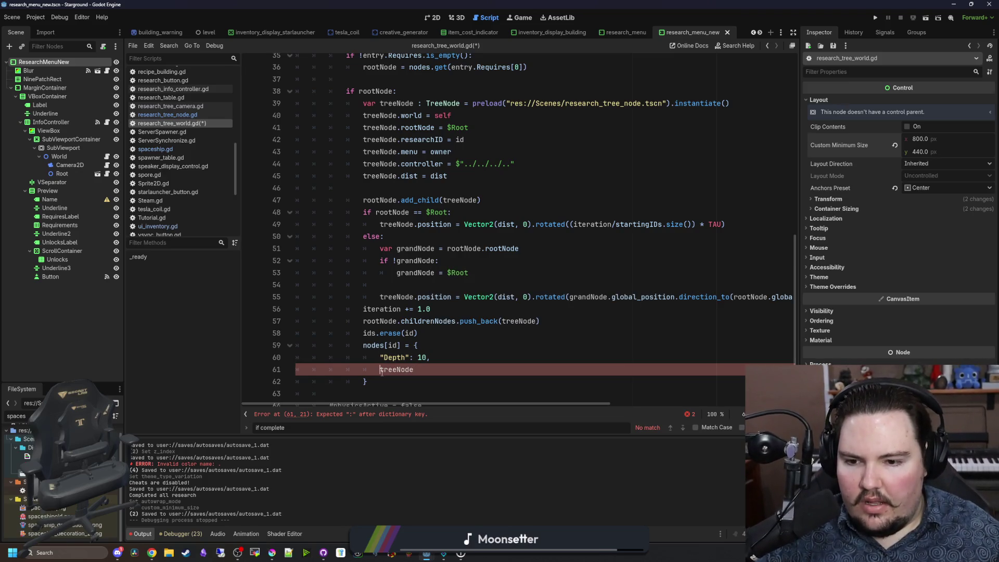
type(":")
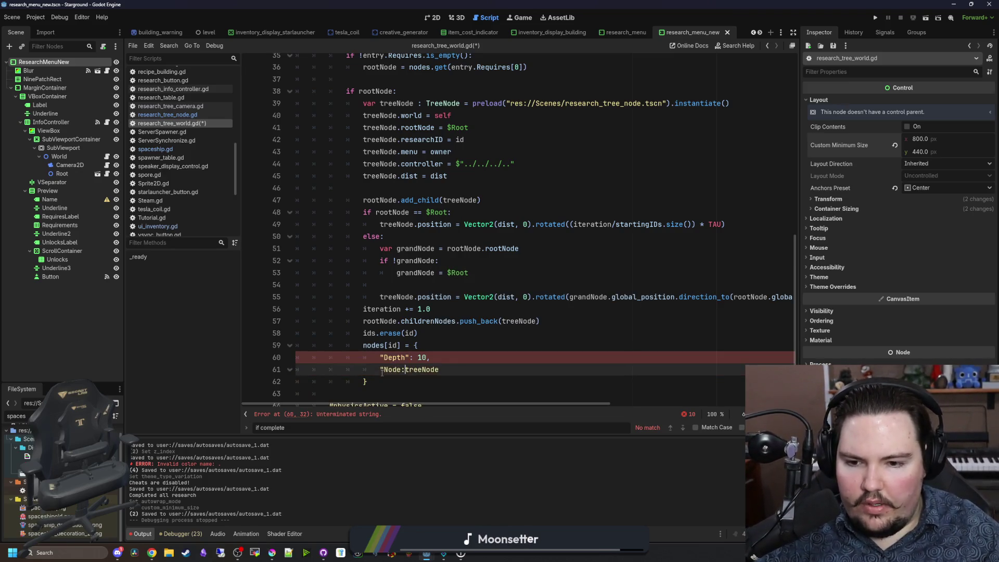
type(",")
left_click(453, 366)
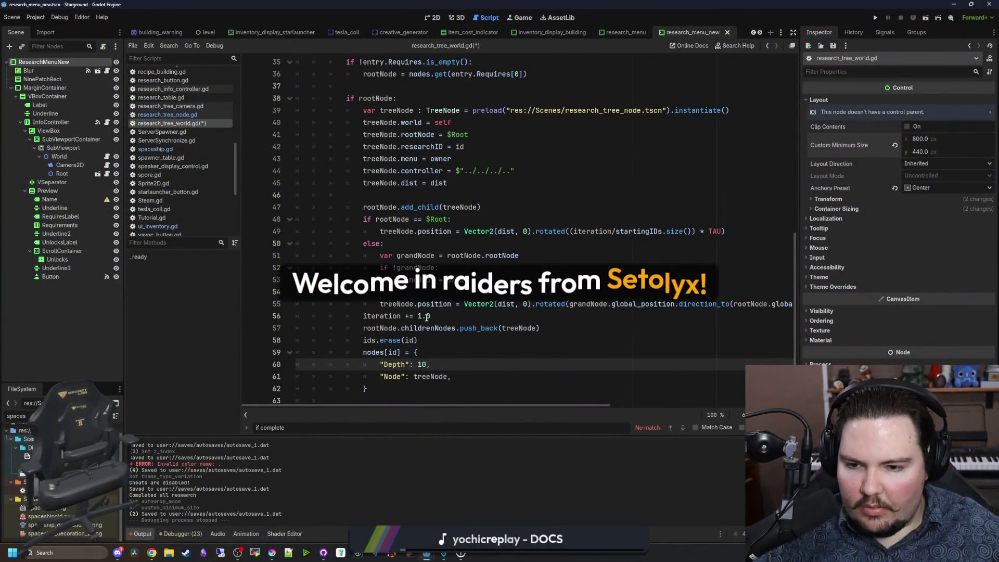
Step: Revert line 59's dictionary entry back to storing plain treeNode
scroll(409, 338, "down", 1)
left_click(410, 349)
key("Up")
key("End")
key("BackSpace")
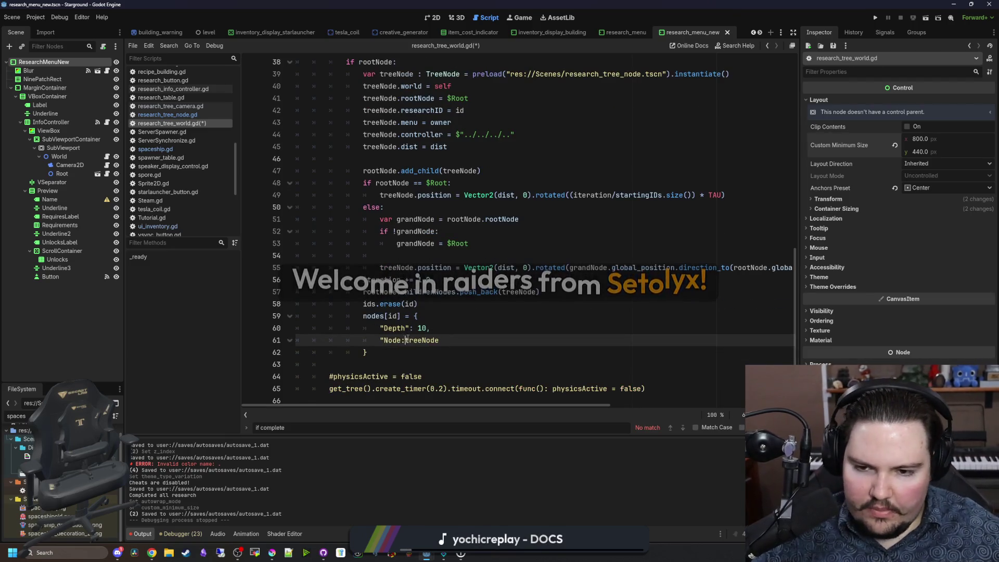
key("ctrl+BackSpace")
key("ctrl+BackSpace")
key("Up")
key("End")
key("ctrl+BackSpace")
key("ctrl+BackSpace")
key("BackSpace")
key("Down")
key("Down")
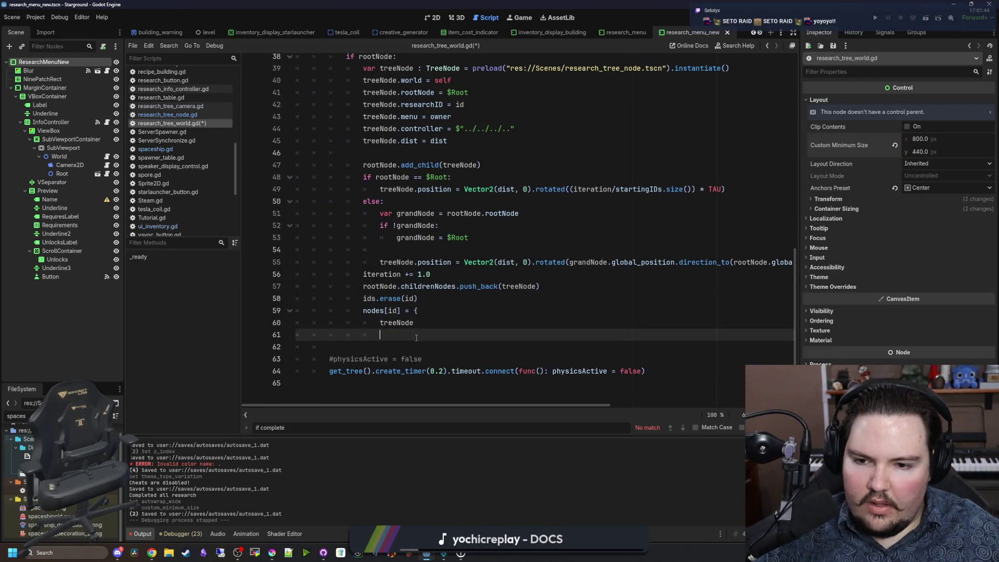
key("ctrl+shift+k")
key("Up")
key("Up")
key("End")
key("BackSpace")
key("ctrl+Delete")
scroll(493, 306, "up", 13)
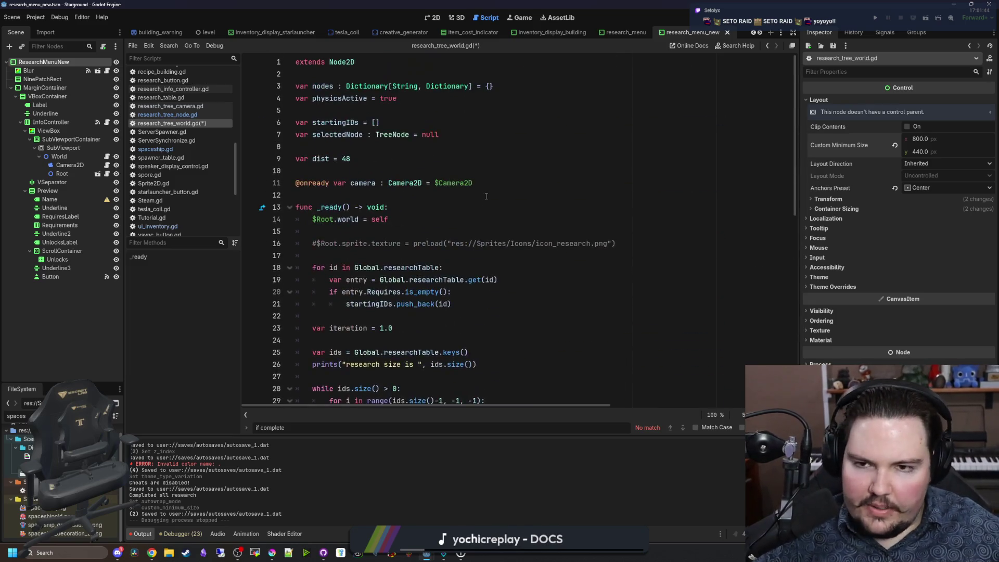
Step: Check line 3's value type and save research_tree_world.gd
double_click(443, 86)
key("ctrl+s")
left_click(464, 122)
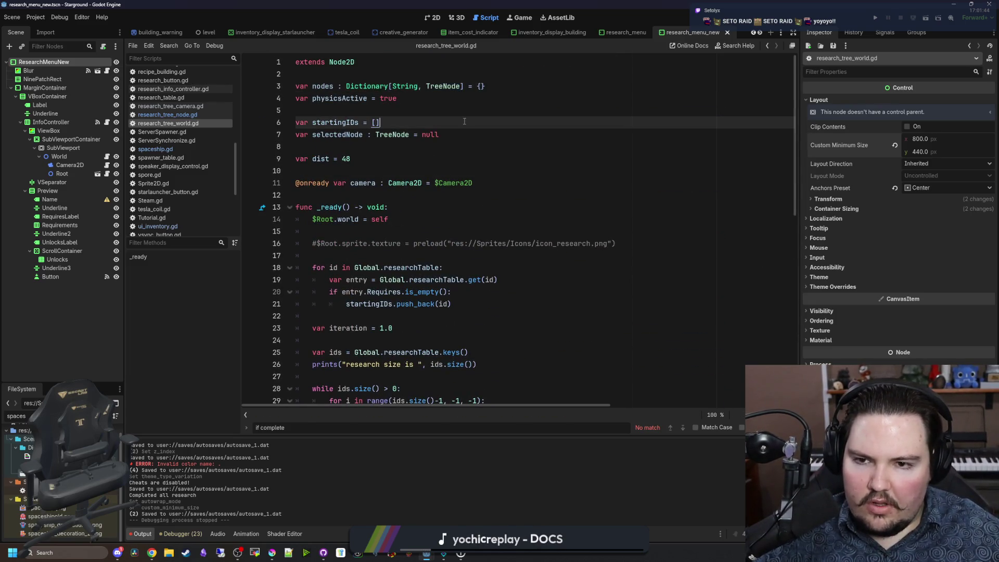
scroll(385, 217, "down", 8)
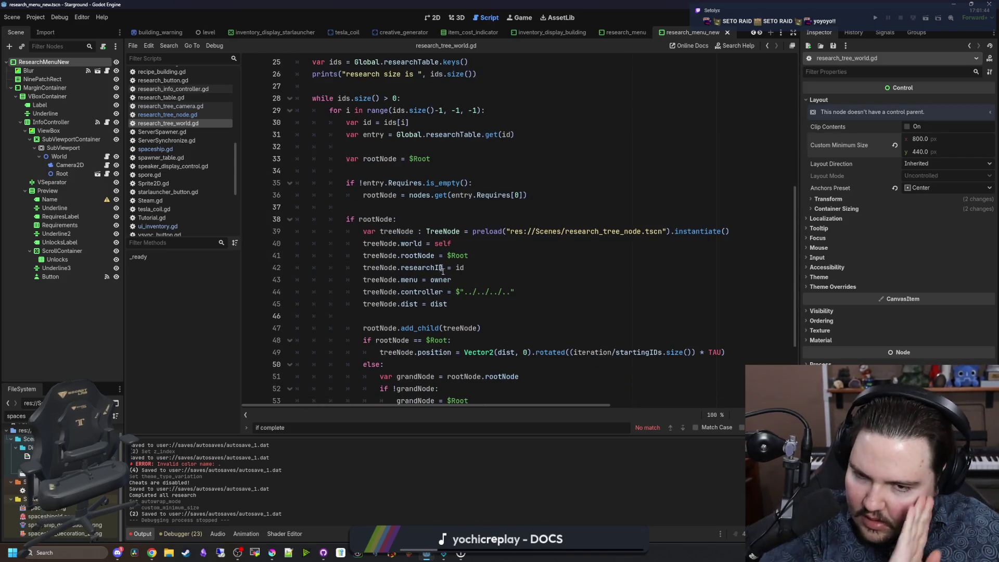
scroll(482, 254, "down", 2)
left_click(420, 239)
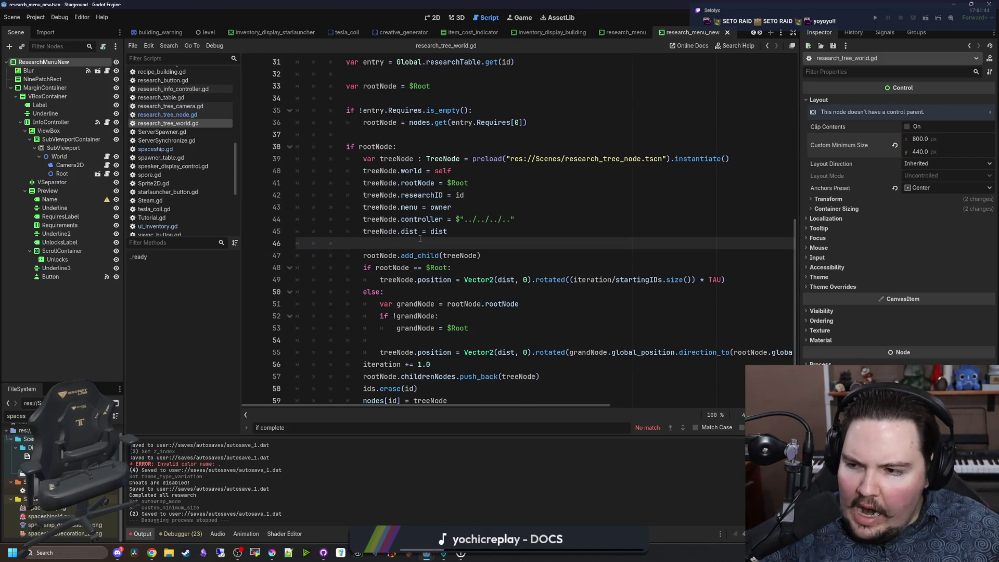
key("ctrl+s")
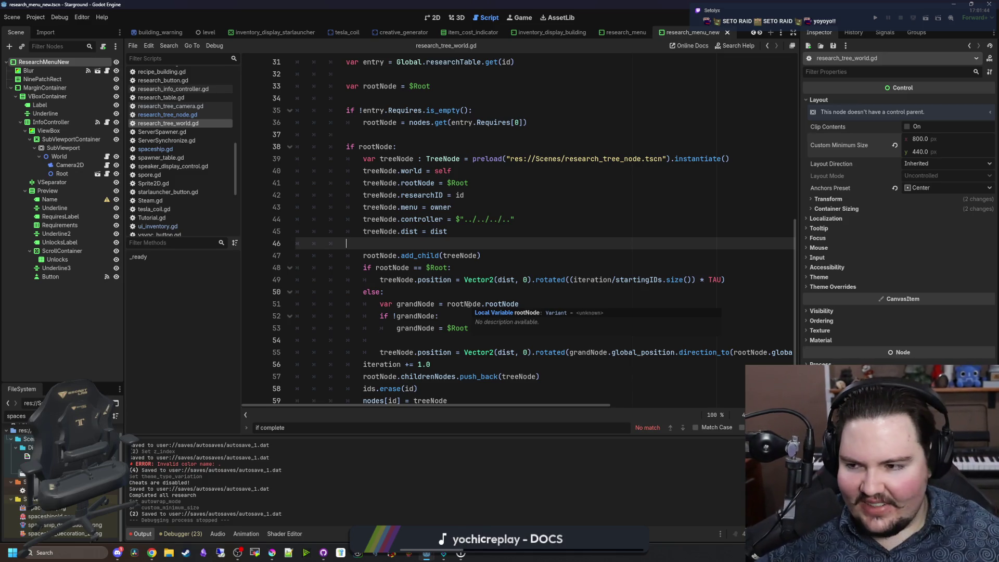
Step: Review the tree-building loop between lines 17 and 60
left_click(511, 293)
scroll(510, 293, "down", 2)
scroll(515, 293, "up", 6)
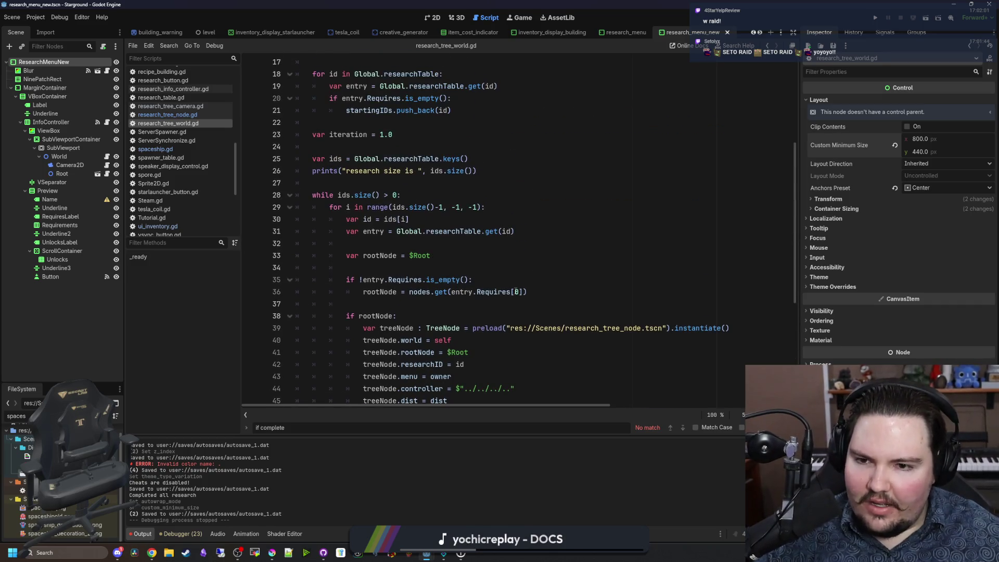
scroll(516, 292, "up", 2)
scroll(515, 290, "up", 4)
left_click(368, 260)
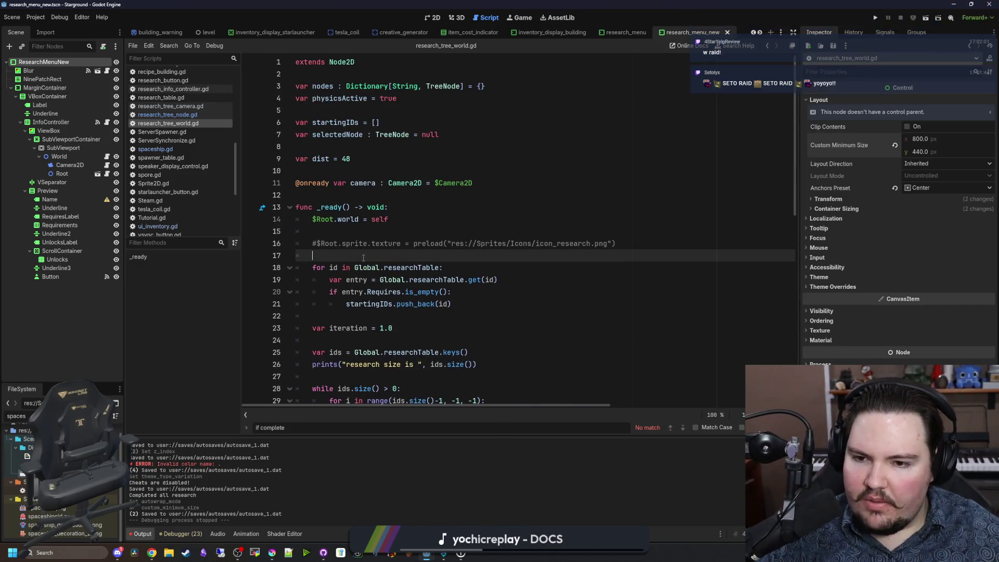
scroll(369, 261, "down", 4)
scroll(368, 261, "down", 8)
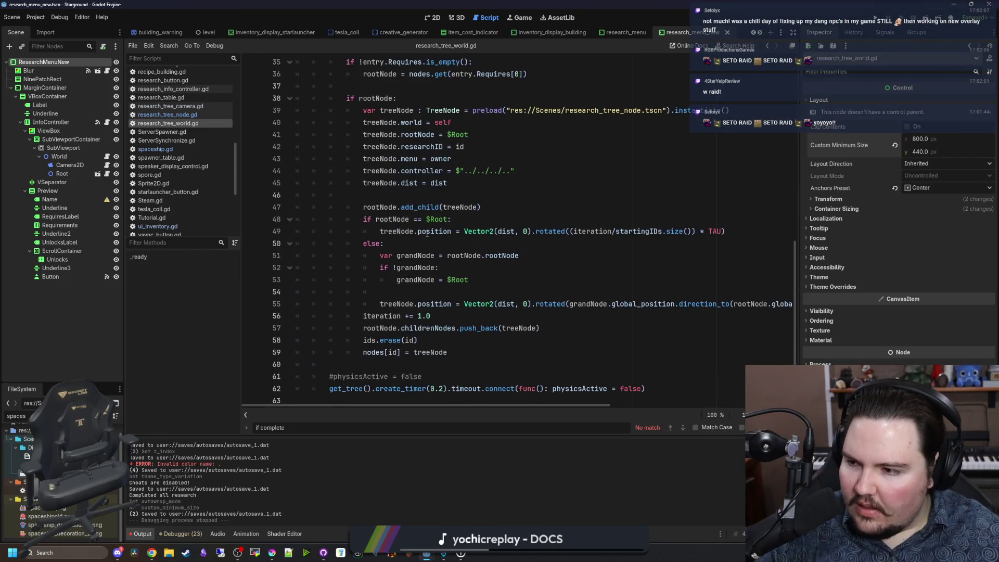
left_click(427, 231)
mouse_move(426, 234)
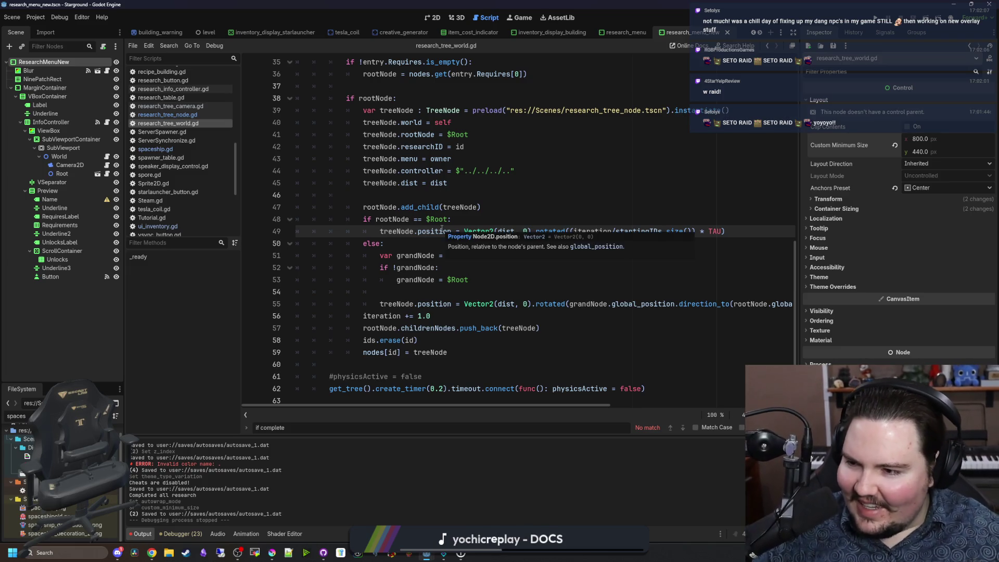
left_click(422, 291)
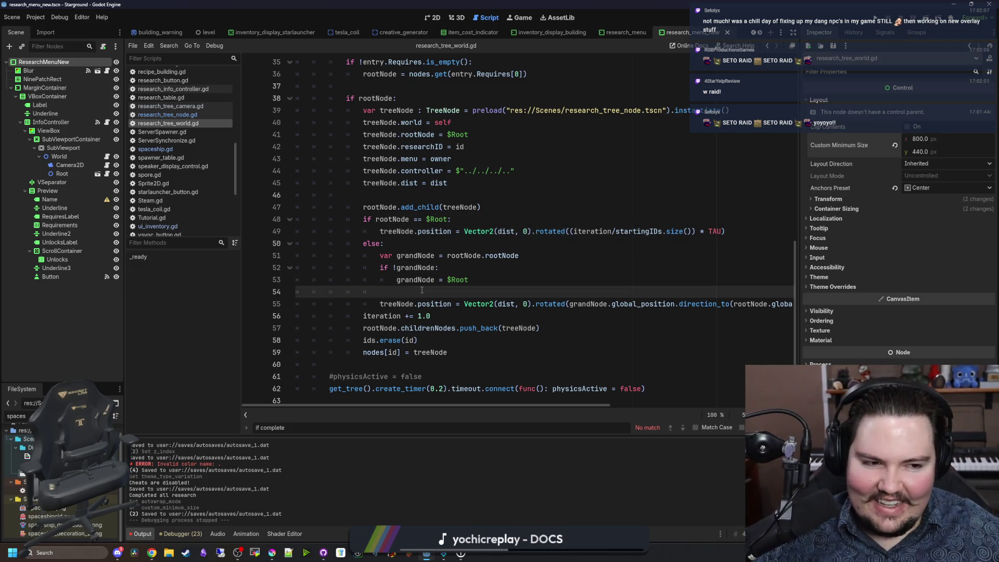
left_click(405, 373)
left_click(405, 366)
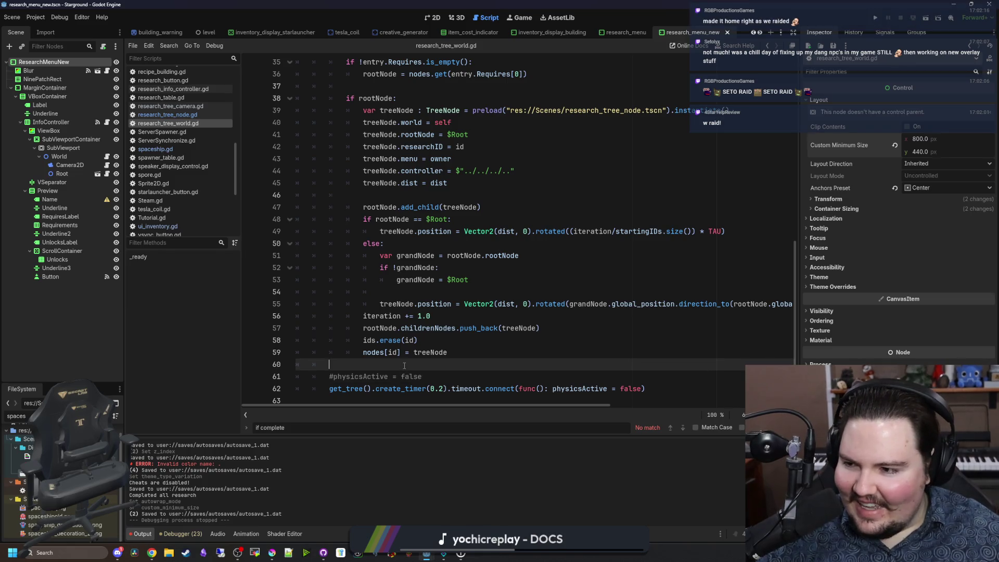
Step: Review lines 12–17 and save the scene
scroll(396, 333, "up", 10)
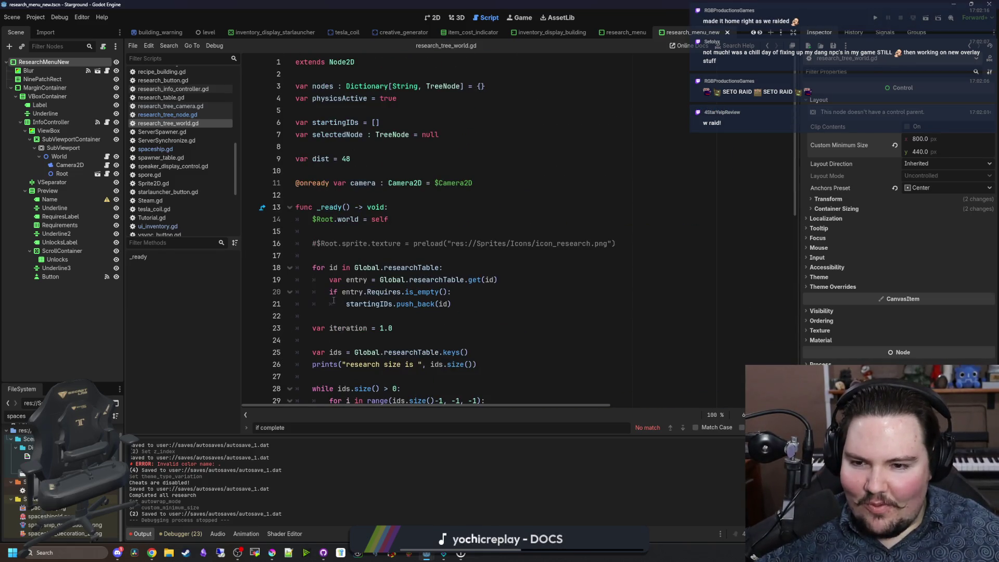
left_click(353, 256)
key("ctrl+s")
left_click(363, 233)
key("ctrl+s")
left_click(343, 198)
key("ctrl+s")
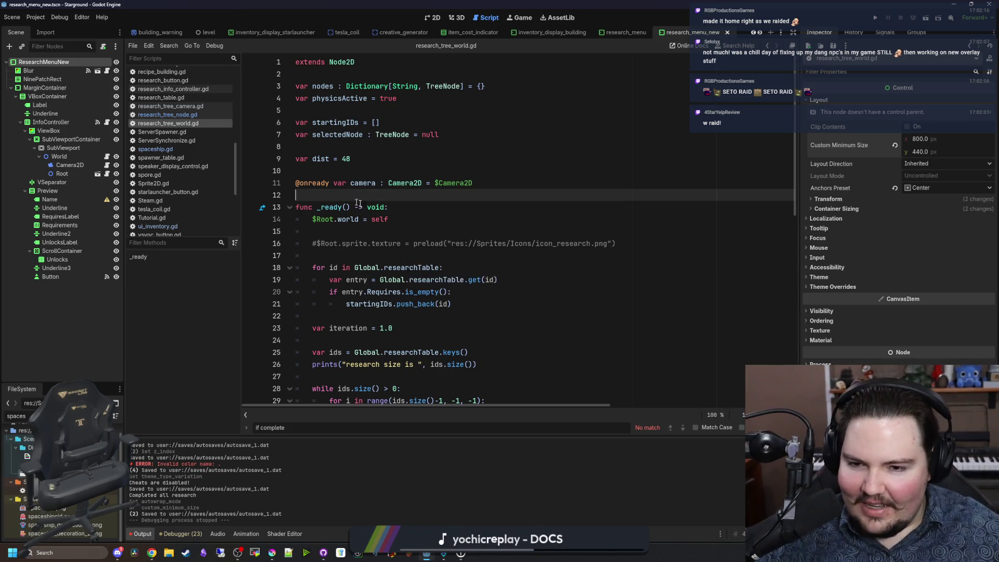
key("ctrl+s")
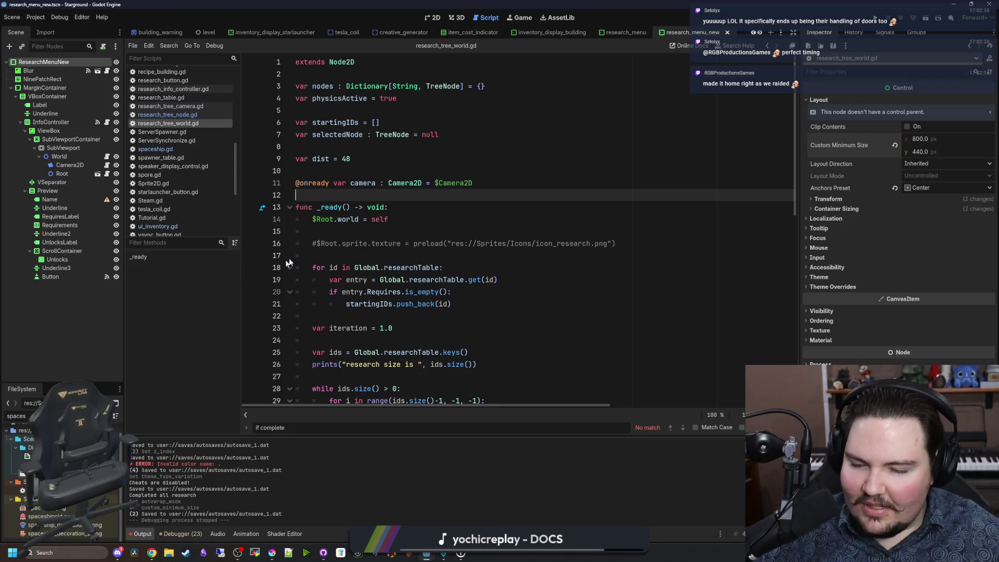
Step: Recheck lines 10–60 and the _ready header, then switch to the Game workspace
left_click(335, 243)
left_click(342, 234)
scroll(404, 251, "down", 4)
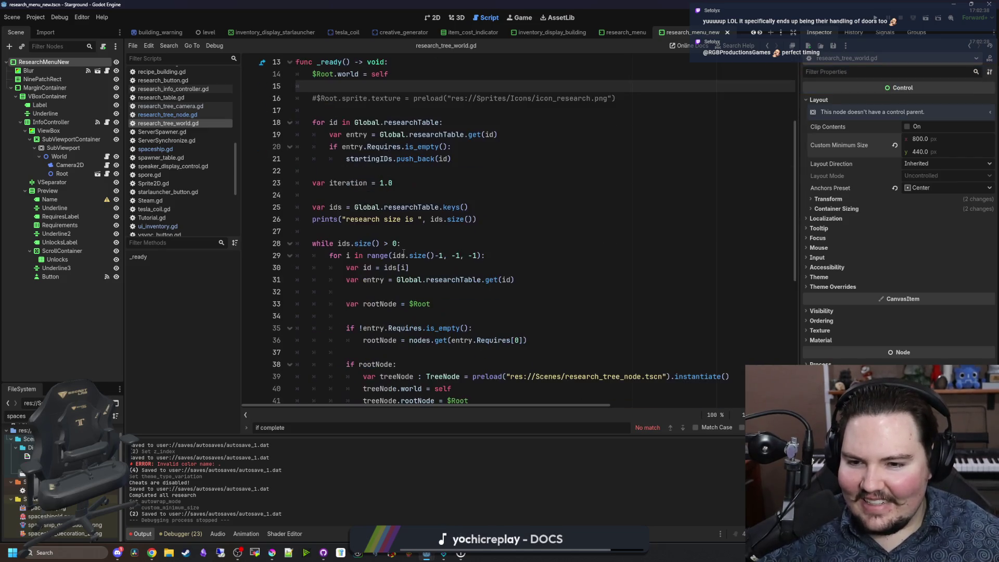
scroll(437, 214, "down", 7)
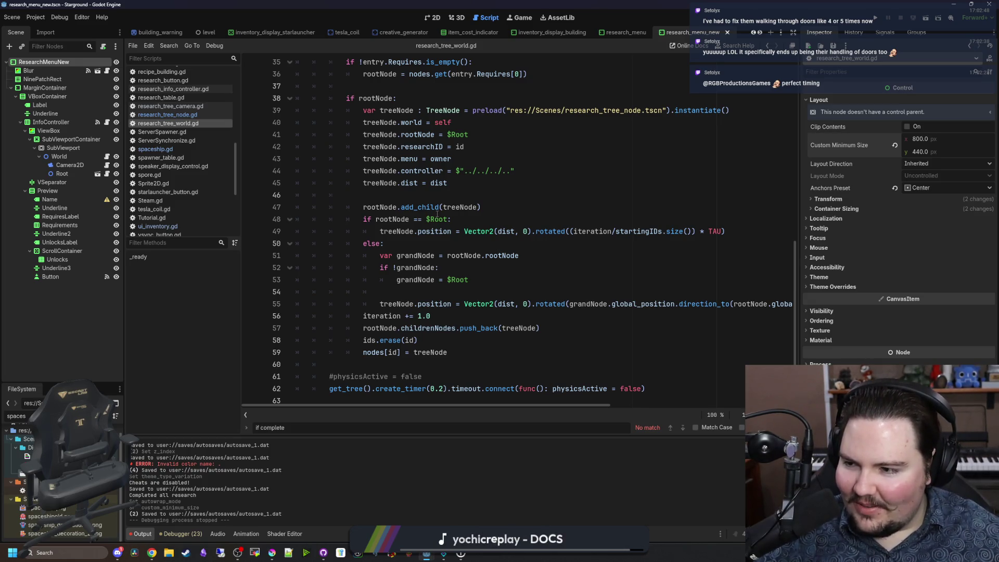
left_click(382, 363)
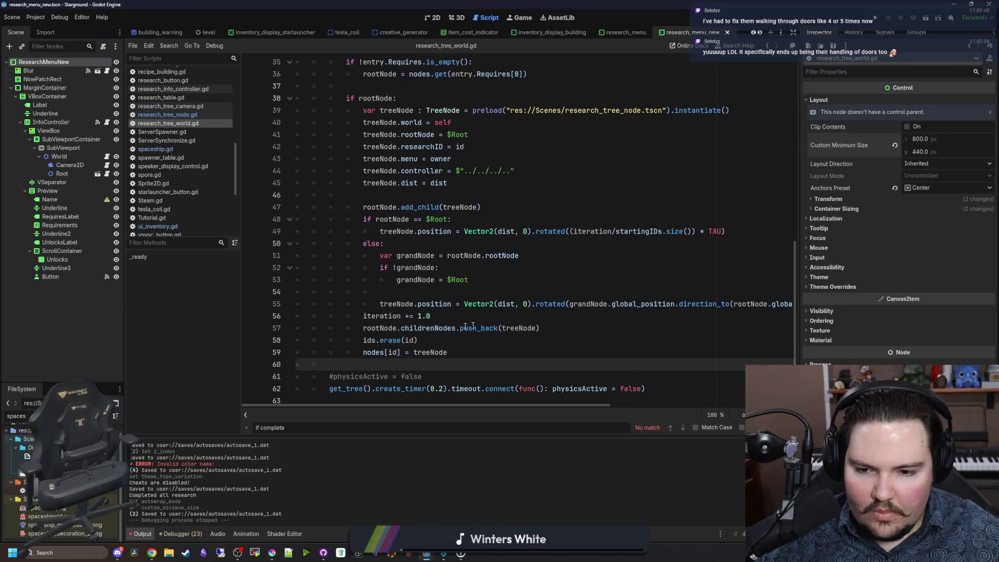
scroll(363, 341, "up", 7)
scroll(364, 341, "up", 5)
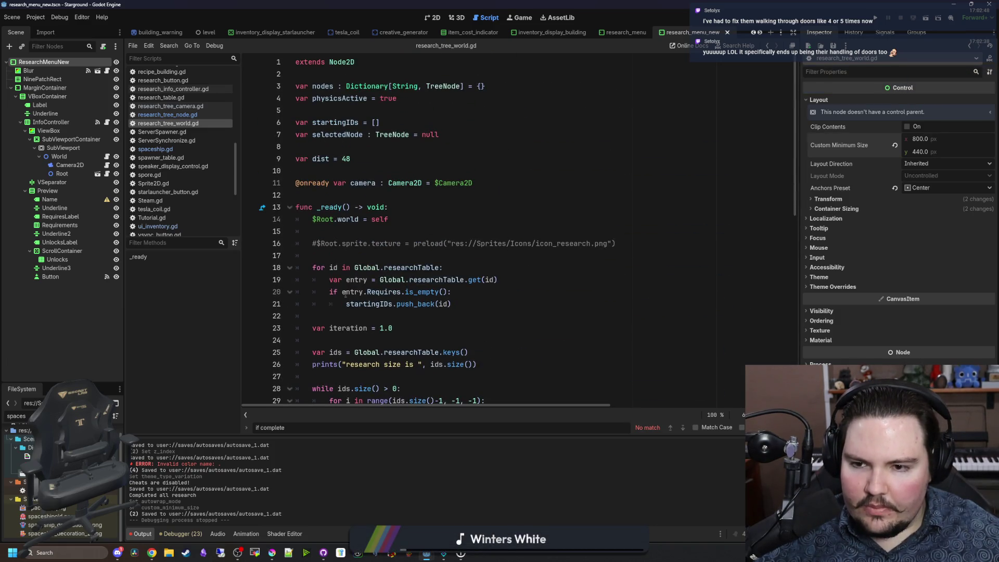
left_click(418, 205)
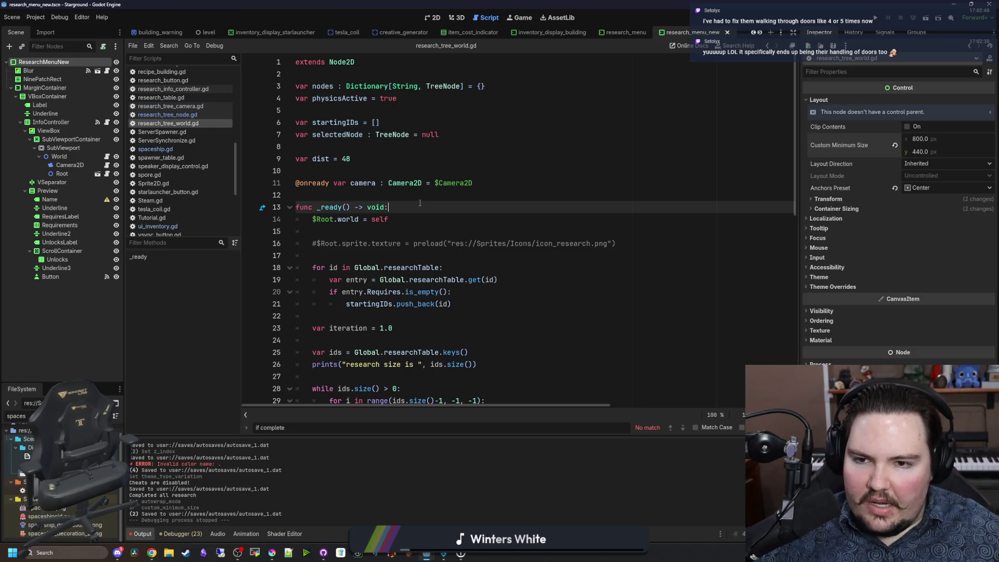
left_click(432, 171)
left_click(523, 18)
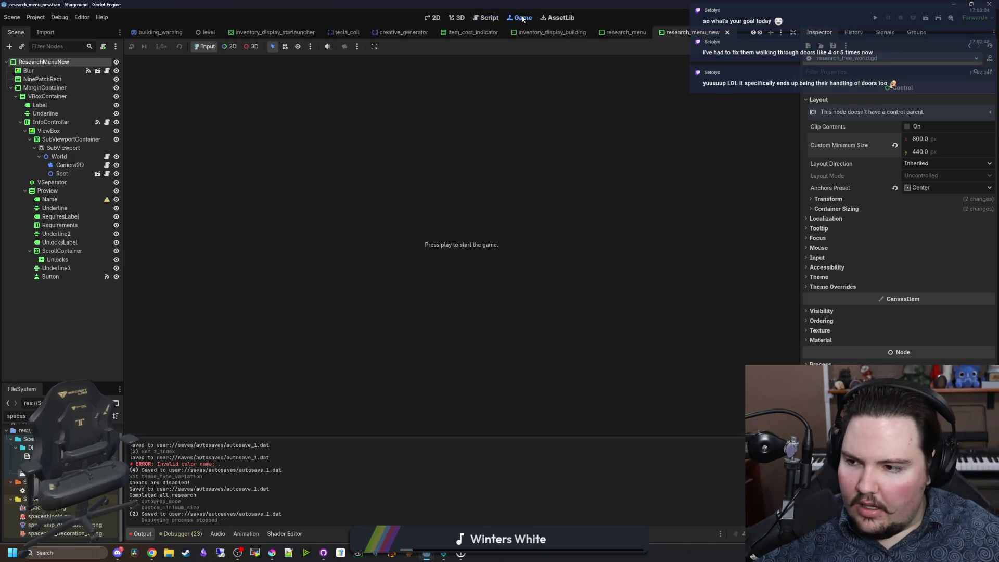
Step: Run Starground, restart it, open and close Options, then bring Krita to the front
left_click(877, 19)
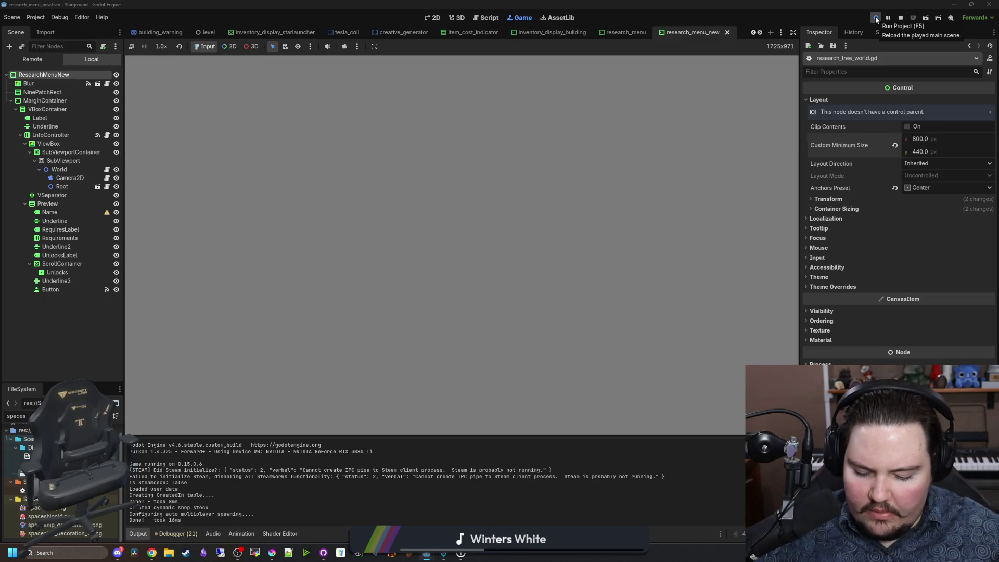
left_click(877, 20)
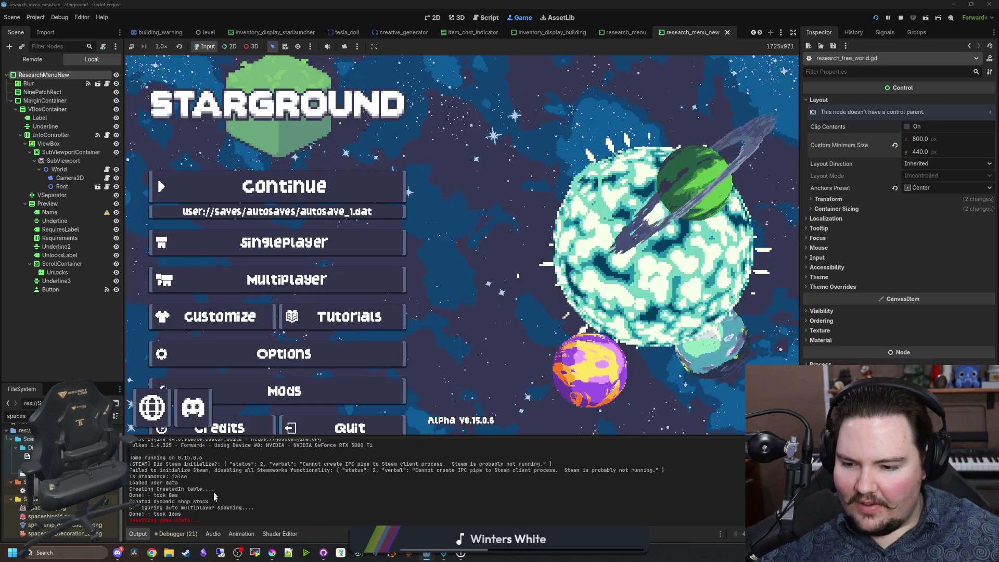
left_click(365, 354)
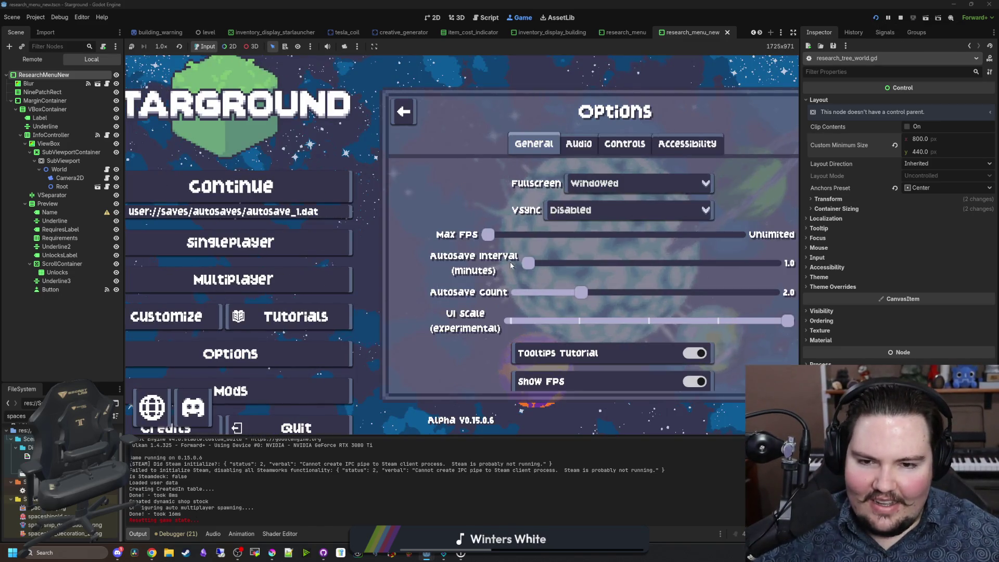
left_click(399, 178)
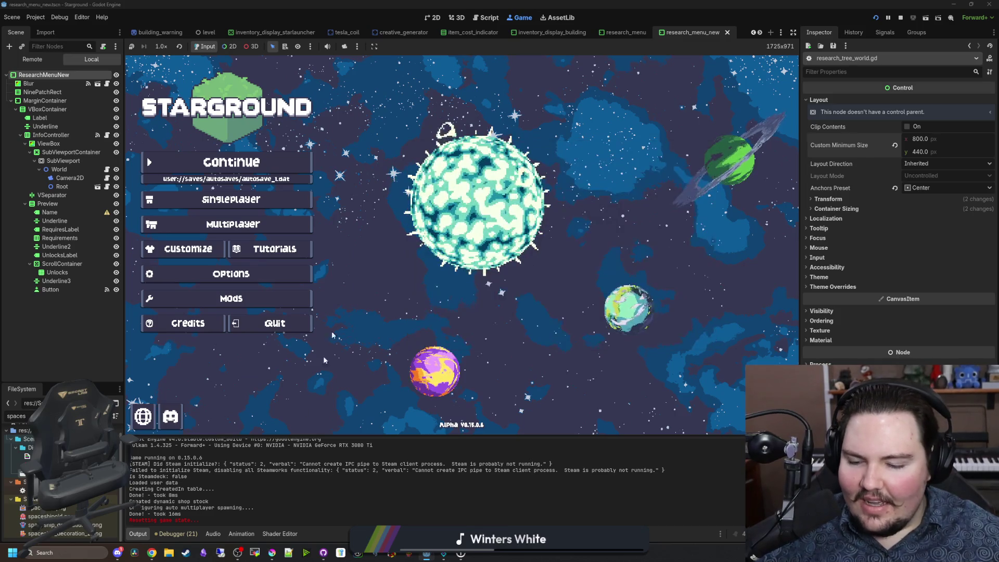
mouse_move(272, 553)
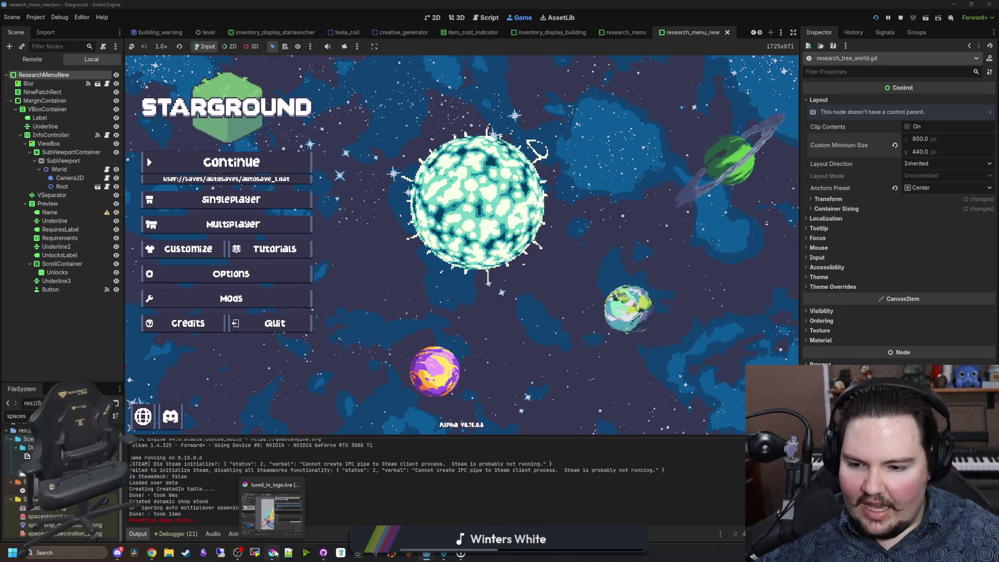
left_click(271, 507)
double_click(515, 135)
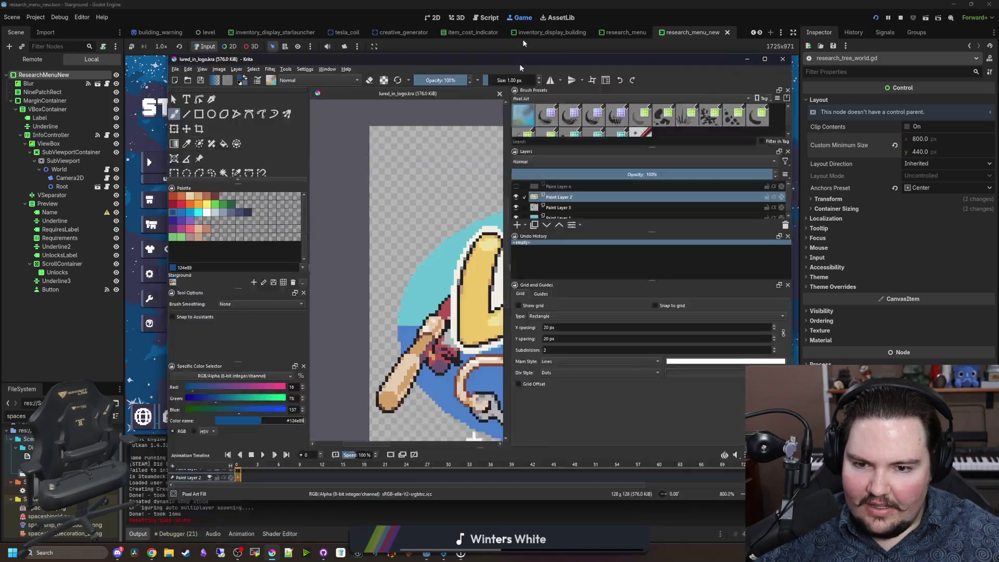
scroll(394, 260, "down", 4)
scroll(334, 141, "up", 5)
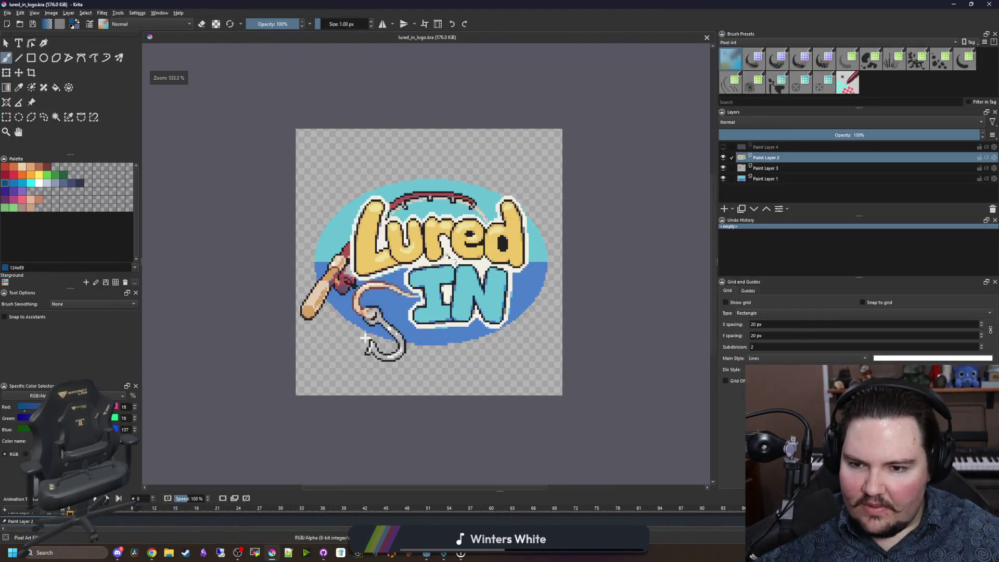
key("alt+f")
key("Escape")
key("ctrl+n")
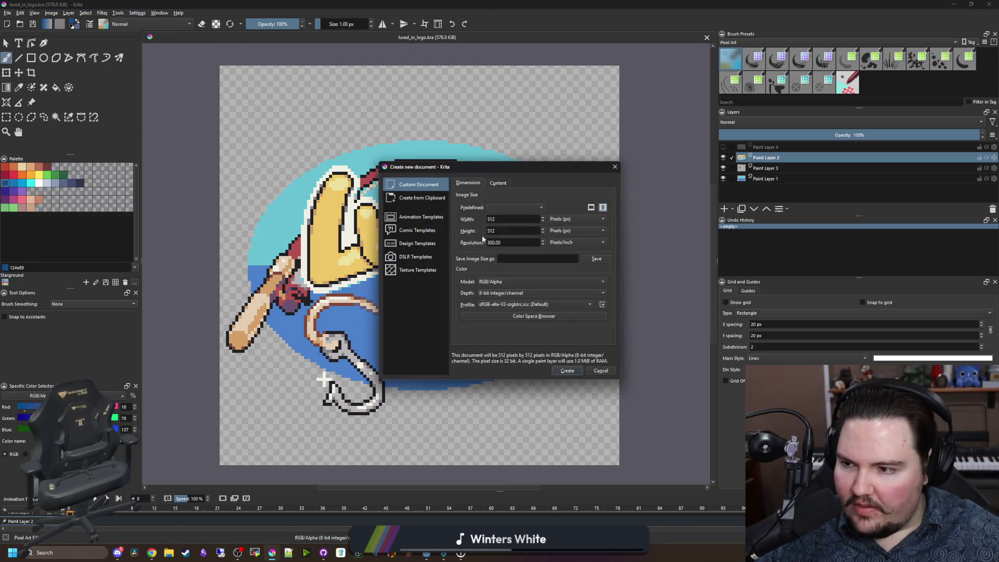
left_click(512, 219)
left_click(568, 371)
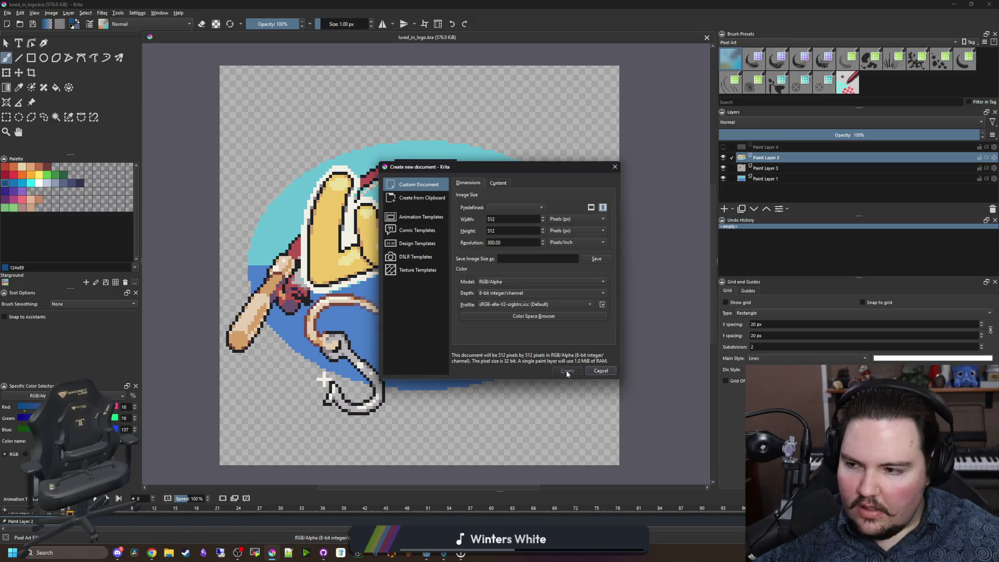
key("bracketright")
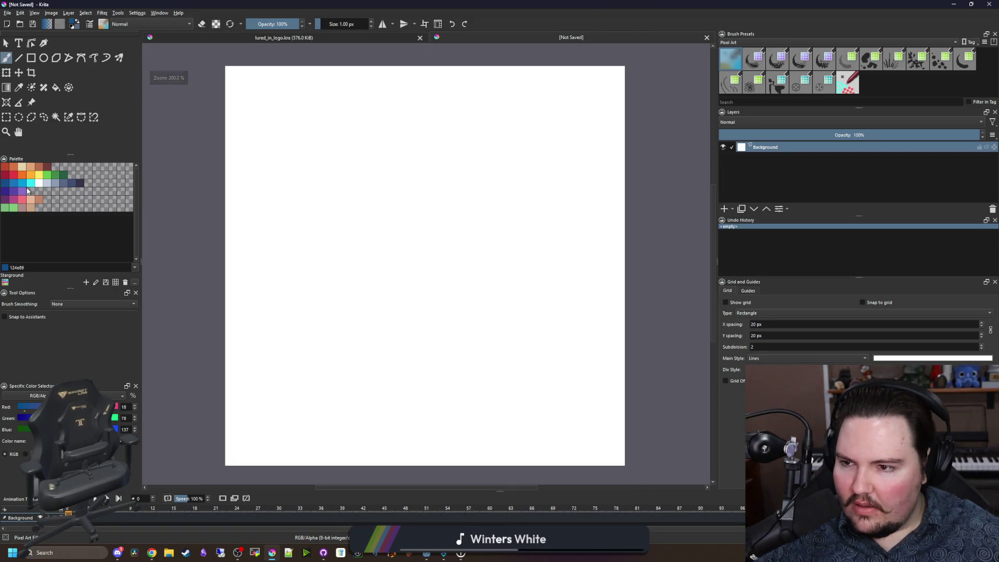
left_click(14, 175)
key("bracketright")
key("bracketright")
key("bracketright")
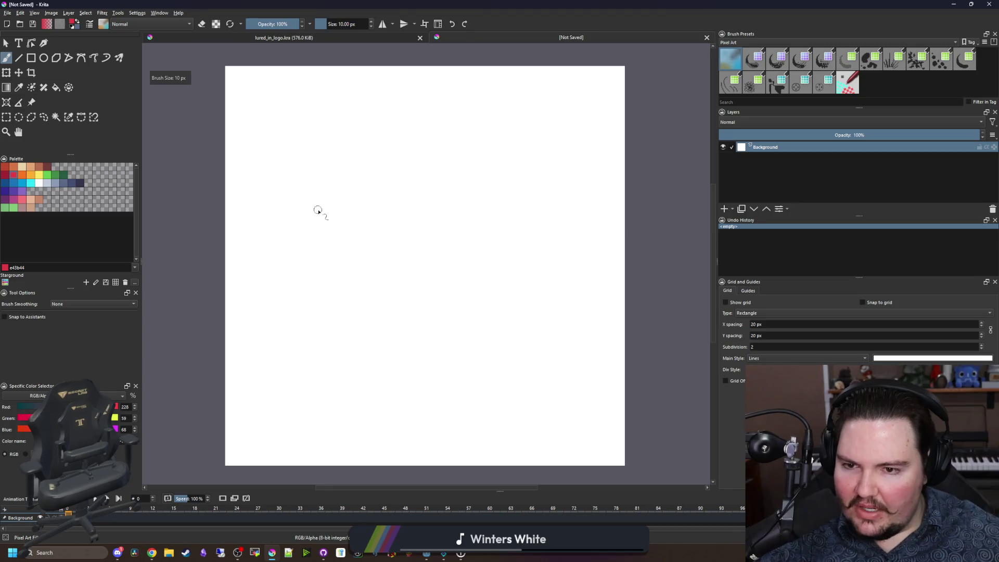
scroll(352, 239, "up", 6)
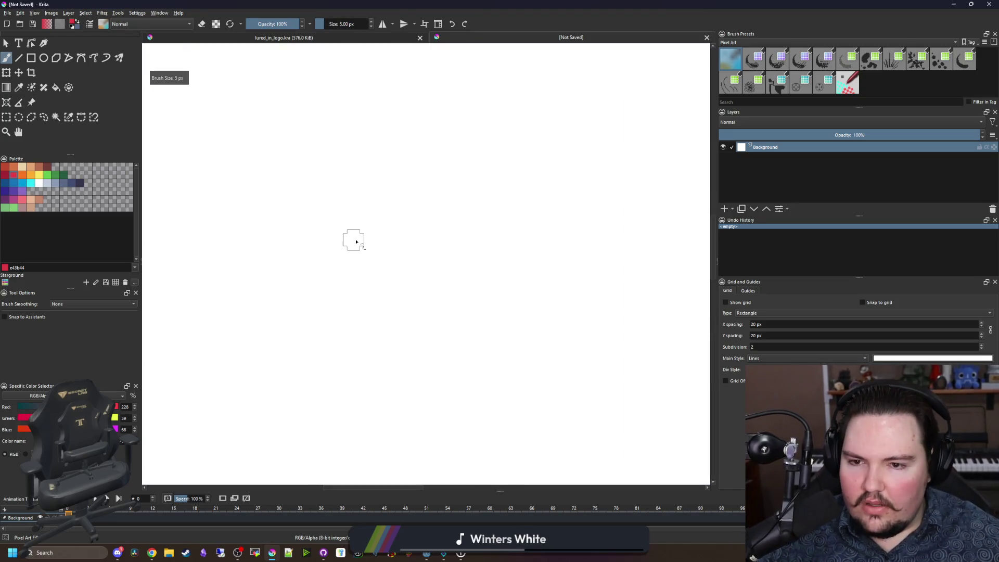
scroll(370, 245, "down", 2)
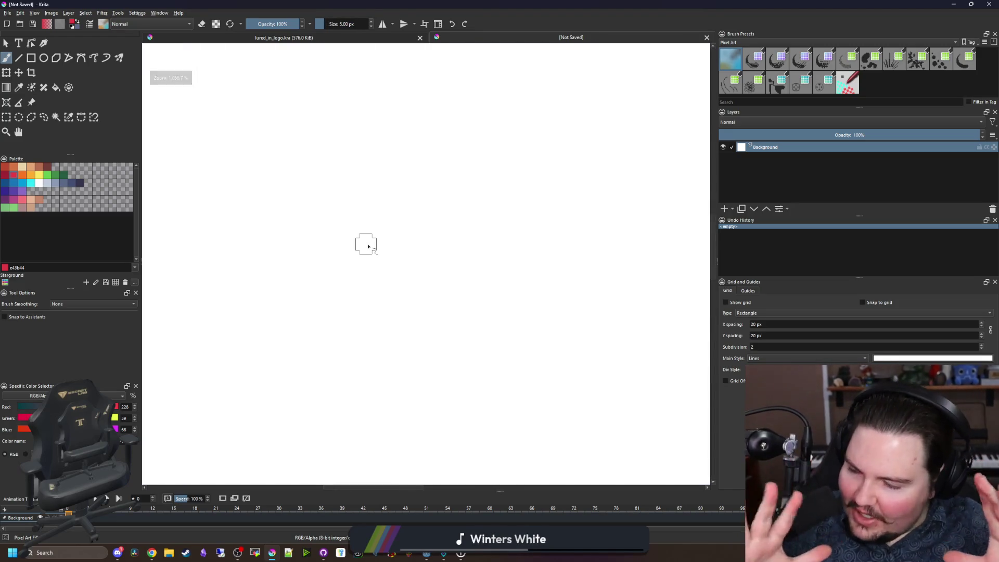
scroll(385, 266, "down", 7)
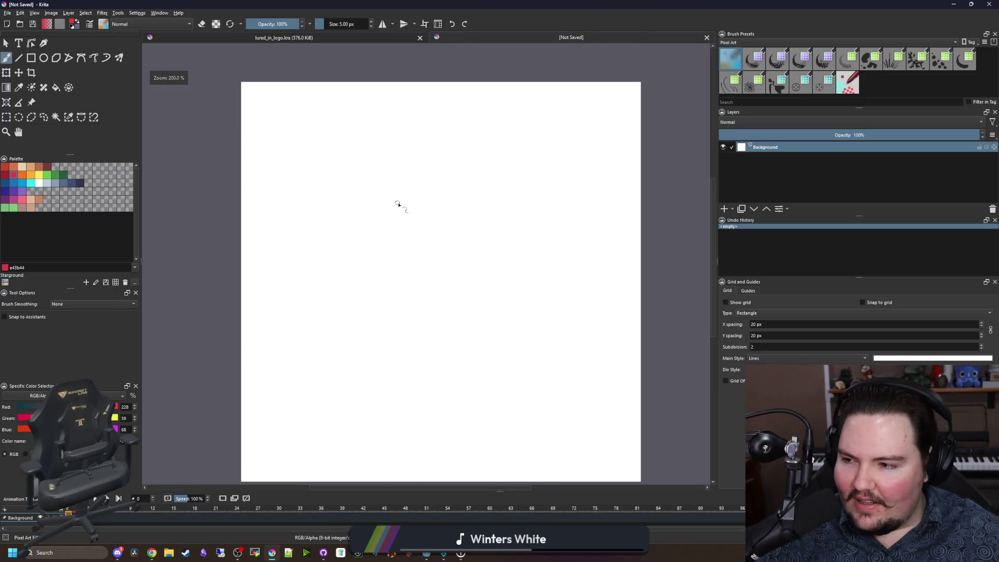
scroll(426, 252, "down", 1)
scroll(426, 252, "up", 1)
left_click_drag(426, 252, 428, 270)
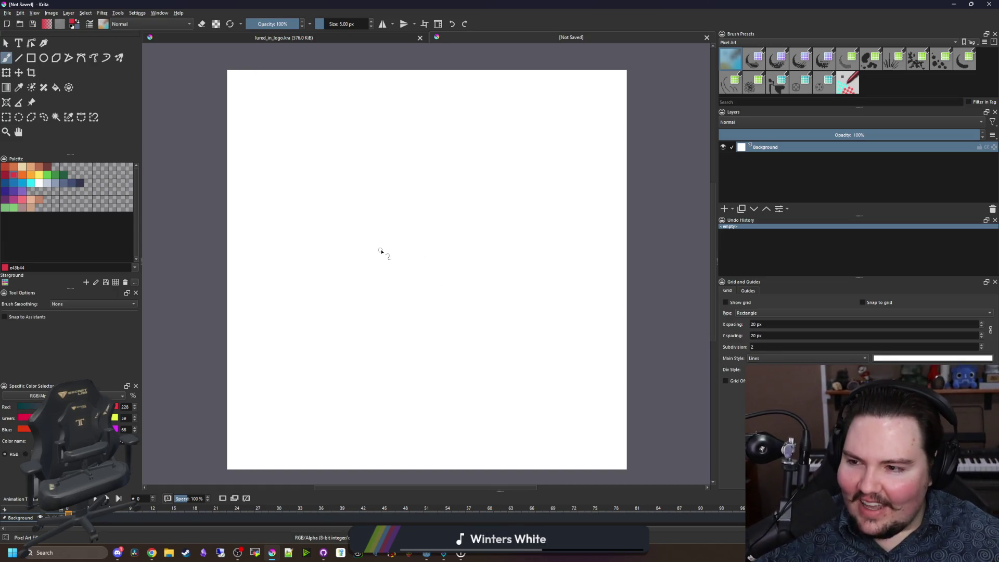
scroll(381, 258, "left", 1)
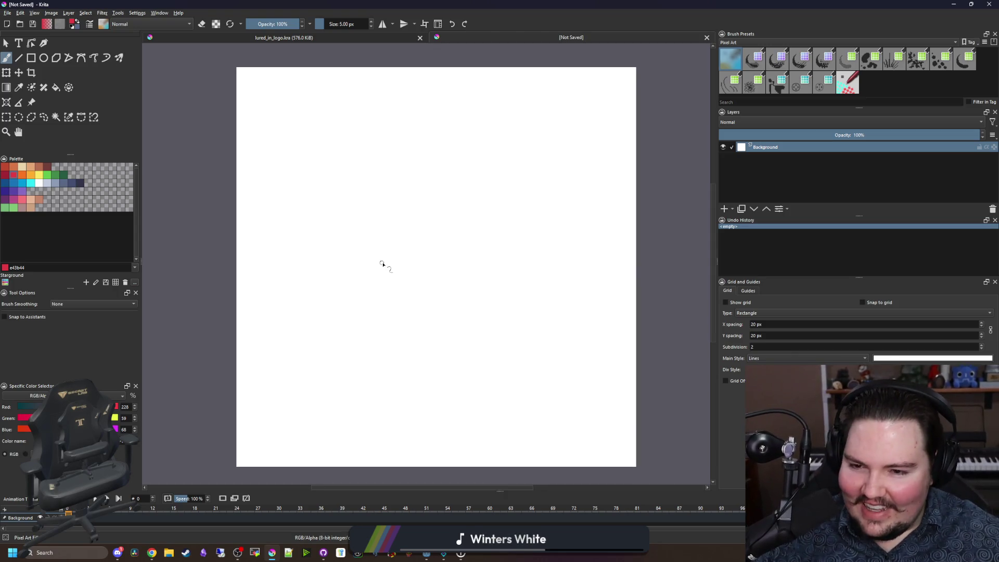
scroll(397, 220, "down", 1)
scroll(397, 219, "up", 1)
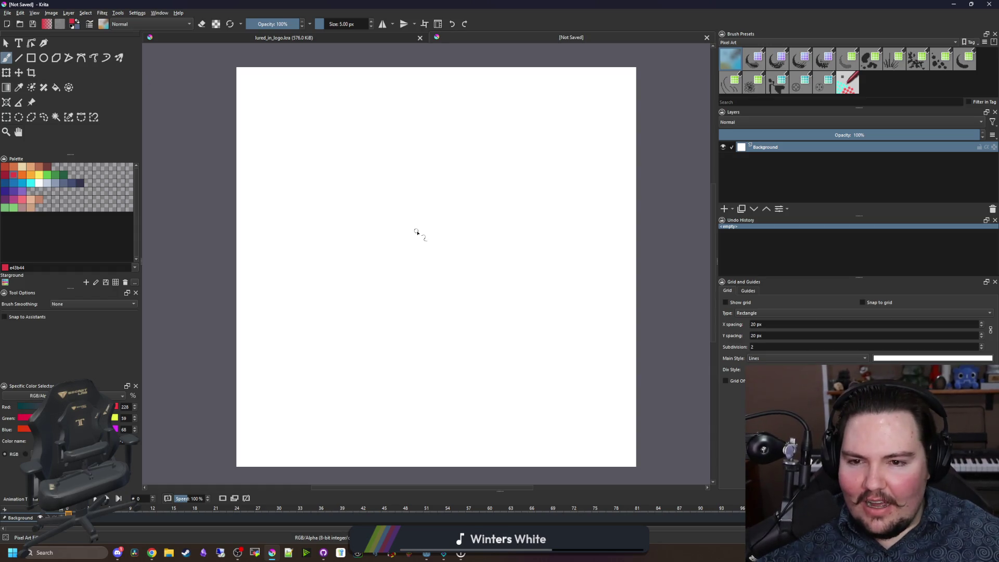
scroll(335, 198, "up", 1)
scroll(290, 223, "down", 1)
scroll(289, 238, "up", 1)
mouse_move(235, 194)
left_mouse_down()
mouse_move(463, 375)
mouse_move(642, 190)
mouse_move(241, 185)
left_mouse_up()
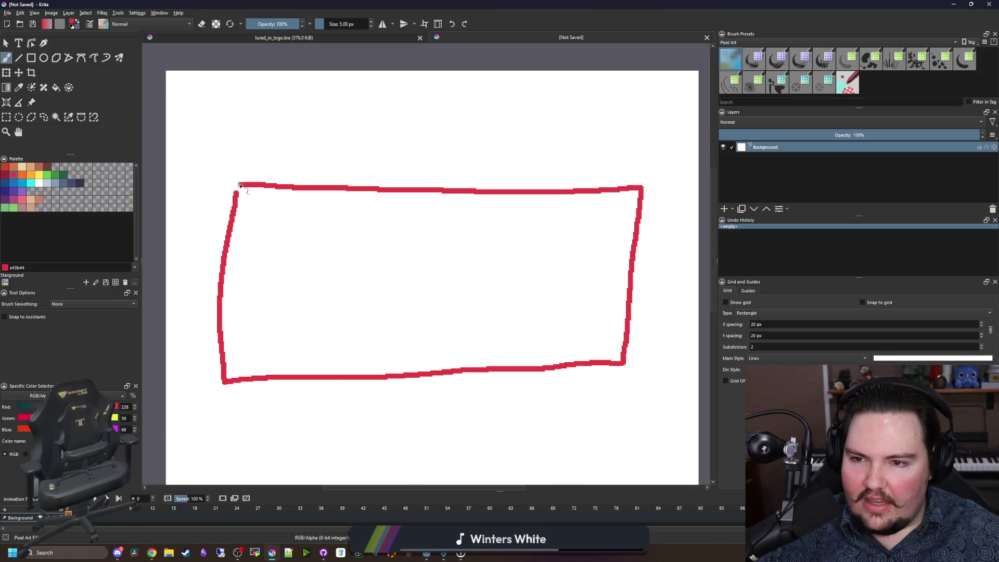
Step: Split the box in two with a vertical red divider line
left_click_drag(357, 187, 353, 374)
scroll(239, 187, "up", 3)
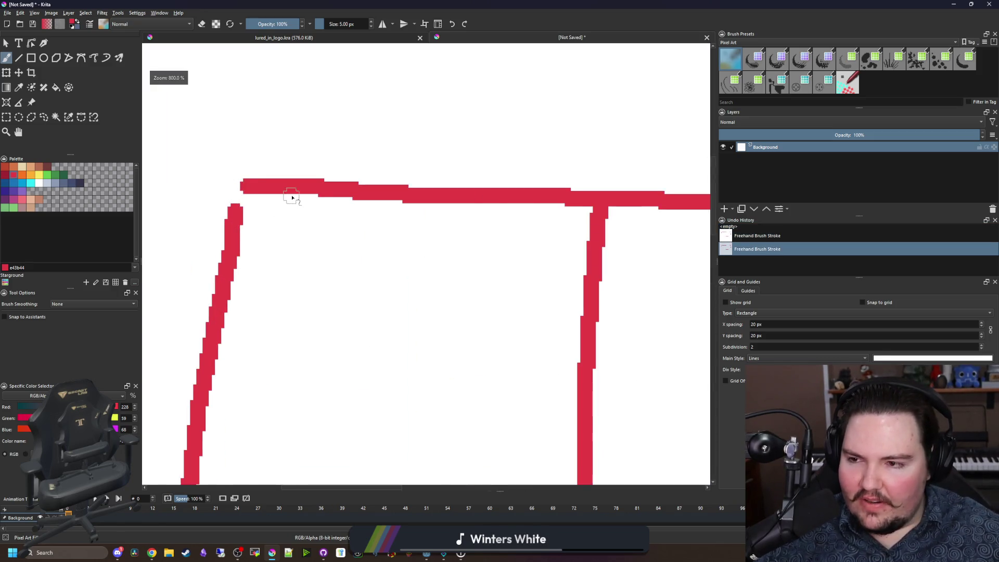
scroll(292, 198, "down", 1)
scroll(342, 250, "down", 1)
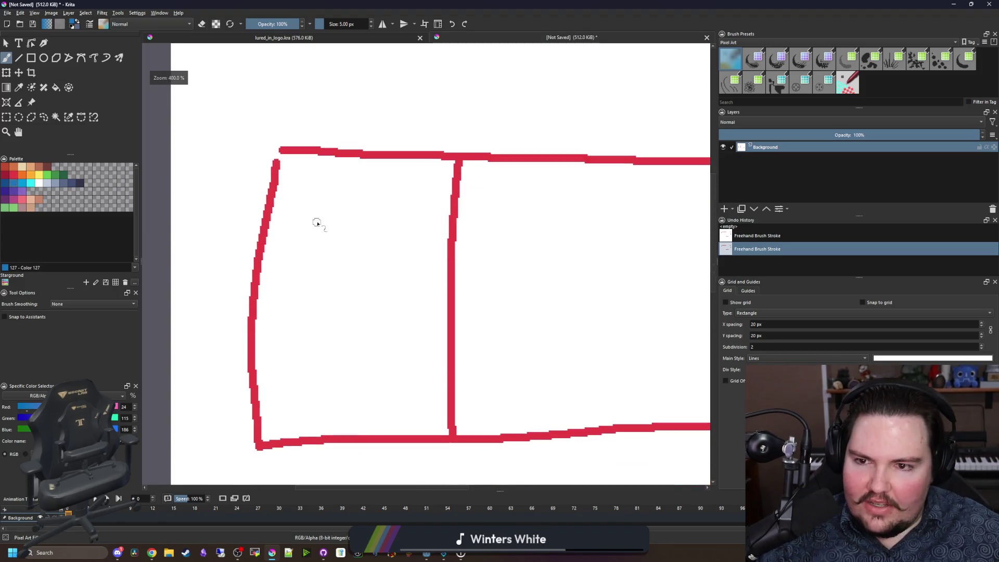
Step: Enlarge the brush to 18 px and paint six stacked blue bars in the left panel
key("bracketright")
key("bracketright")
key("bracketright")
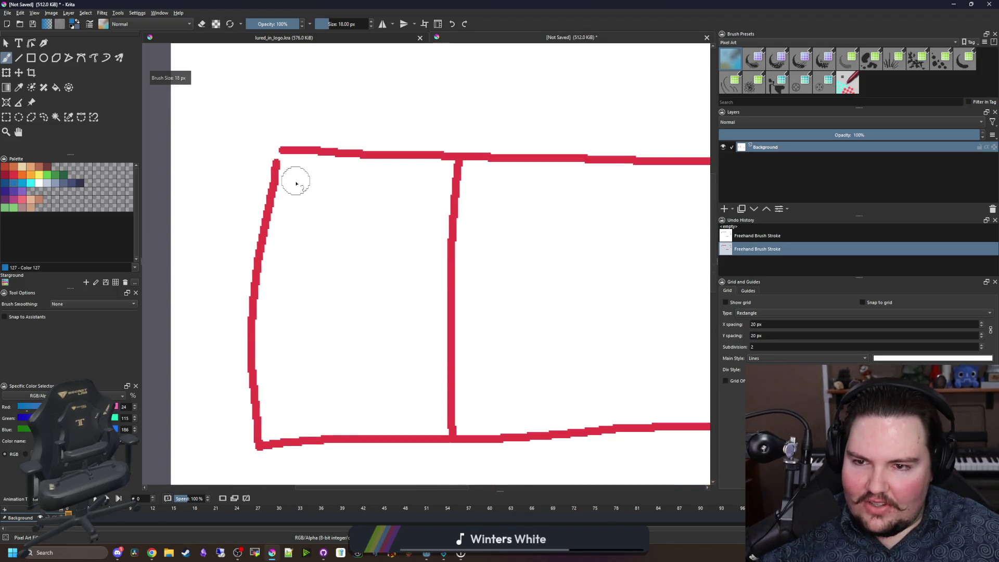
left_click_drag(296, 183, 466, 186)
left_click_drag(286, 224, 436, 217)
left_click_drag(283, 268, 428, 268)
left_click_drag(269, 315, 436, 314)
left_click_drag(280, 360, 440, 358)
left_click_drag(280, 405, 423, 403)
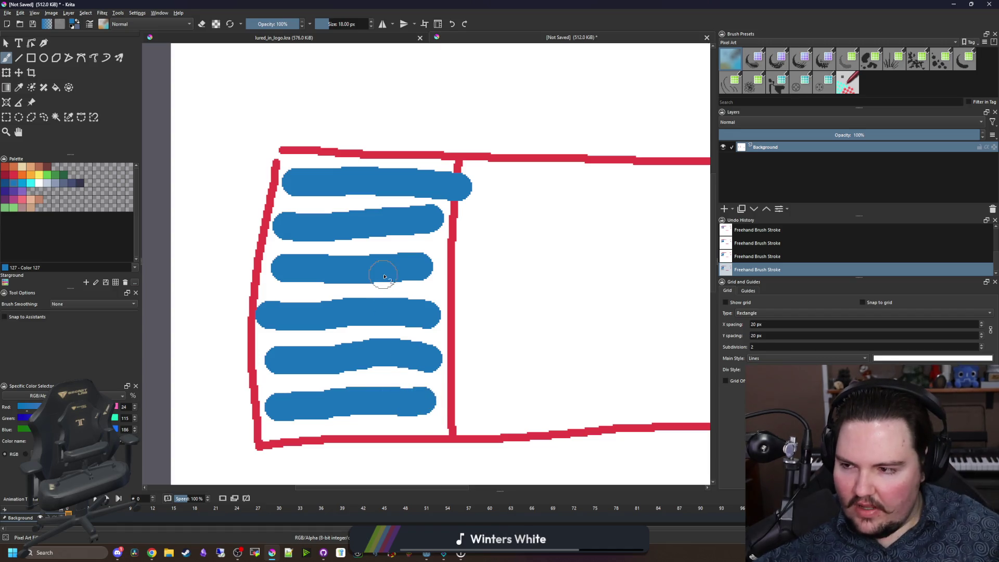
scroll(480, 196, "down", 5)
scroll(306, 233, "up", 5)
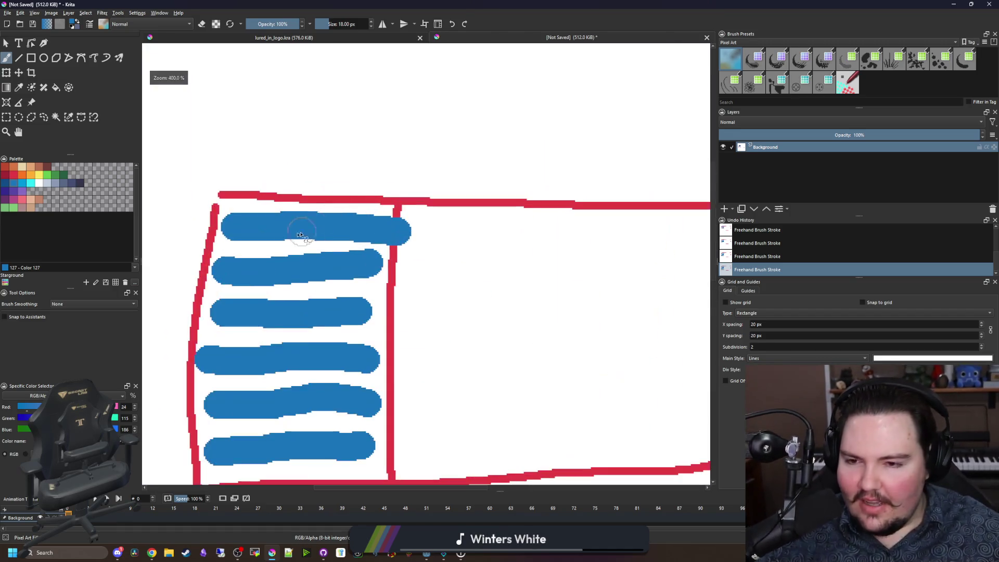
scroll(306, 233, "down", 3)
scroll(486, 293, "up", 4)
Step: Shrink the brush to 5 px
mouse_move(486, 293)
left_mouse_down("shift")
mouse_move(336, 278)
mouse_move(329, 307)
left_mouse_up("shift")
scroll(336, 278, "down", 4)
scroll(336, 279, "up", 4)
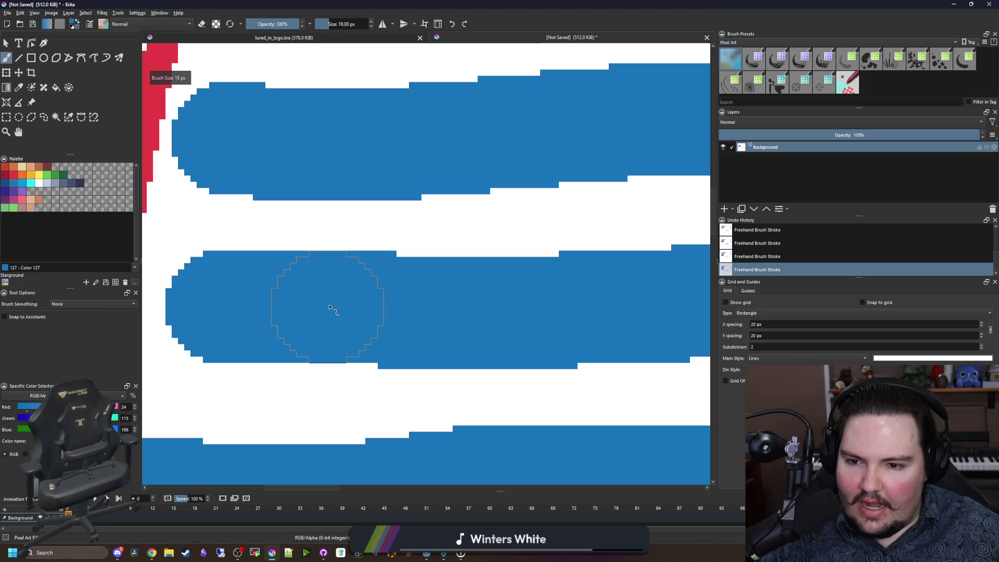
scroll(330, 307, "down", 3)
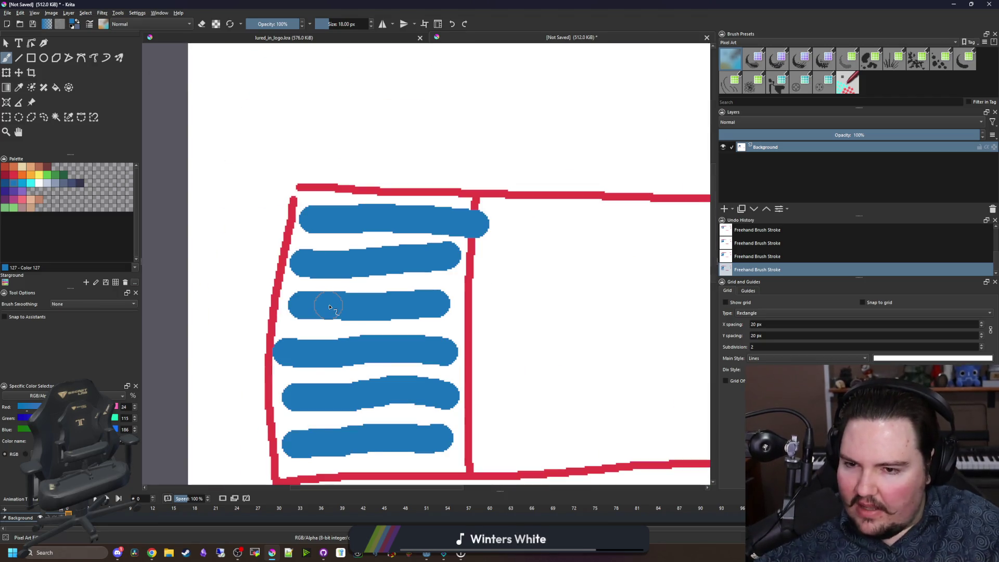
scroll(329, 308, "down", 2)
scroll(351, 364, "up", 3)
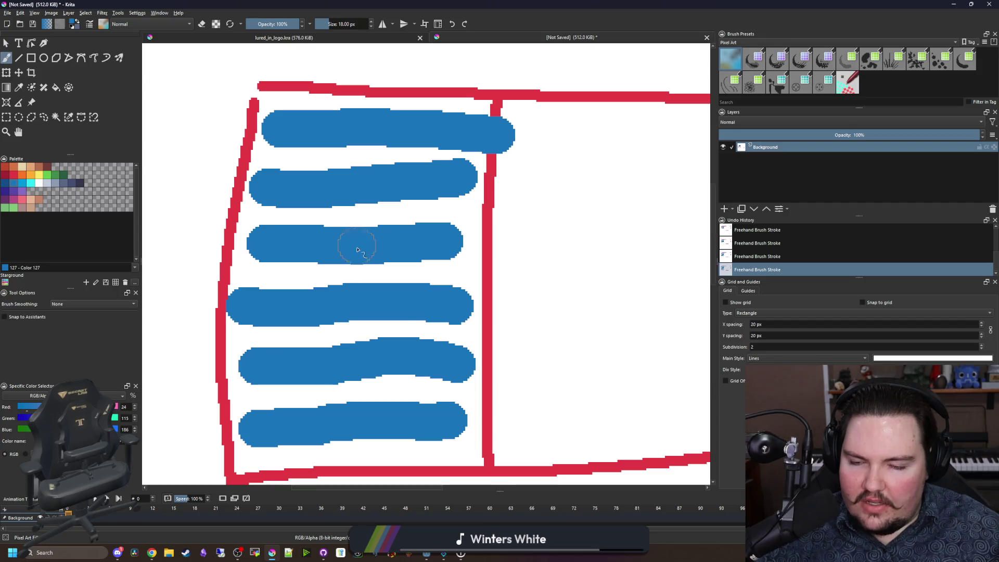
scroll(322, 337, "down", 1)
scroll(378, 317, "down", 3)
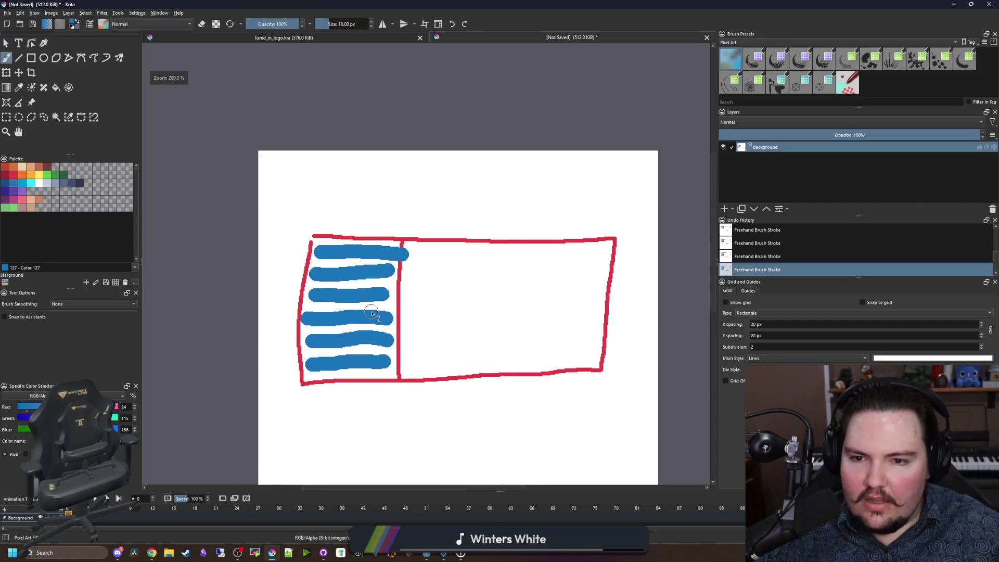
scroll(369, 147, "up", 3)
Step: Fill the erased gap with white using the Fill tool
mouse_move(401, 200)
left_mouse_down()
mouse_move(319, 254)
mouse_move(365, 228)
left_mouse_up()
scroll(319, 247, "up", 5)
key("f")
left_click(370, 232)
scroll(371, 232, "down", 1)
scroll(371, 232, "up", 1)
Step: Pick the outline's red, shrink the brush below 16 px, and close the divider's top gap
key("p")
left_click(361, 165)
key("b")
scroll(352, 223, "down", 3)
scroll(327, 300, "up", 1)
key("bracketleft")
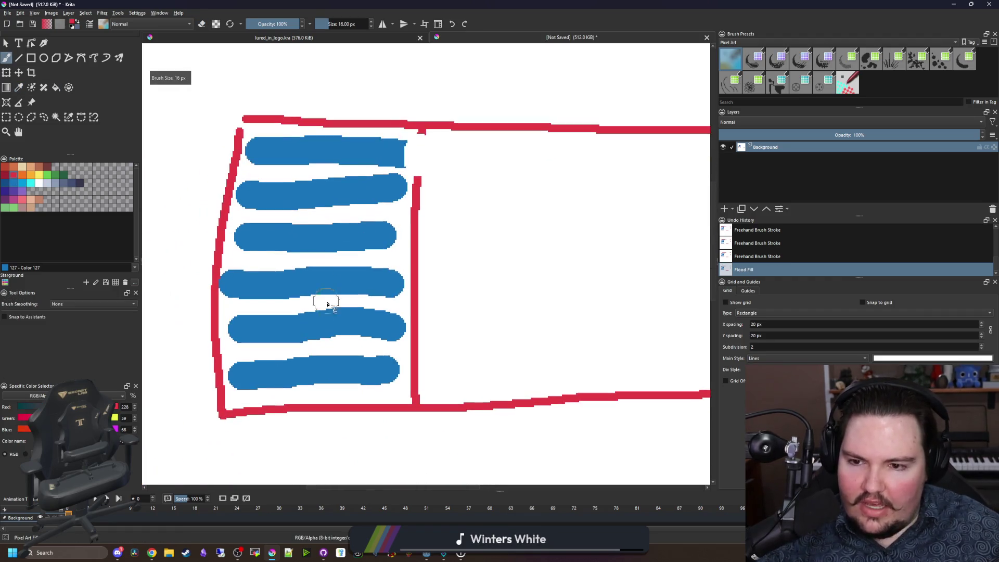
scroll(417, 163, "up", 4)
key("bracketleft")
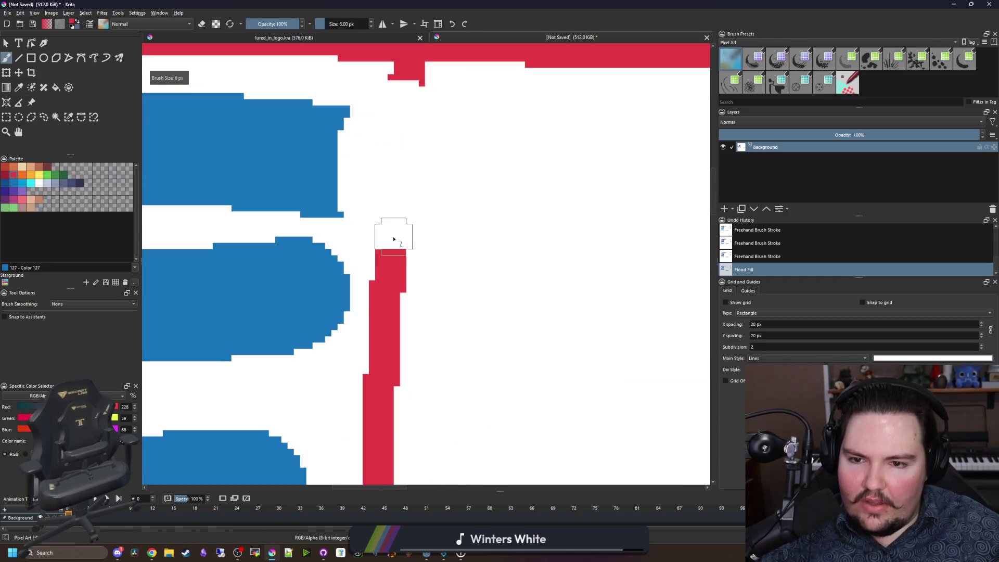
left_click_drag(391, 219, 407, 65)
scroll(361, 375, "down", 4)
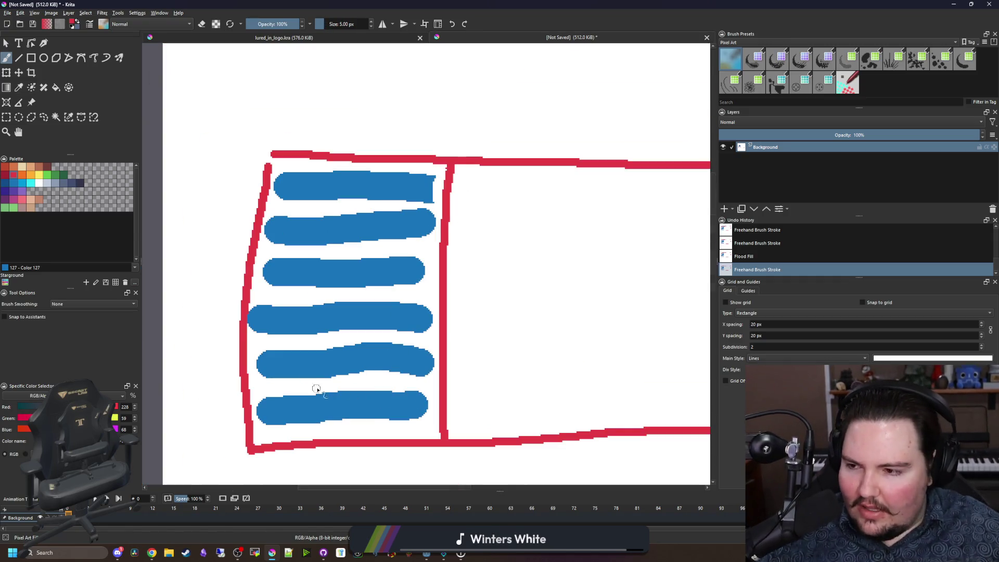
scroll(333, 416, "up", 1)
scroll(313, 413, "down", 2)
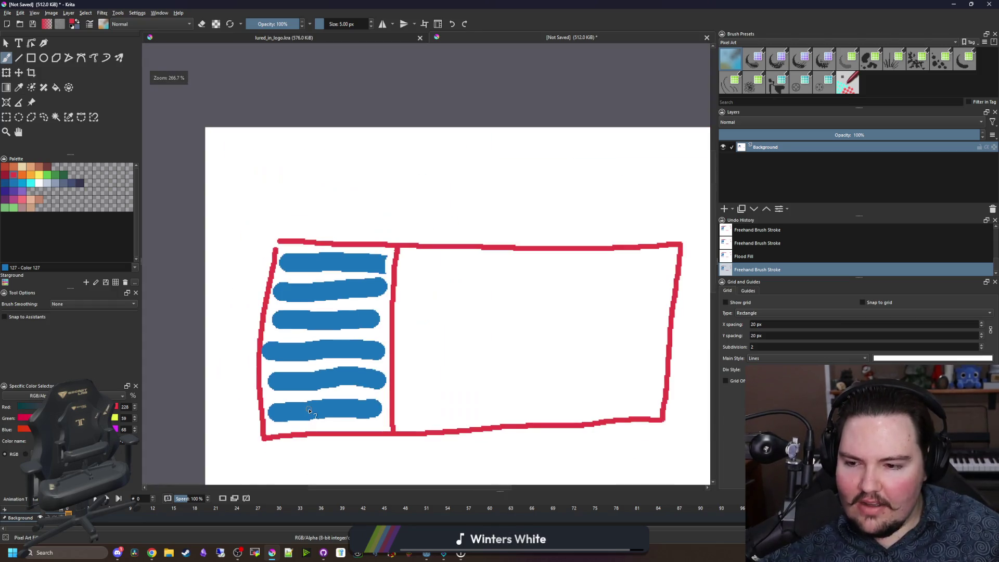
scroll(323, 365, "up", 4)
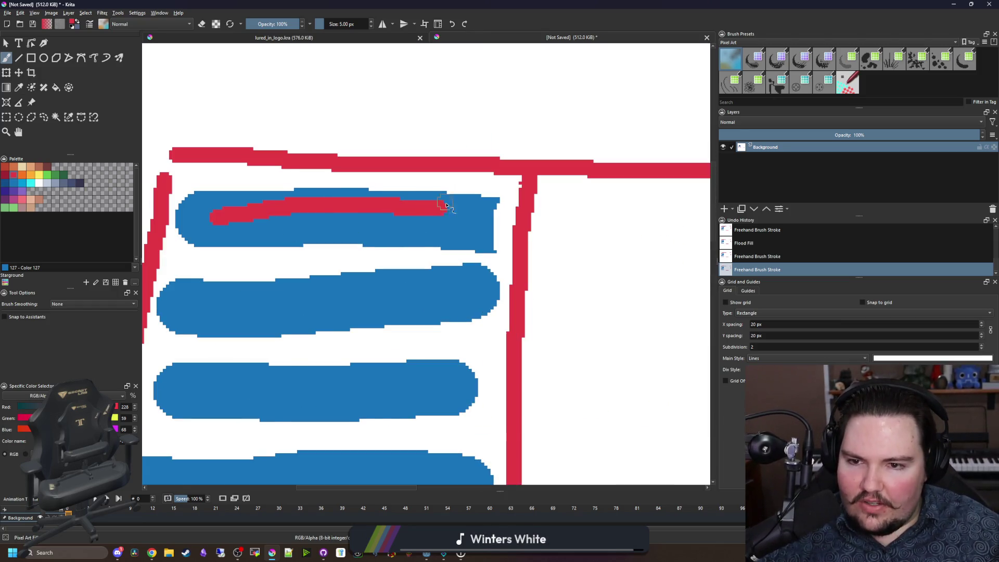
scroll(414, 211, "down", 2)
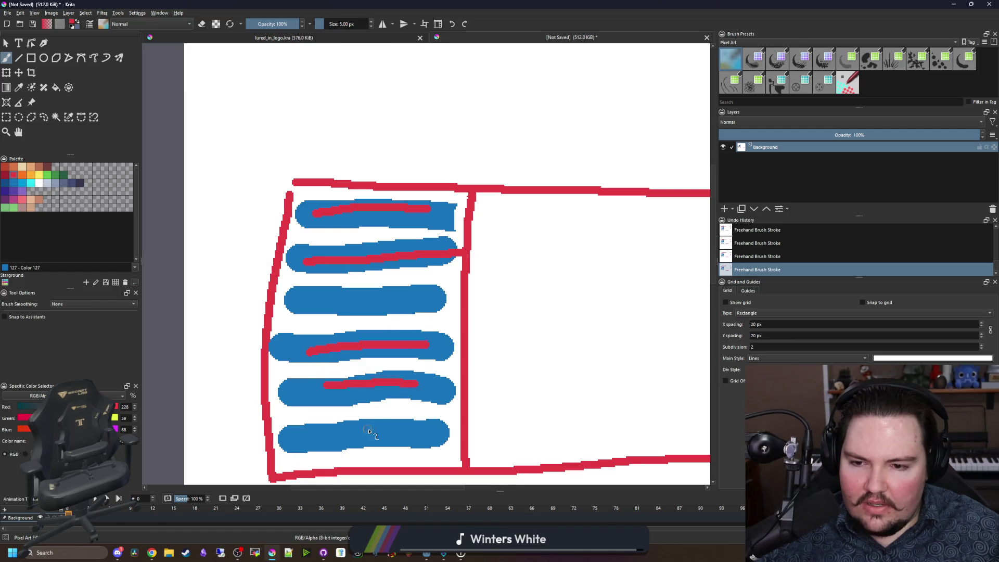
Step: Undo the stray red strokes, touch up the top bar's end, and return to Godot
key("ctrl+z")
key("ctrl+z")
key("ctrl+z")
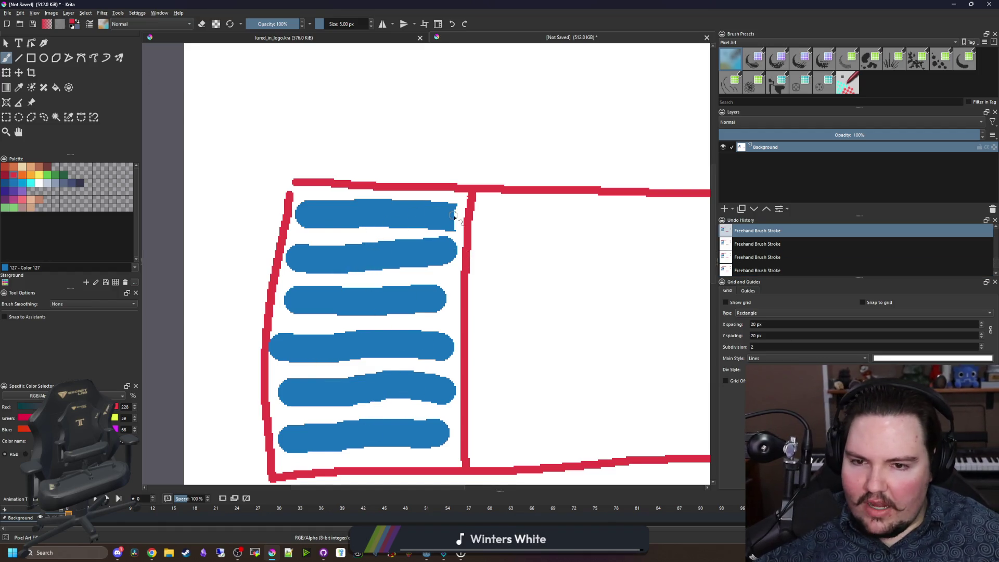
scroll(454, 215, "up", 2)
left_click(462, 224)
left_click(453, 263)
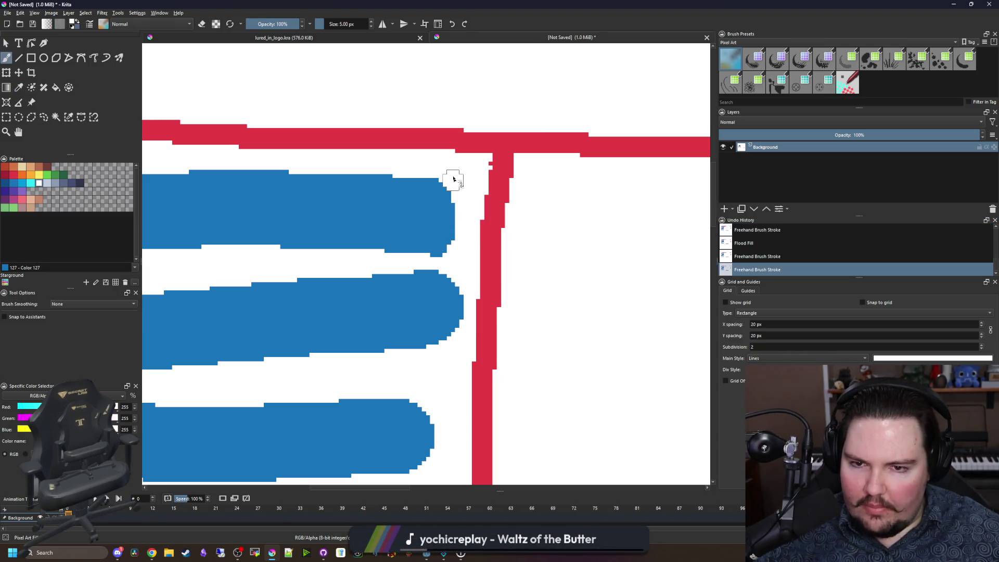
scroll(454, 182, "down", 3)
key("alt+Tab")
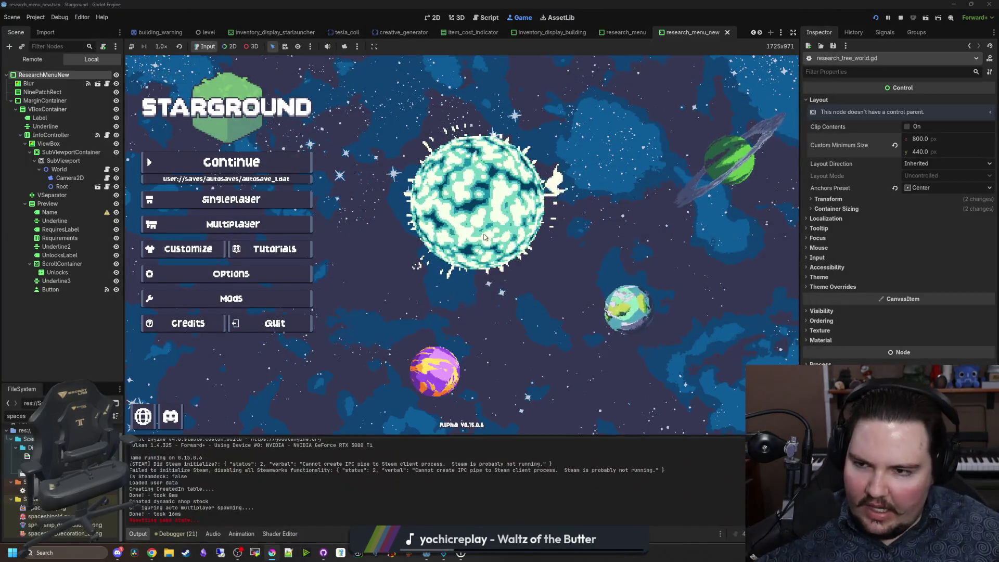
Step: Start a new singleplayer Starground world via Singleplayer > New Game > Start
left_click(231, 199)
left_click(565, 242)
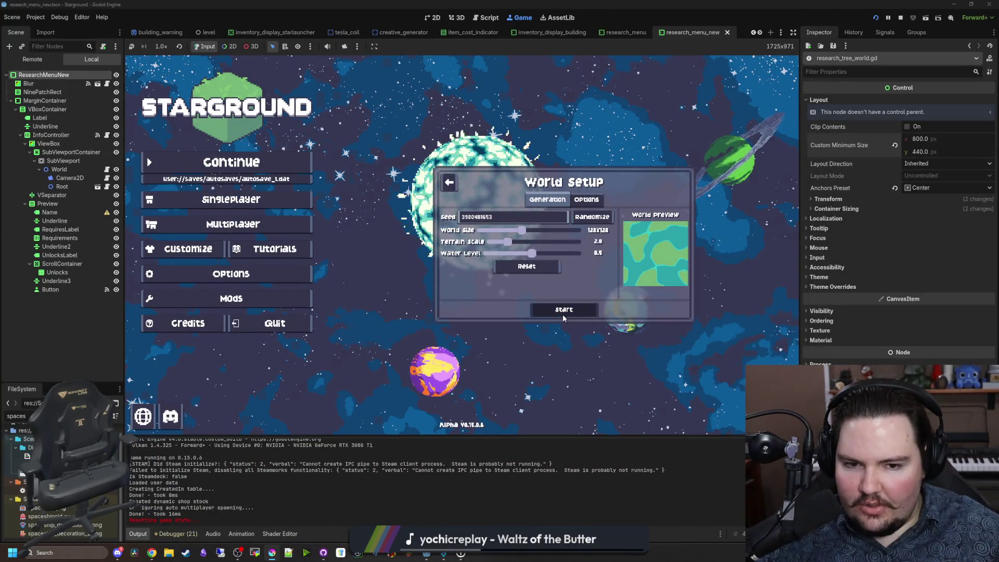
left_click(563, 310)
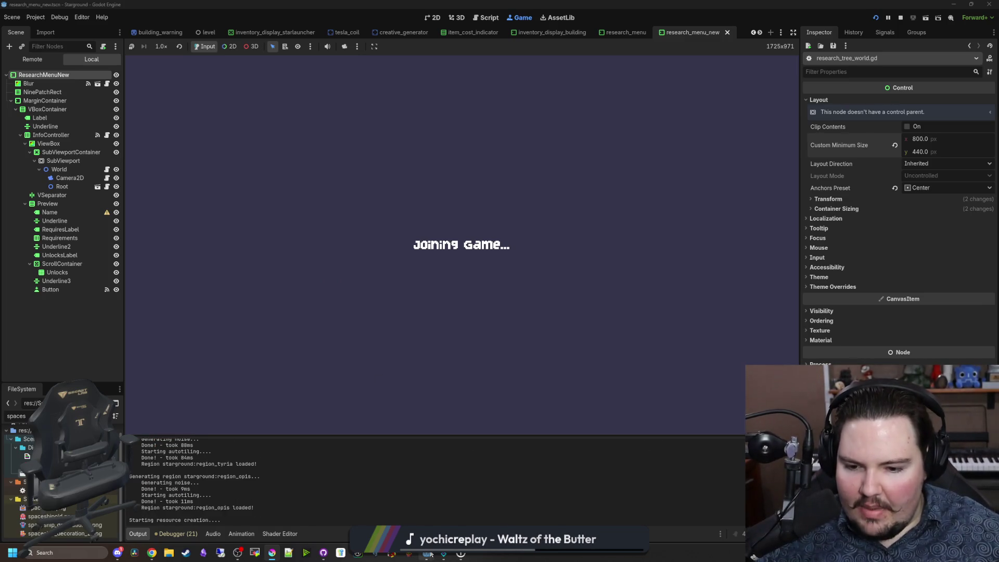
Step: Bring the Lured In project's editor window forward and show its Game view
mouse_move(426, 553)
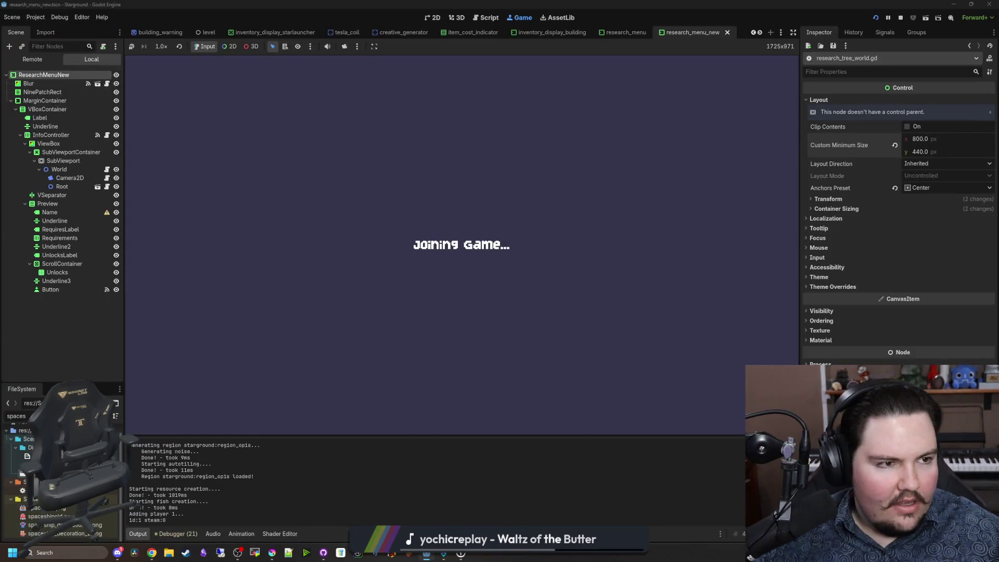
left_click(426, 510)
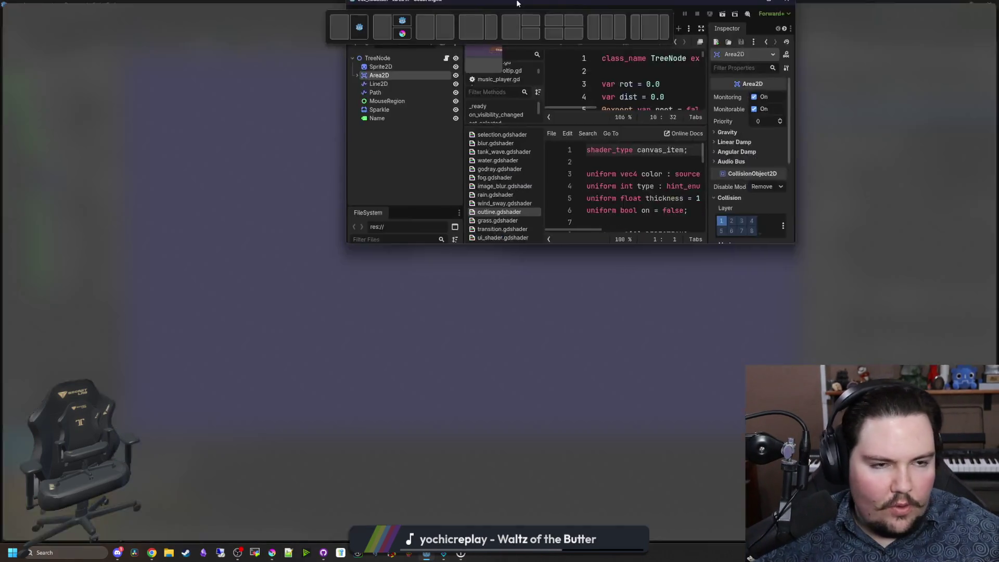
left_click(518, 19)
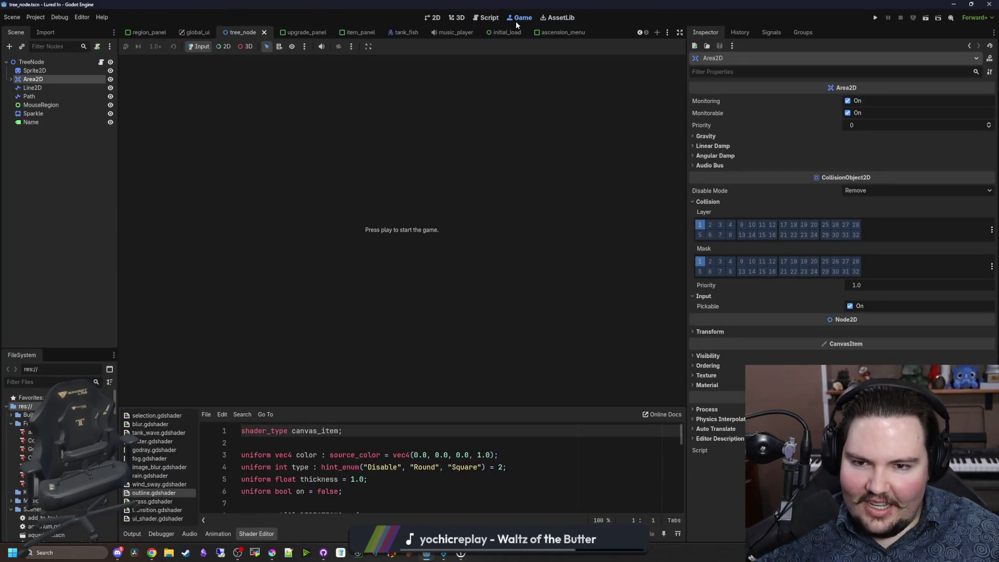
Step: Run Lured In, dismiss the Welcome Back message, and inspect research tree nodes
left_click(880, 20)
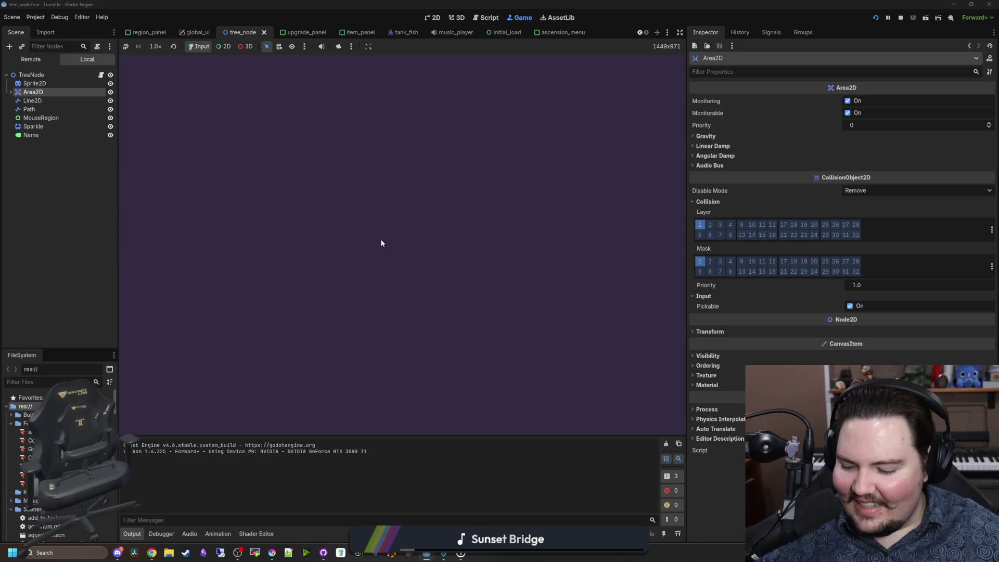
left_click(400, 280)
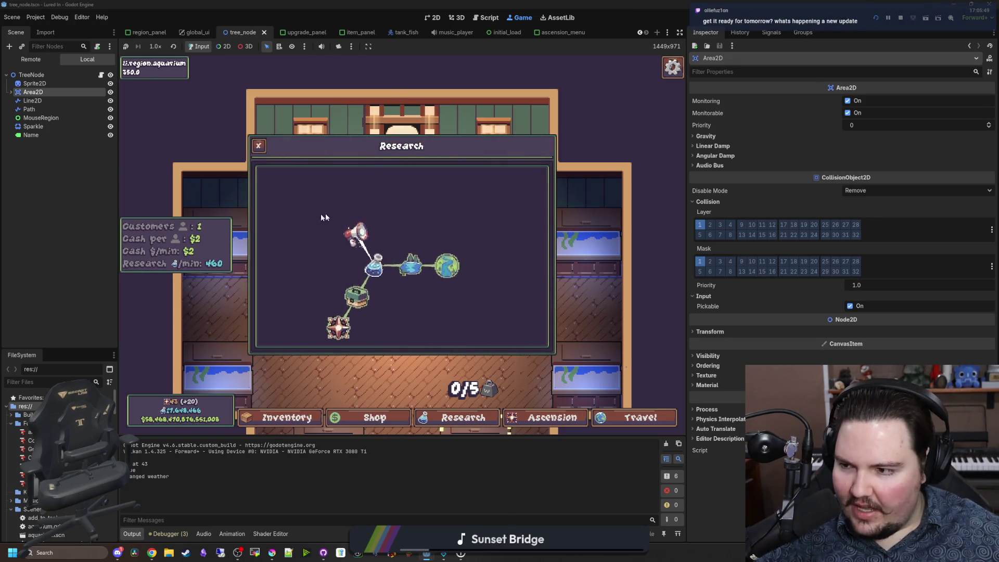
mouse_move(345, 285)
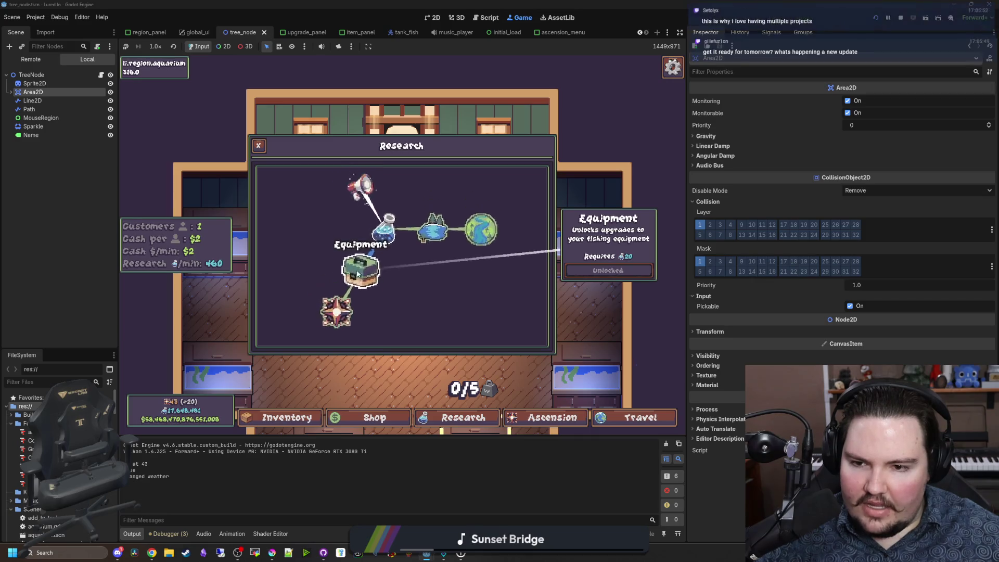
mouse_move(492, 253)
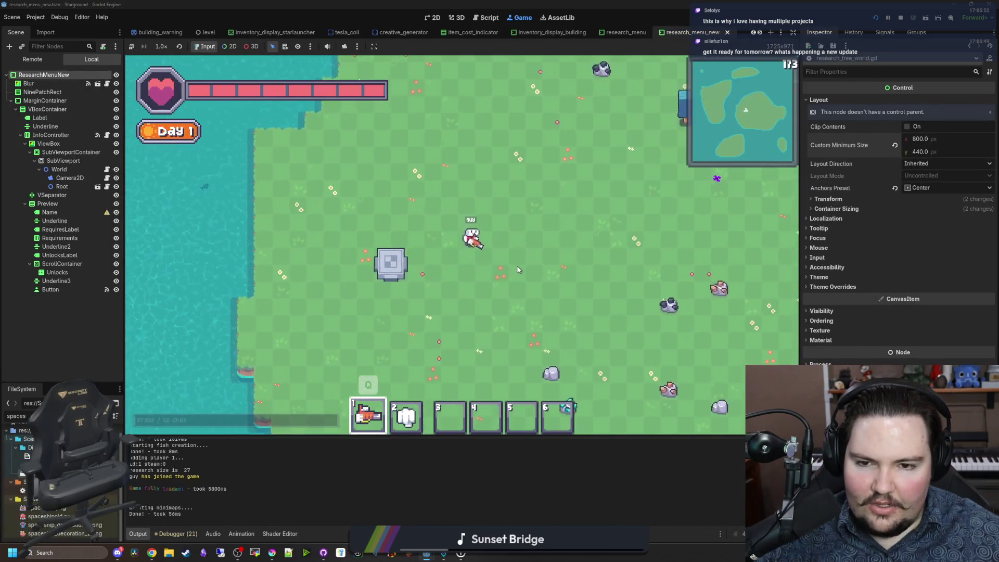
Step: Open Starground's Research Tree and pan down to the lower node cluster
left_click(385, 268)
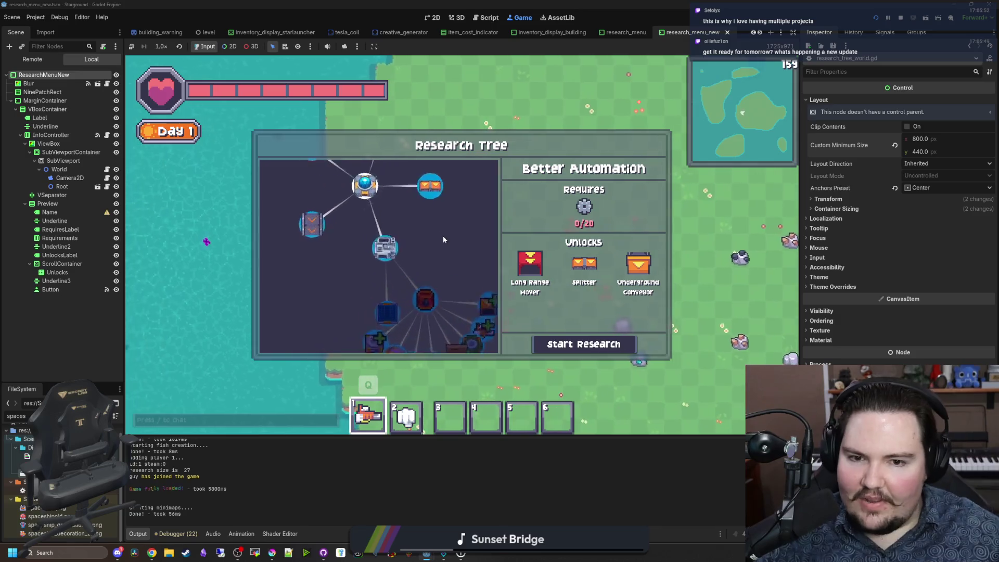
scroll(429, 281, "down", 2)
left_click_drag(408, 290, 383, 217)
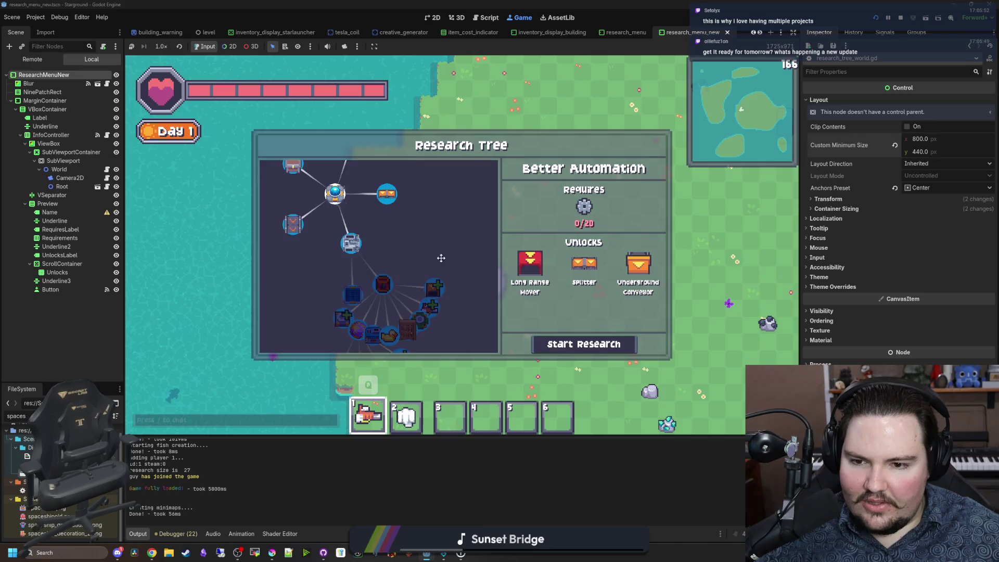
left_click_drag(420, 300, 409, 215)
scroll(446, 234, "up", 3)
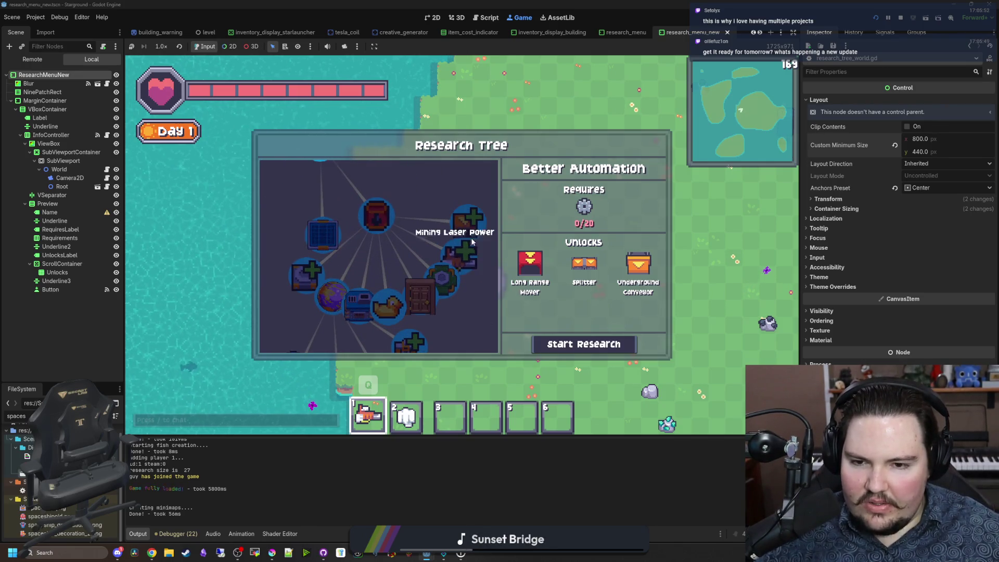
scroll(354, 276, "down", 2)
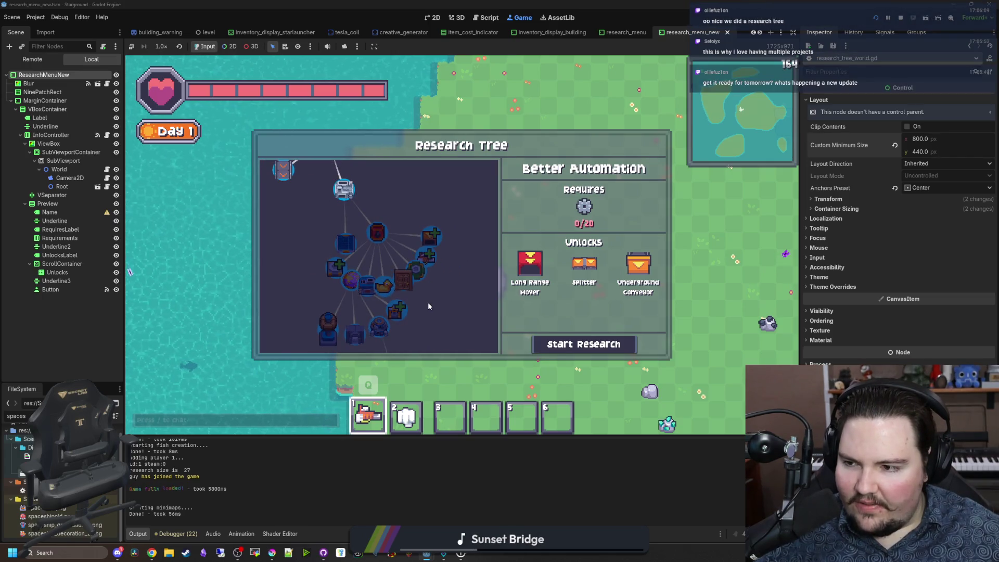
scroll(426, 305, "down", 1)
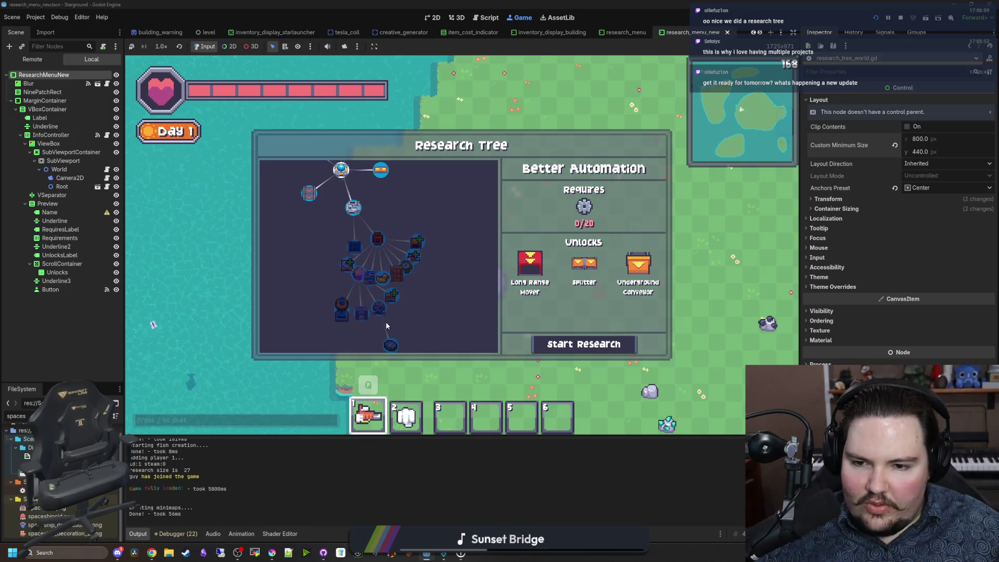
scroll(432, 298, "up", 2)
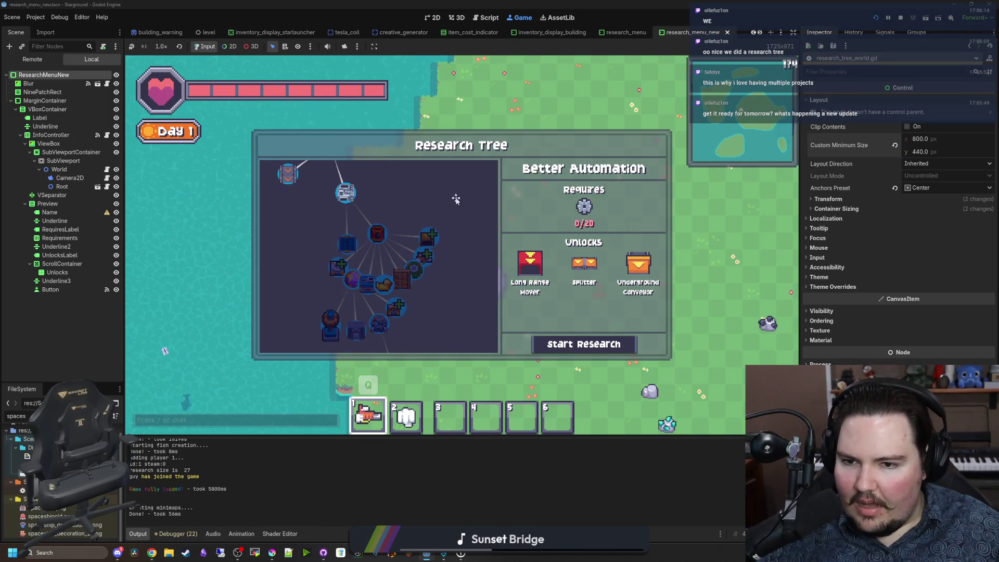
scroll(448, 208, "up", 2)
scroll(401, 318, "up", 1)
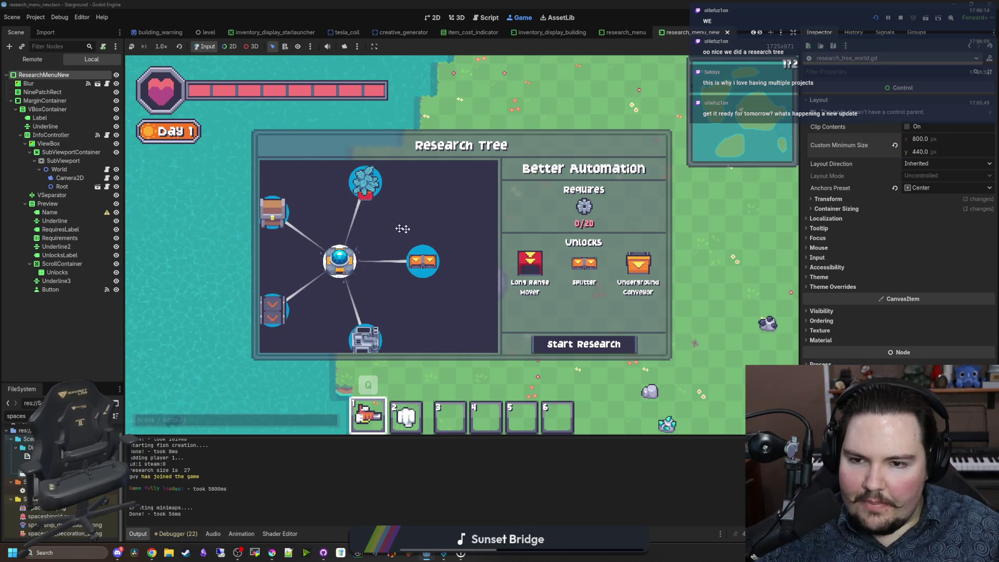
scroll(391, 228, "down", 2)
scroll(385, 266, "down", 3)
Step: Reposition the tree view and show the Alloying node's requirements and unlocks
mouse_move(415, 289)
left_mouse_down()
mouse_move(428, 264)
mouse_move(424, 296)
mouse_move(410, 217)
mouse_move(408, 245)
mouse_move(404, 227)
left_mouse_up()
scroll(405, 227, "up", 4)
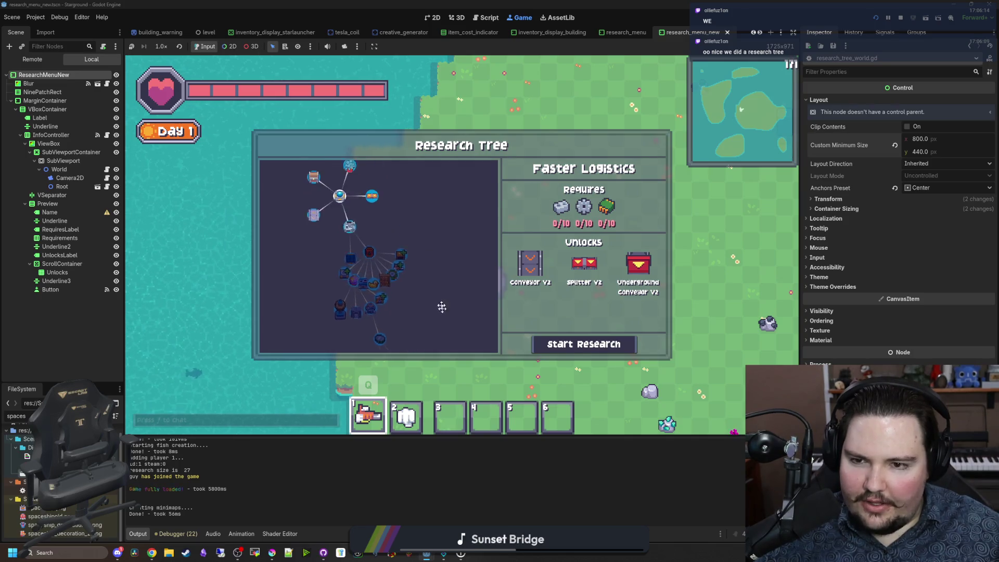
scroll(373, 233, "up", 2)
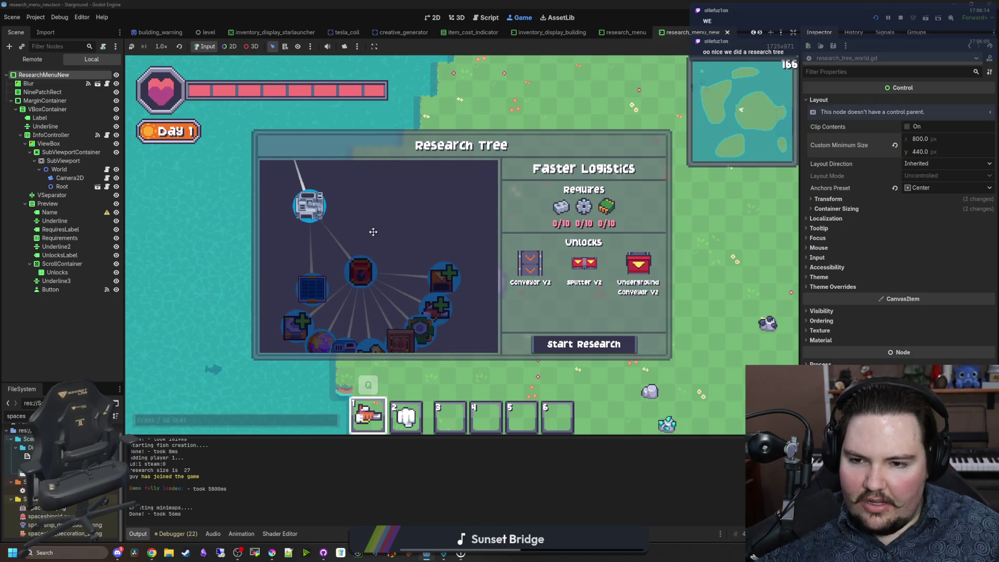
left_click_drag(373, 231, 436, 262)
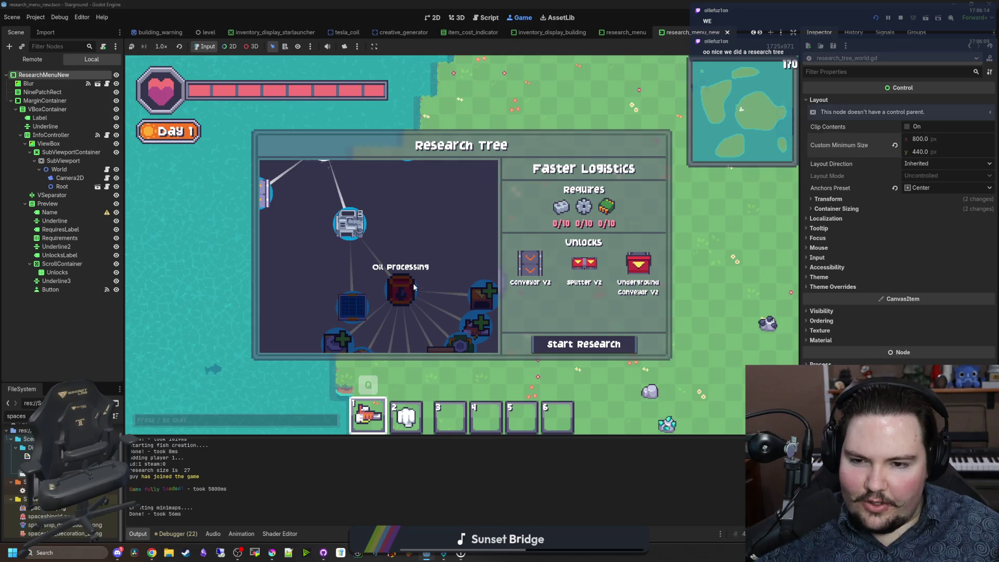
scroll(414, 287, "down", 1)
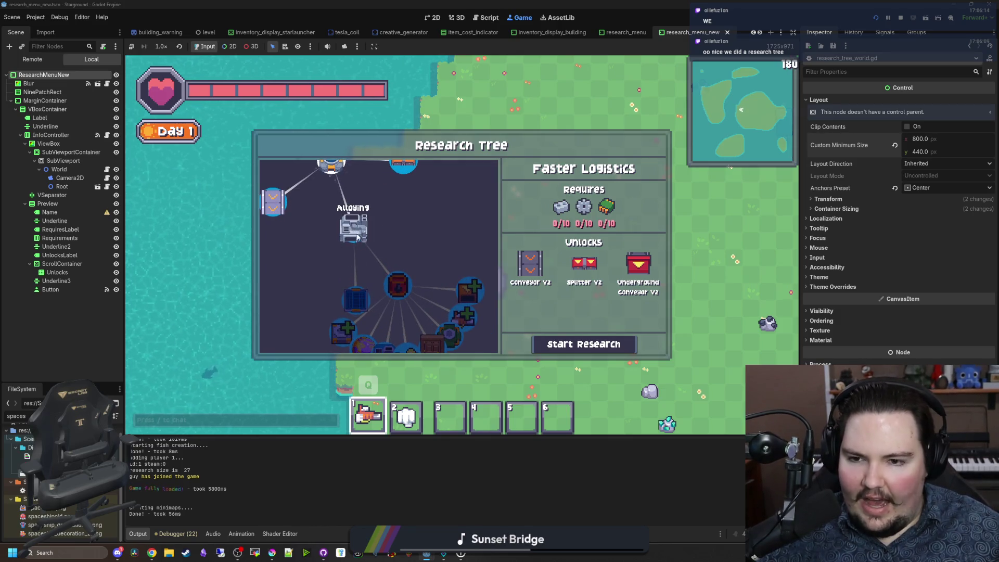
left_click(359, 230)
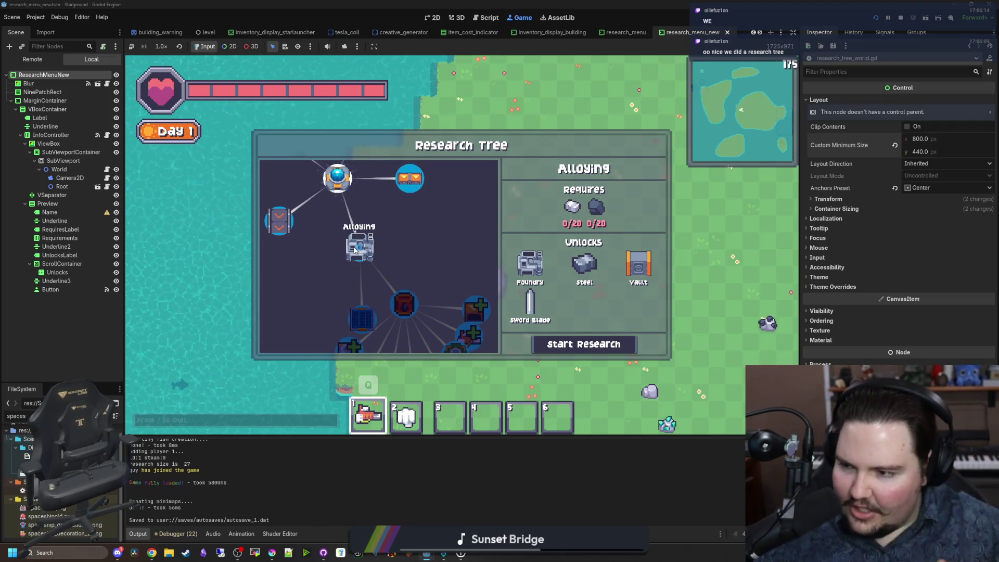
Step: Preview the Faster Logistics, Decorations, Better Automation and Alloying research details
mouse_move(423, 276)
left_mouse_down()
mouse_move(401, 210)
mouse_move(383, 244)
mouse_move(390, 281)
left_mouse_up()
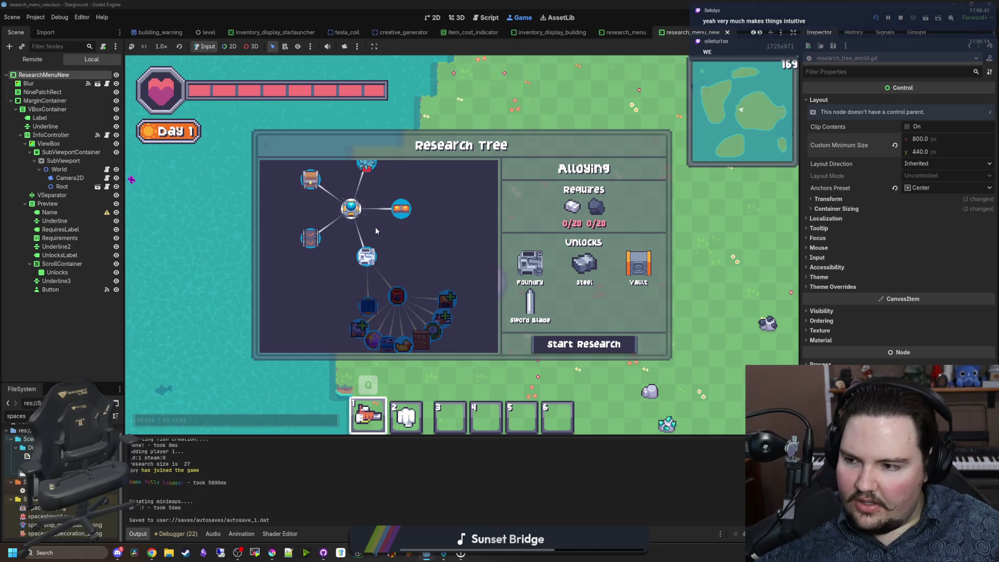
left_click(351, 208)
left_click(372, 184)
left_click(408, 230)
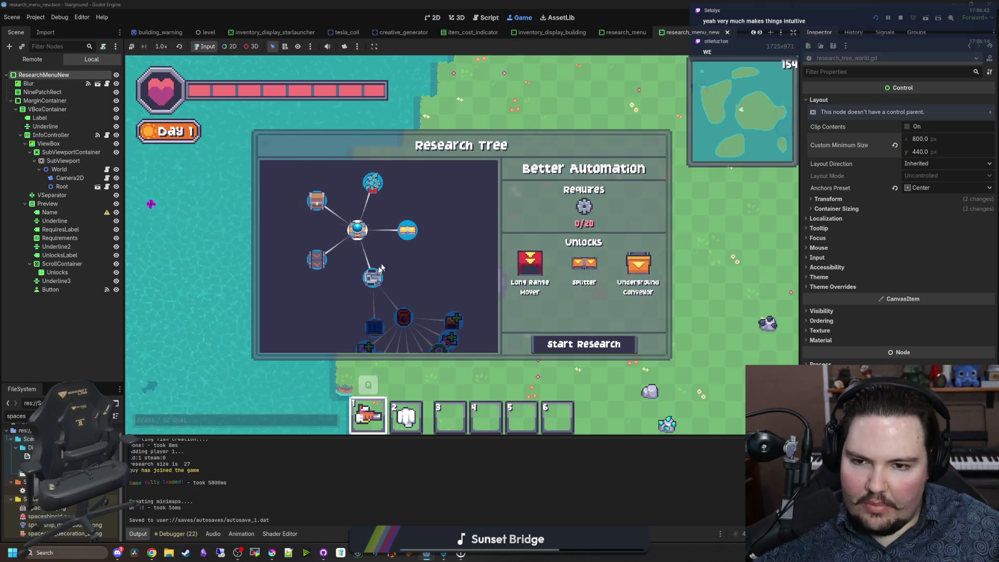
left_click(373, 277)
Step: Pan the tree and check Better Storage, Better Automation, Faster Logistics and Alloying details
left_click_drag(409, 256, 388, 210)
scroll(408, 285, "up", 2)
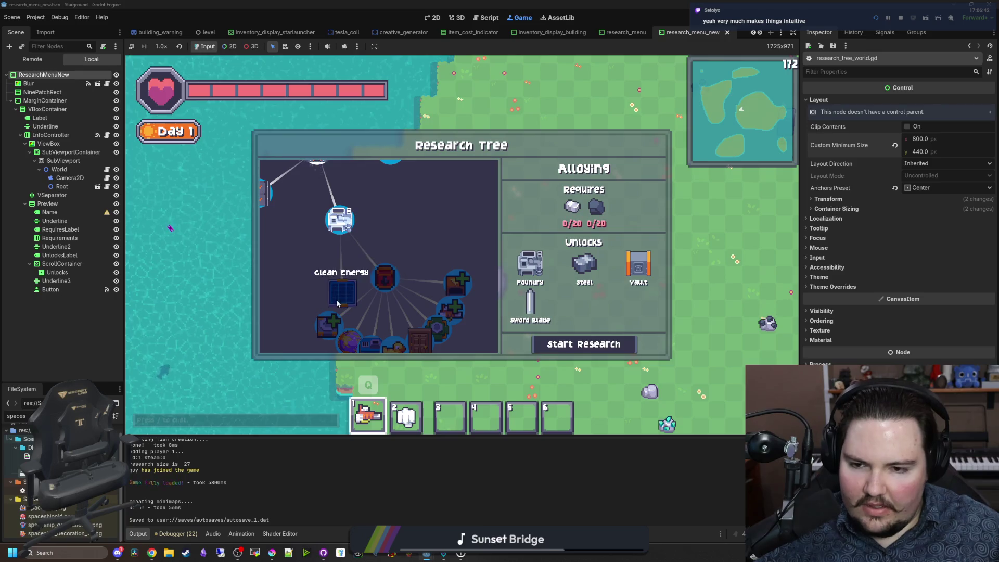
scroll(346, 298, "down", 5)
scroll(373, 213, "down", 3)
scroll(402, 215, "up", 2)
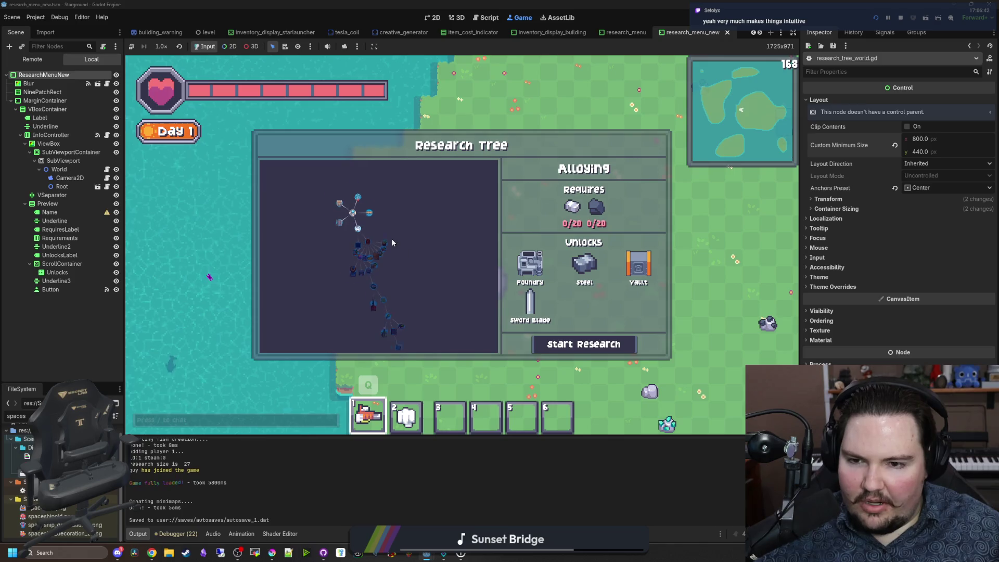
scroll(411, 255, "up", 3)
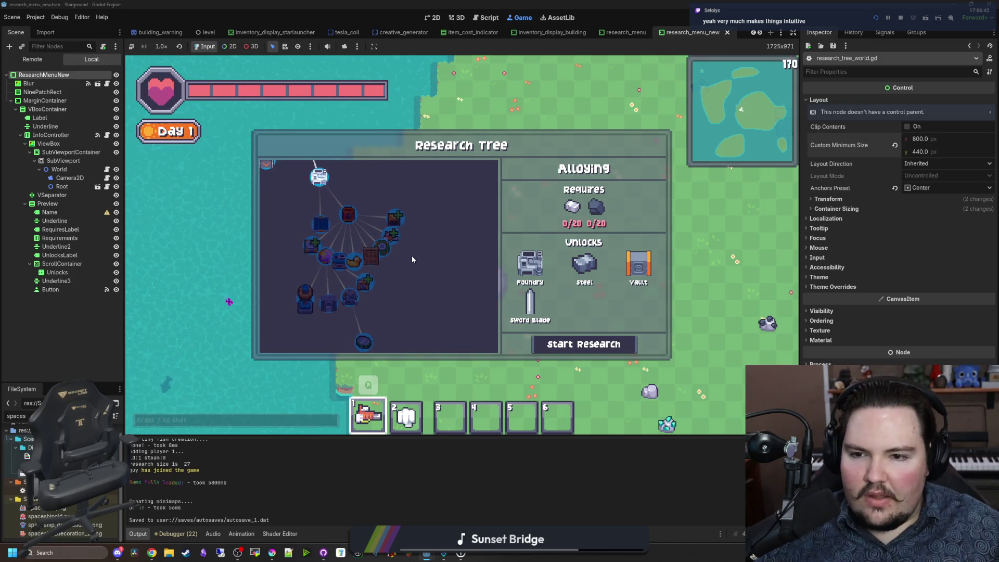
left_click_drag(311, 239, 331, 294)
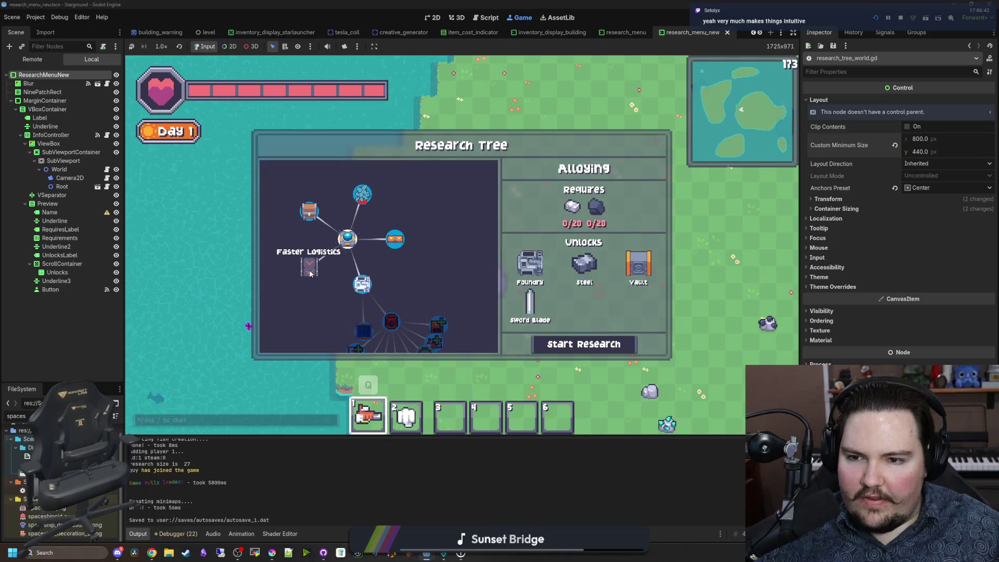
left_click(316, 209)
left_click(394, 247)
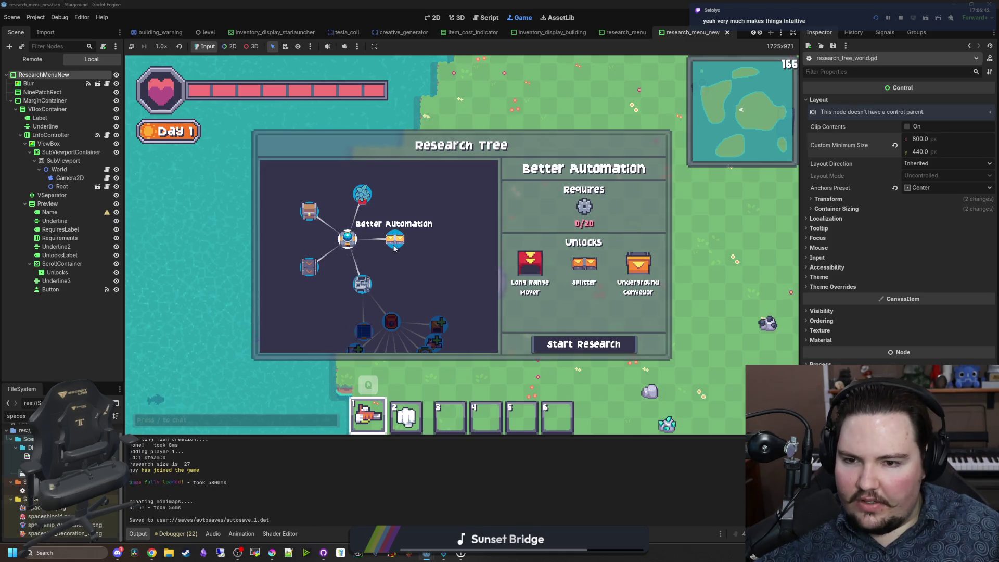
left_click(307, 271)
left_click(362, 283)
Step: Select Alloying, start its research, and close the Research Tree with Escape
scroll(394, 217, "down", 1)
left_click_drag(394, 218, 399, 186)
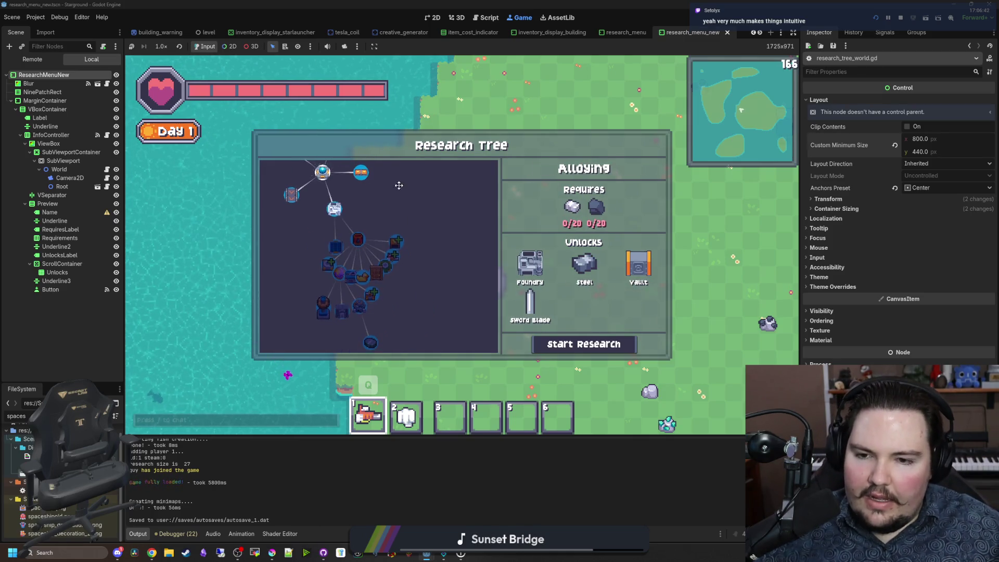
left_click_drag(374, 252, 434, 269)
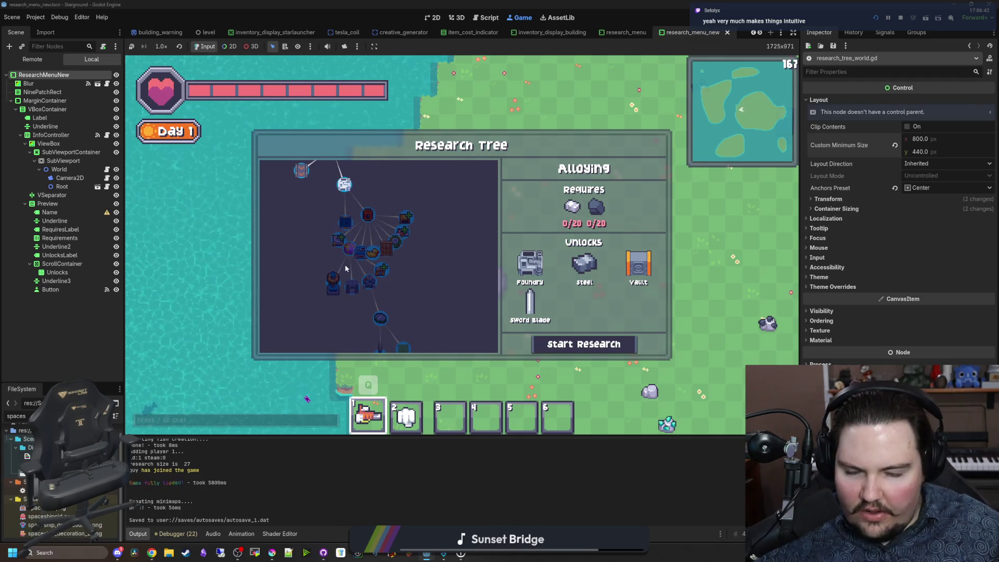
left_click_drag(372, 288, 375, 183)
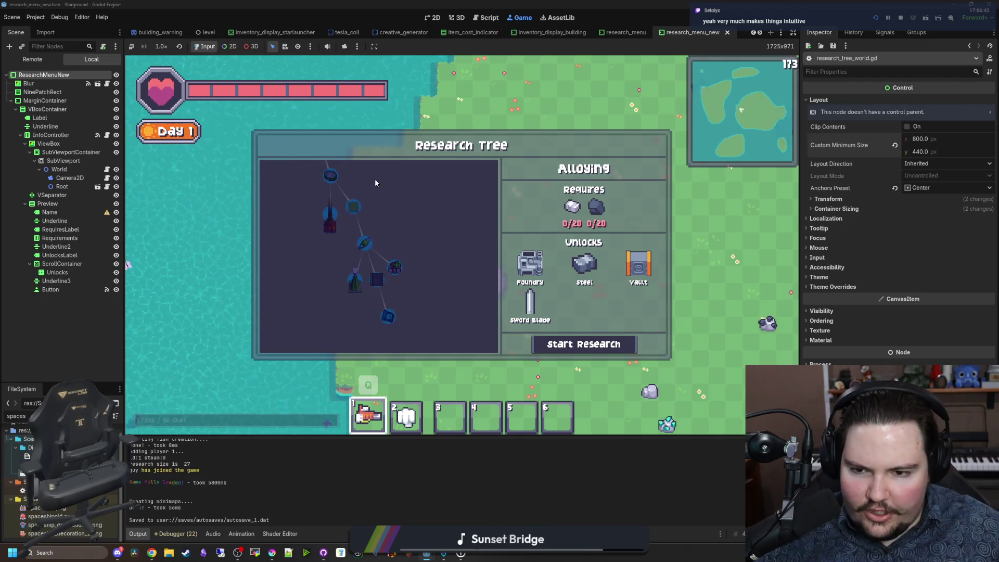
scroll(373, 276, "up", 1)
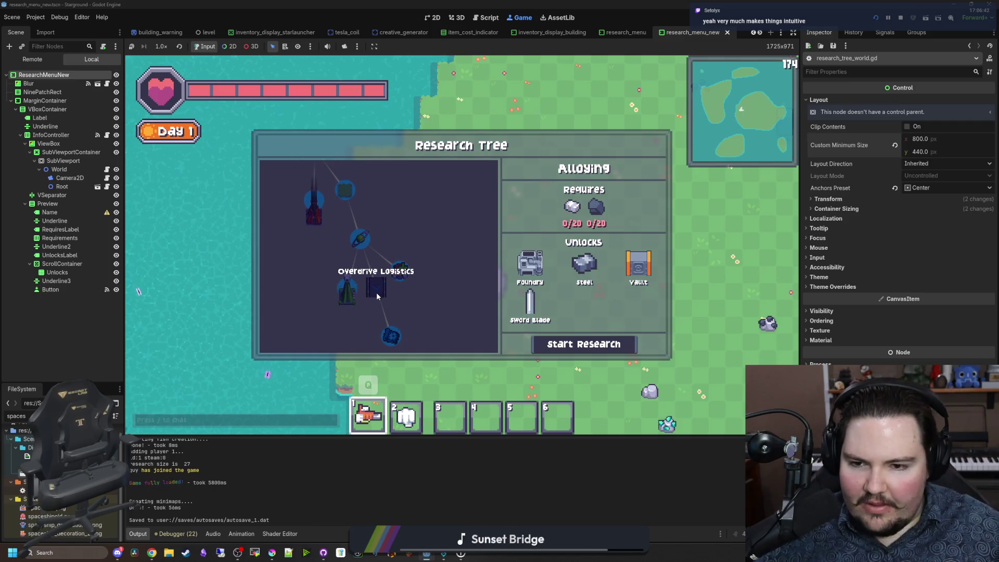
scroll(394, 284, "down", 2)
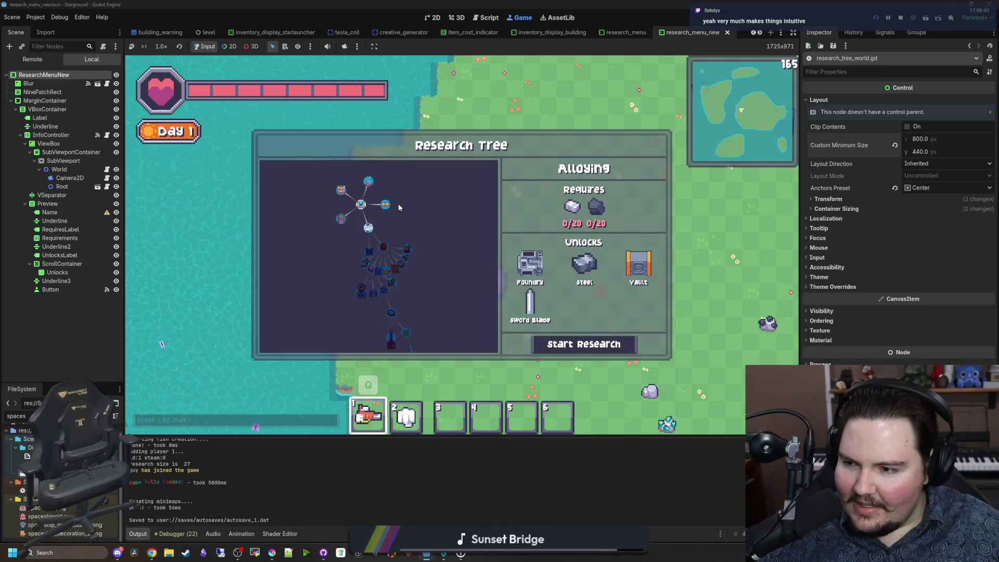
scroll(364, 195, "down", 1)
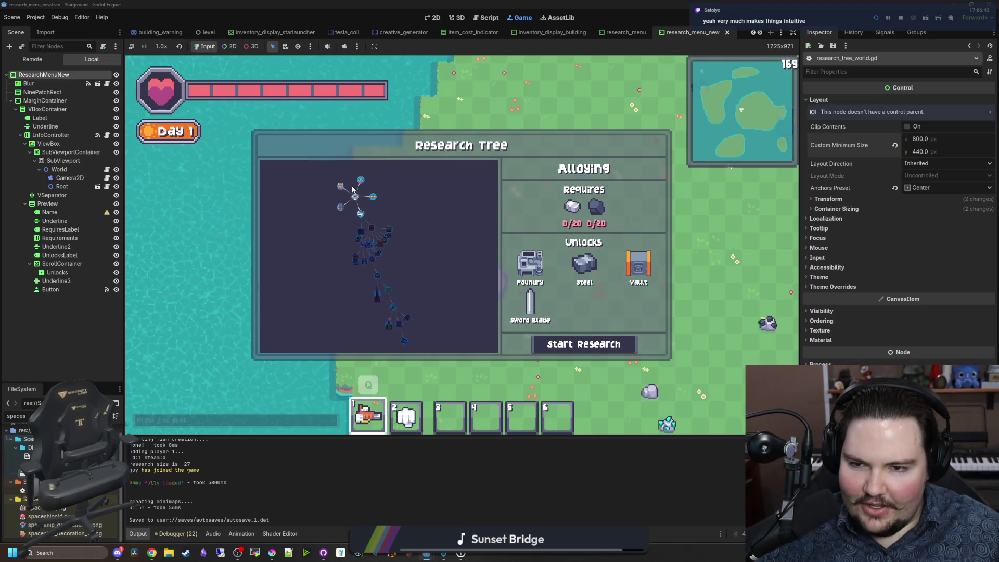
scroll(430, 326, "up", 3)
left_click_drag(356, 208, 381, 283)
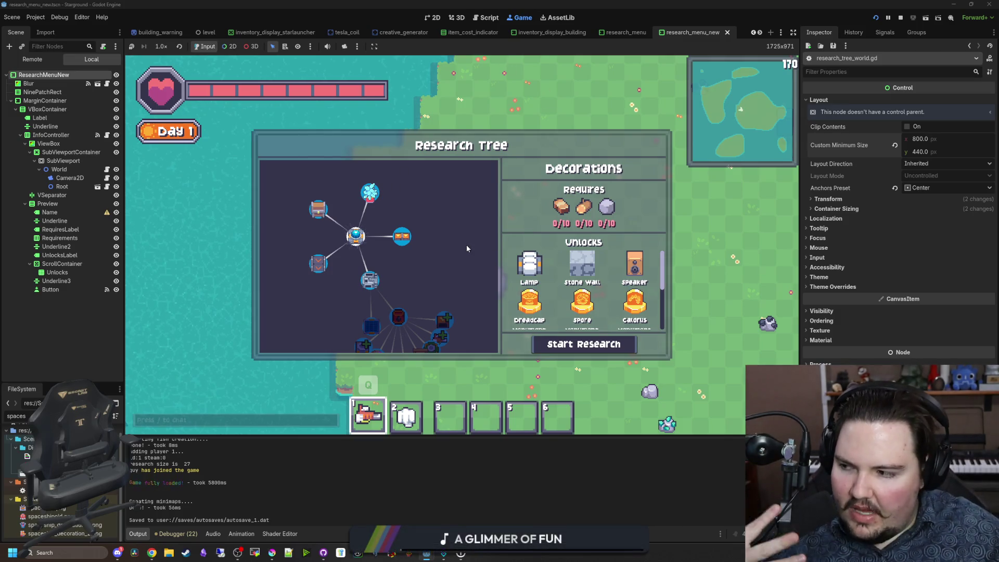
left_click(318, 263)
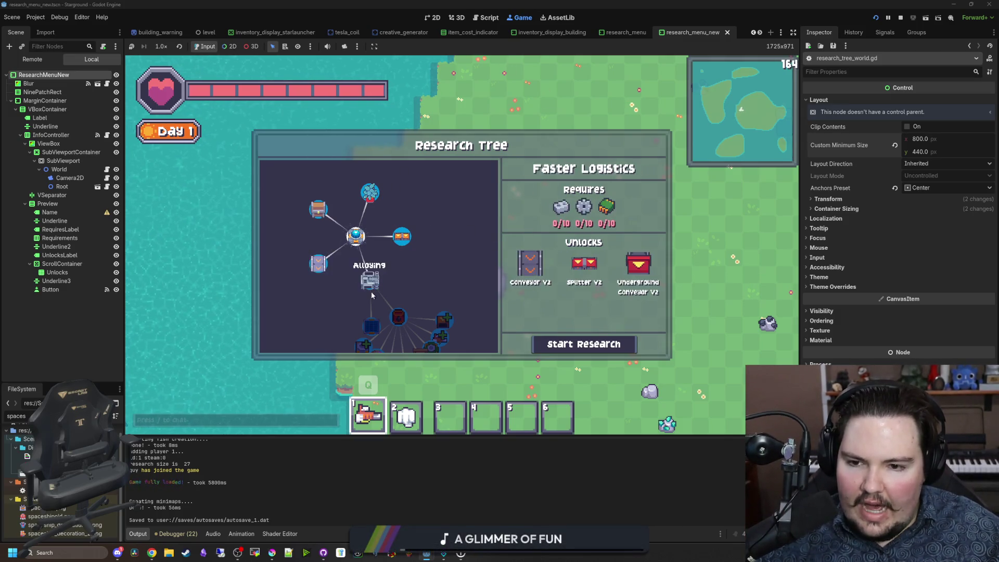
left_click(612, 352)
key("Escape")
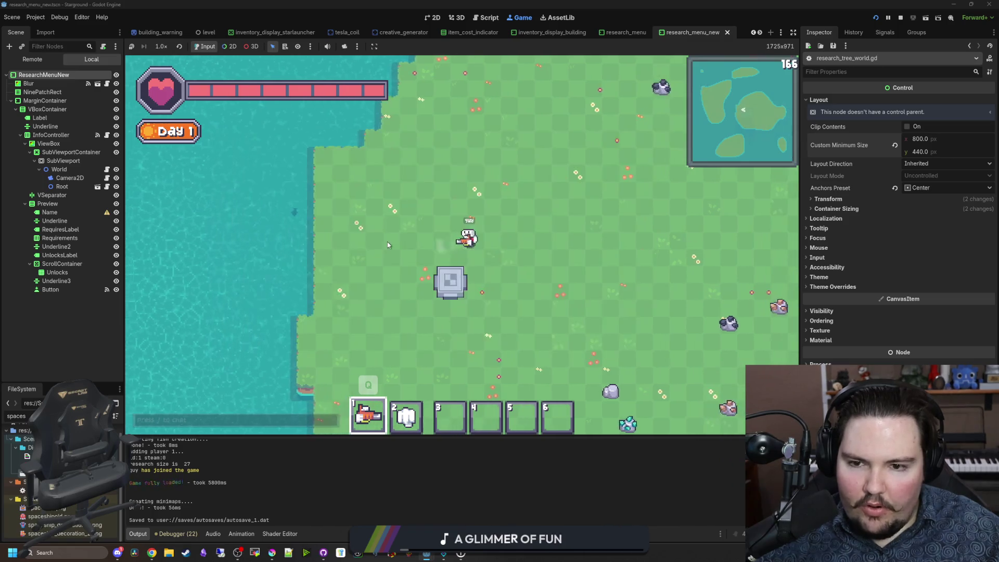
Step: Change the world mode option in the pause menu's World settings
key("e")
key("Escape")
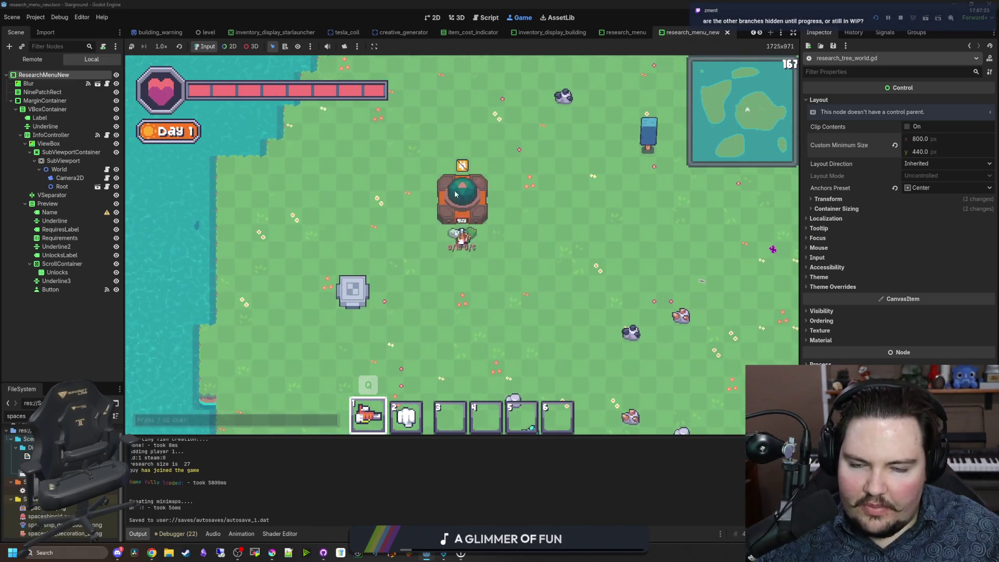
key("Escape")
left_click(475, 261)
left_click(424, 177)
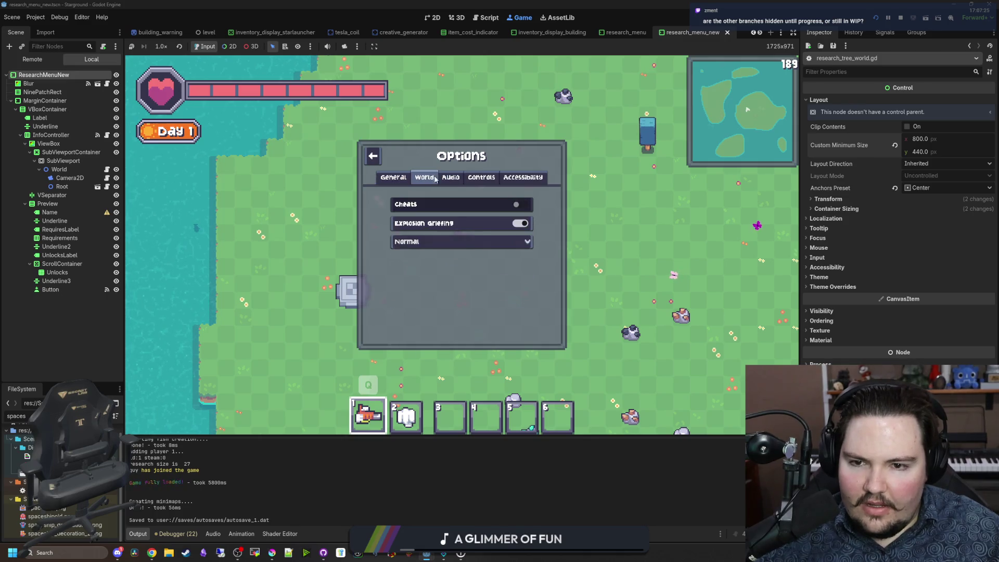
left_click(439, 242)
left_click(416, 264)
key("Escape")
Step: Place a Researcher building on the map from the Building Menu
key("e")
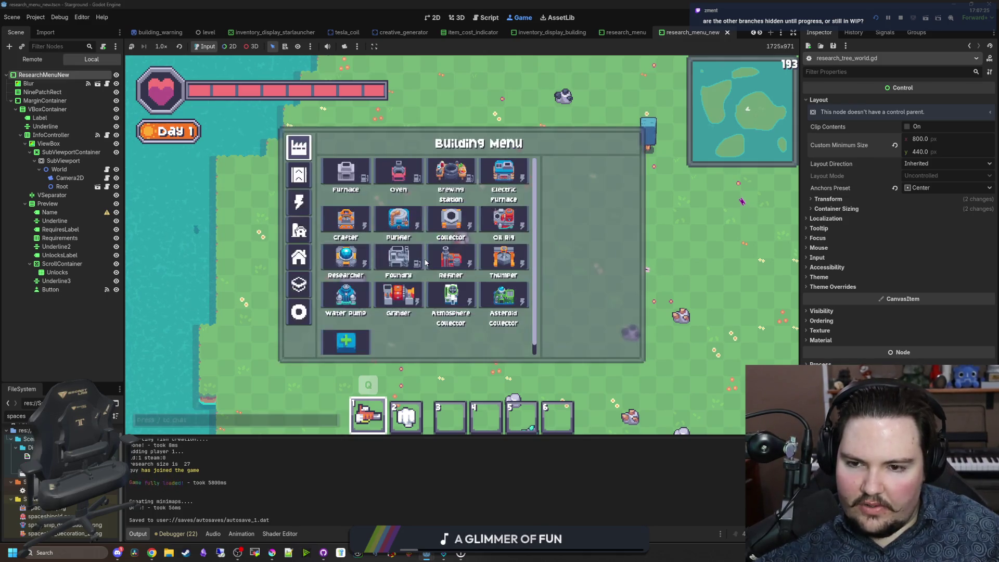
left_click(356, 252)
left_click(442, 200)
key("e")
left_click(299, 202)
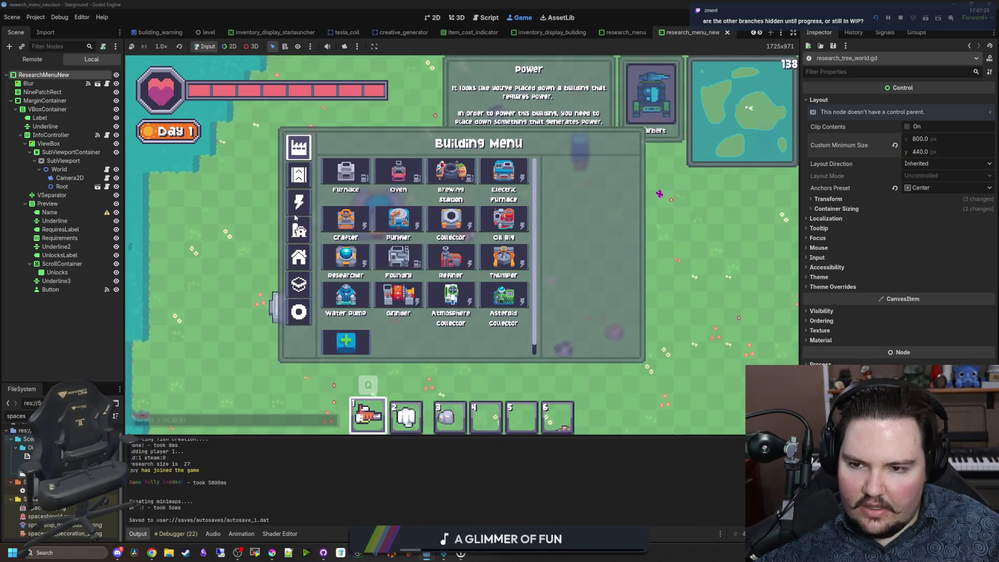
Step: Place a Tesla Coil power building on the map
left_click(345, 229)
key("e")
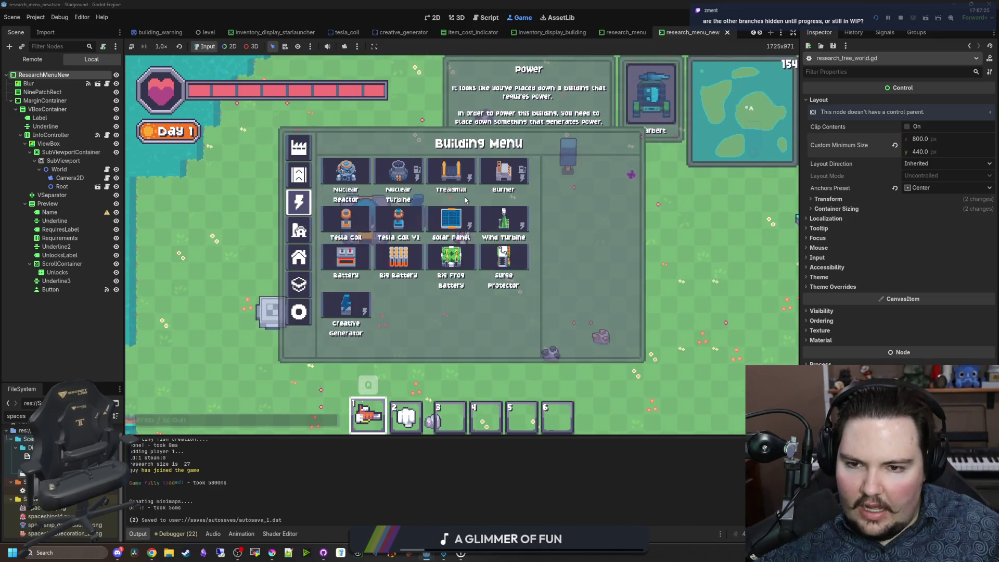
left_click(355, 222)
left_click(365, 210)
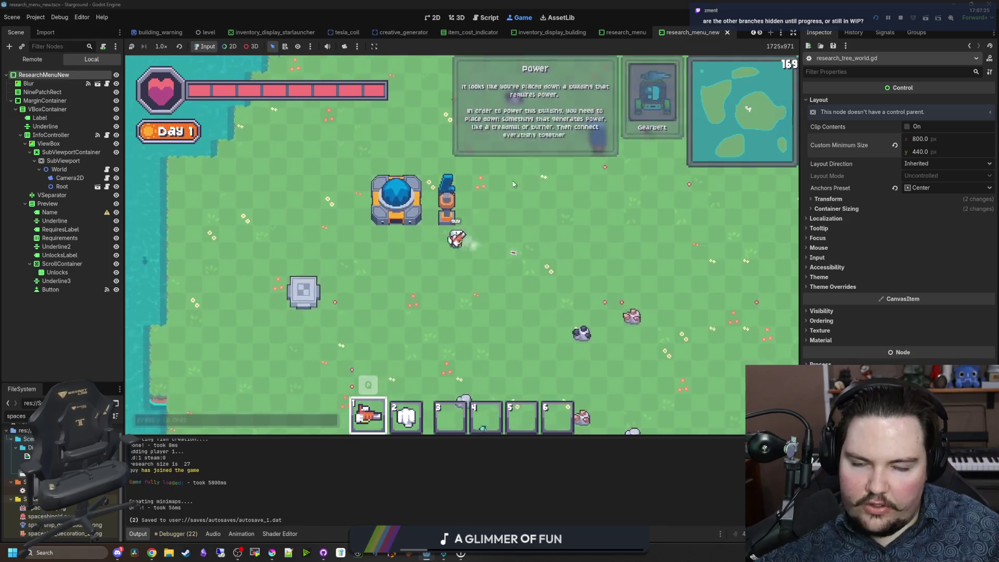
key("e")
Step: Give the player 20 iron ingots via chat command and check the research tree
key("r")
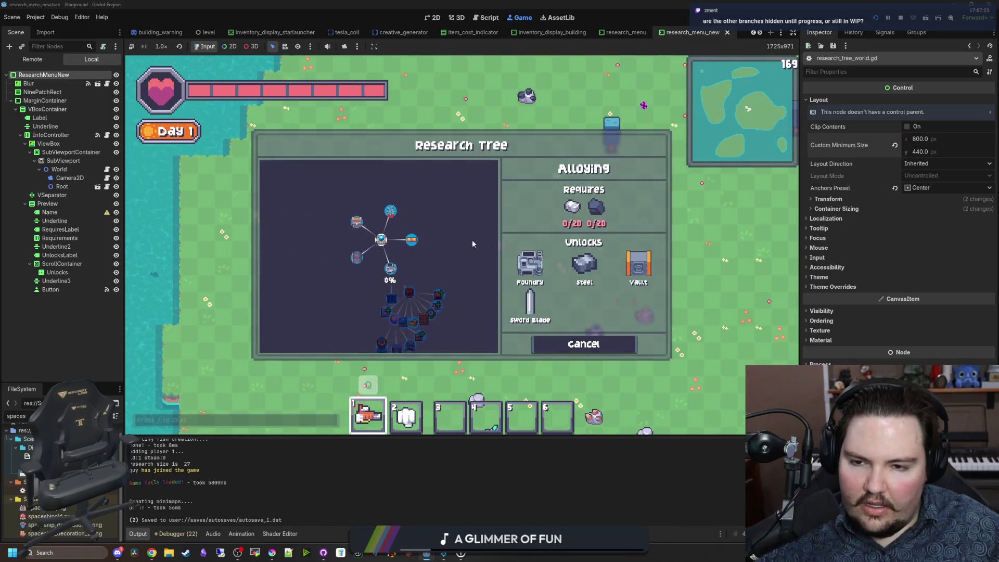
key("r")
type("/give iron_ingot 10")
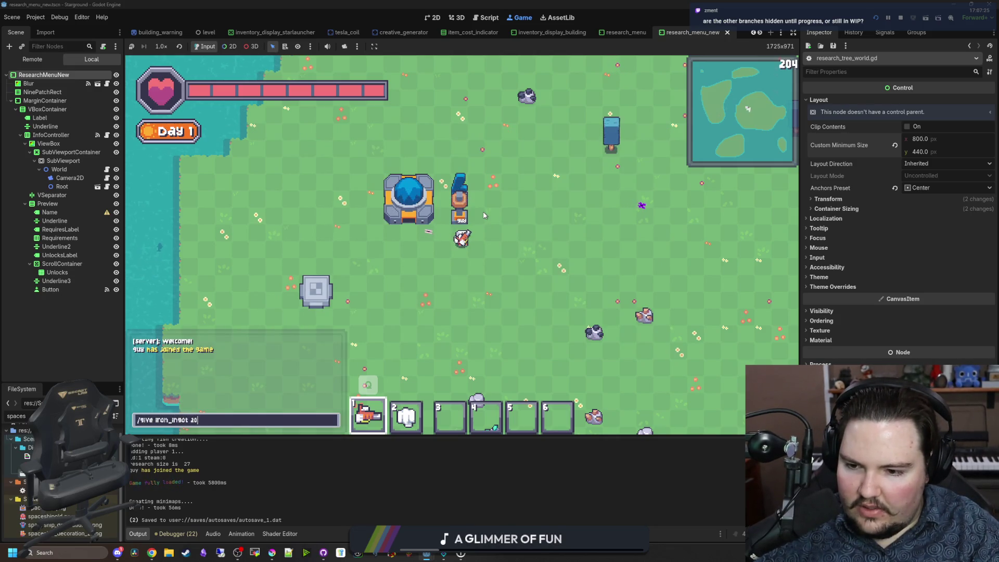
key("Return")
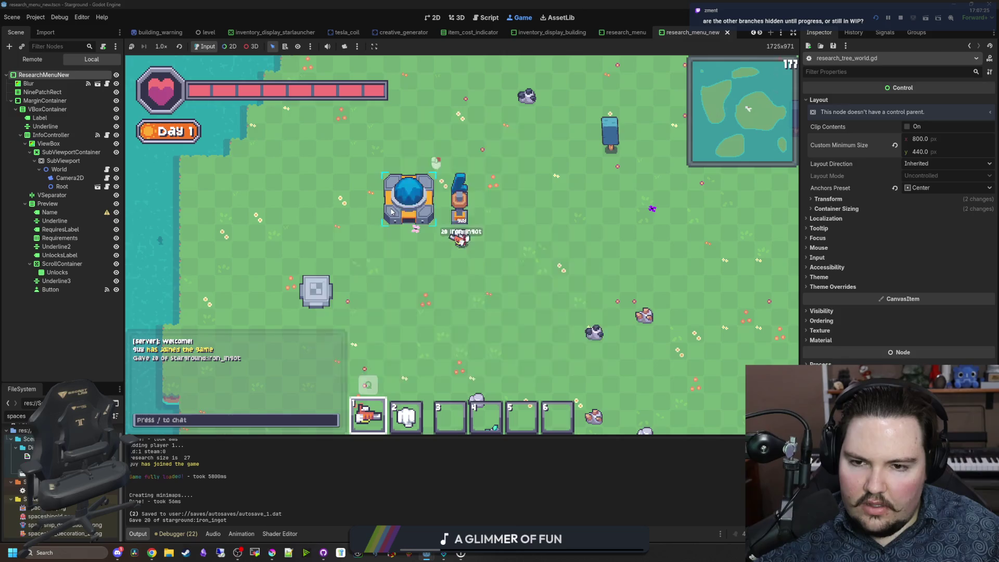
left_click(460, 203)
key("r")
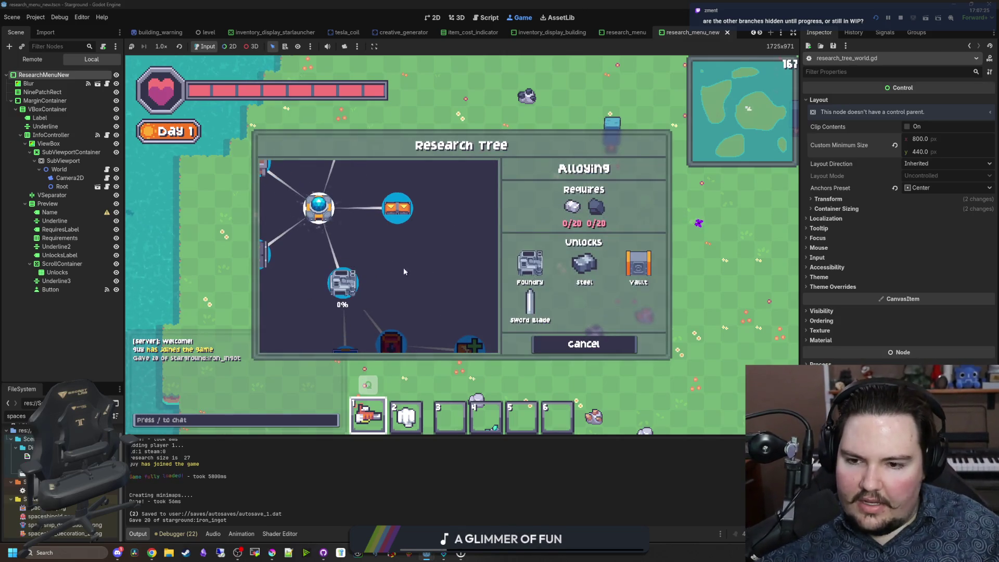
key("r")
Step: Load iron ingots into the Researcher so Alloying reaches 1/20 progress
left_click(413, 255)
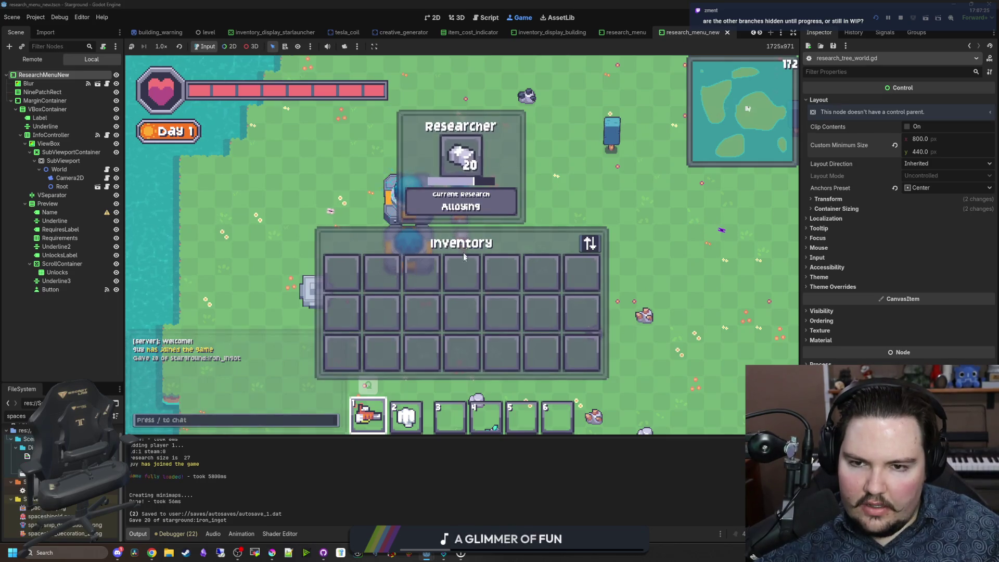
key("Escape")
left_click(431, 266)
key("Escape")
Step: Open the Research Tree and zoom and pan it to check research progress
key("r")
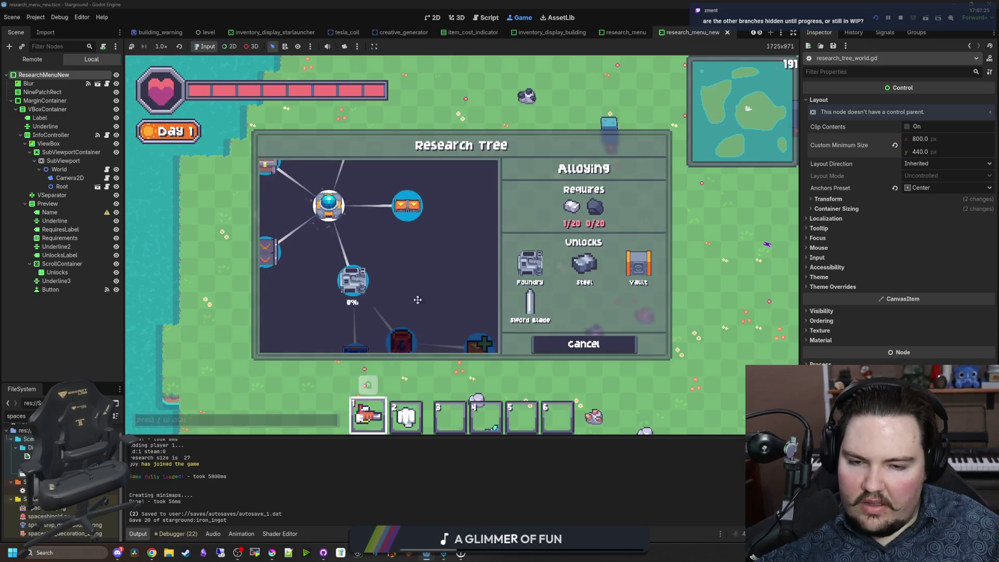
scroll(388, 292, "down", 2)
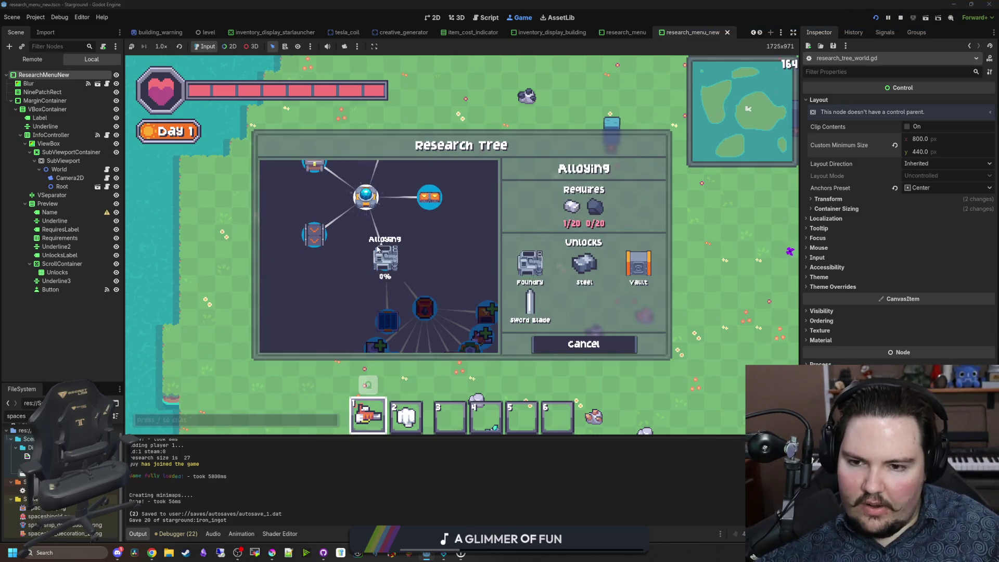
left_click_drag(436, 243, 423, 257)
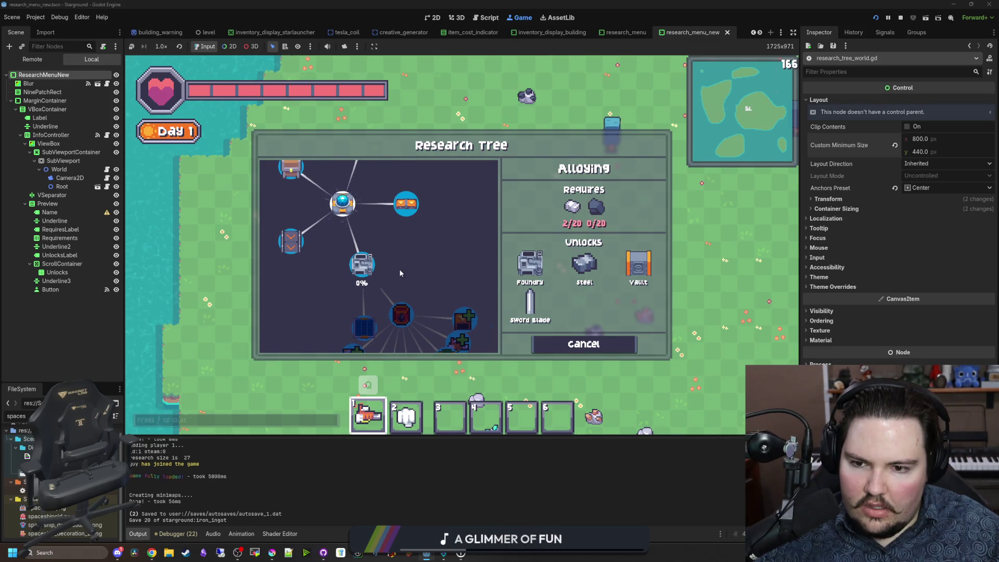
key("Escape")
Step: Check the researcher panel from the inventory, then reopen the tree on Alloying and zoom in
key("e")
left_click(412, 263)
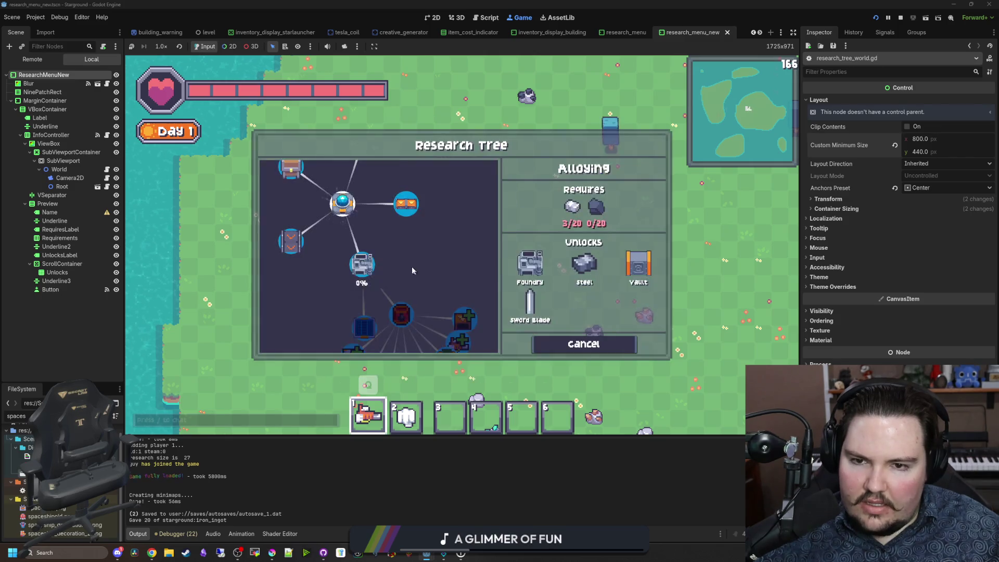
key("Escape")
left_click(410, 257)
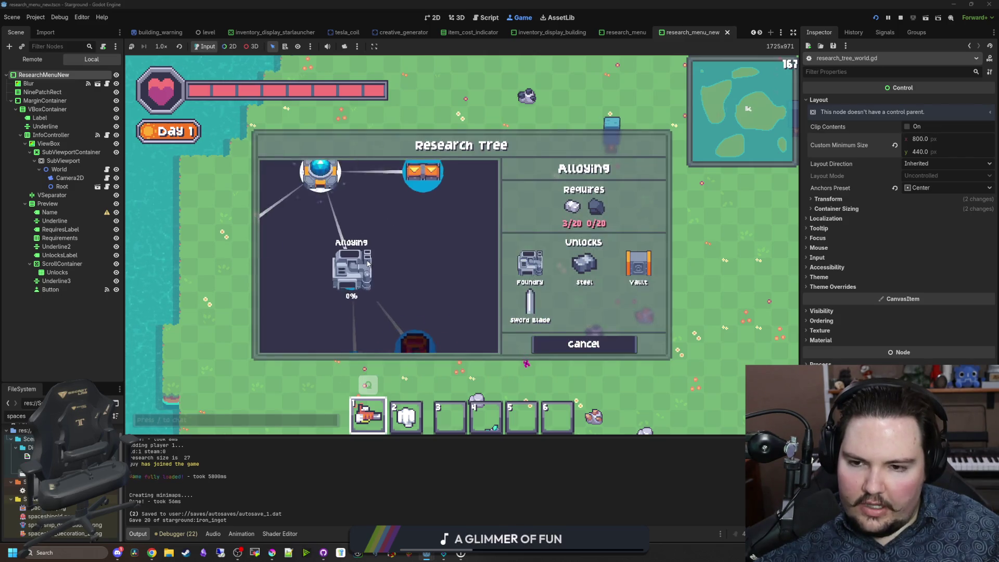
scroll(396, 283, "down", 2)
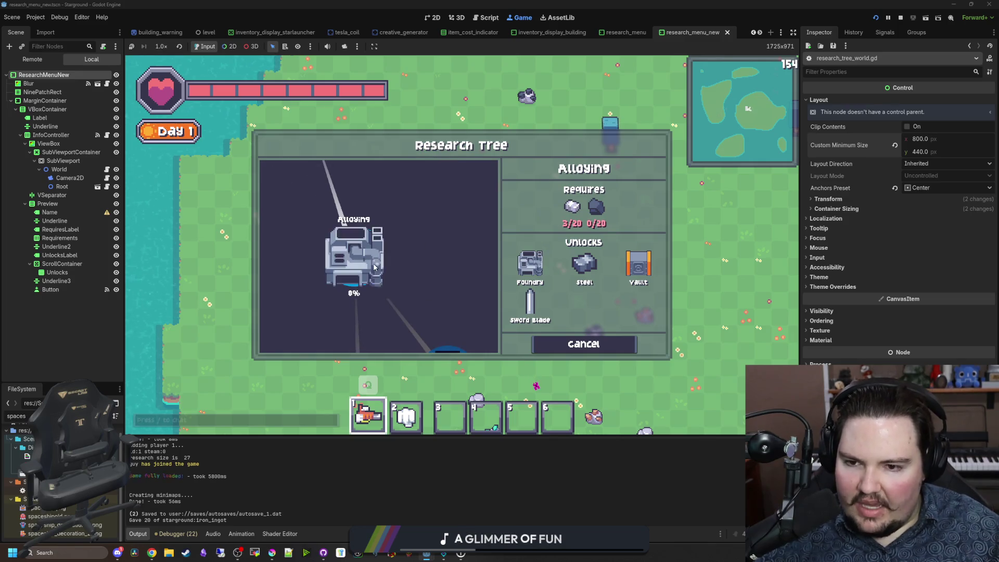
scroll(399, 281, "down", 1)
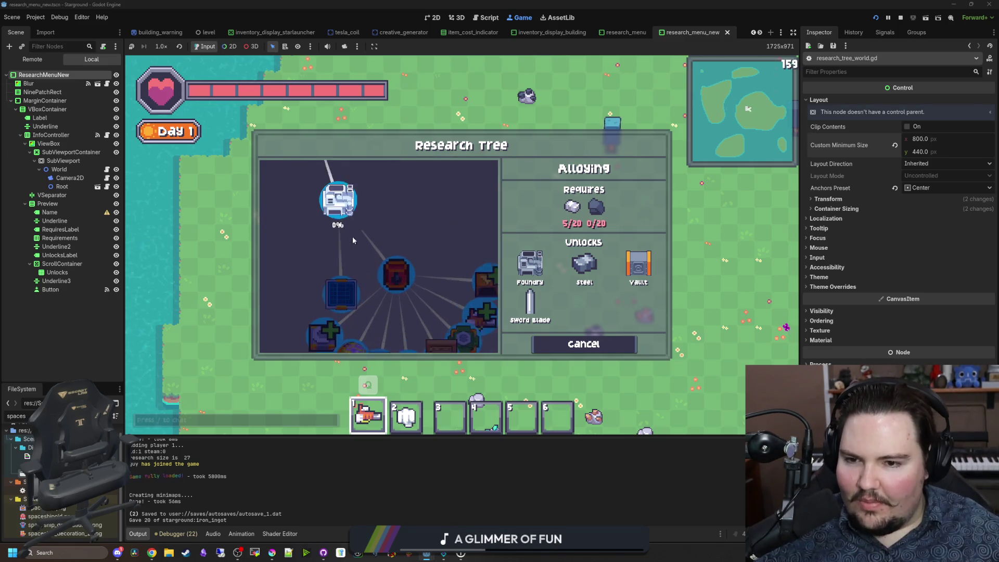
scroll(365, 250, "down", 3)
scroll(392, 265, "up", 5)
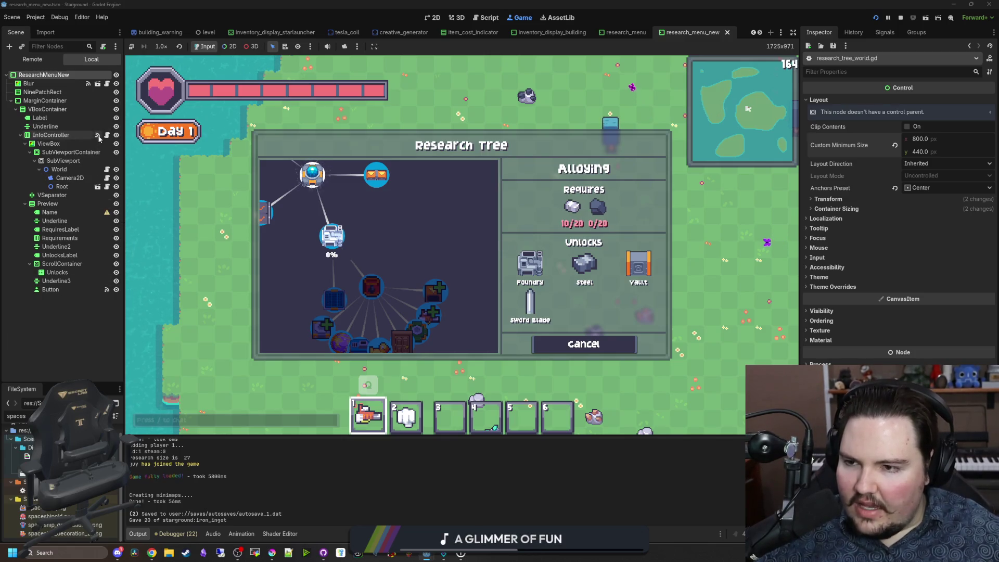
Step: Pan the Research Tree to reveal the nodes above Alloying, then close it
mouse_move(573, 281)
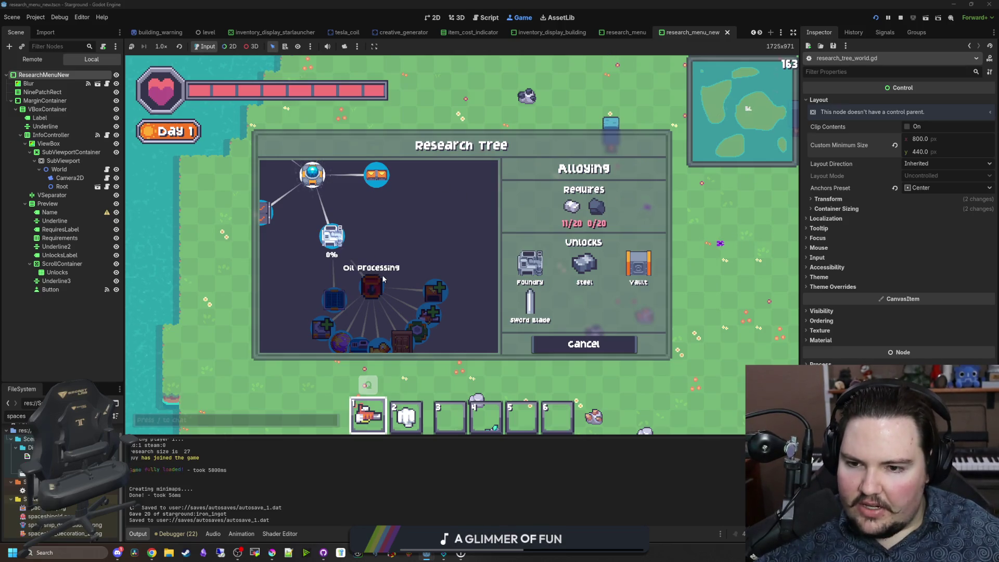
left_click_drag(382, 252, 378, 211)
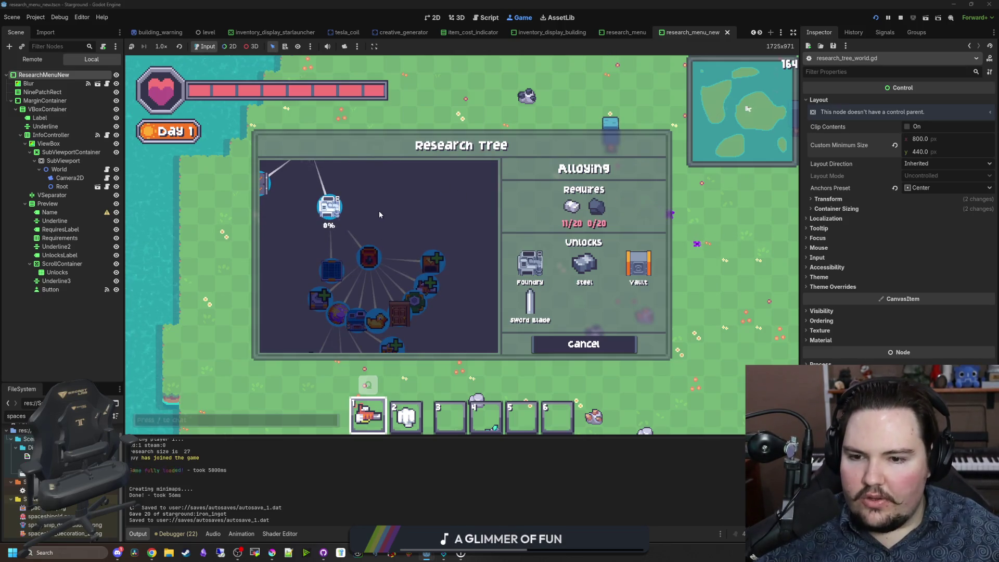
scroll(378, 211, "down", 1)
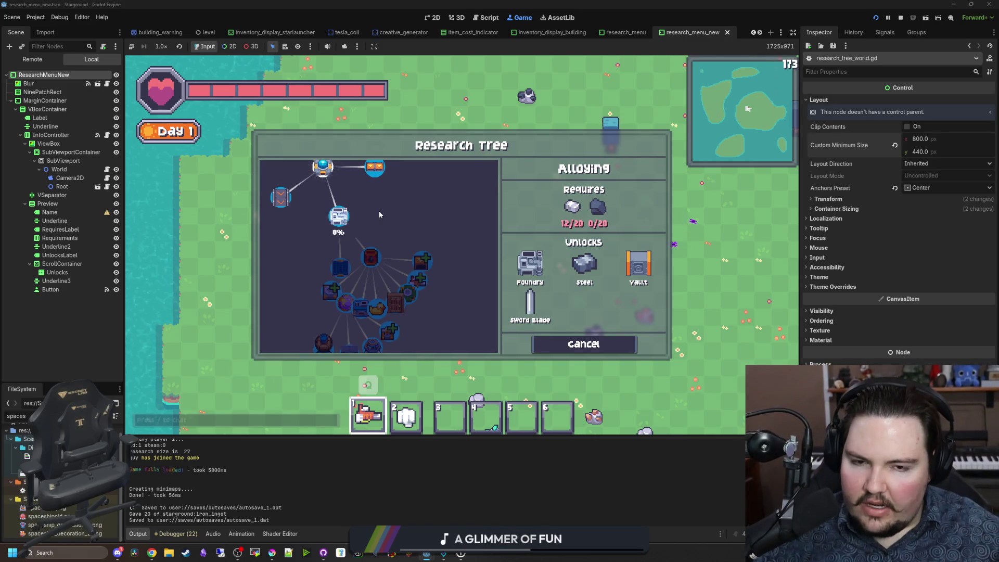
left_click_drag(379, 211, 381, 274)
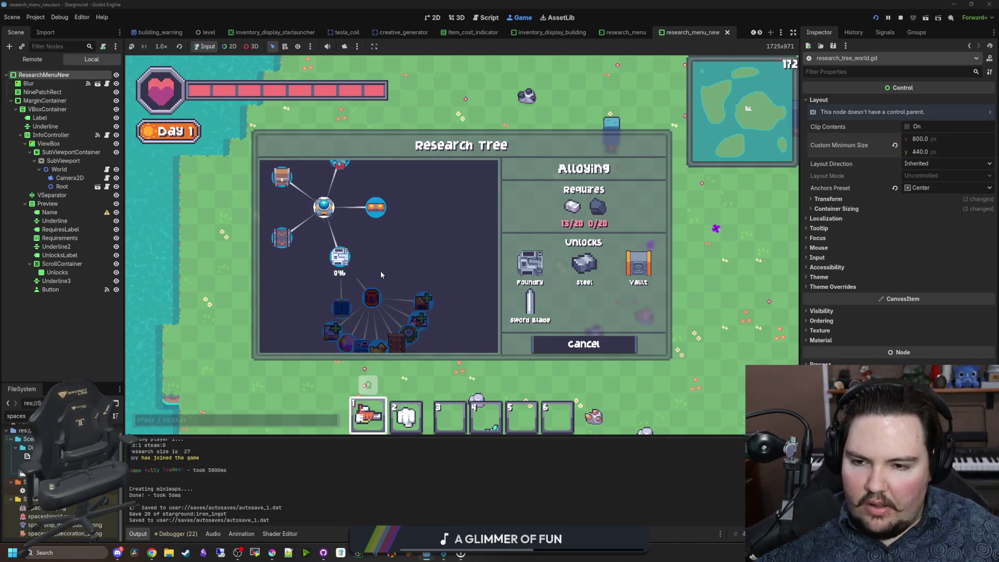
key("Escape")
Step: Revisit the researcher panel and return to the Research Tree
key("Escape")
left_click(411, 263)
key("Escape")
left_click(411, 263)
key("Escape")
left_click(396, 260)
Step: Inspect the graph as Alloying reaches 13/20 iron, then open a new Chrome window
scroll(367, 251, "up", 1)
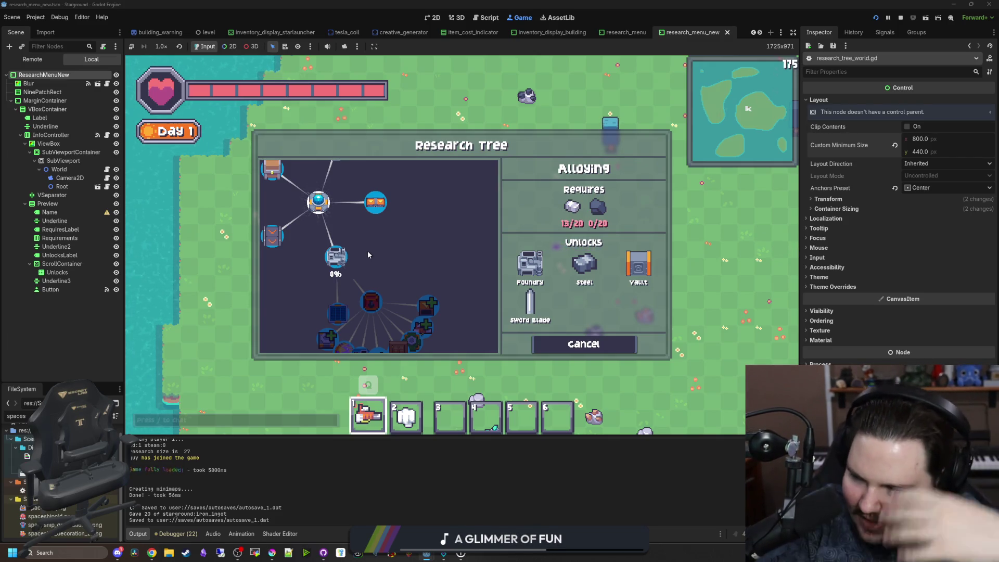
scroll(380, 233, "up", 2)
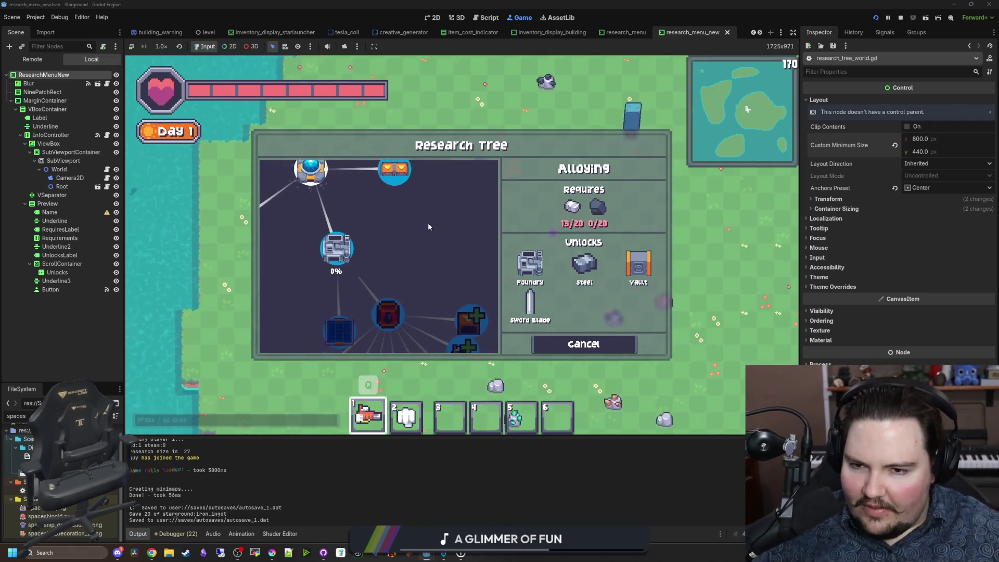
scroll(423, 271, "down", 3)
left_click_drag(419, 262, 407, 224)
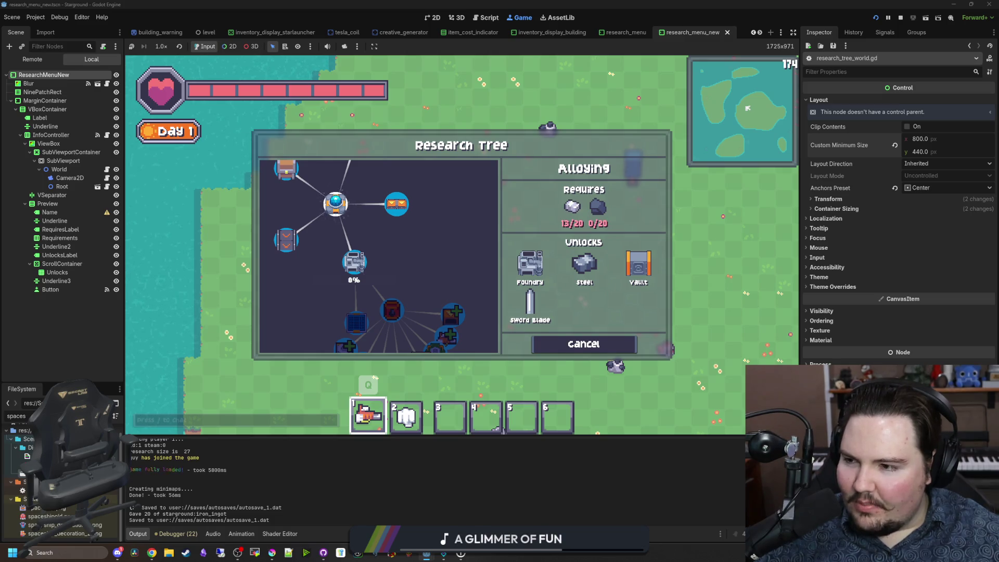
scroll(386, 265, "down", 2)
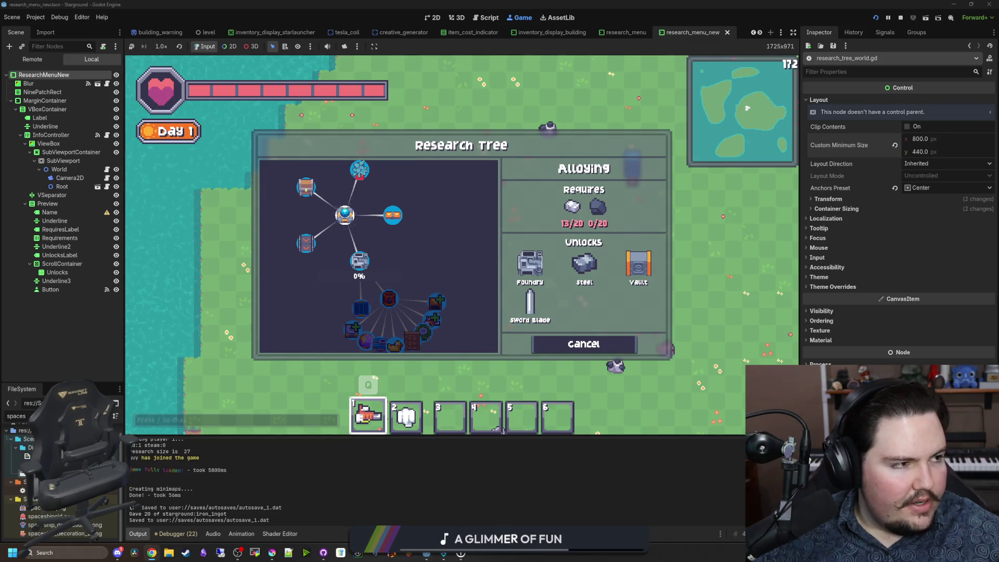
left_click(151, 553)
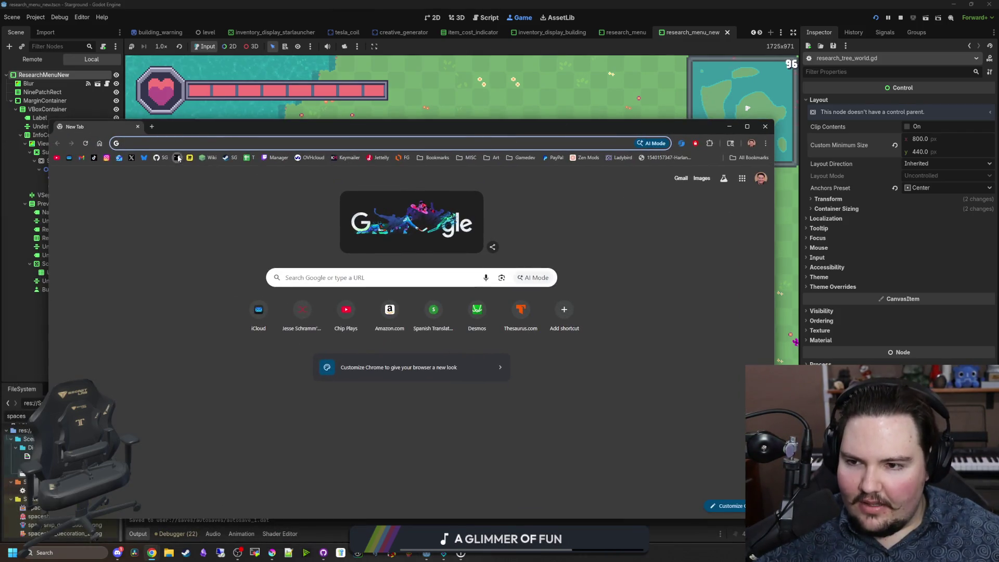
Step: Return to the Steamworks dashboard and scroll to Events & Deadlines, showing Flash Game Vibes 2026 and a draft Daily Deals sale
key("super+Down")
key("alt+Tab")
scroll(380, 287, "down", 5)
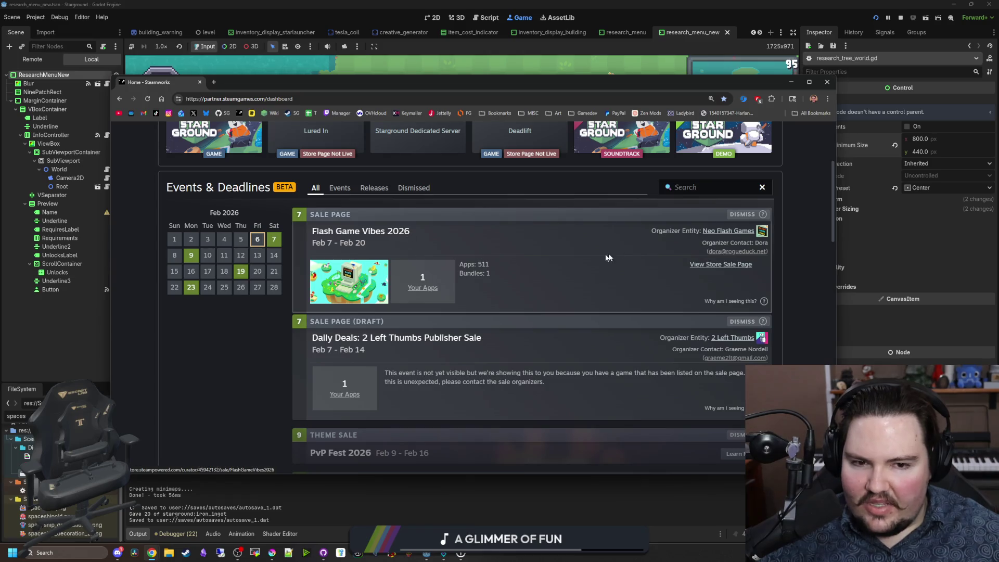
scroll(578, 263, "down", 1)
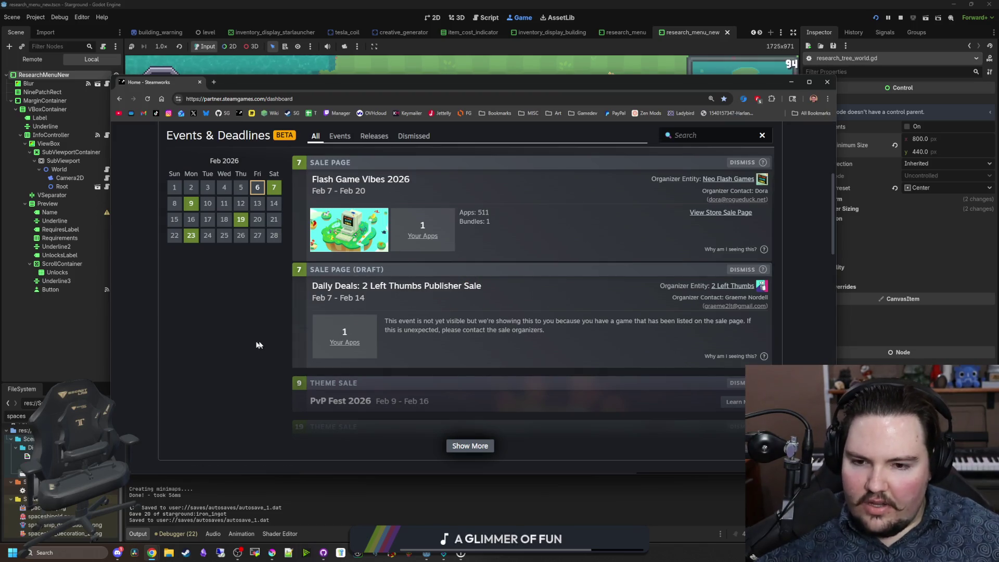
scroll(450, 329, "down", 2)
scroll(450, 329, "up", 1)
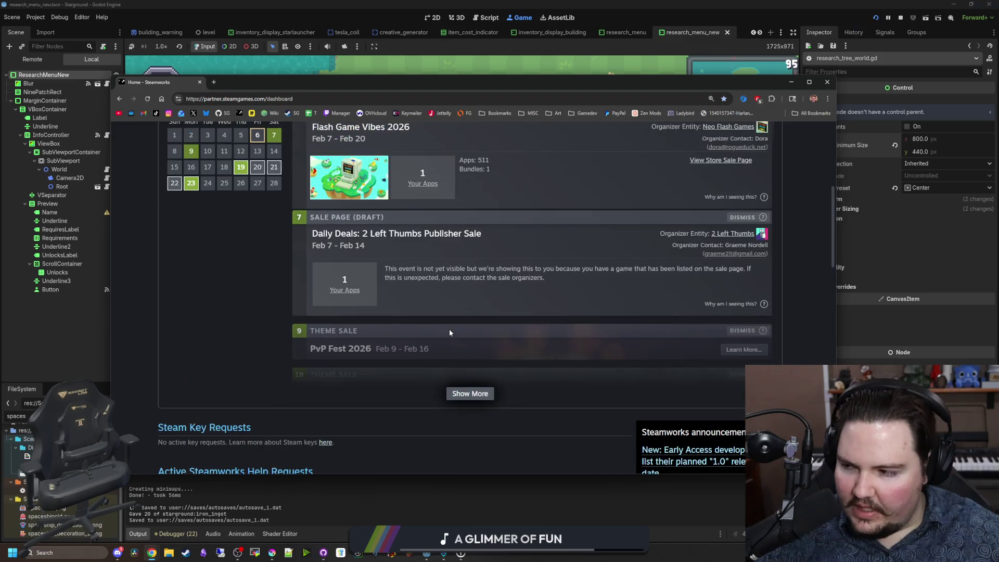
scroll(432, 332, "up", 1)
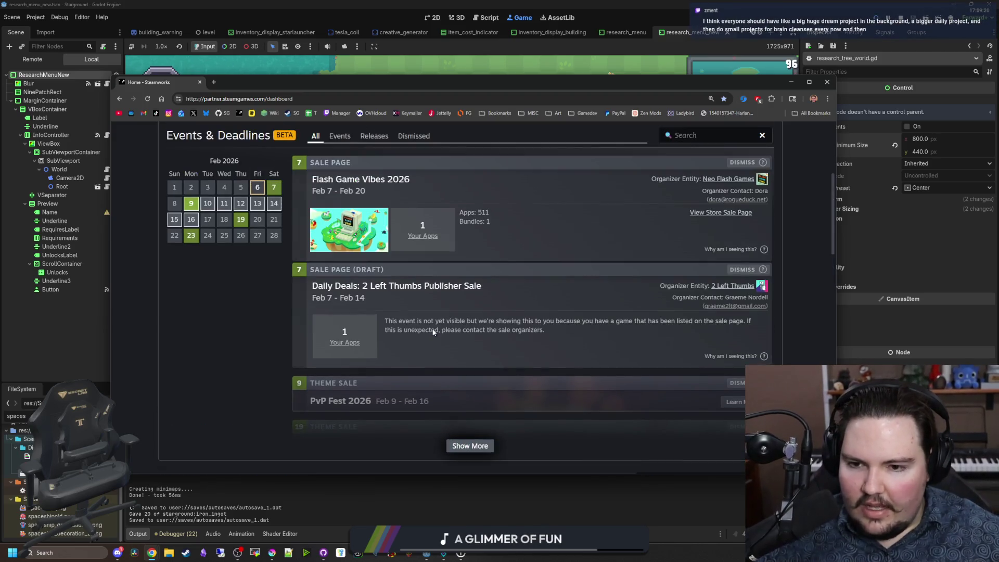
scroll(343, 328, "up", 1)
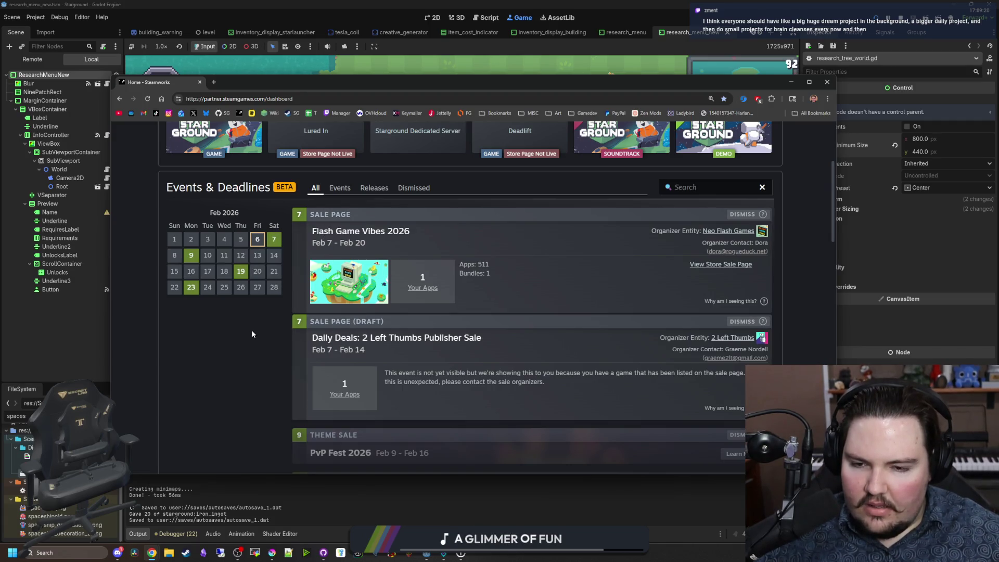
scroll(255, 326, "down", 2)
scroll(225, 345, "up", 1)
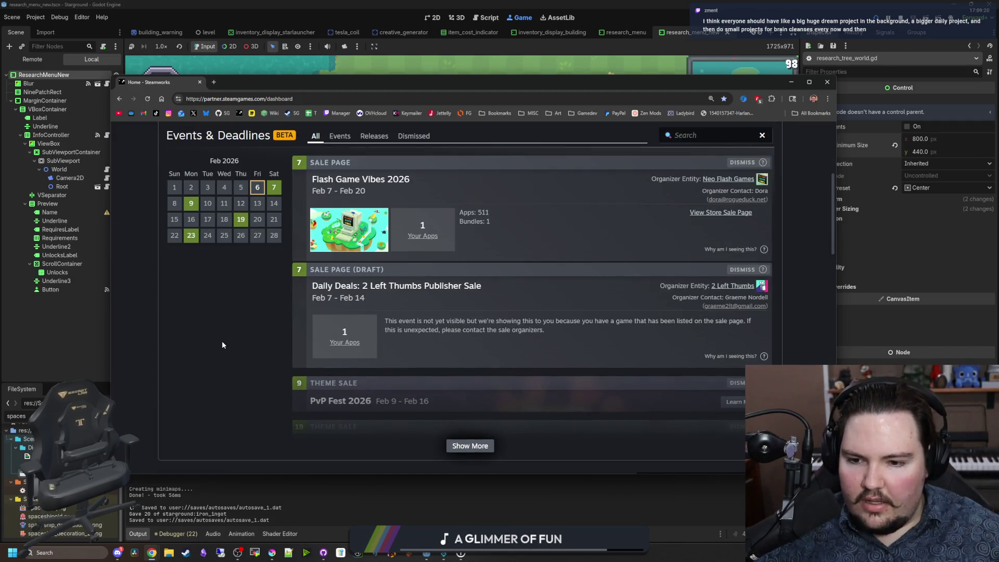
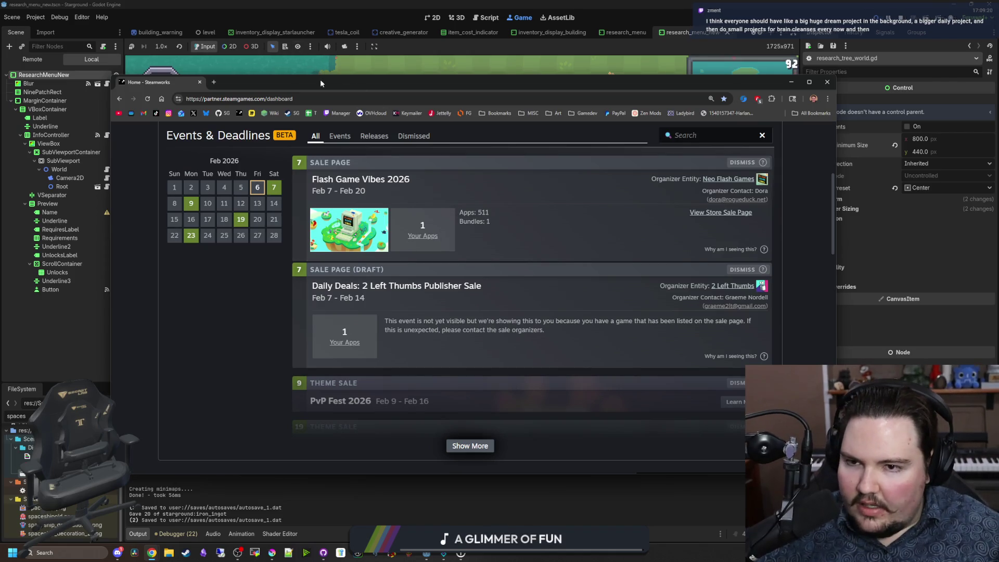
Step: Close the Steamworks Events & Deadlines window and pan the Research Tree to Alloying
left_click(341, 72)
mouse_move(374, 281)
left_mouse_down()
mouse_move(359, 263)
mouse_move(361, 245)
mouse_move(395, 242)
mouse_move(411, 275)
mouse_move(349, 226)
left_mouse_up()
Step: Run /research starground:research_alloying in chat to complete the Alloying research
type("/research")
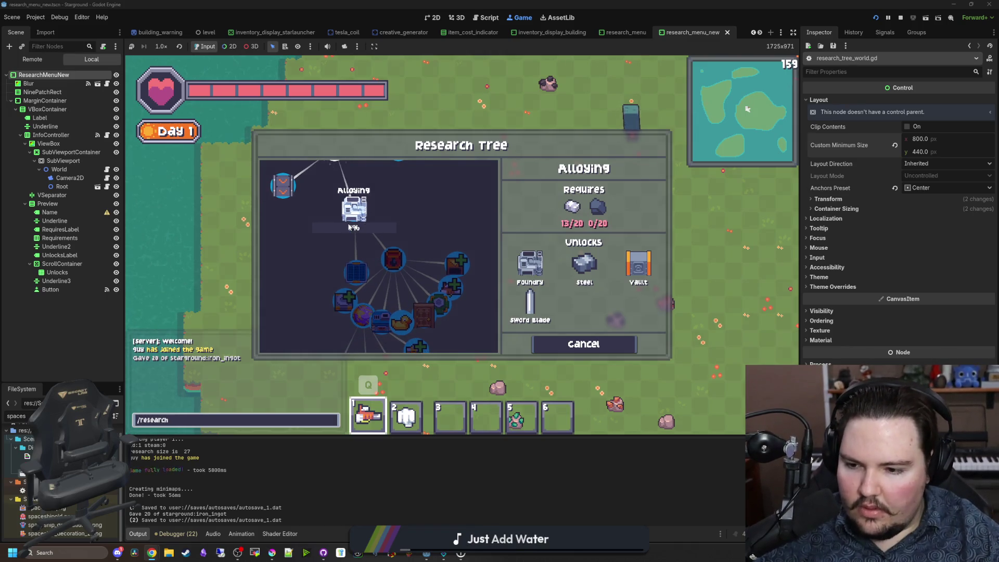
type(" starground")
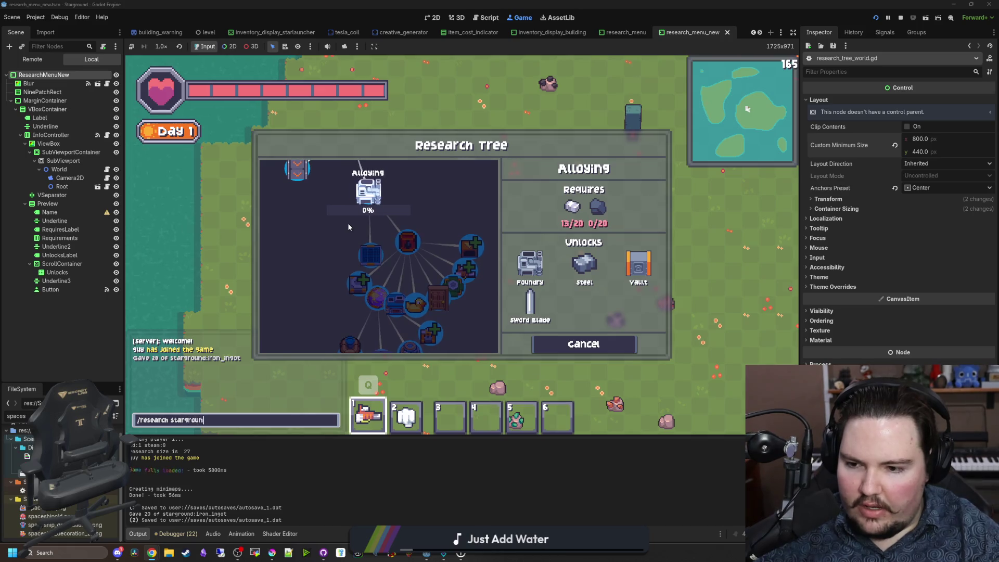
type(":research_alloying")
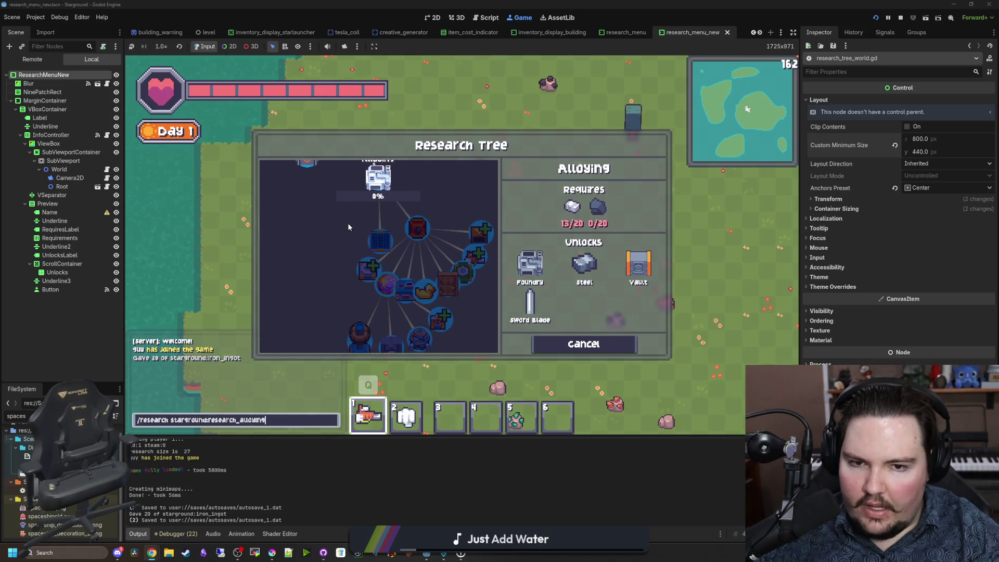
key("Return")
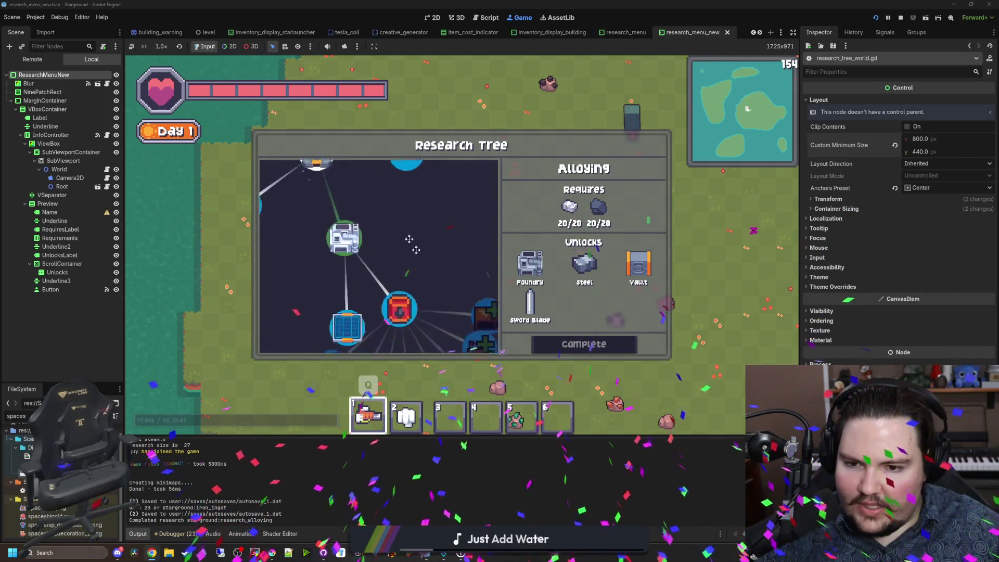
Step: Inspect Oil Processing and pan across the Research Tree's locked nodes
left_click(352, 237)
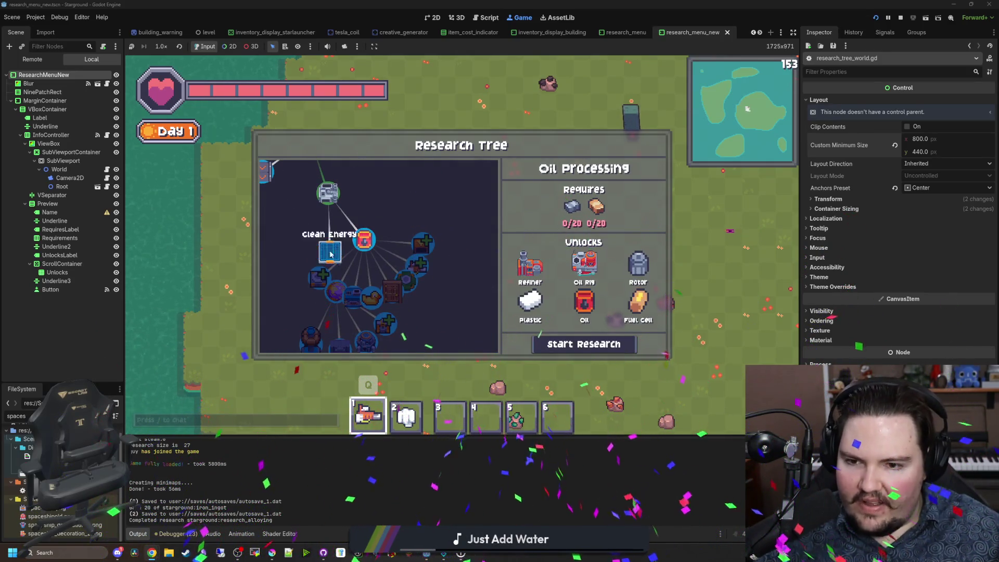
scroll(366, 271, "down", 3)
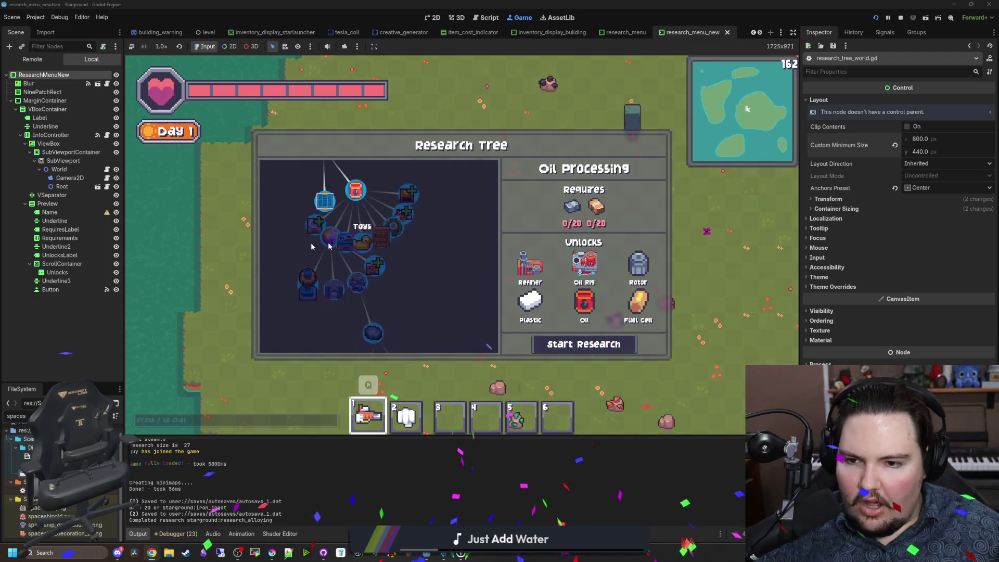
scroll(364, 246, "up", 5)
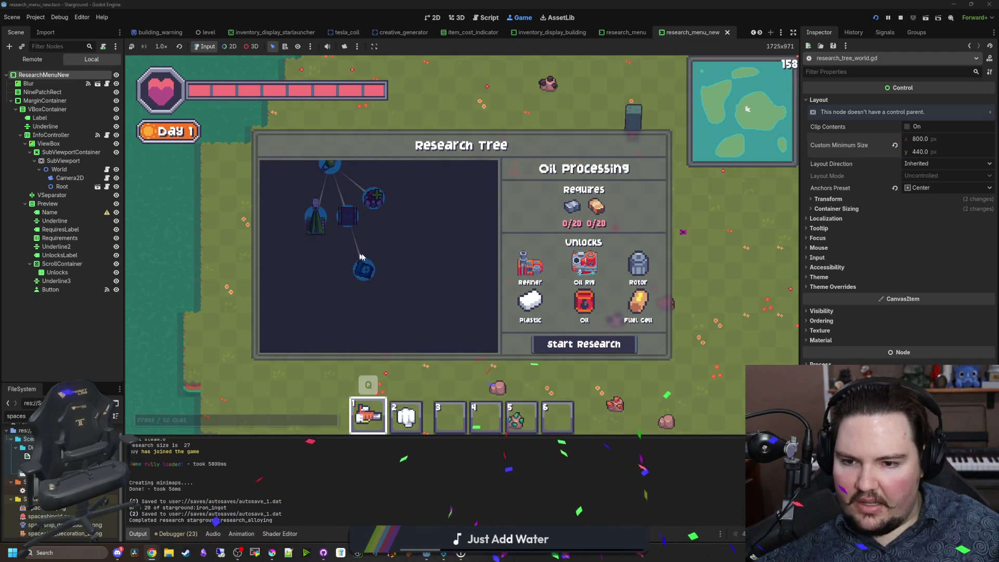
scroll(411, 221, "down", 3)
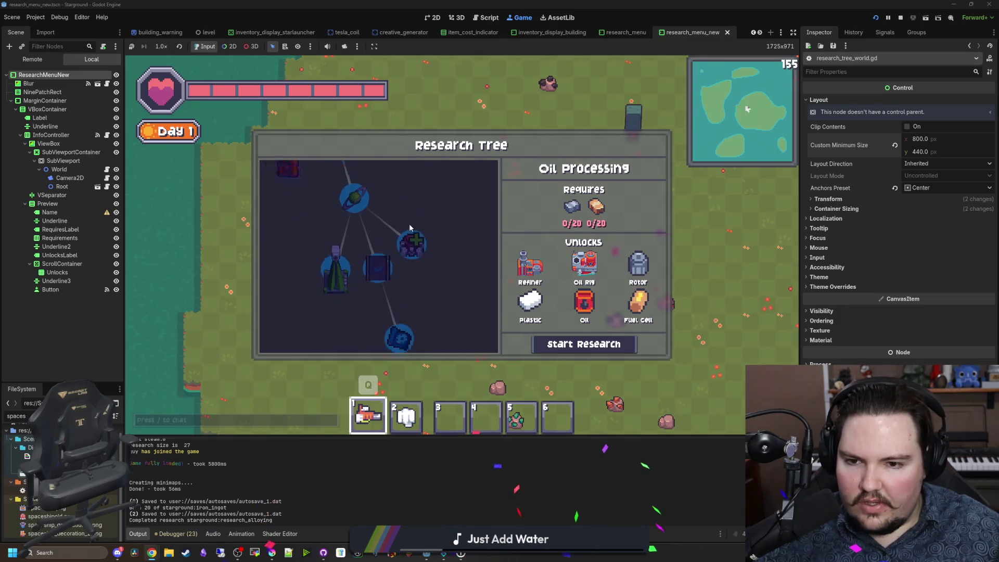
scroll(435, 263, "up", 3)
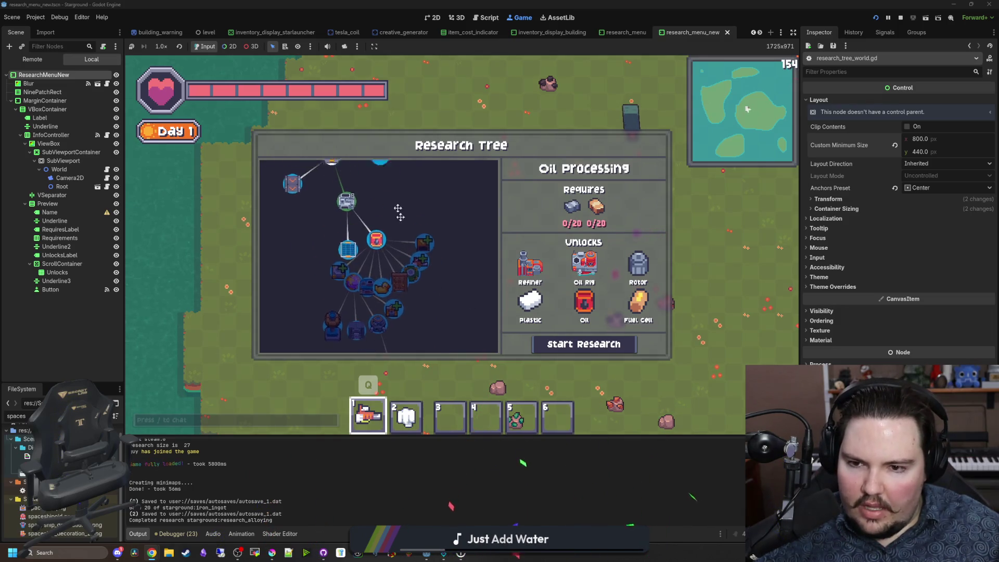
mouse_move(338, 195)
left_mouse_down()
mouse_move(401, 270)
mouse_move(419, 227)
mouse_move(423, 289)
mouse_move(395, 172)
left_mouse_up()
scroll(452, 342, "up", 5)
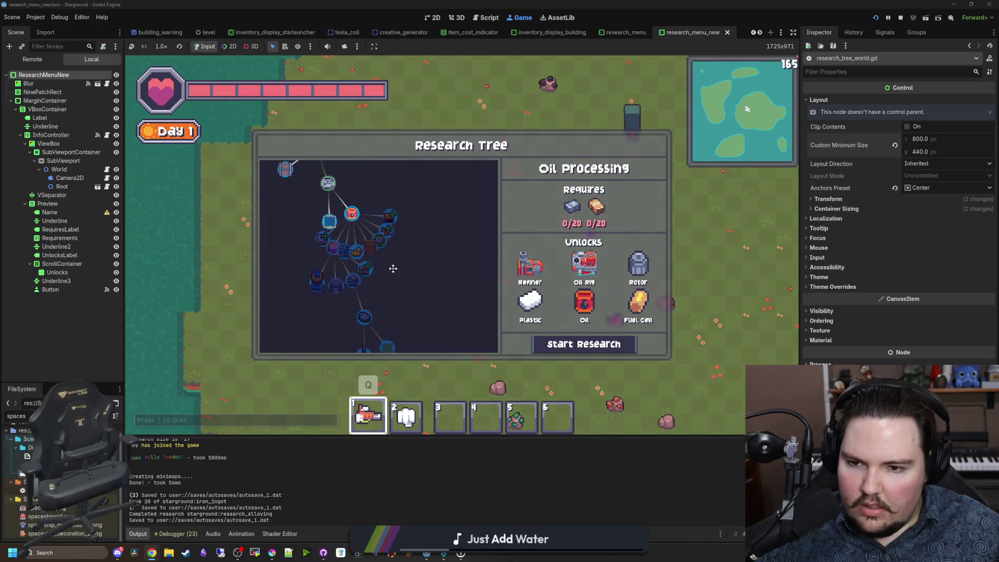
scroll(411, 293, "down", 2)
mouse_move(319, 198)
left_mouse_down()
mouse_move(442, 195)
mouse_move(309, 223)
left_mouse_up()
scroll(389, 252, "down", 3)
mouse_move(426, 292)
left_mouse_down()
mouse_move(485, 281)
mouse_move(453, 270)
mouse_move(486, 250)
mouse_move(188, 40)
left_mouse_up()
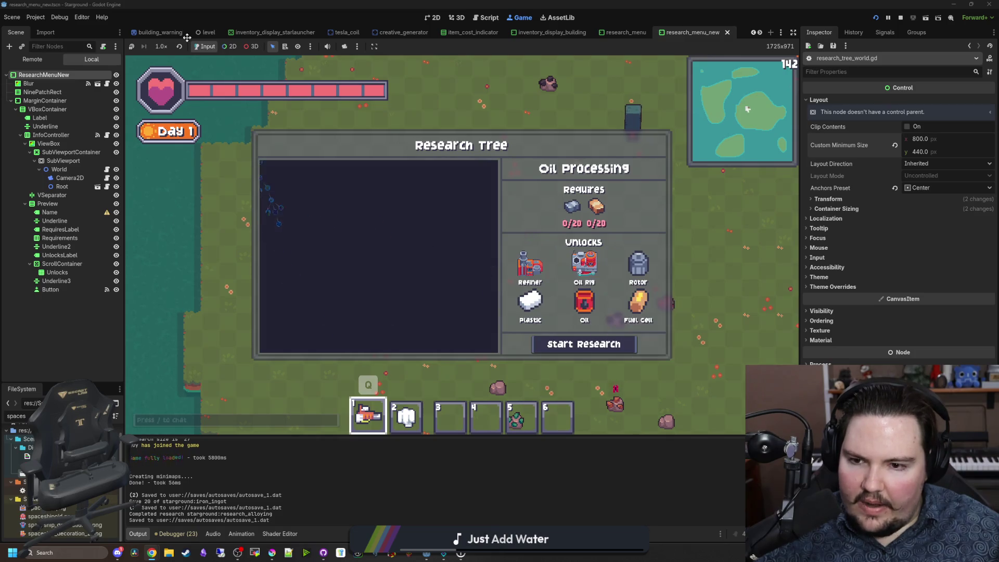
mouse_move(202, 2)
left_mouse_down()
mouse_move(401, 230)
mouse_move(352, 250)
left_mouse_up()
scroll(350, 227, "up", 3)
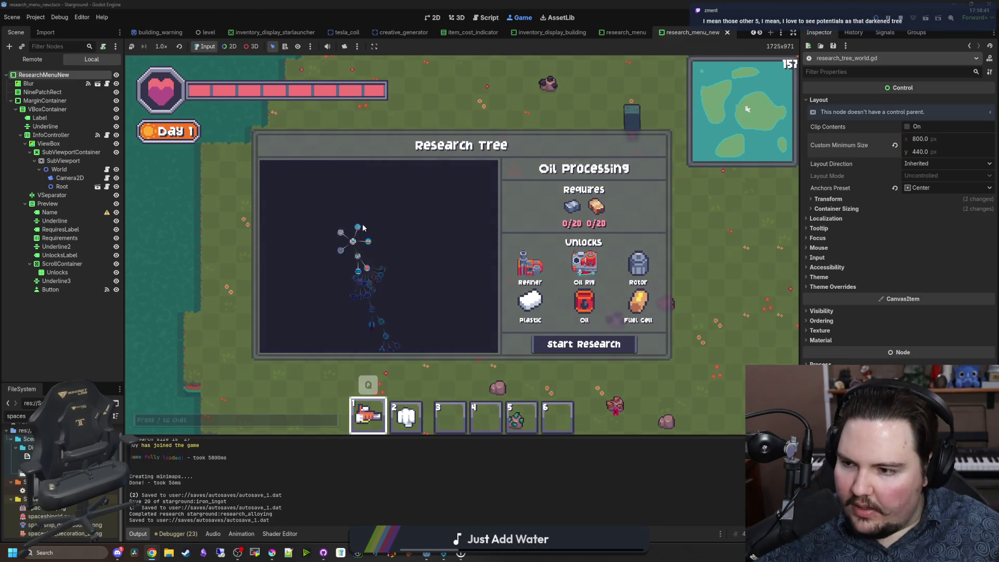
scroll(363, 228, "up", 5)
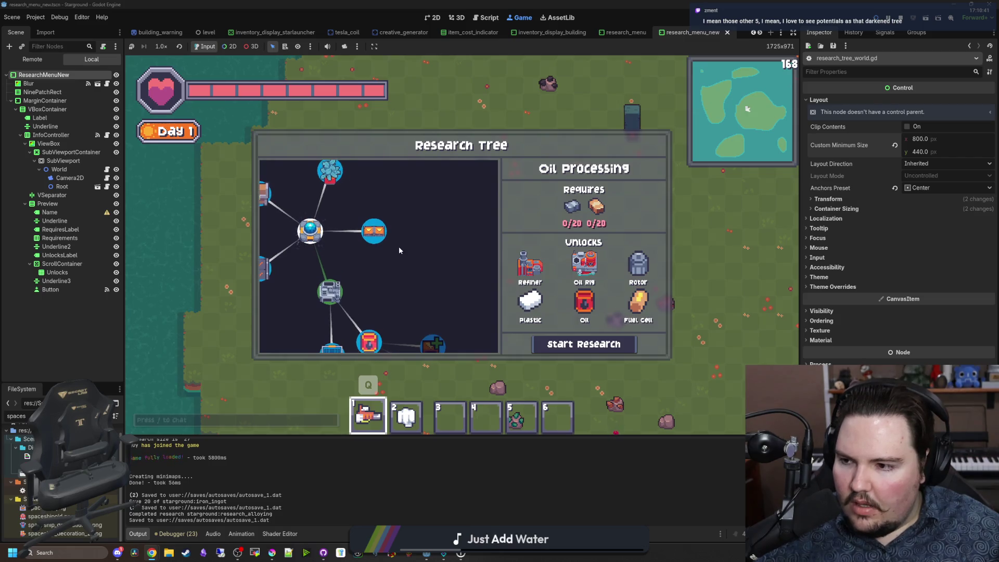
scroll(423, 233, "down", 1)
Step: Compare Better Automation, Better Storage and Decorations, then start researching Decorations
left_click(376, 185)
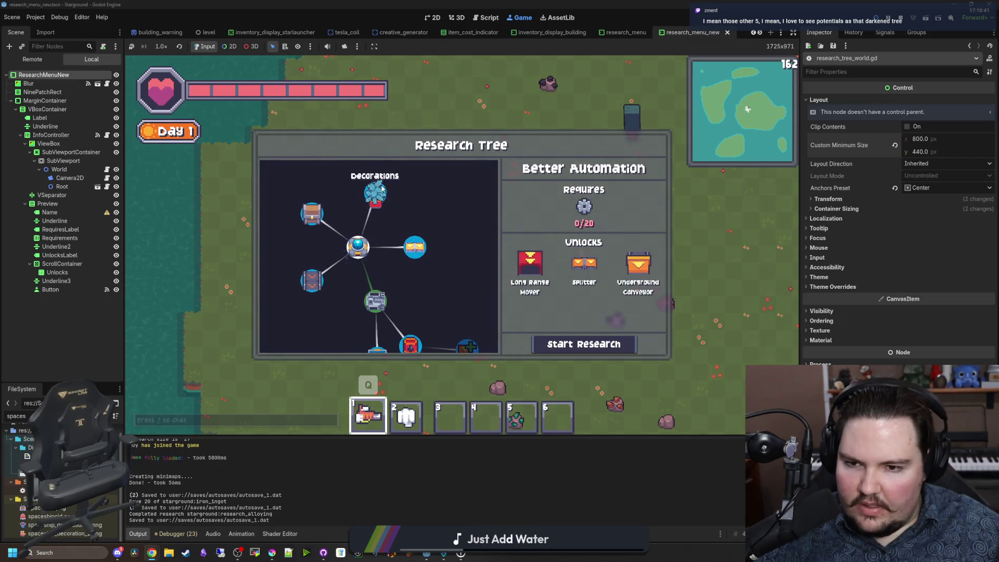
left_click(375, 190)
left_click(312, 214)
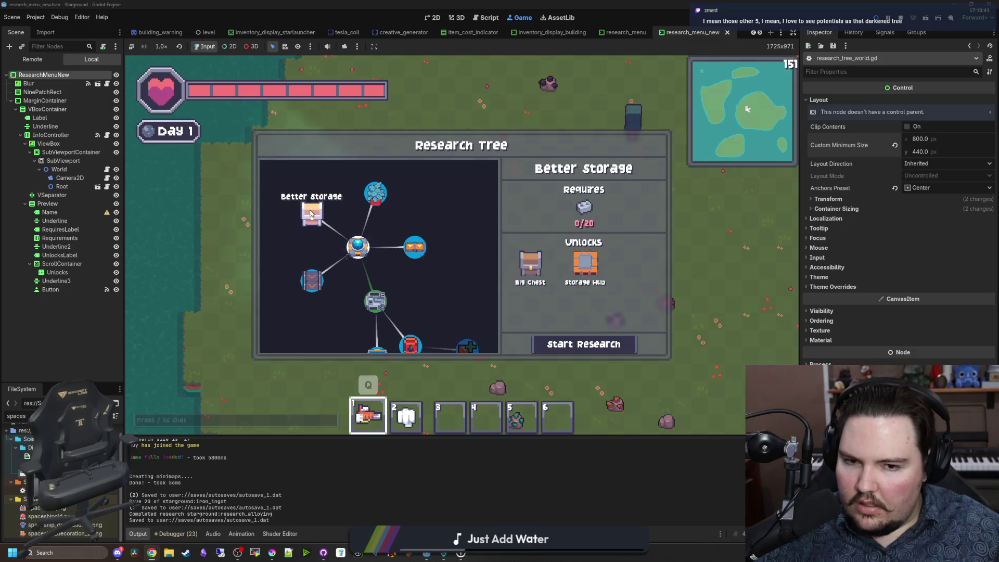
left_click(384, 194)
left_click(415, 247)
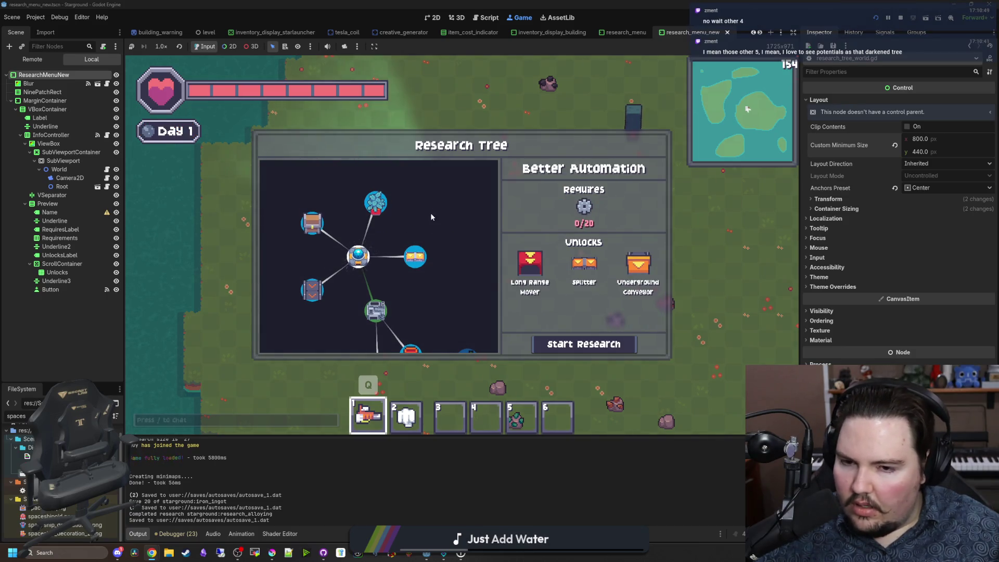
scroll(390, 255, "down", 2)
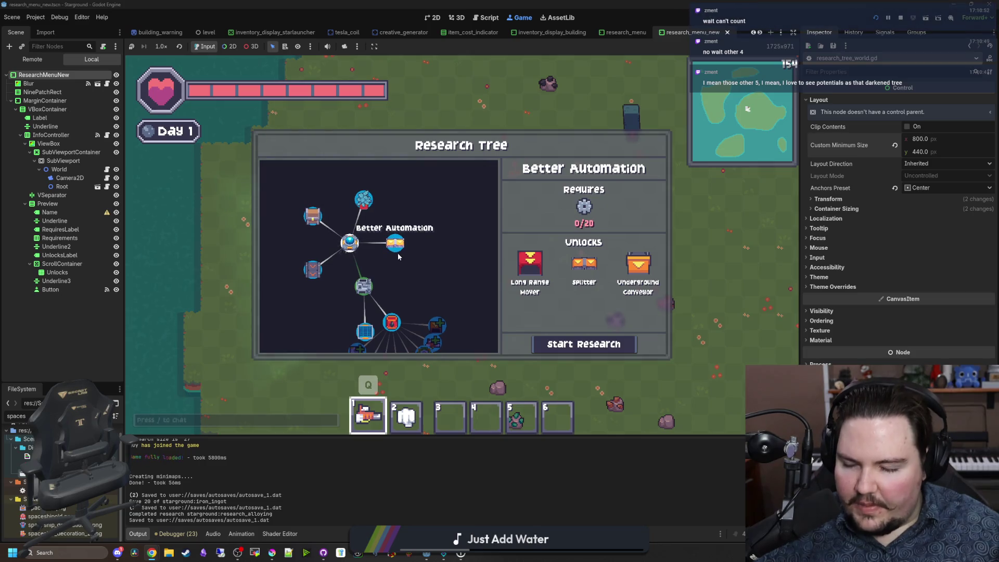
scroll(395, 246, "up", 1)
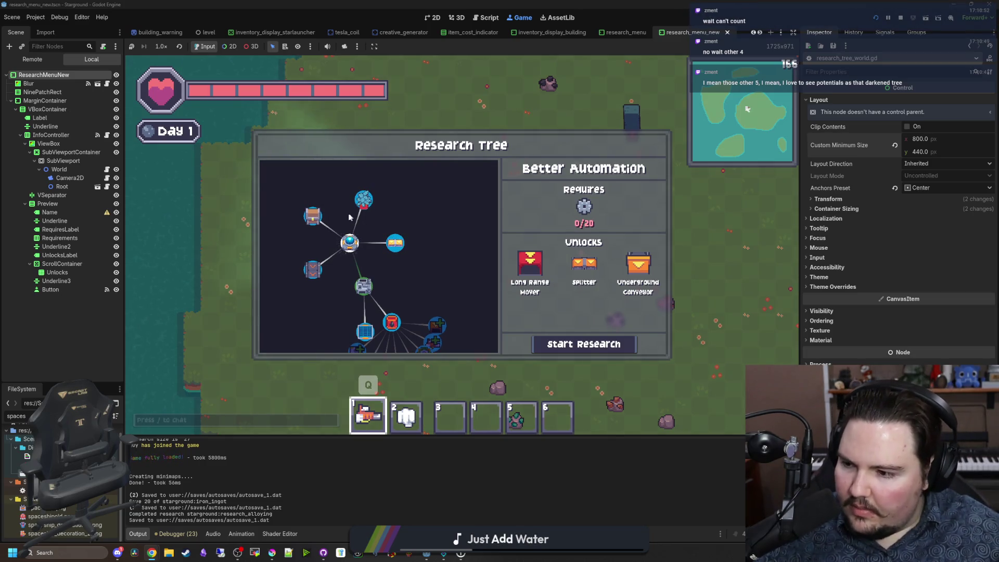
mouse_move(405, 320)
left_mouse_down()
mouse_move(393, 226)
mouse_move(403, 214)
left_mouse_up()
scroll(409, 234, "up", 3)
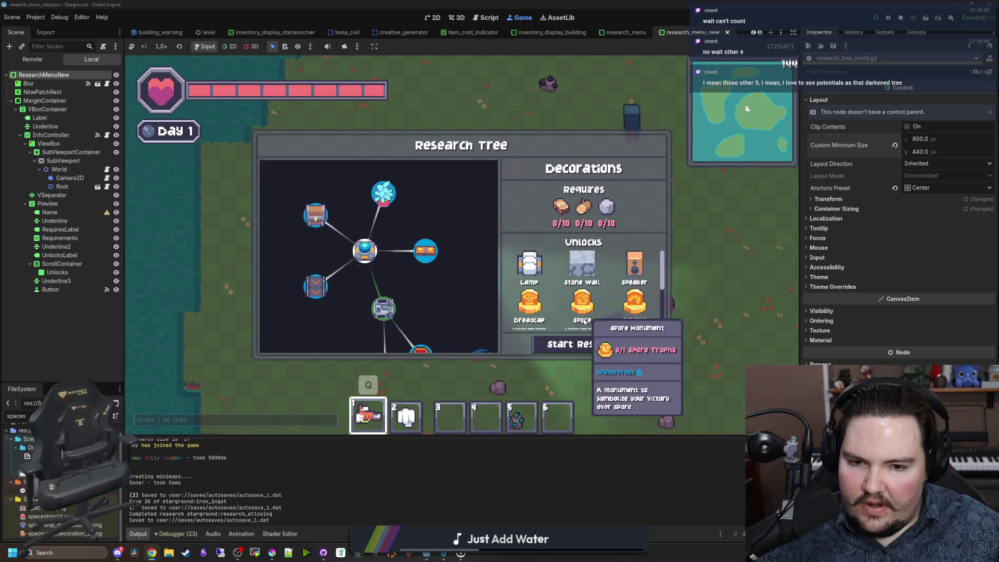
left_click(583, 344)
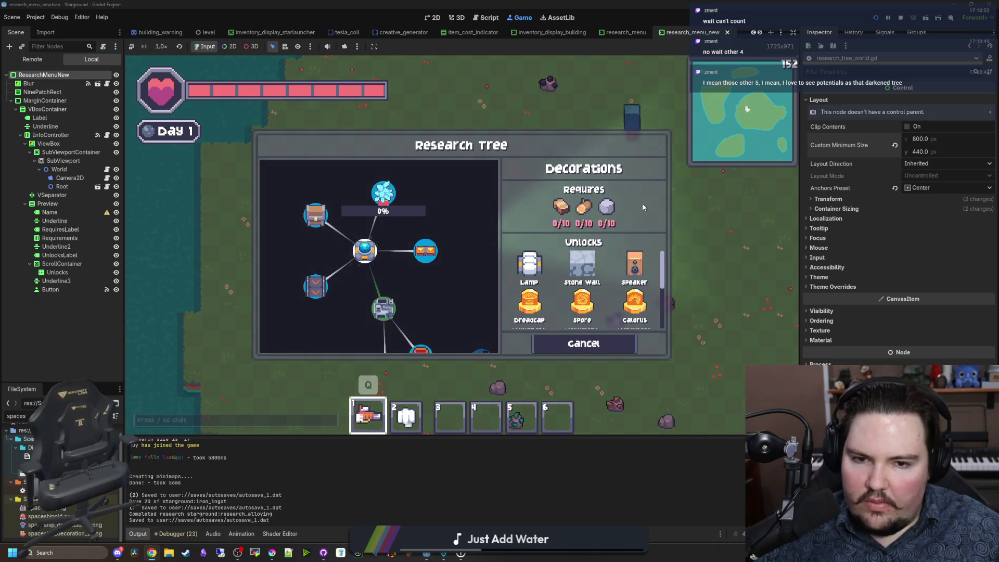
Step: Give the player 99 wood with a chat command
key("Escape")
type("/give wood 5")
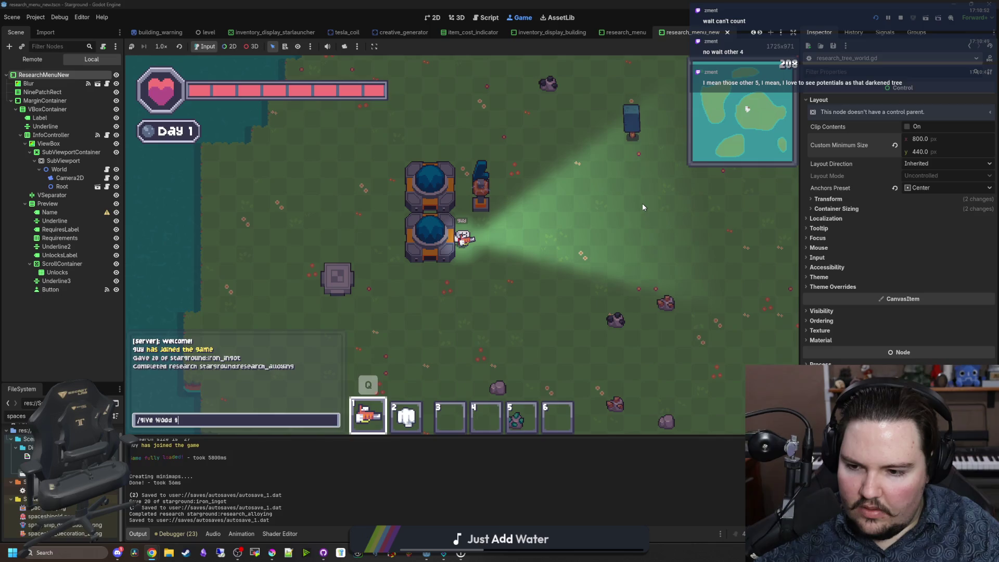
type("9")
key("Return")
Step: Deposit the wood into the Researcher so Decorations' wood requirement reaches 6/10
key("e")
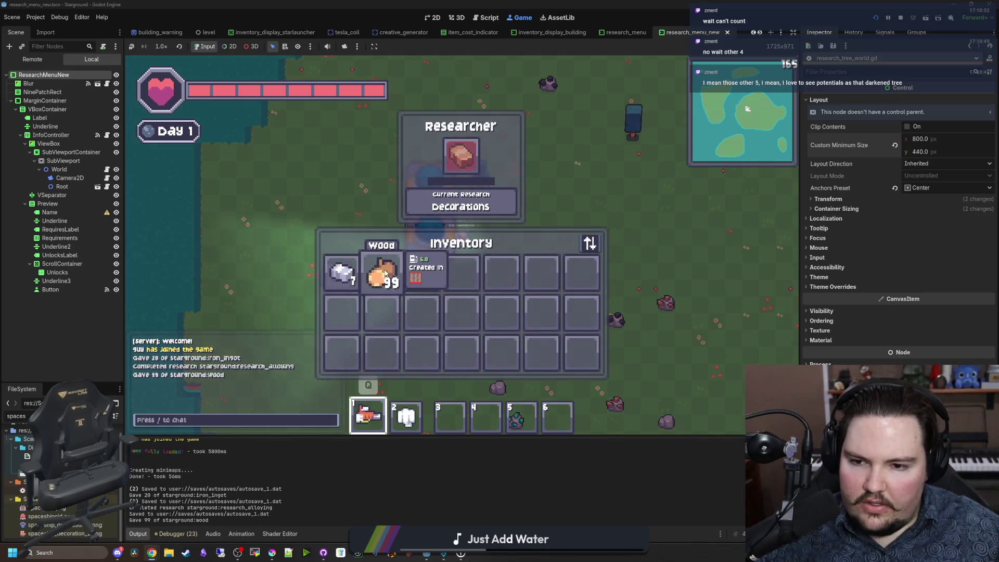
left_click(383, 271)
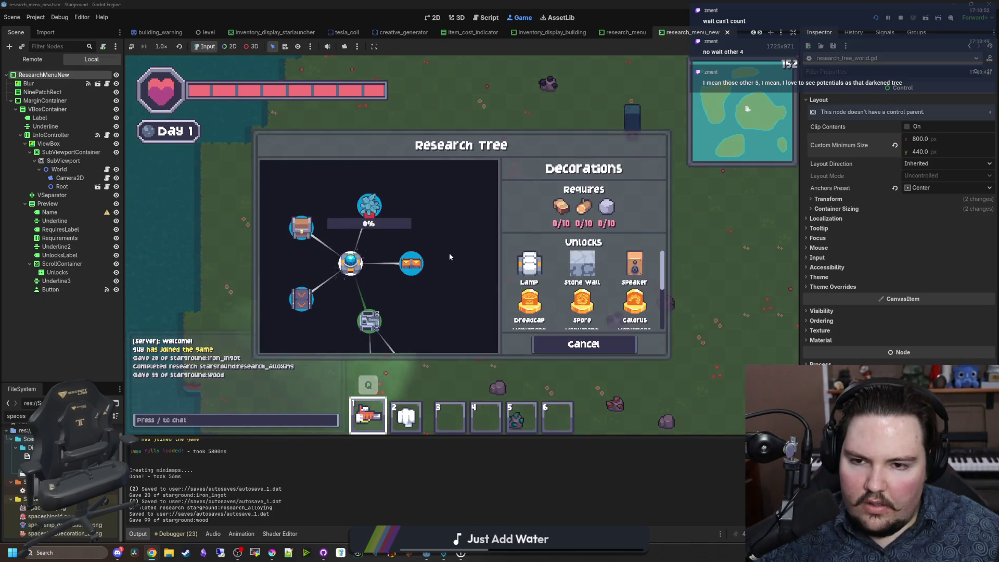
scroll(381, 197, "down", 2)
scroll(393, 232, "up", 1)
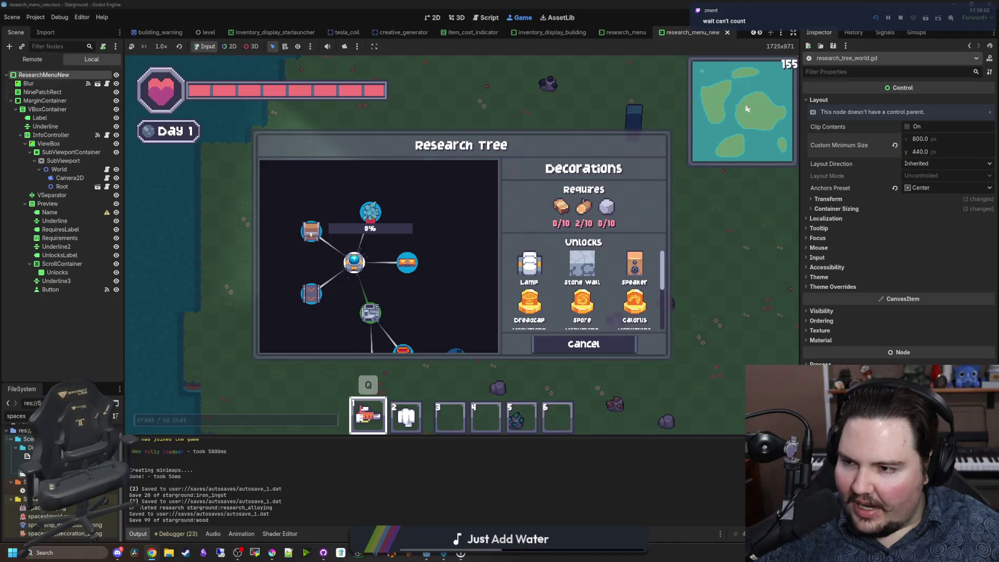
scroll(404, 217, "up", 2)
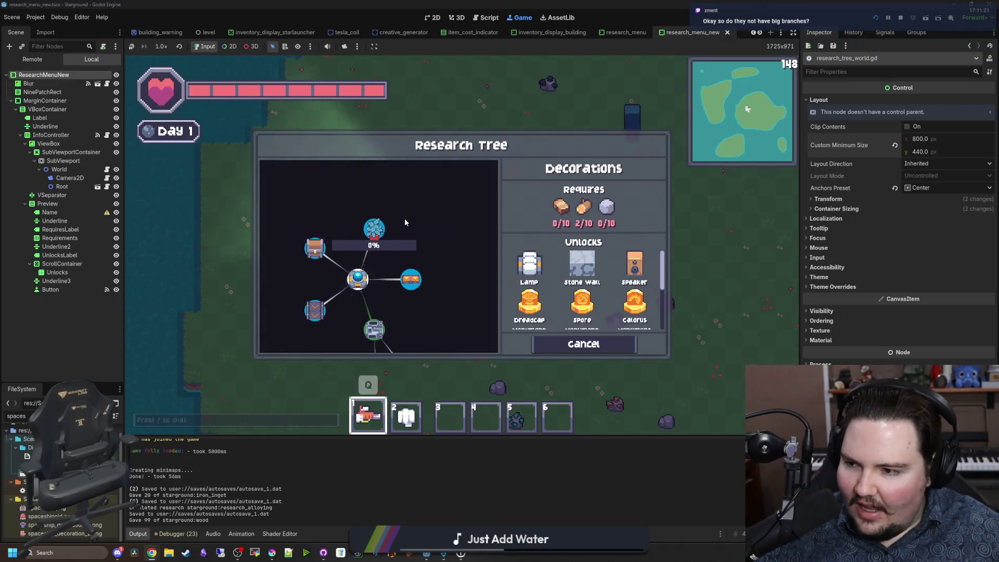
scroll(404, 217, "down", 3)
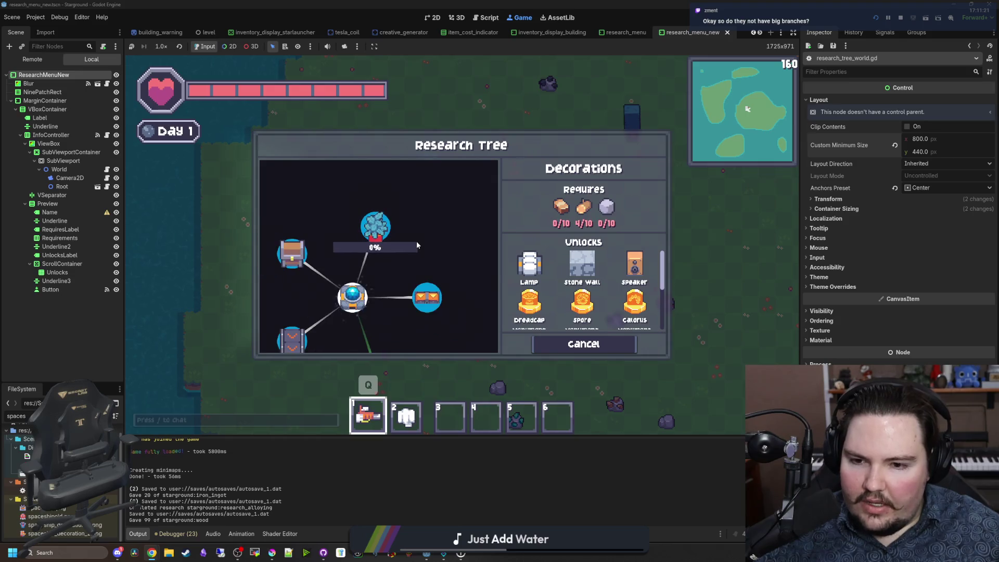
scroll(458, 276, "down", 2)
scroll(452, 255, "up", 3)
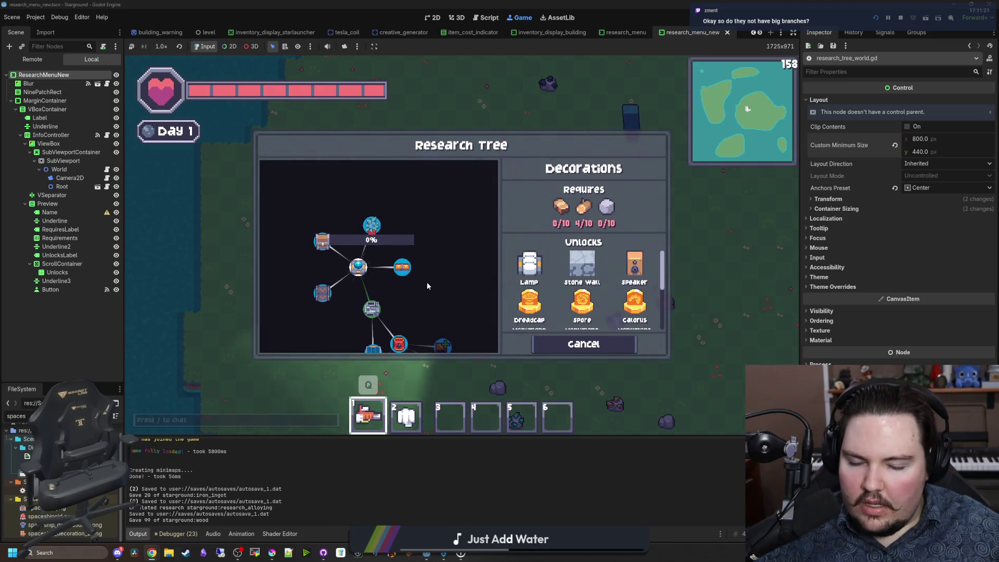
scroll(427, 282, "up", 2)
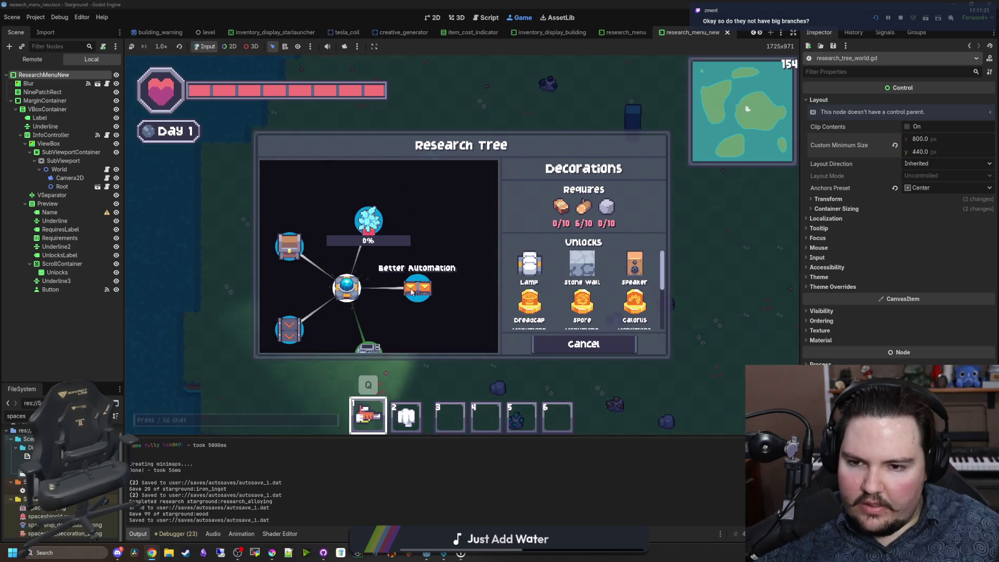
Step: Recheck Better Automation and Decorations, then reopen the Research Tree from the Researcher
left_click(346, 288)
left_click(367, 218)
left_click(368, 216)
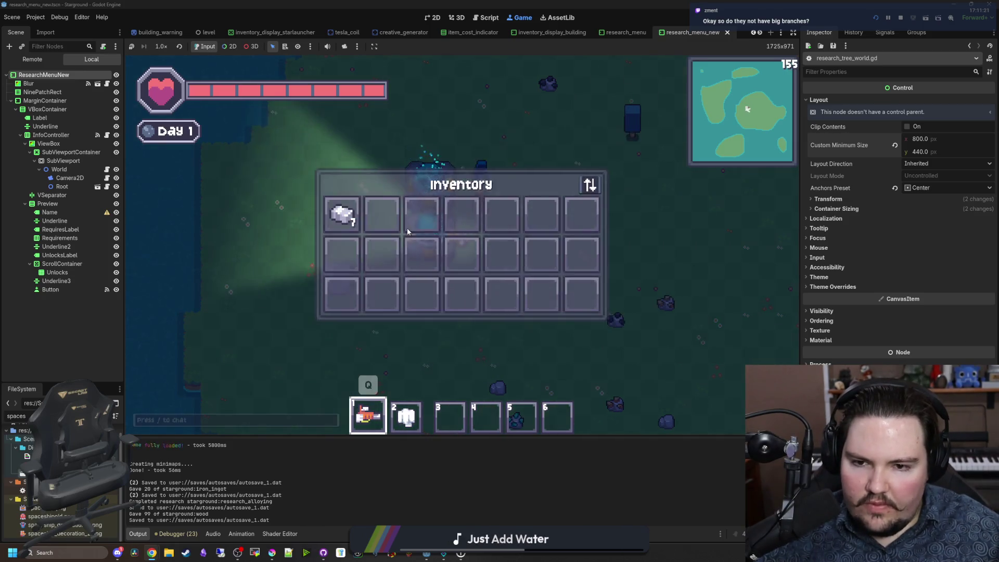
left_click(451, 178)
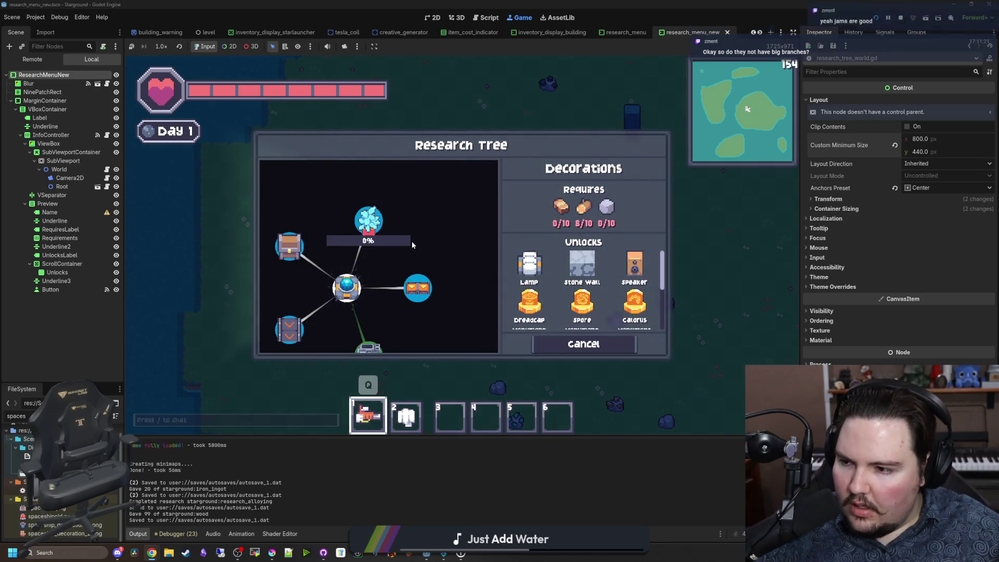
Step: Review Faster Logistics, Better Storage, Decorations and Better Automation research details
left_click_drag(400, 248, 419, 212)
scroll(421, 260, "down", 4)
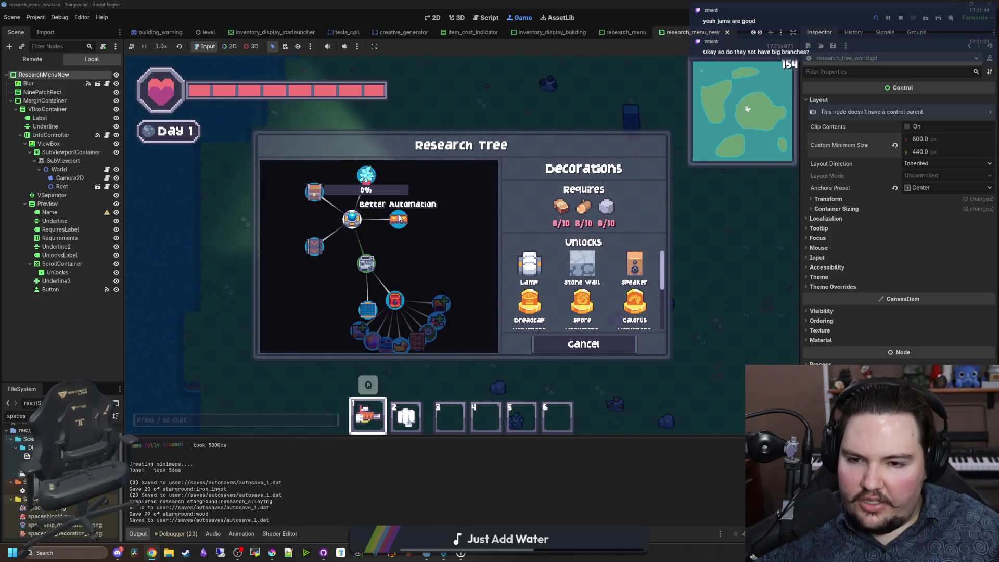
scroll(388, 230, "up", 2)
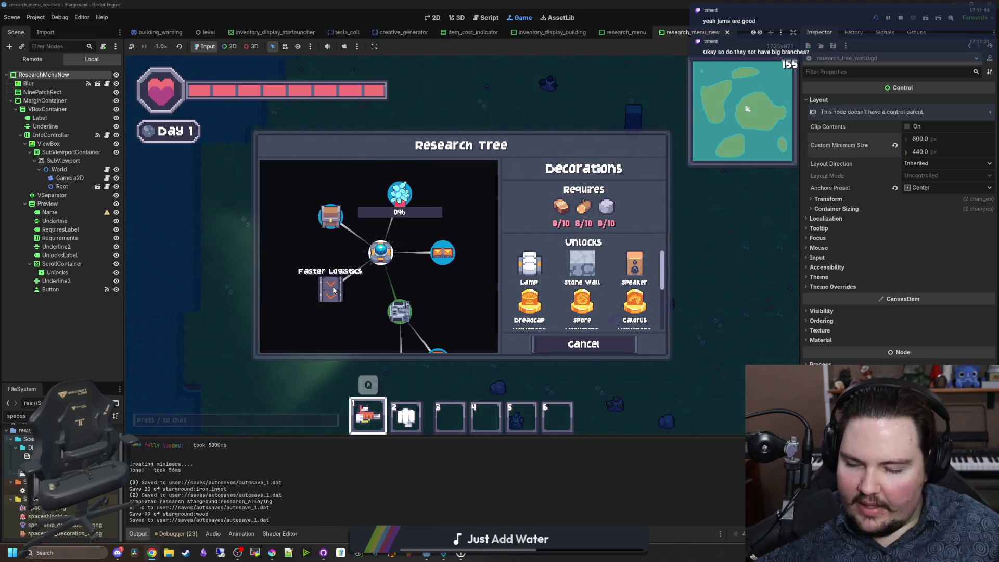
left_click(442, 253)
left_click(331, 216)
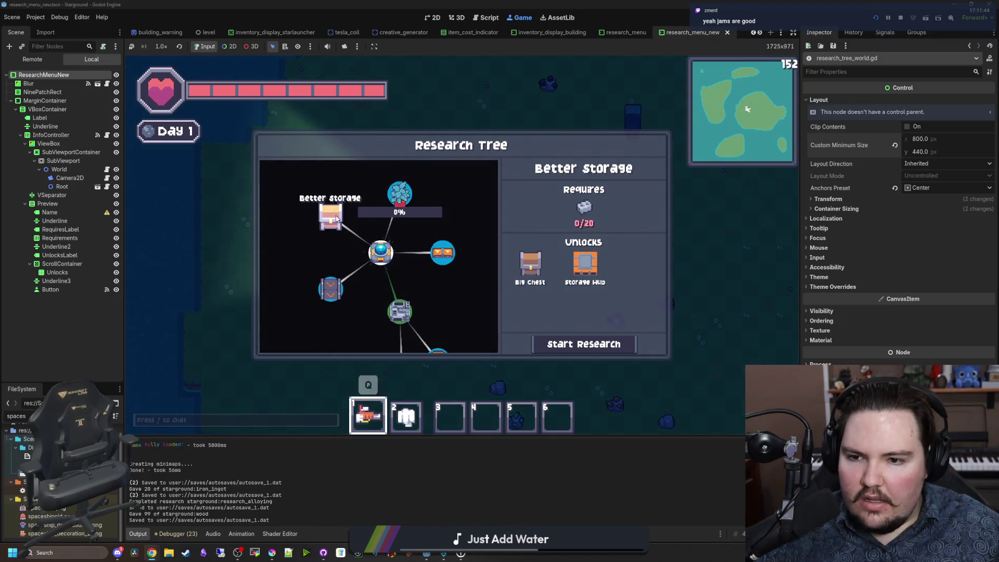
left_click(400, 194)
left_click(333, 288)
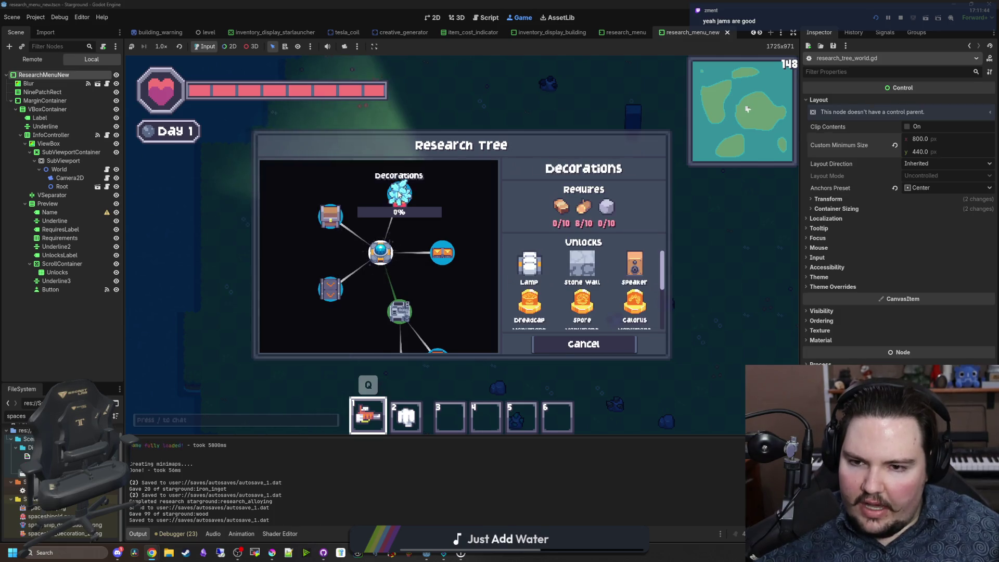
left_click(331, 216)
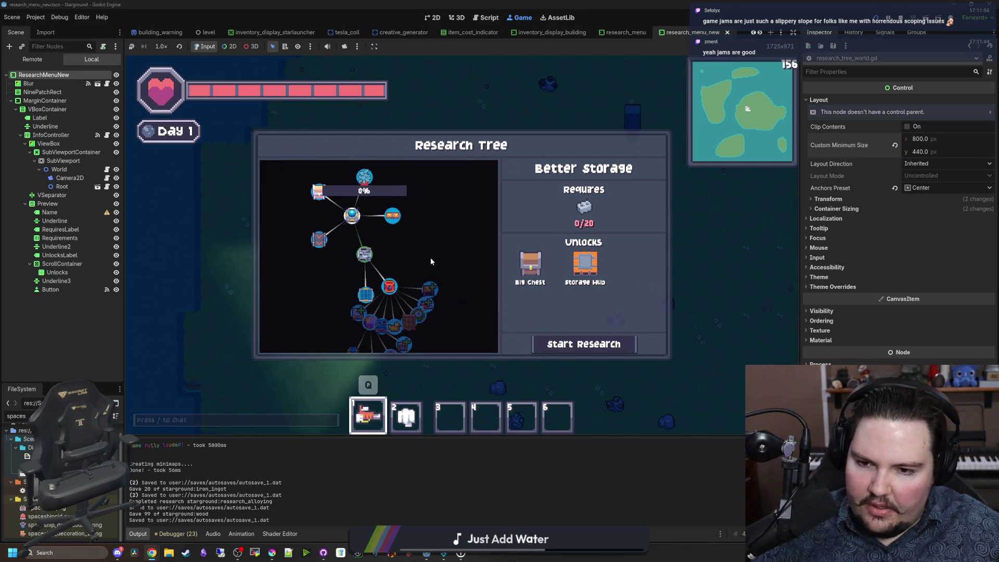
Step: Pan to the lower branches and compare Oil Processing, Clean Energy and Alloying details
left_click_drag(450, 281, 446, 219)
mouse_move(444, 319)
left_mouse_down()
mouse_move(408, 196)
mouse_move(428, 265)
mouse_move(424, 311)
left_mouse_up()
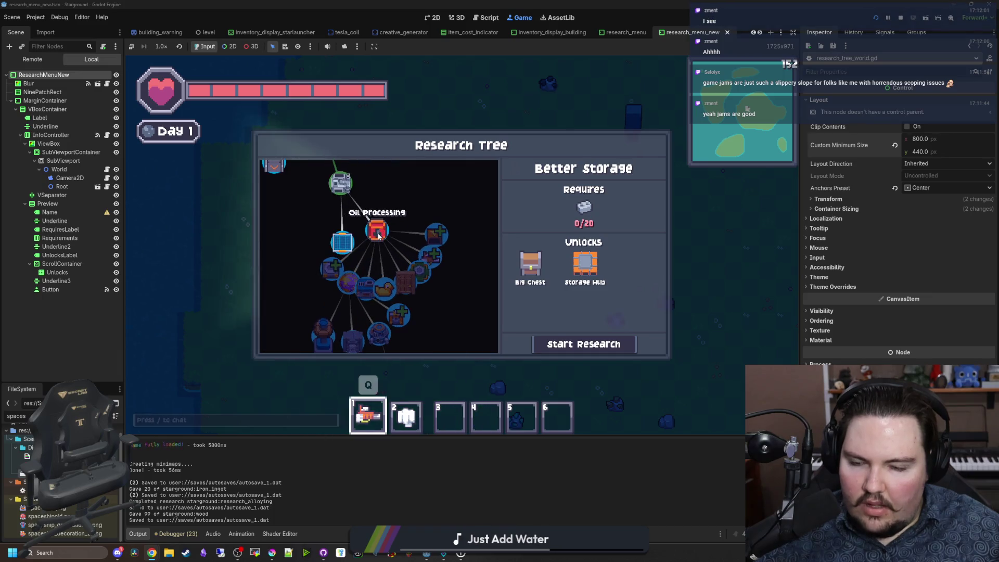
left_click(388, 228)
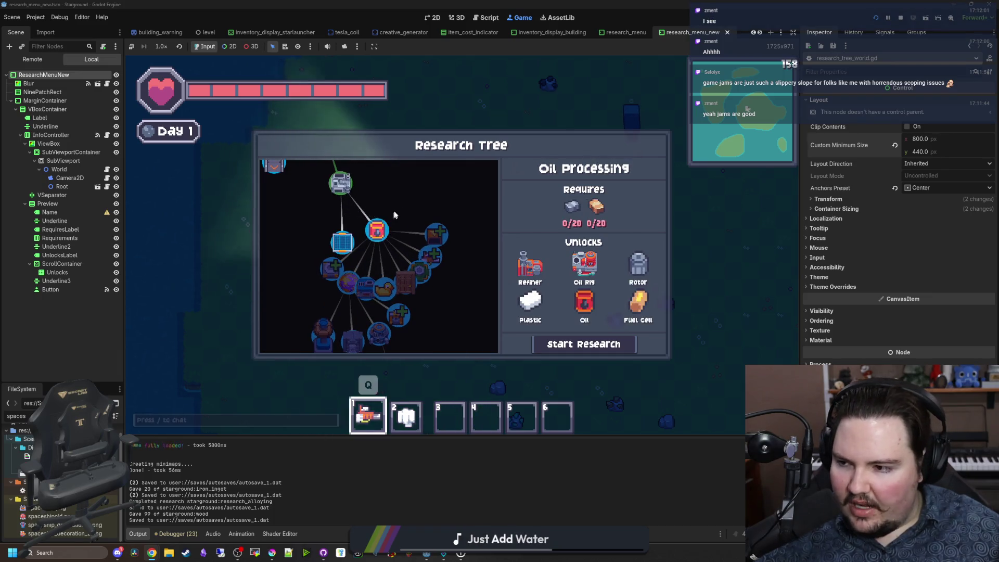
scroll(383, 231, "down", 2)
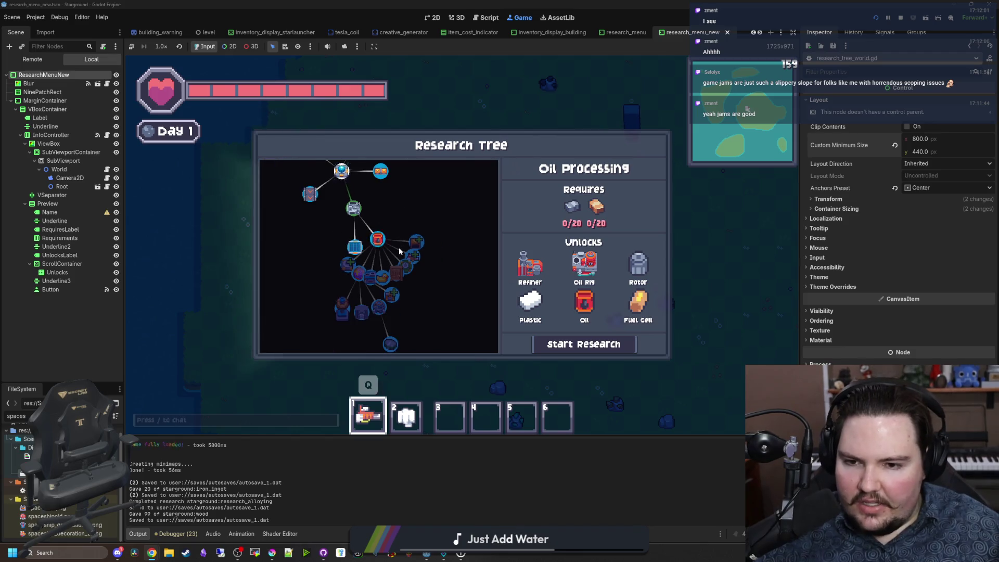
left_click(354, 245)
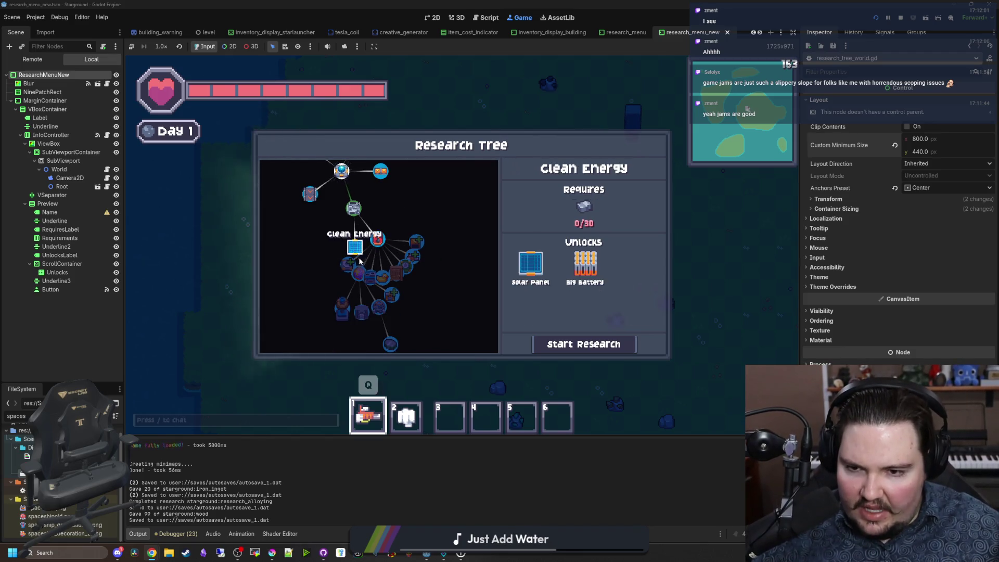
left_click(380, 241)
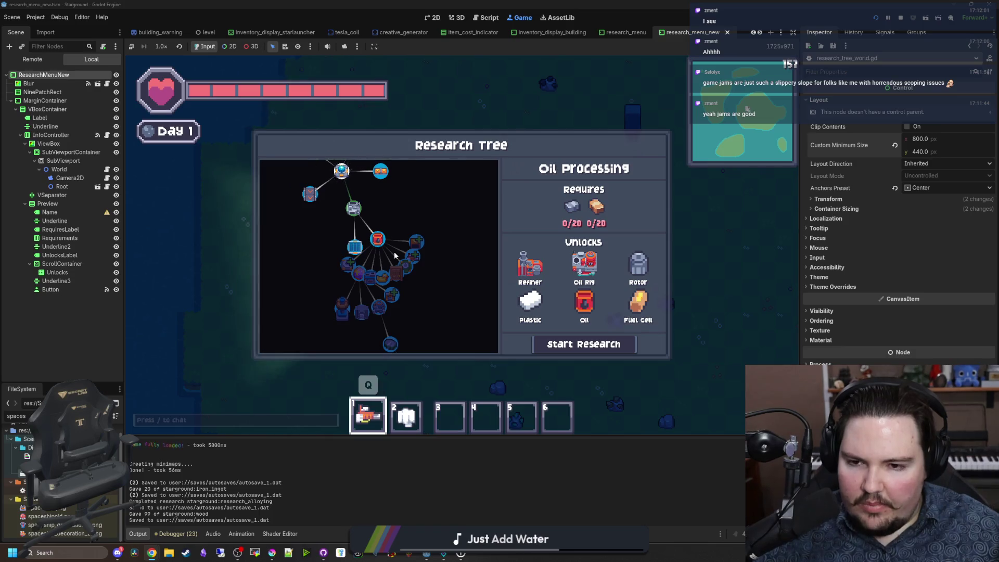
left_click_drag(399, 234, 405, 254)
left_click(356, 238)
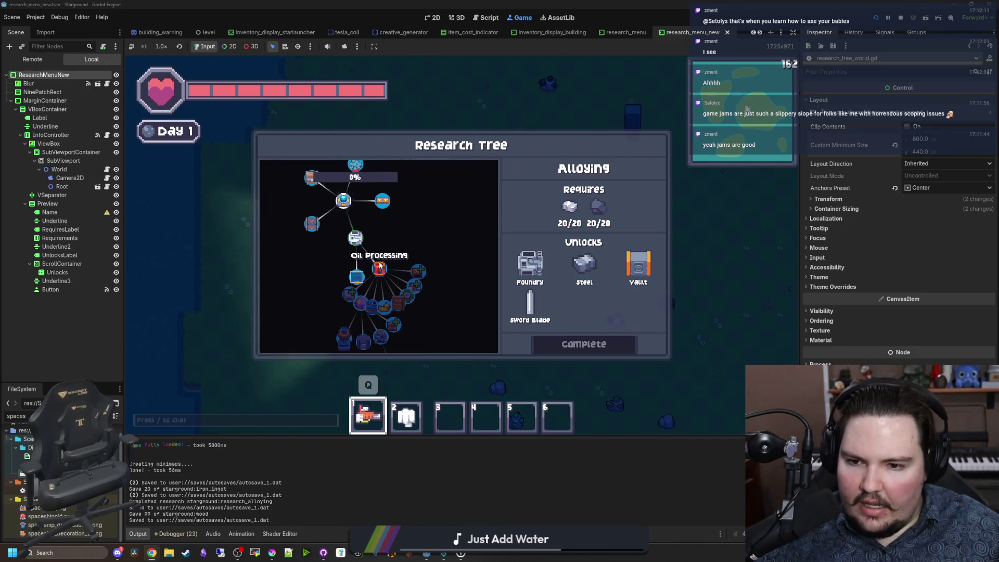
left_click(379, 268)
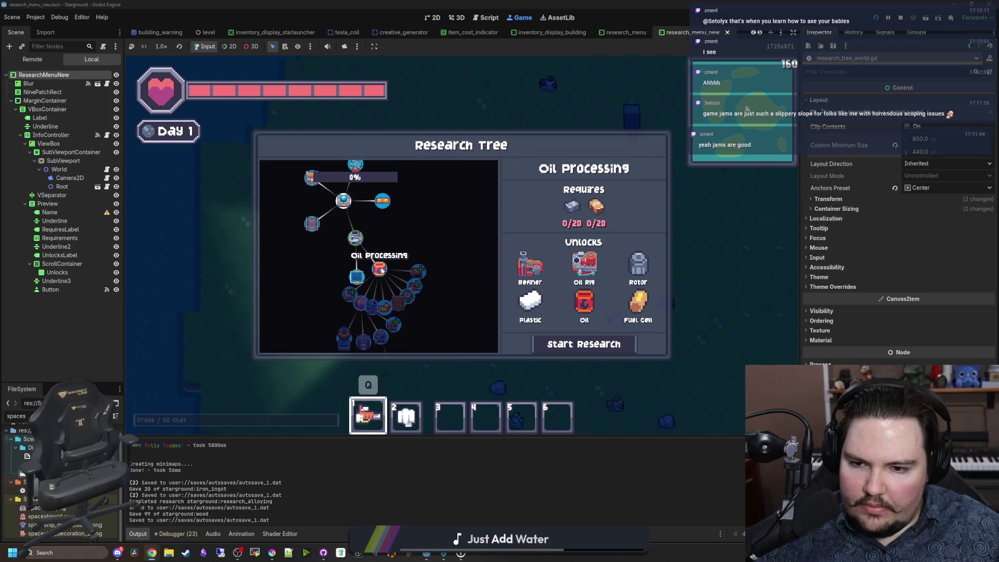
left_click(384, 200)
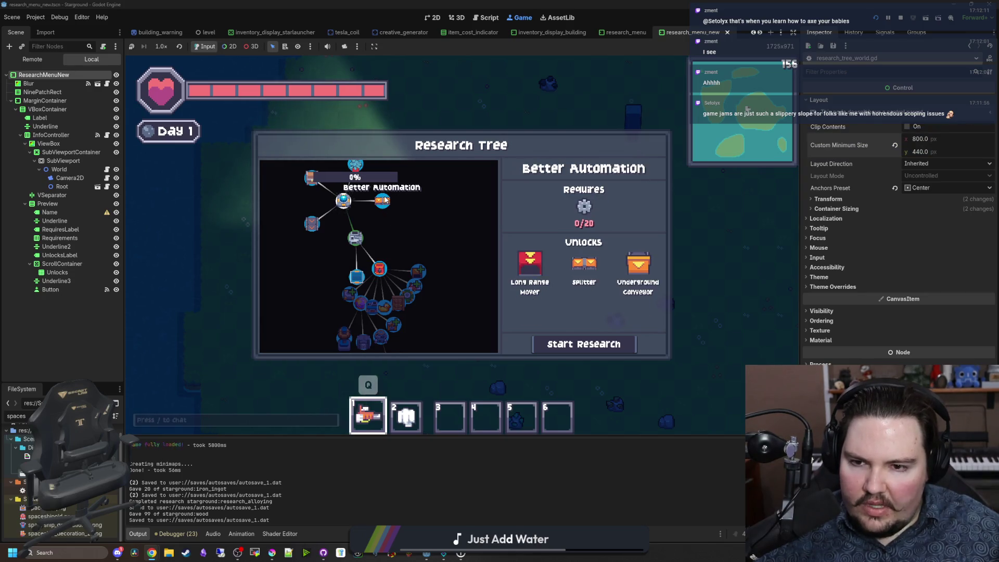
left_click_drag(395, 229, 379, 181)
left_click(363, 213)
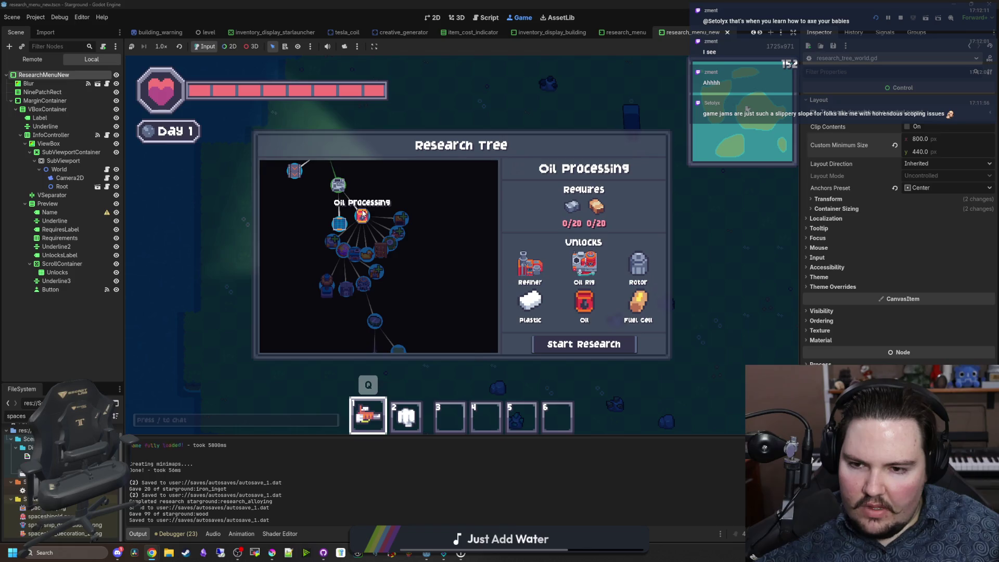
Step: Zoom in and out over the big node cluster and centre on Oil Processing
scroll(363, 214, "up", 3)
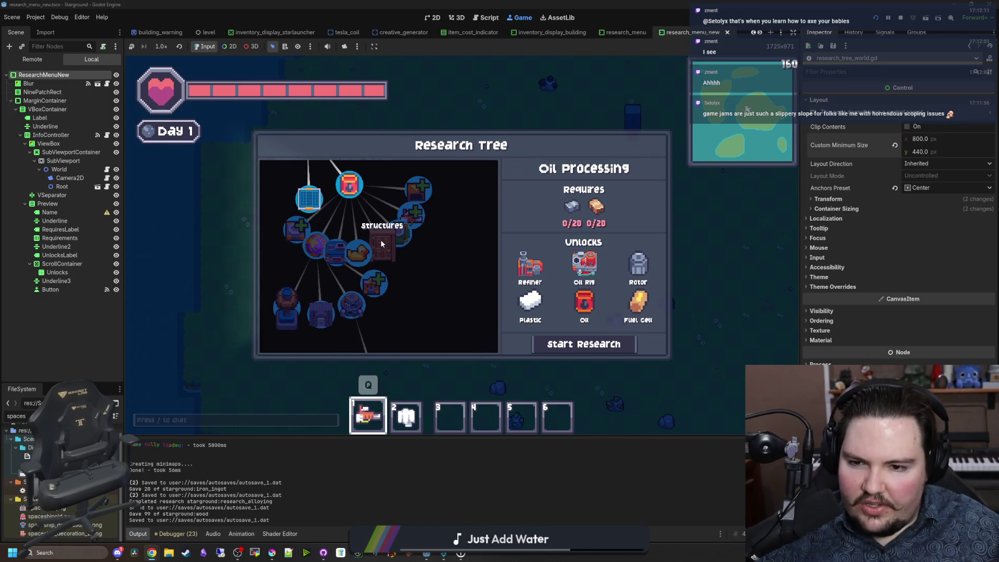
scroll(404, 282, "down", 3)
scroll(403, 282, "down", 2)
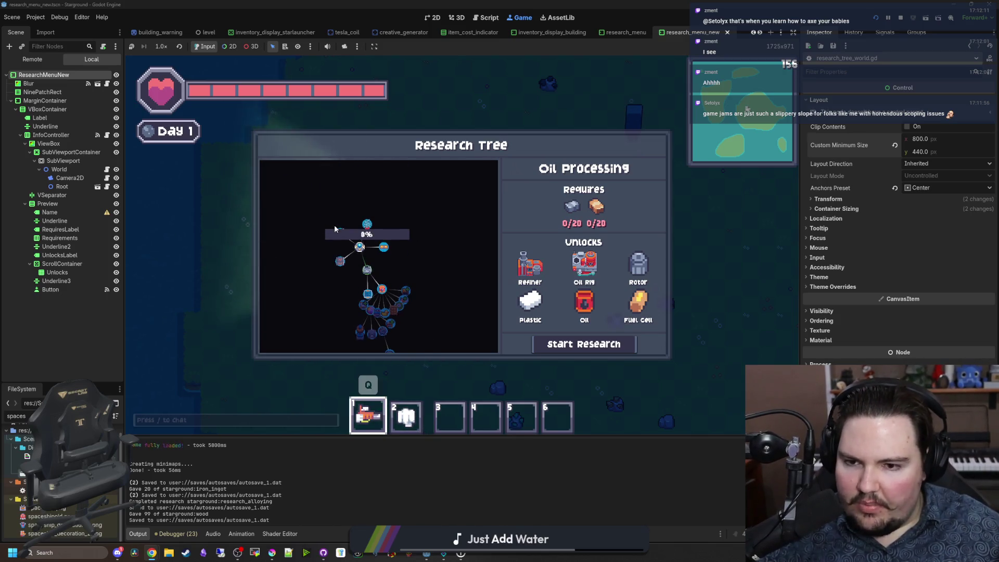
scroll(408, 241, "up", 3)
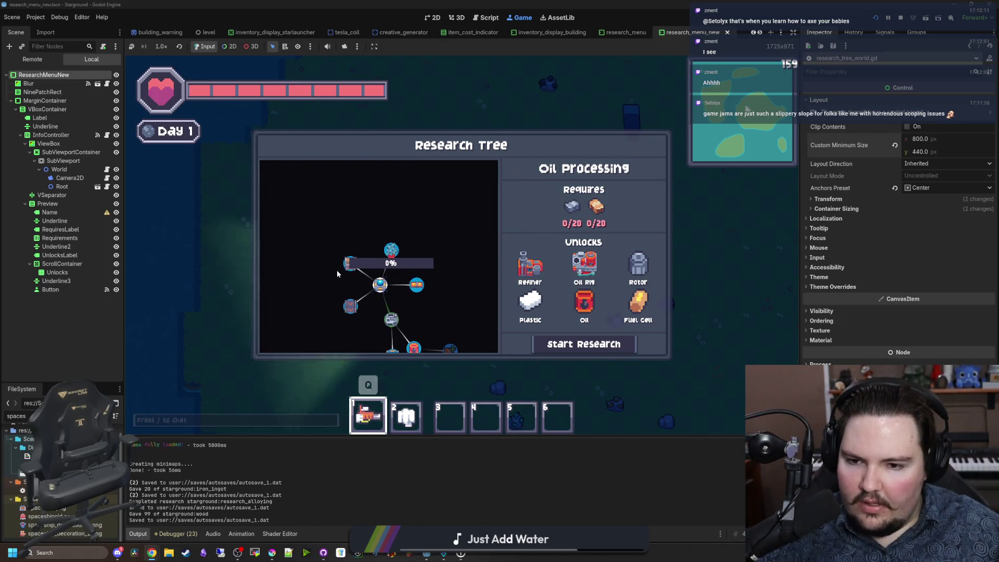
scroll(364, 260, "up", 4)
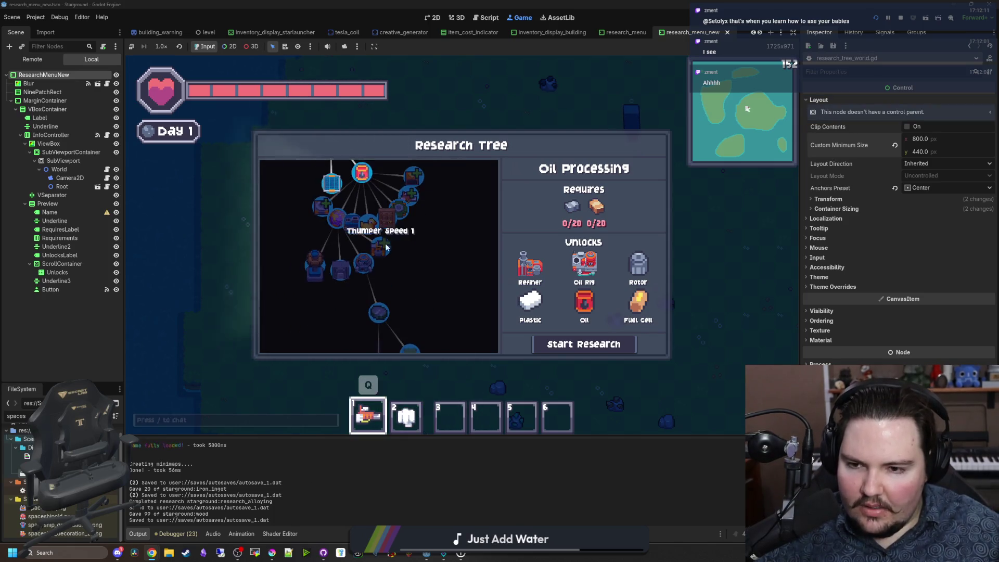
scroll(388, 243, "down", 2)
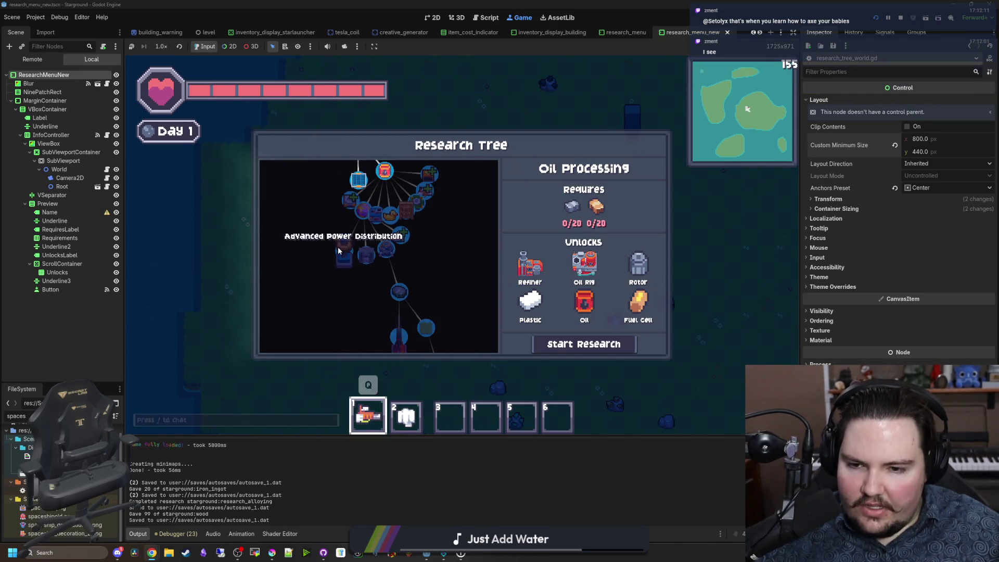
scroll(338, 247, "down", 3)
scroll(442, 285, "up", 3)
scroll(401, 245, "down", 2)
scroll(393, 230, "up", 3)
left_click_drag(381, 229, 404, 308)
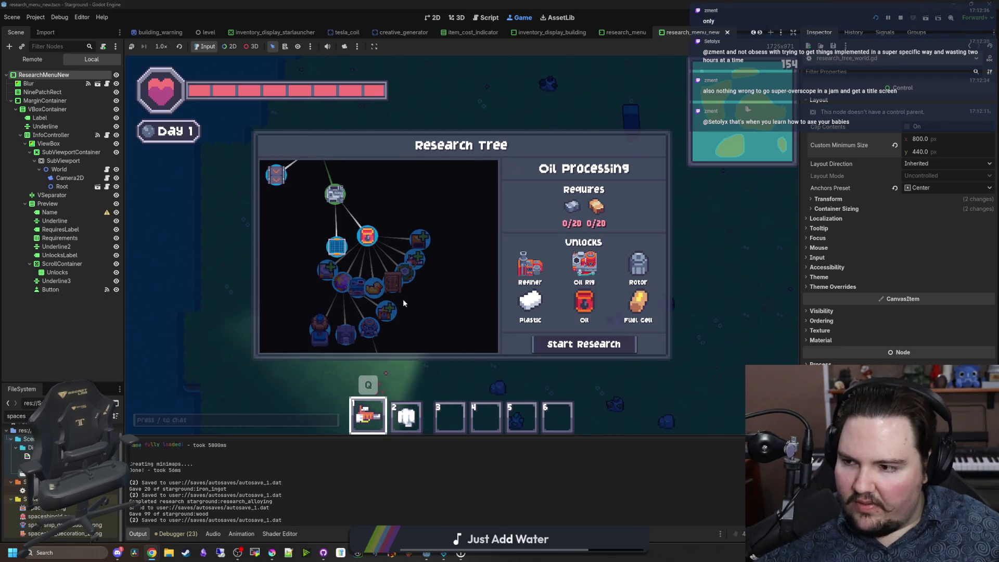
scroll(345, 286, "up", 1)
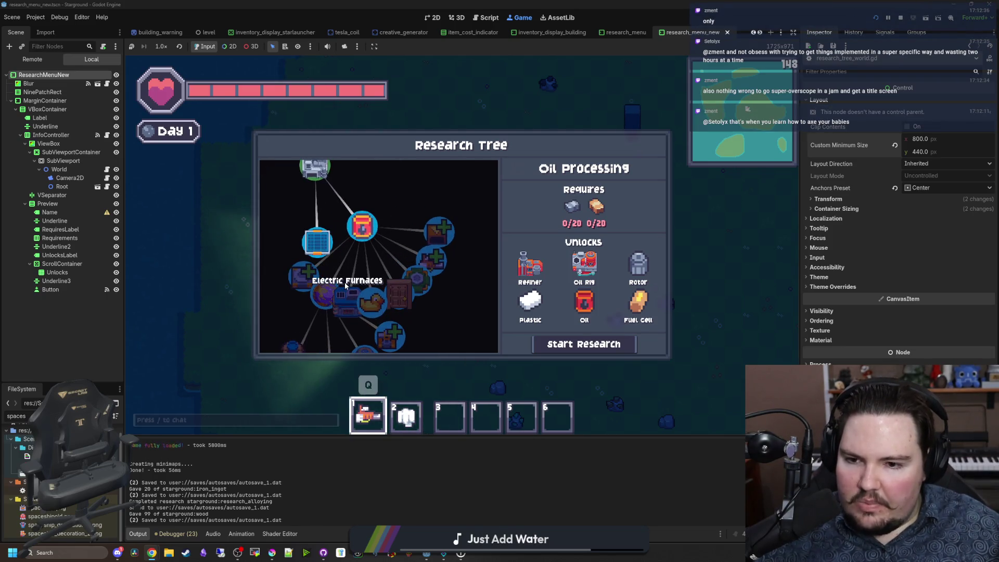
scroll(350, 295, "down", 2)
scroll(442, 305, "down", 2)
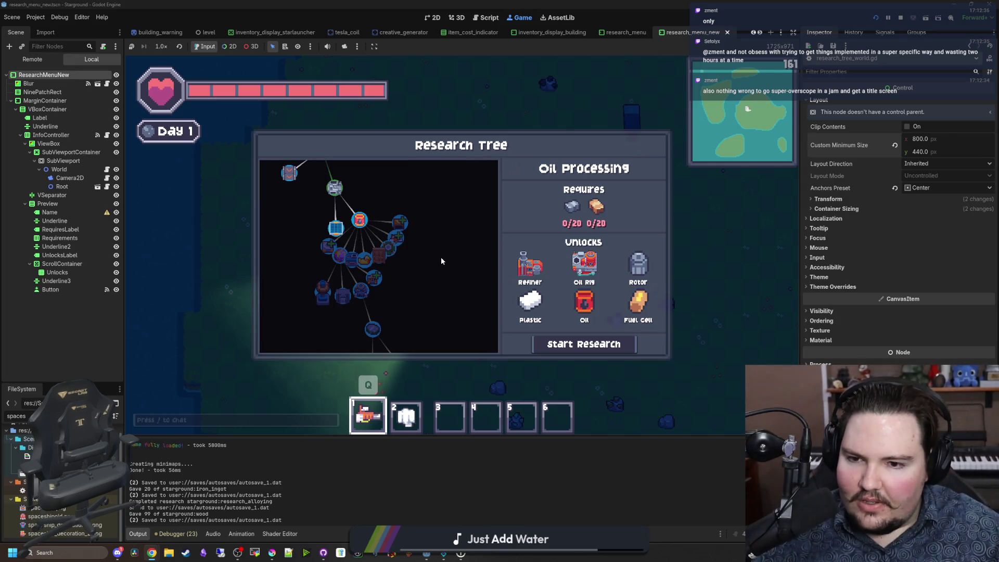
scroll(441, 260, "down", 2)
scroll(432, 288, "up", 5)
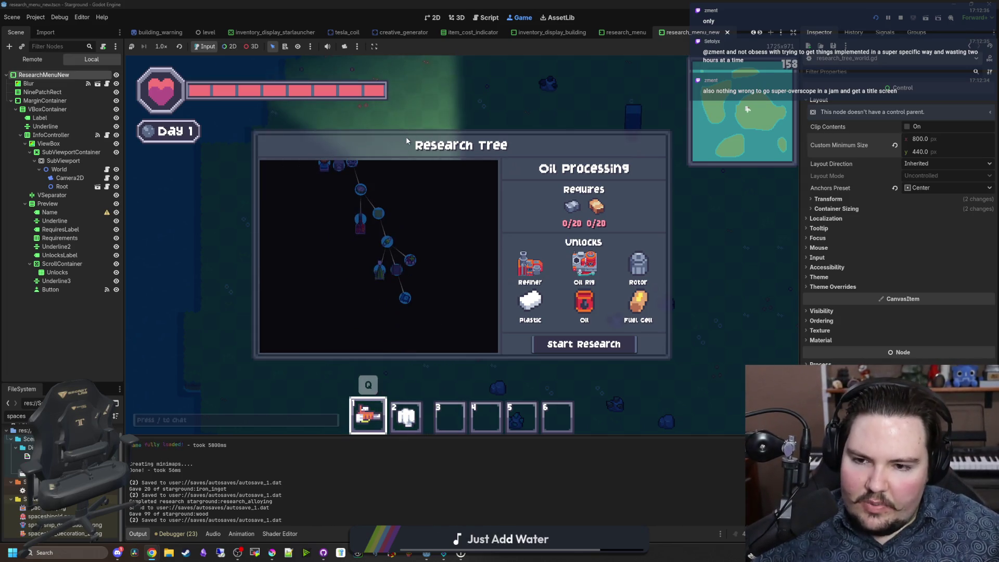
scroll(414, 272, "down", 3)
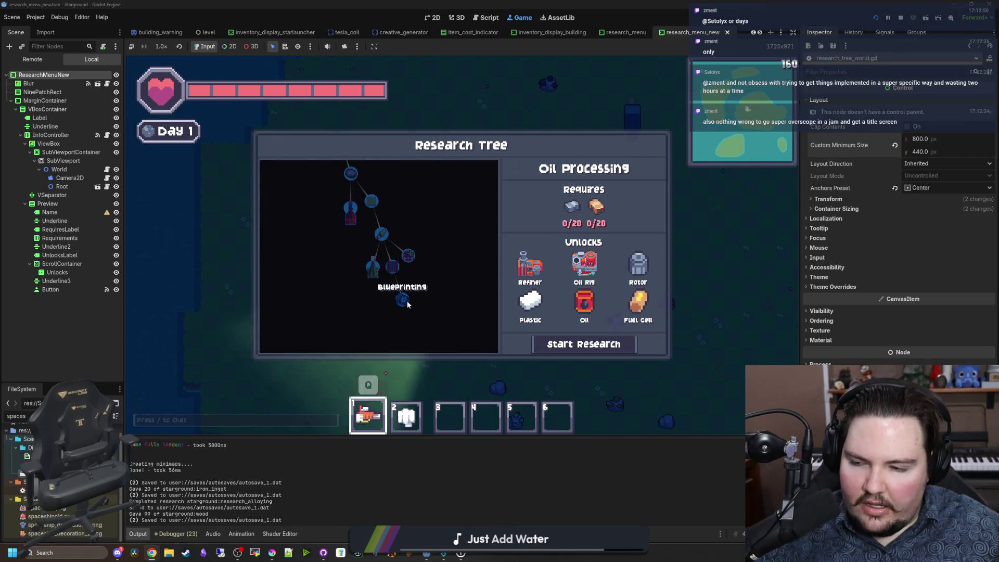
scroll(389, 245, "up", 3)
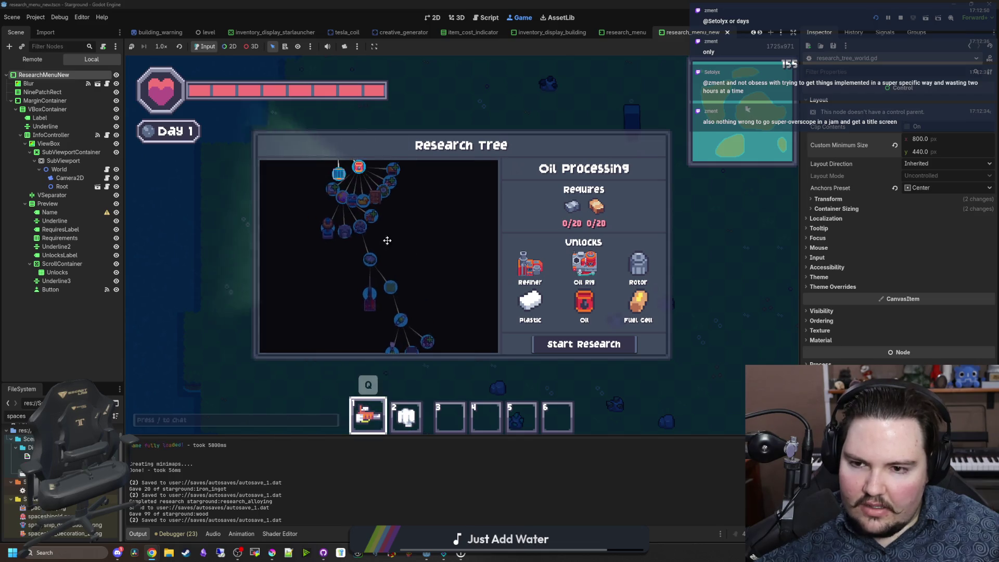
left_click(363, 195)
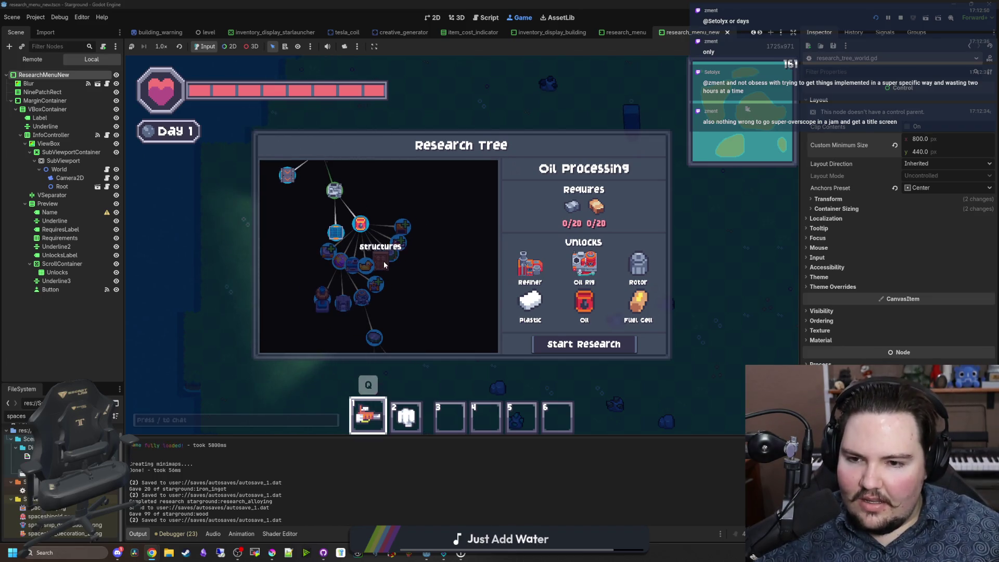
Step: Zoom and pan the Research Tree to reveal its top node
scroll(379, 260, "up", 1)
scroll(294, 248, "down", 2)
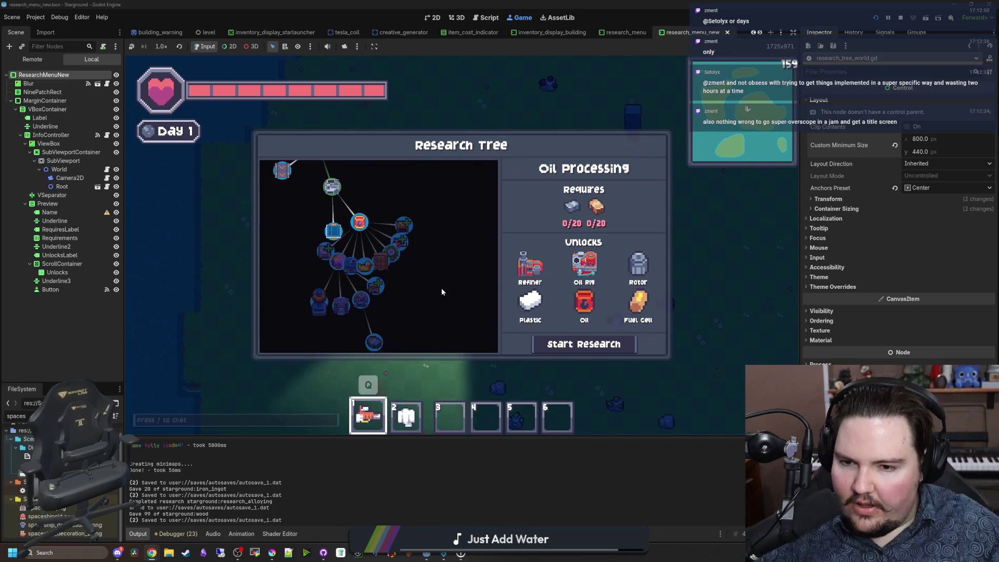
mouse_move(436, 317)
left_mouse_down()
mouse_move(409, 314)
mouse_move(446, 314)
left_mouse_up()
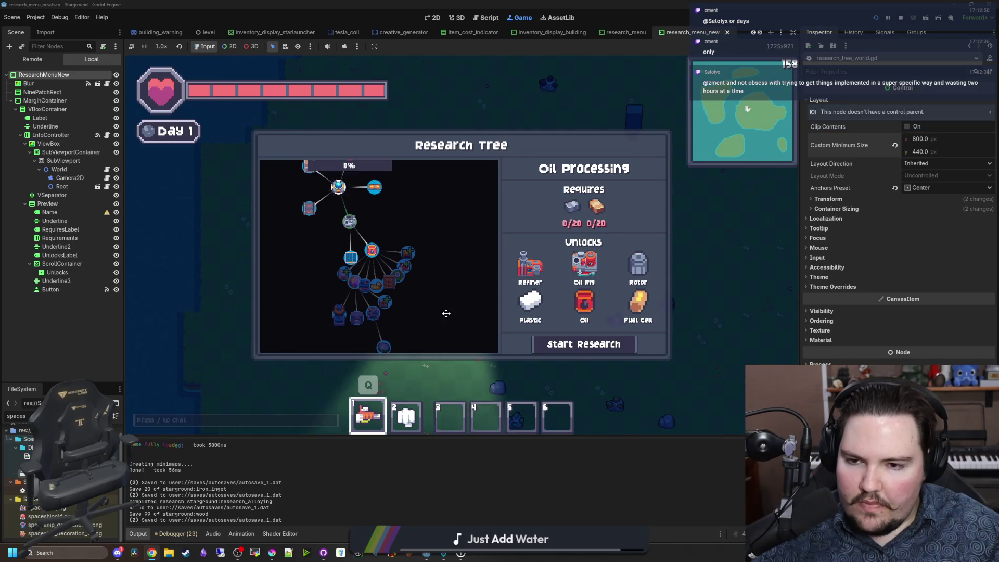
scroll(398, 242, "up", 3)
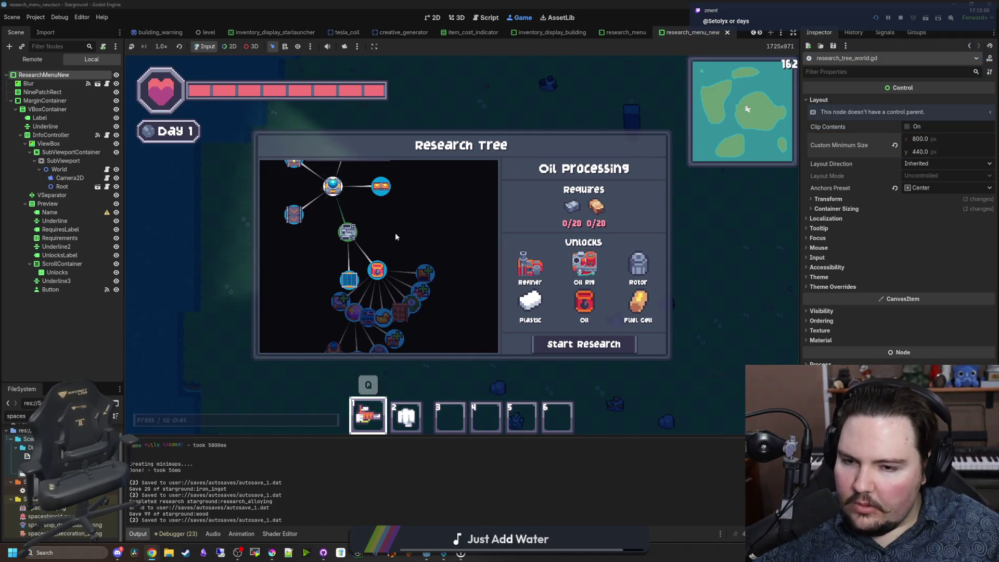
scroll(398, 242, "down", 3)
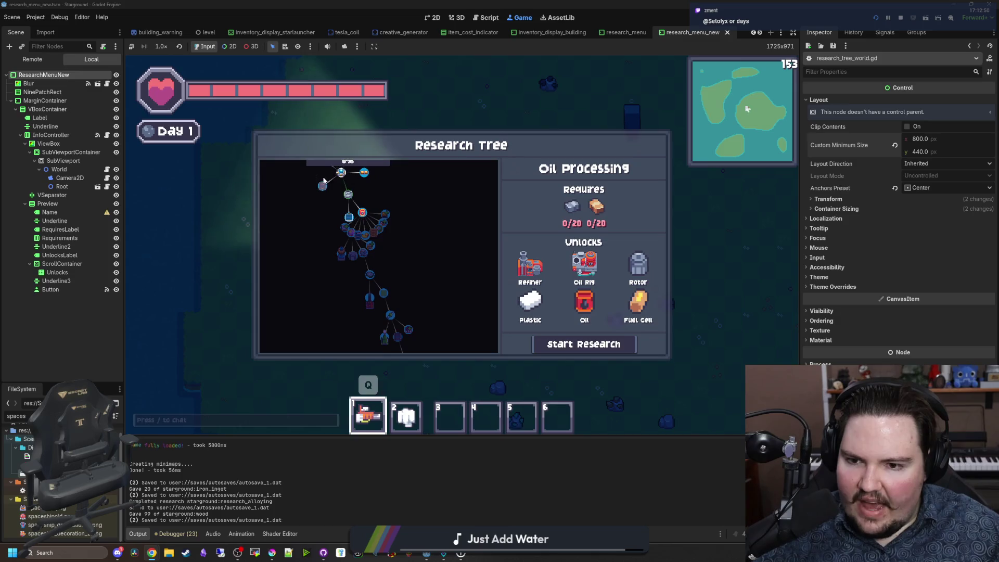
scroll(401, 275, "up", 3)
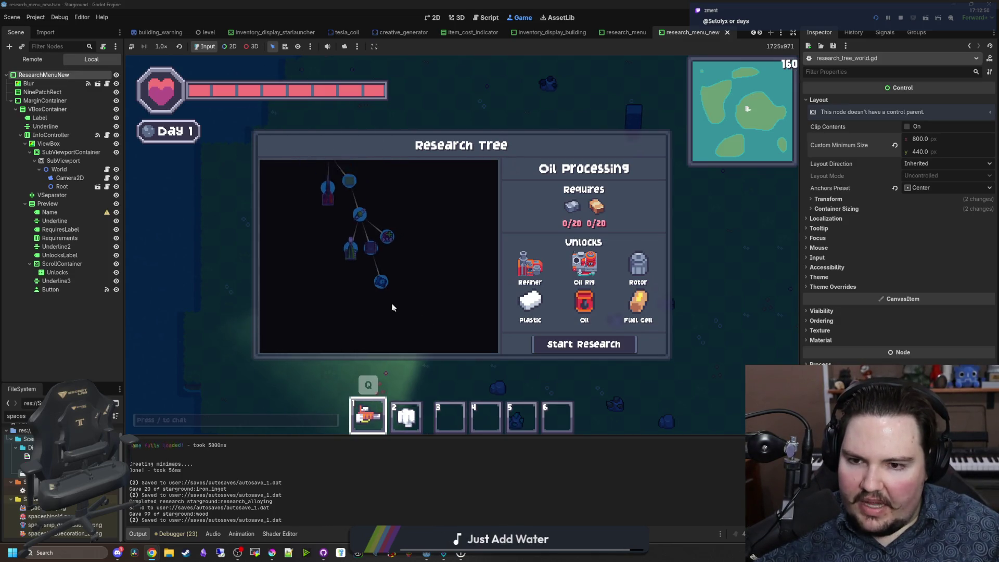
scroll(386, 241, "up", 2)
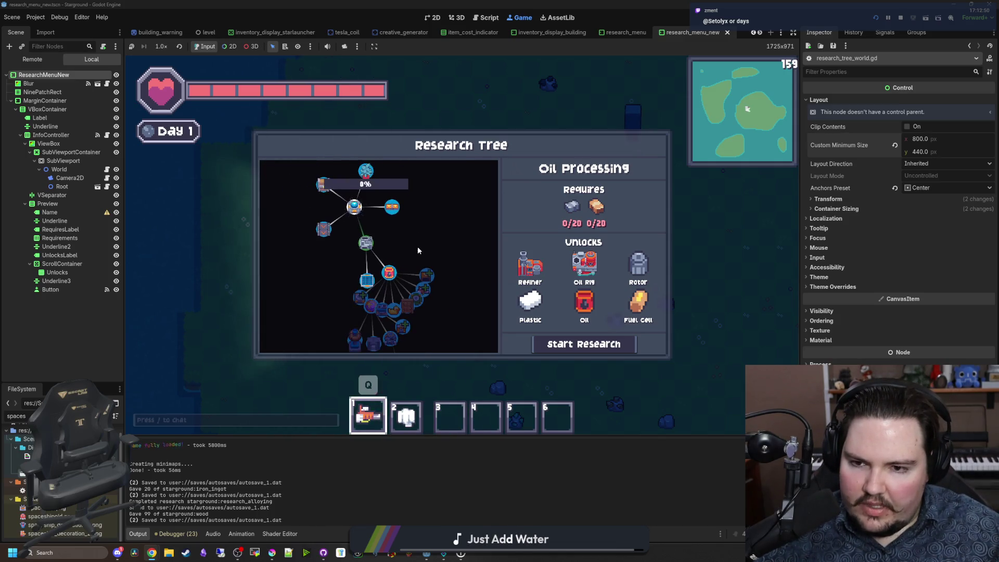
scroll(400, 272, "up", 2)
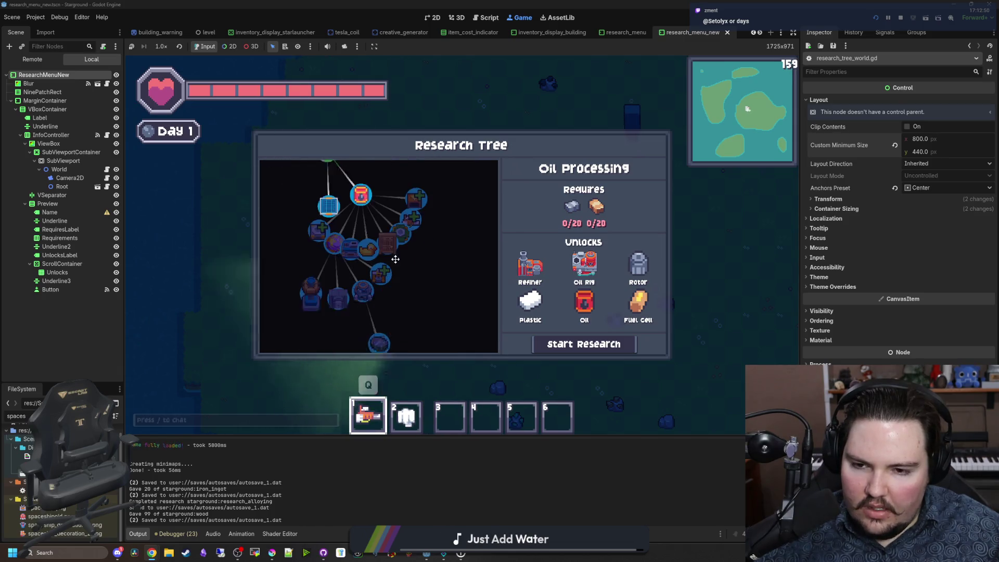
scroll(419, 188, "down", 2)
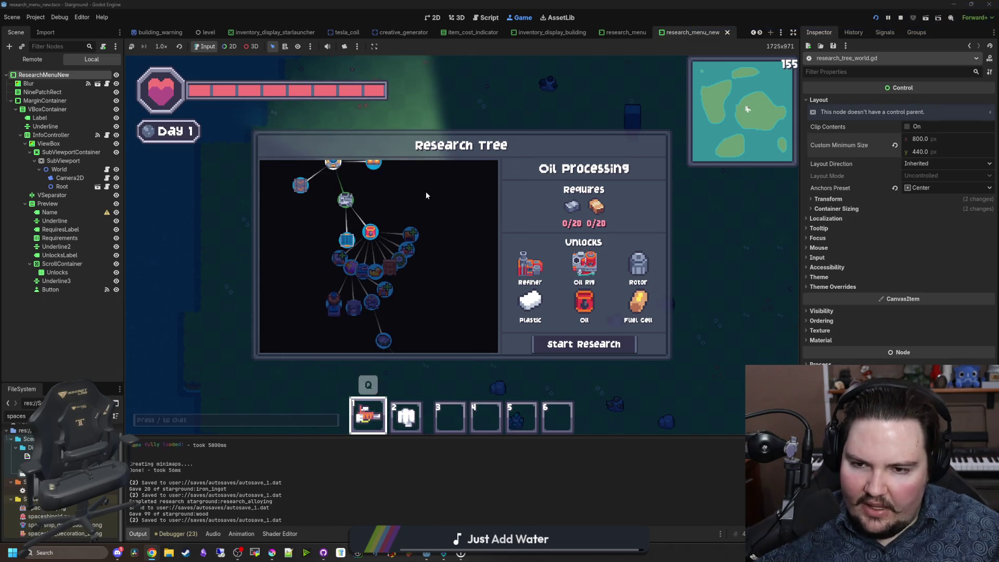
left_click_drag(426, 195, 420, 245)
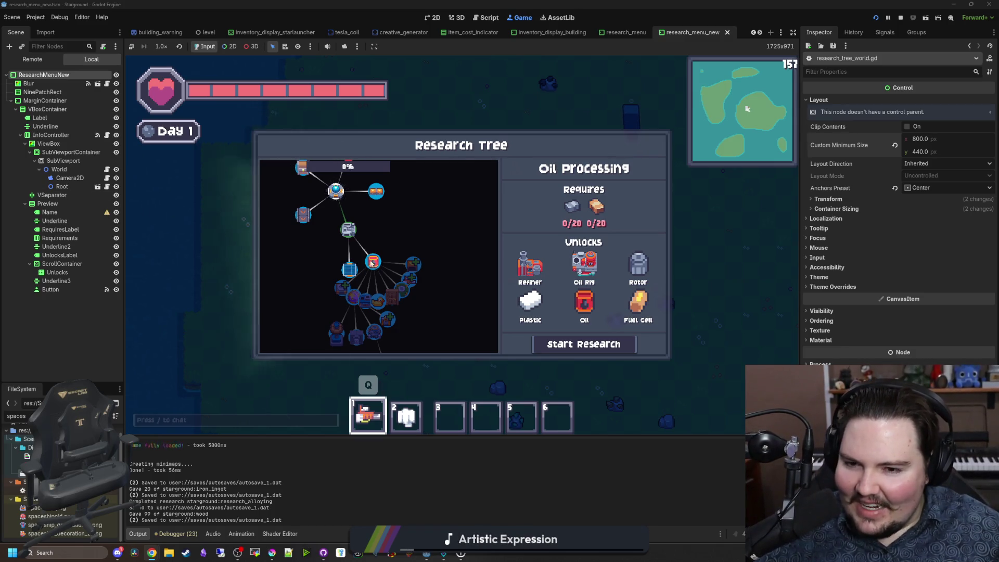
scroll(406, 234, "up", 1)
Step: Check Clean Energy, Alloying and Better Automation, then open the research_tree_node.gd script
left_click(329, 282)
left_click(335, 218)
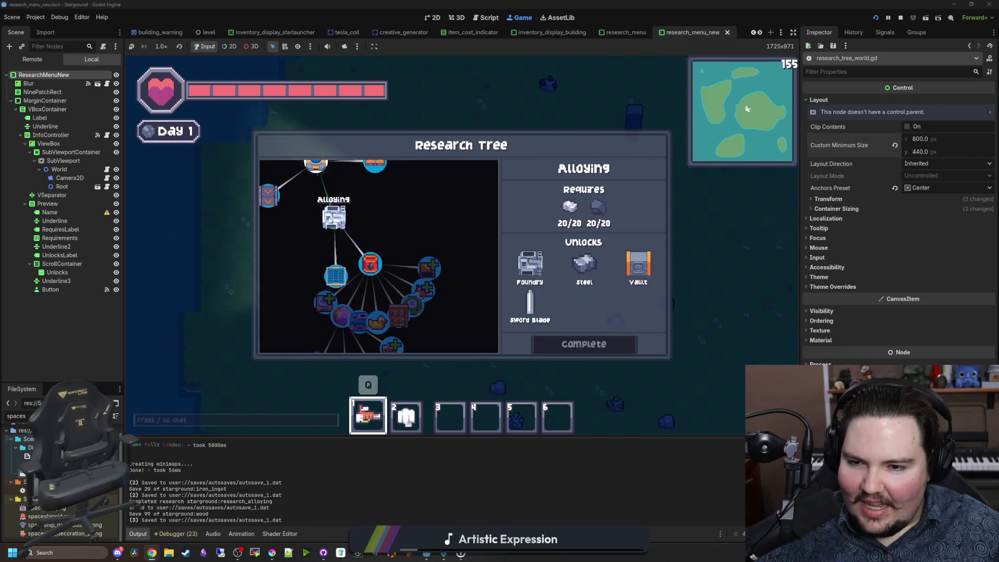
left_click_drag(359, 219, 373, 286)
left_click(390, 229)
left_click_drag(401, 249, 437, 287)
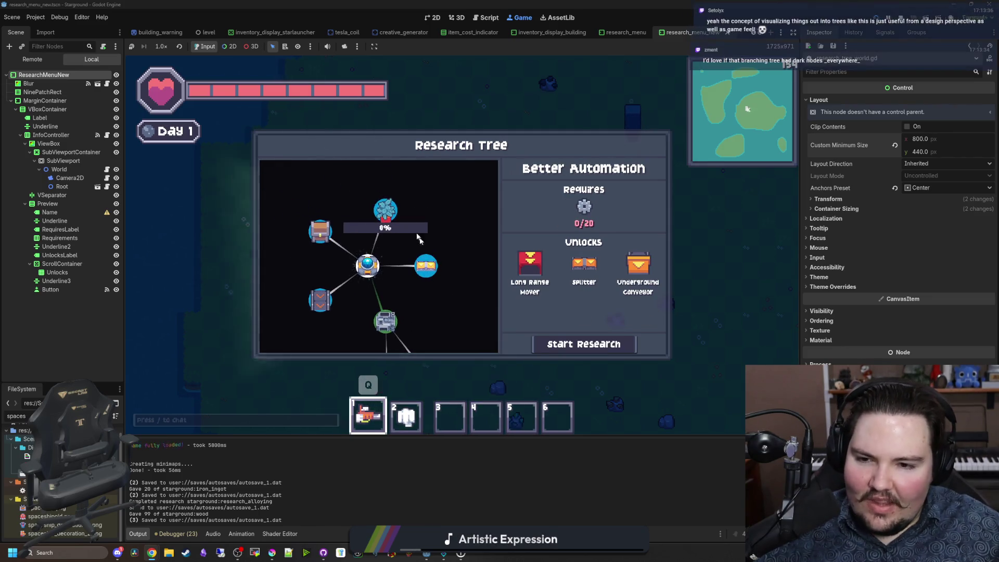
left_click(107, 187)
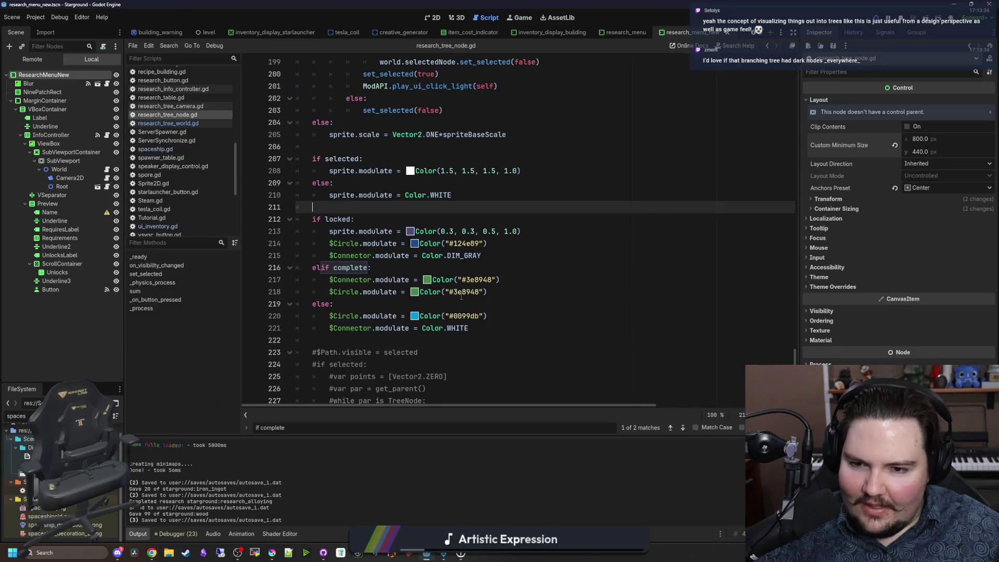
Step: Strip the stray indentation from empty line 180 of research_tree_node.gd
left_click(359, 206)
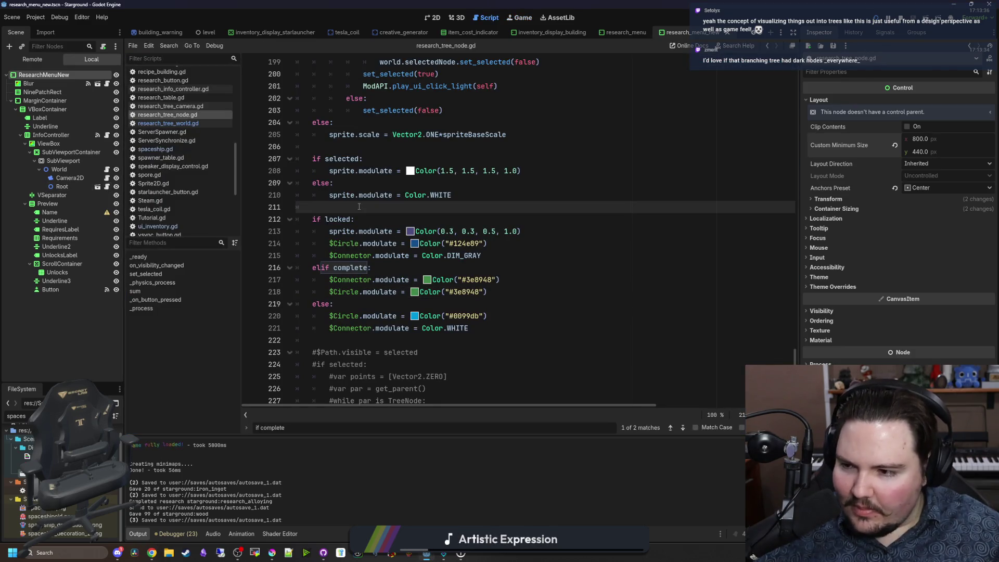
scroll(359, 207, "down", 2)
scroll(385, 223, "up", 5)
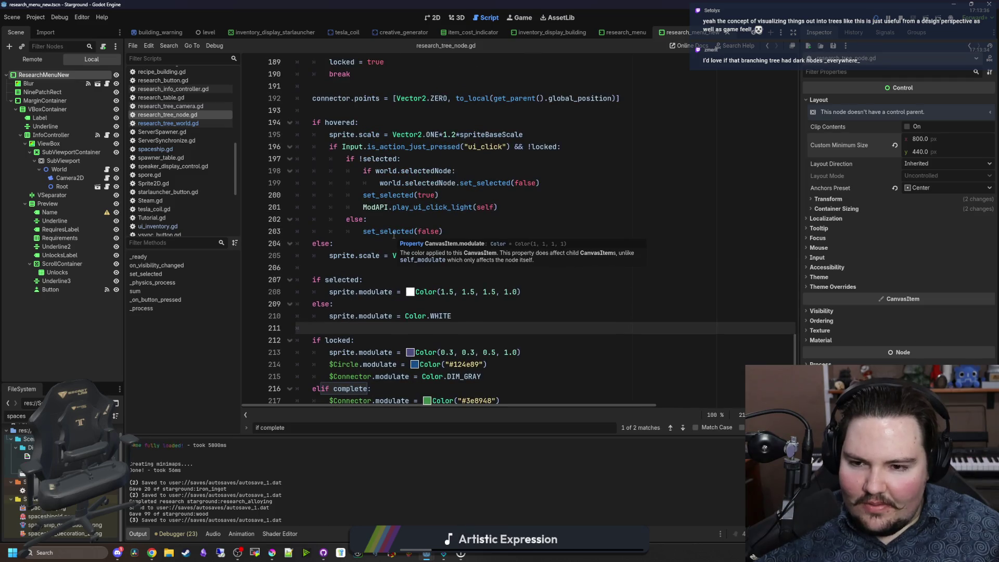
scroll(365, 285, "up", 7)
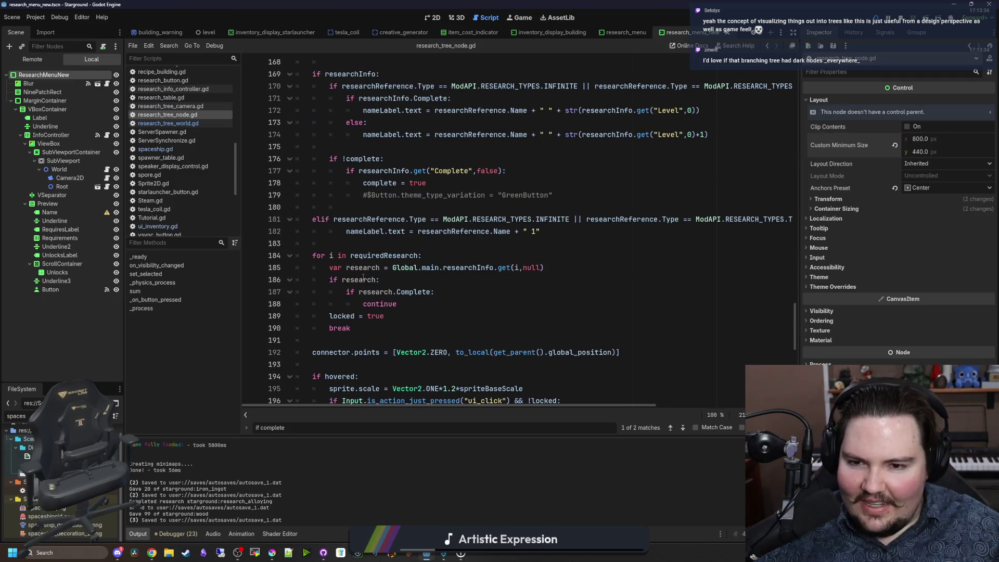
scroll(364, 280, "up", 1)
left_click(409, 243)
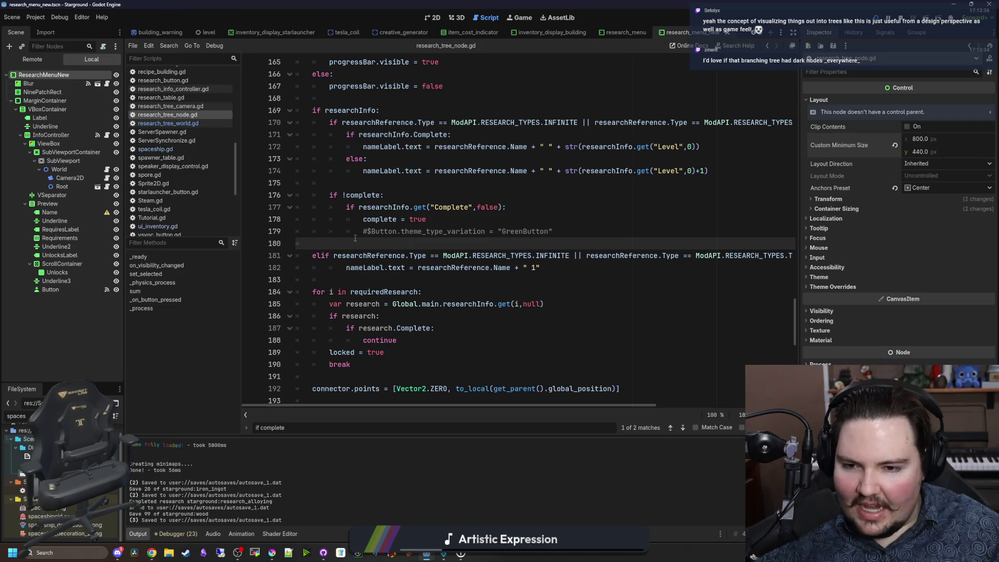
key("BackSpace")
Step: Move through lines 183 and 191 up to line 126 in _process
left_click(370, 279)
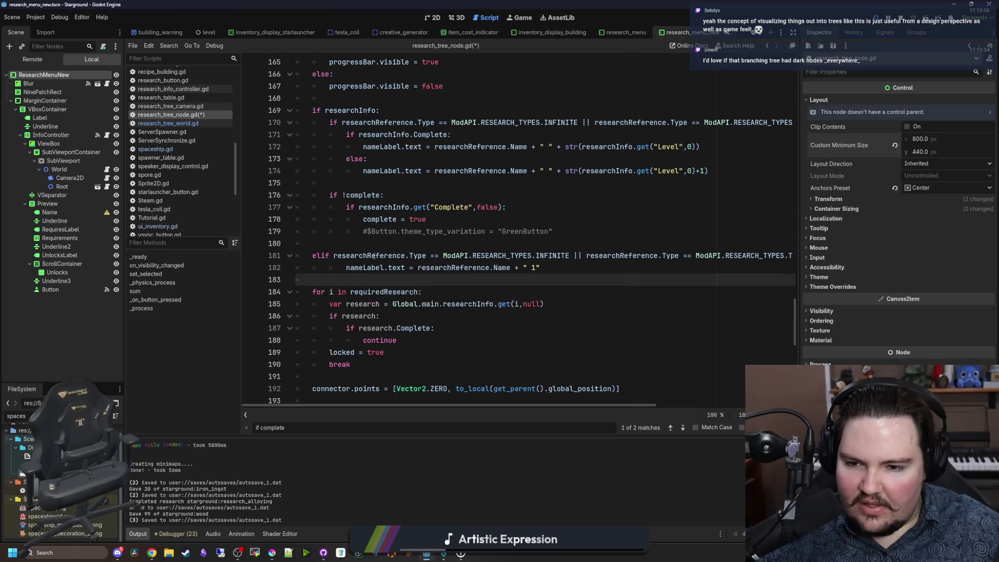
scroll(365, 281, "down", 2)
left_click(325, 305)
scroll(436, 282, "down", 3)
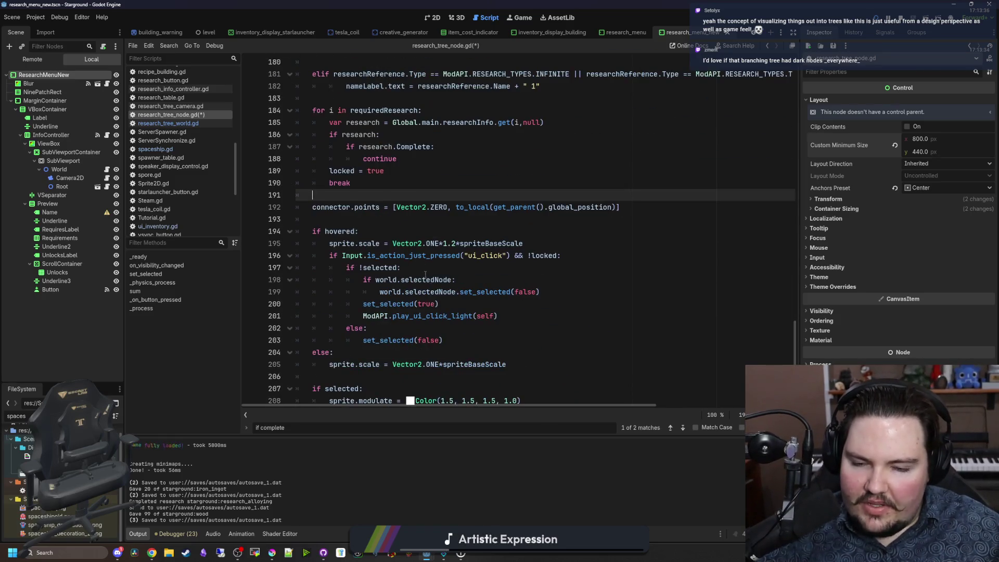
scroll(448, 265, "up", 4)
scroll(443, 249, "up", 3)
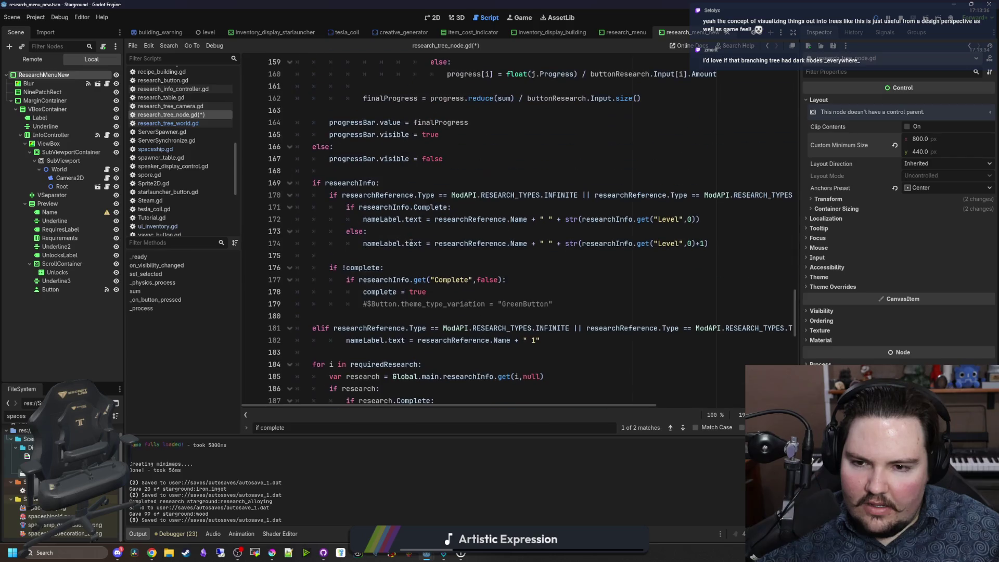
scroll(411, 243, "up", 13)
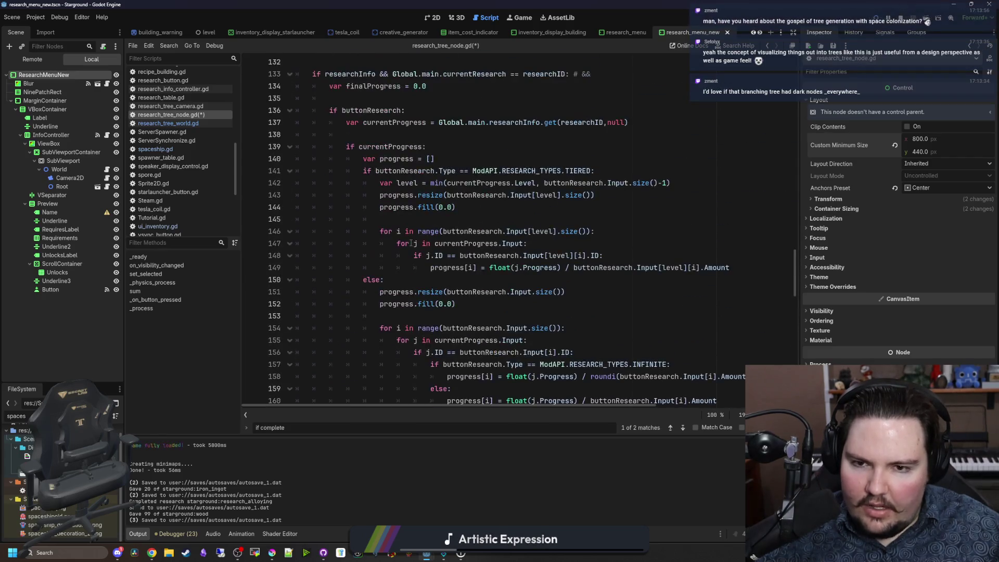
scroll(411, 243, "up", 3)
left_click(411, 243)
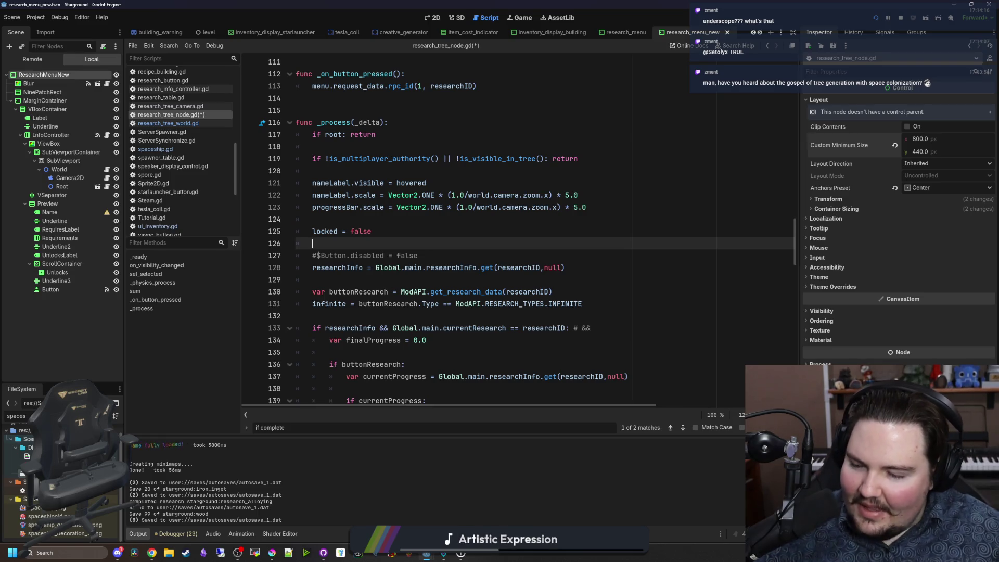
left_click(407, 220)
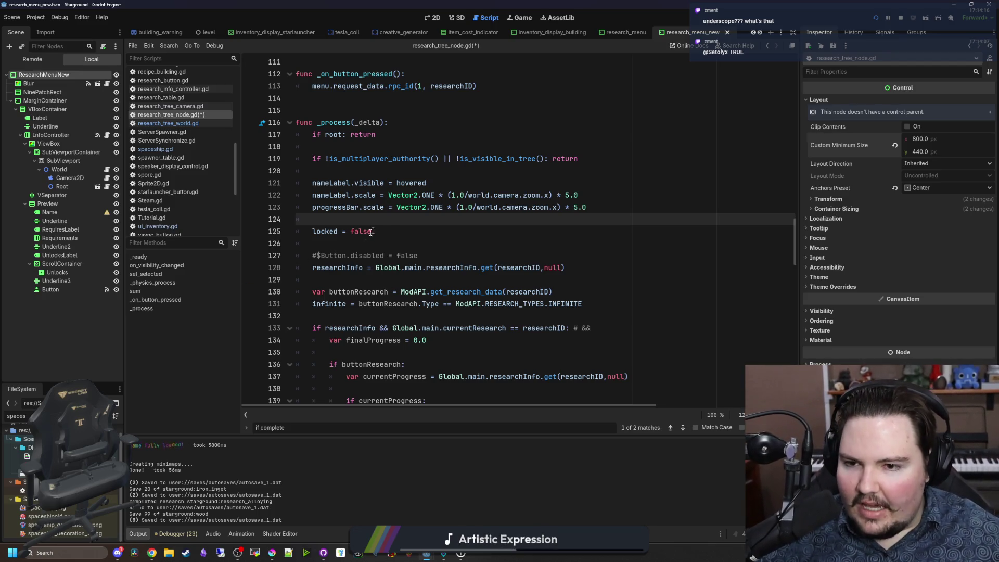
left_click(353, 246)
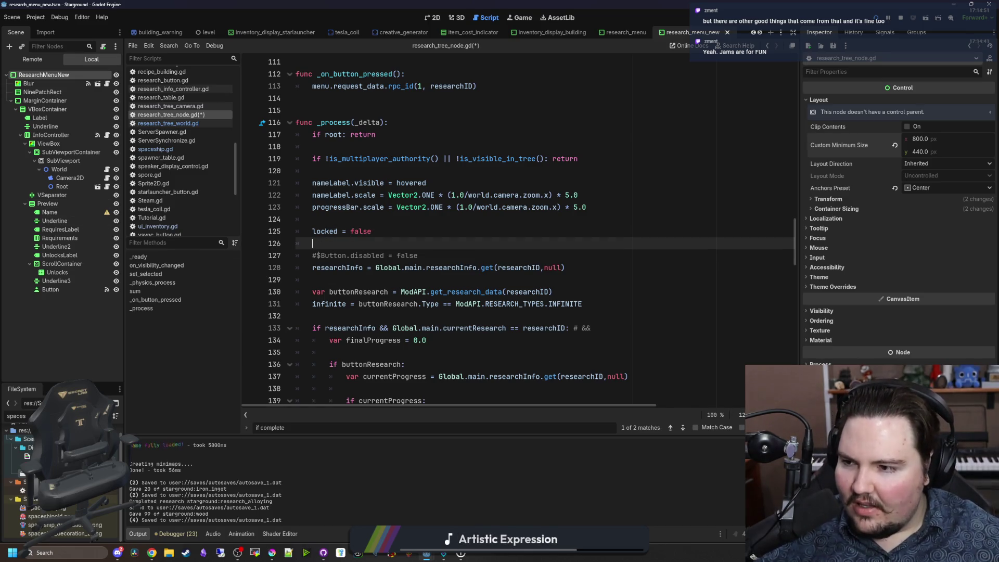
left_click(390, 226)
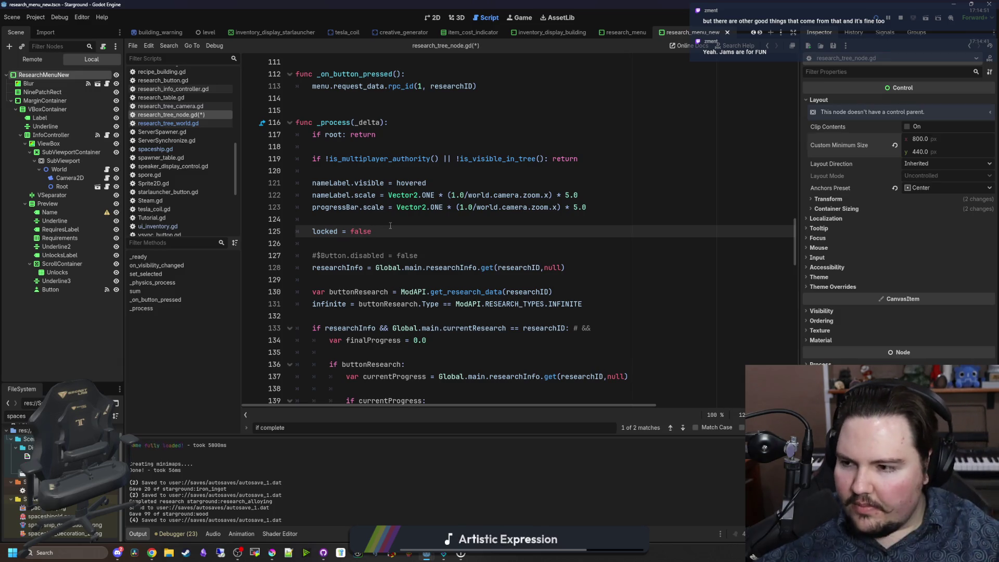
left_click(407, 217)
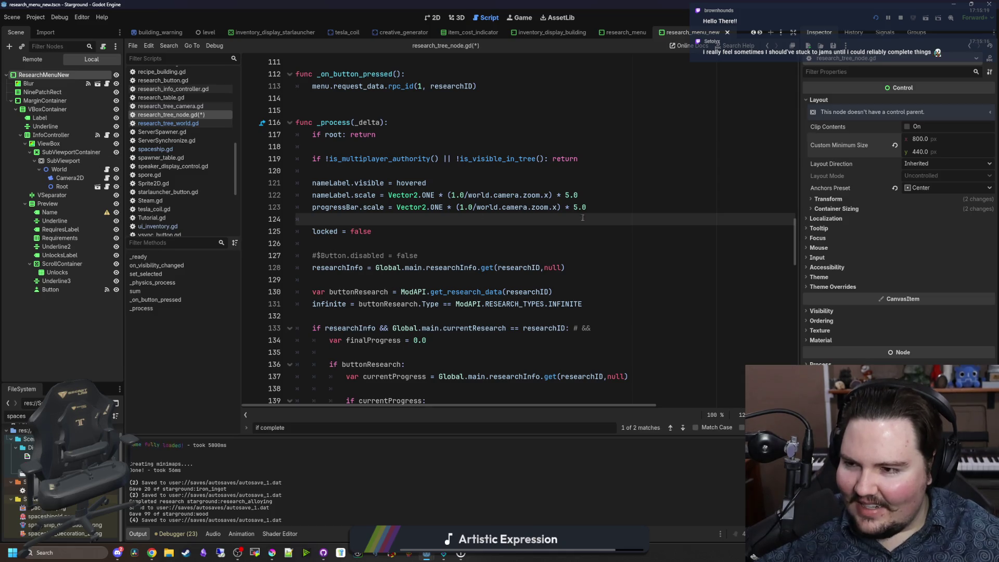
key("alt+Tab")
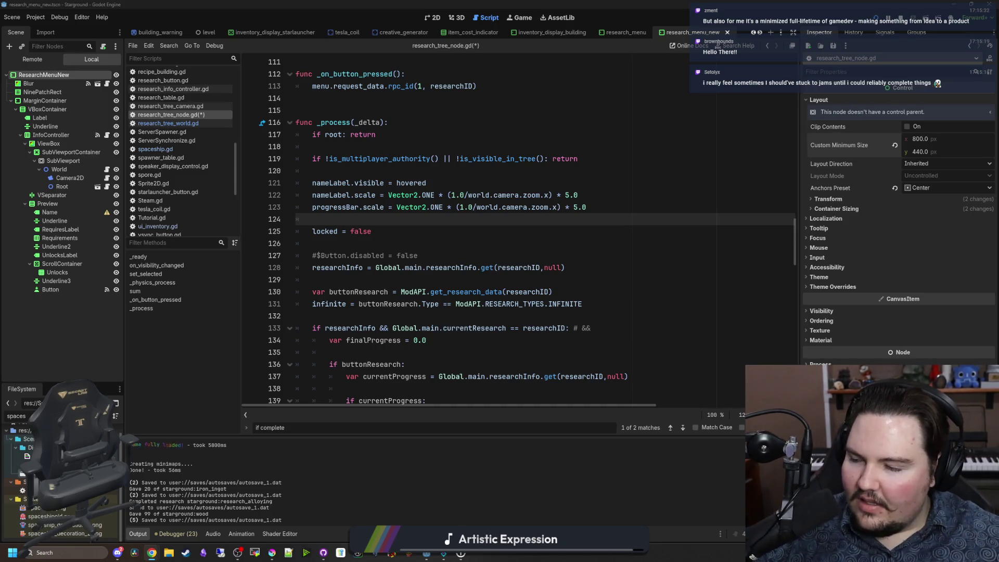
key("Up")
key("Up")
key("Up")
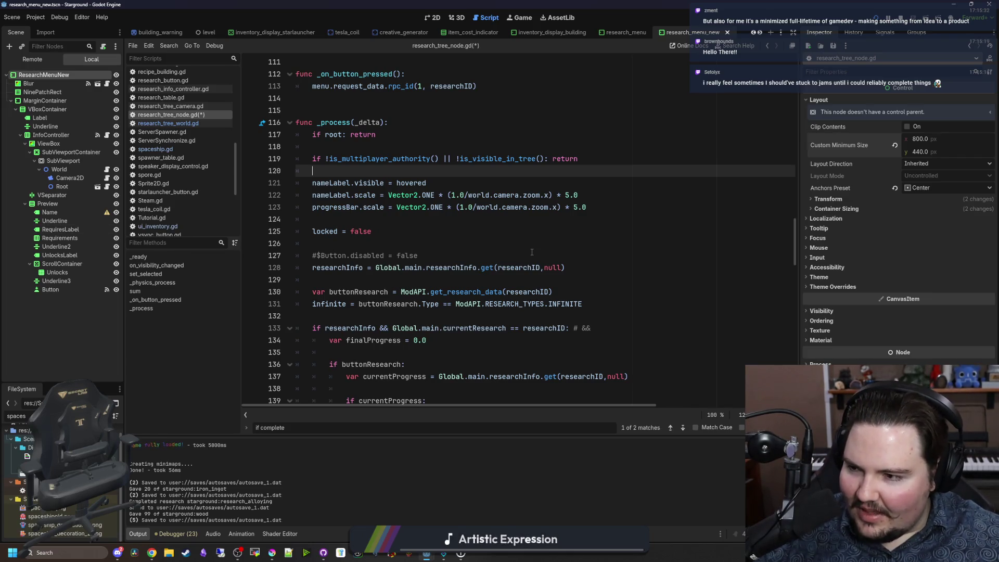
left_click(312, 256)
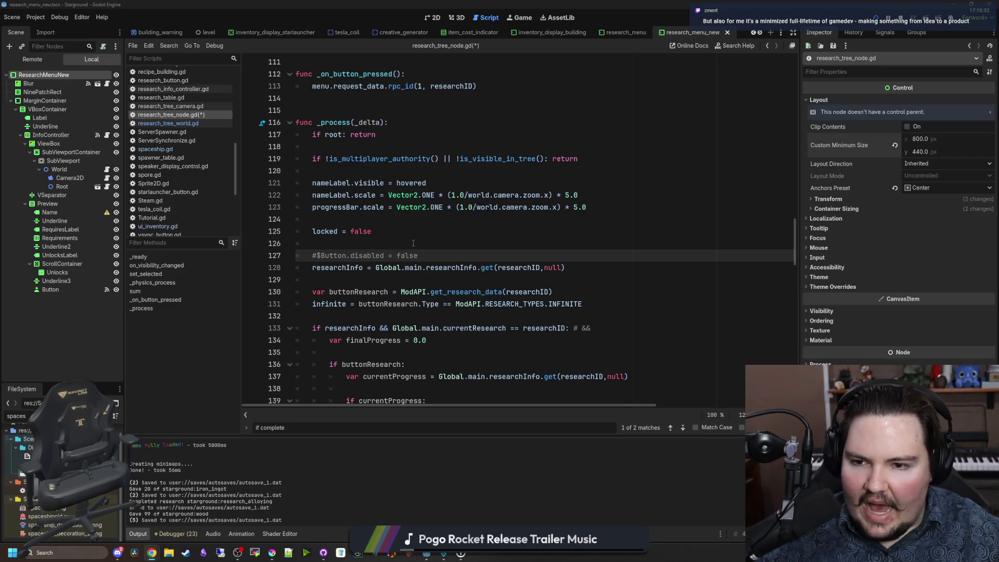
left_click(438, 243)
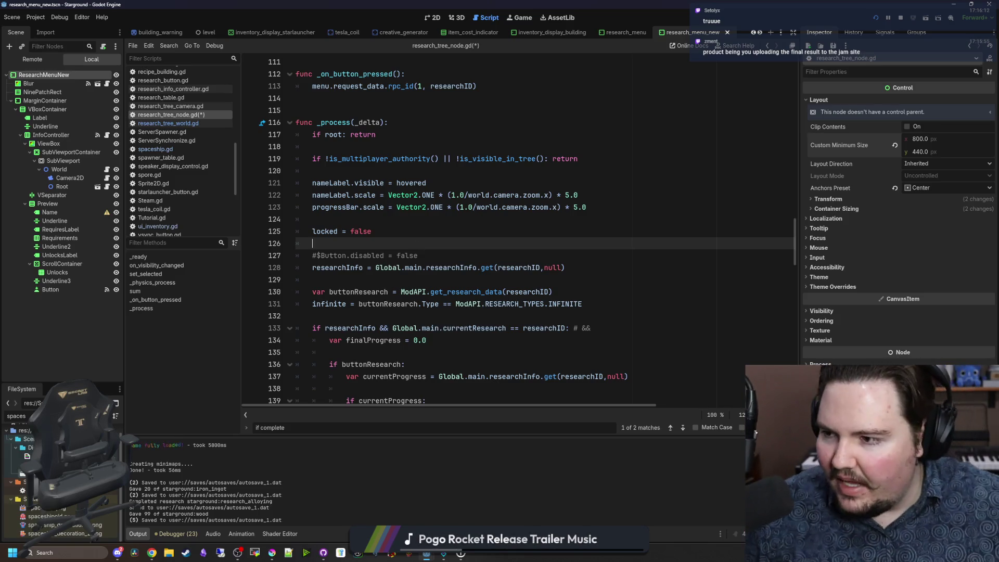
left_click(347, 255)
left_click(368, 244)
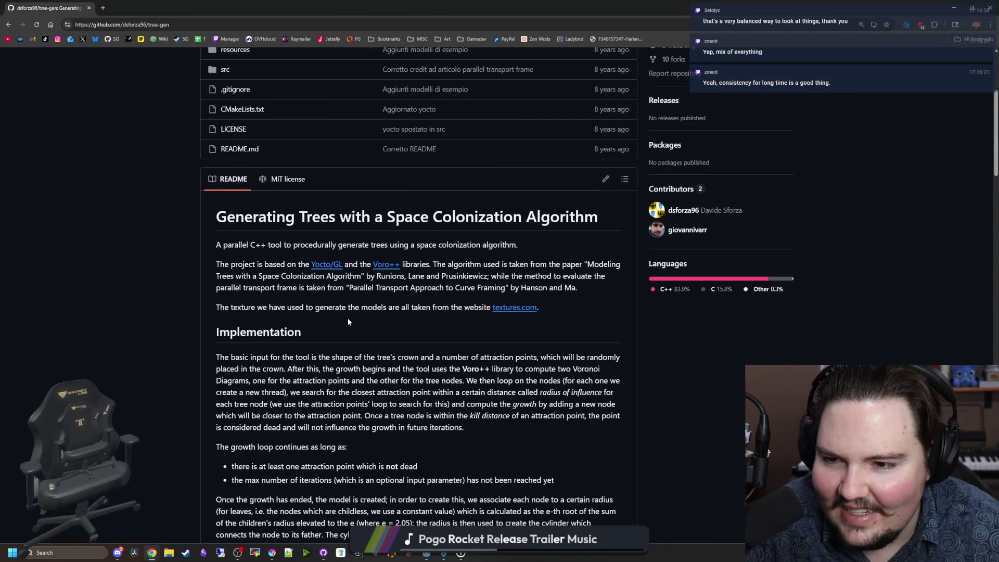
Step: Scroll through the tree-gen README's Parameters and Examples sections, then return to Godot
scroll(355, 298, "up", 2)
scroll(473, 337, "up", 2)
scroll(473, 342, "down", 10)
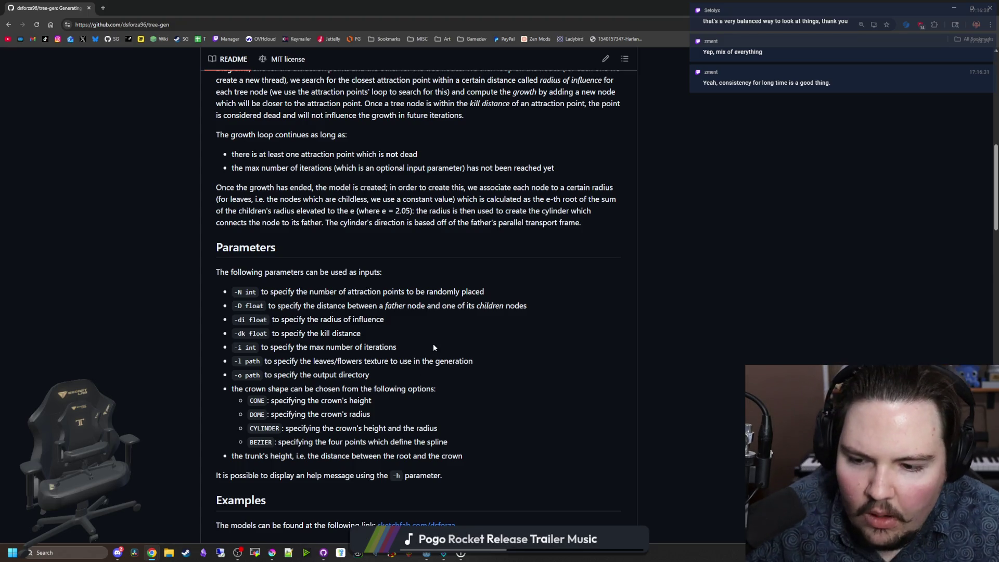
scroll(433, 344, "down", 5)
scroll(434, 347, "down", 15)
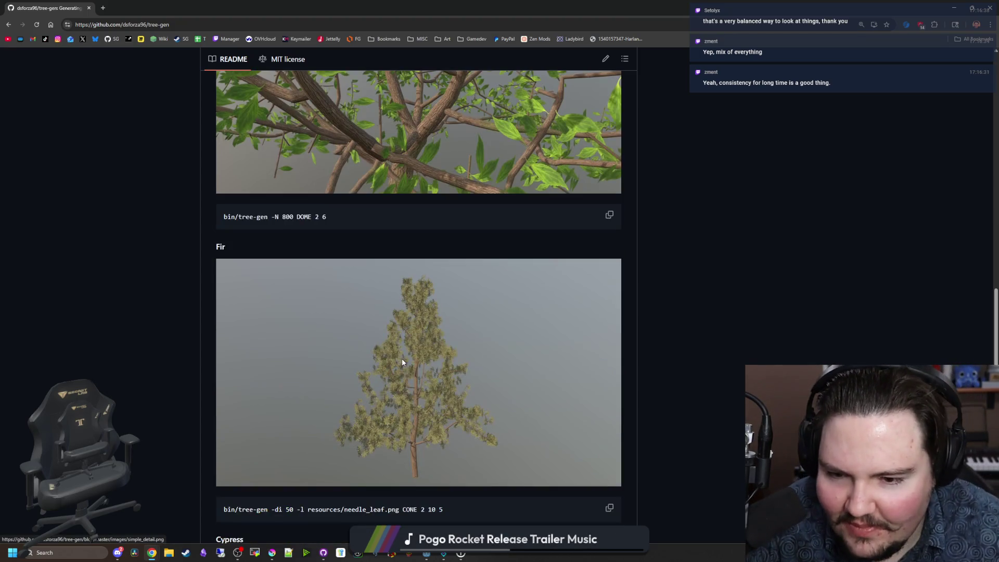
scroll(402, 363, "down", 9)
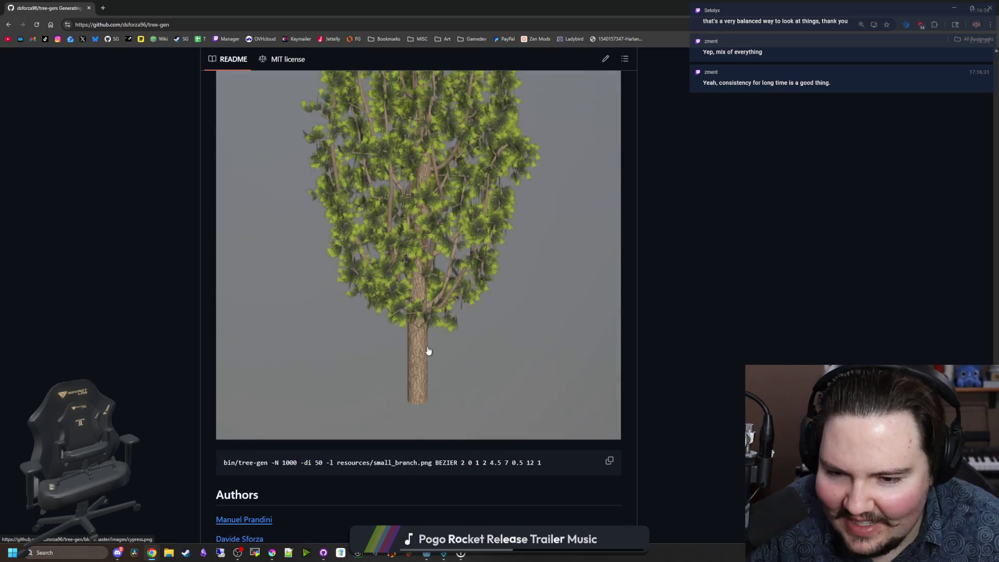
scroll(367, 369, "up", 15)
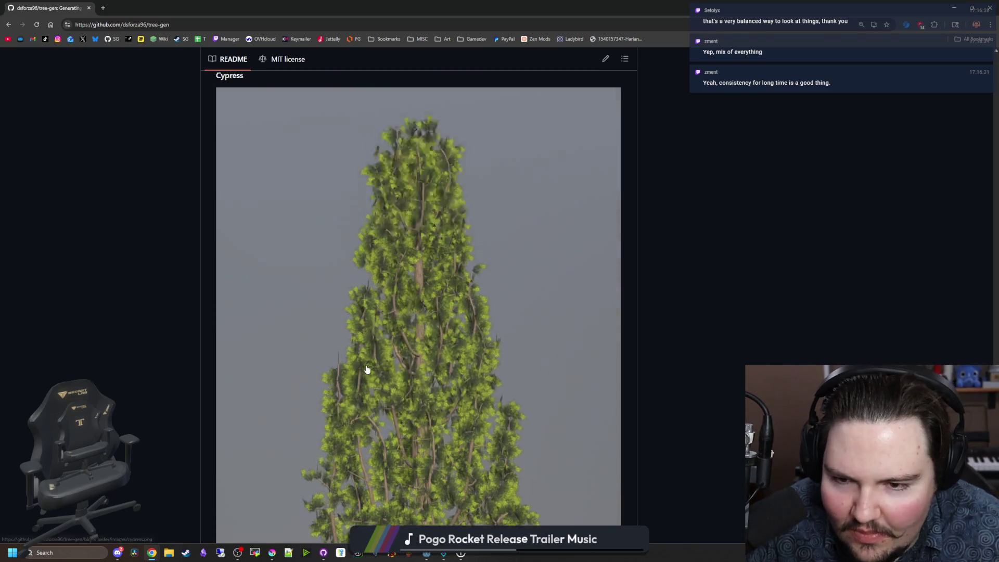
scroll(367, 370, "up", 4)
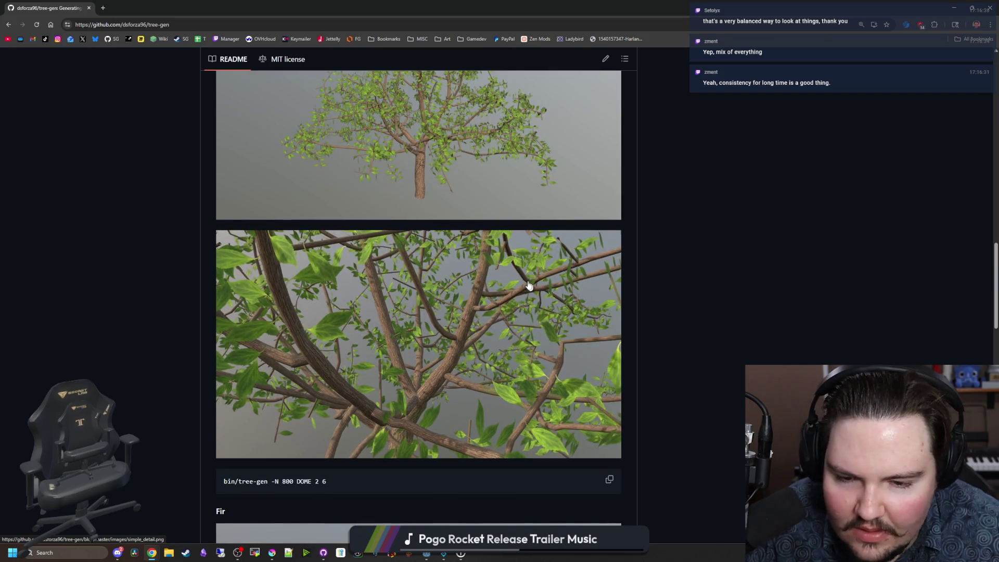
scroll(448, 336, "up", 6)
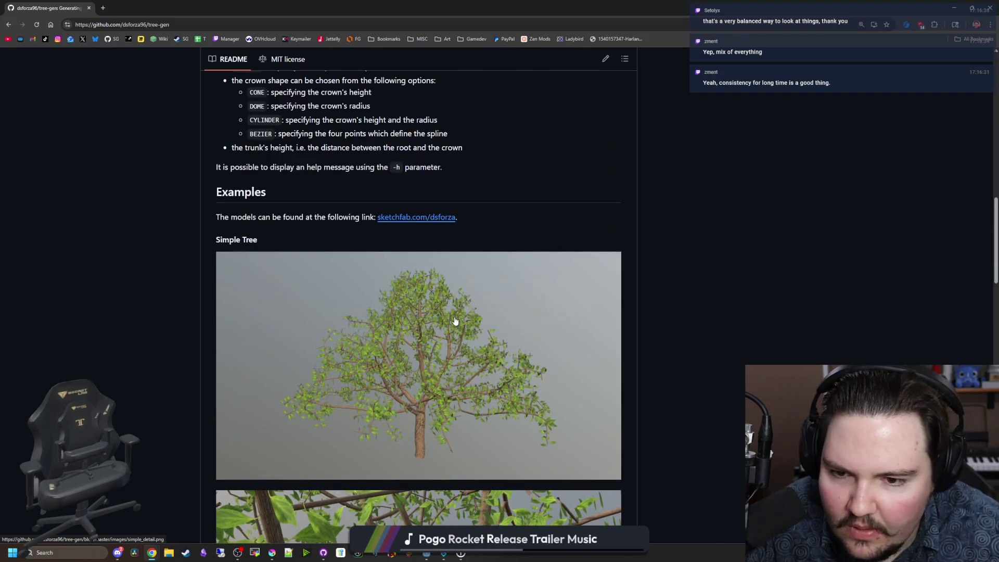
scroll(455, 321, "up", 7)
key("alt+Tab")
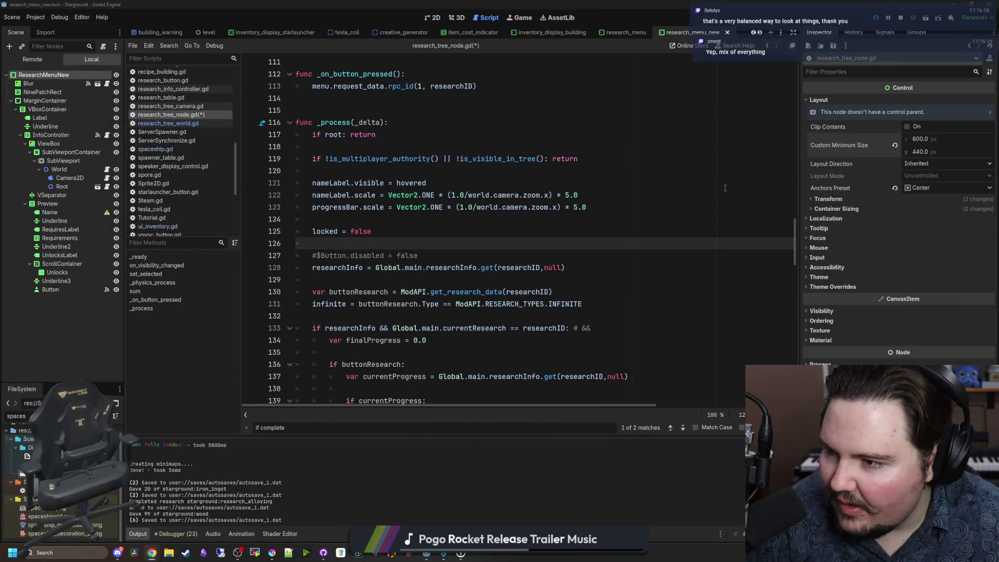
Step: Bring Godot forward and place the caret at the end of line 127 in _process
left_click(581, 241)
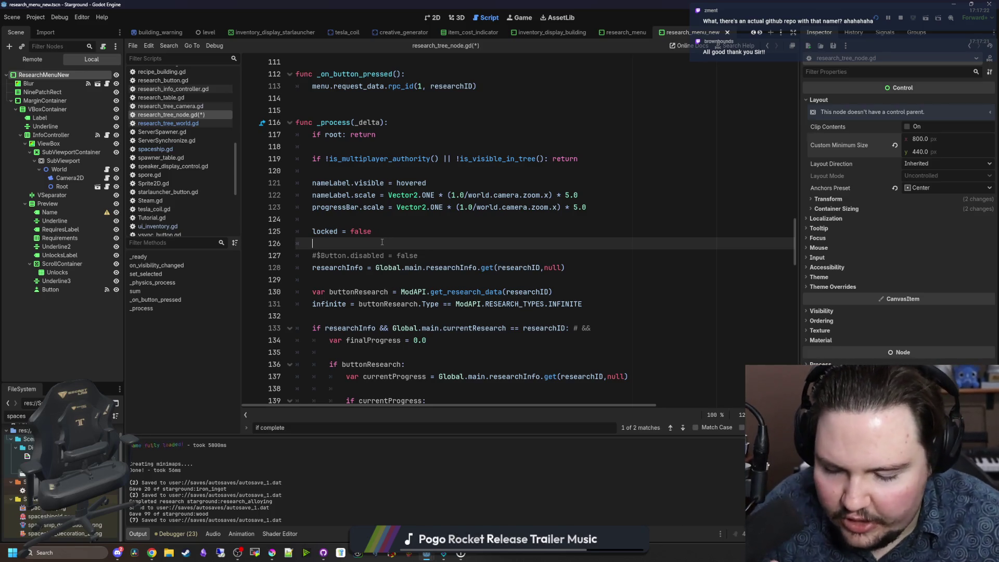
left_click(420, 258)
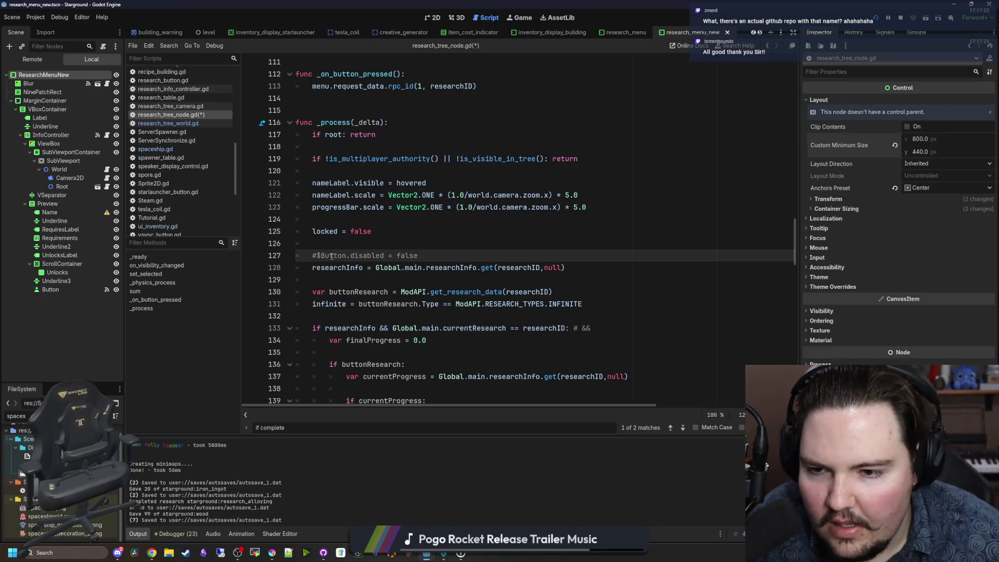
scroll(399, 252, "up", 1)
Step: Place the caret on empty line 124, then bring up a blank Chrome tab
left_click(370, 250)
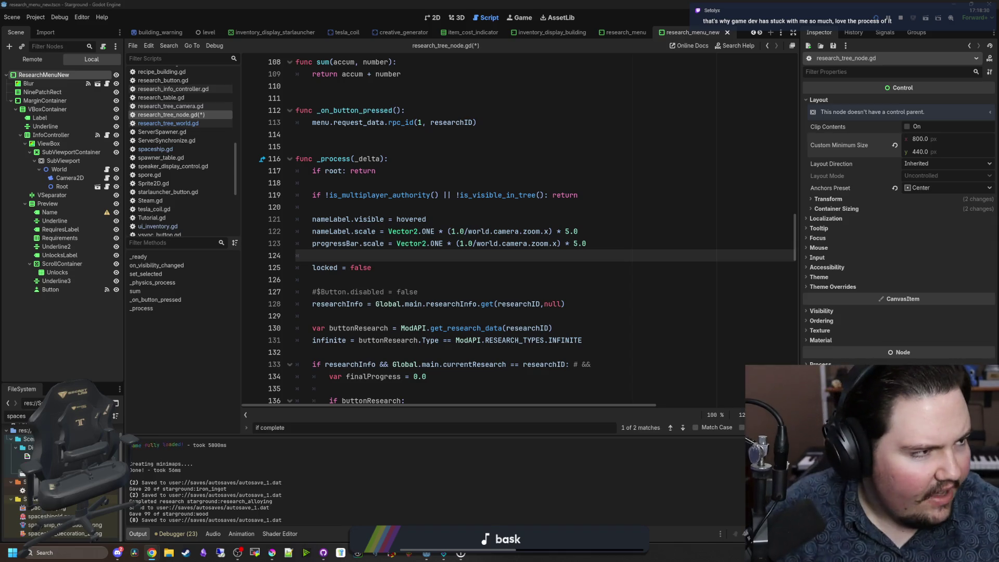
key("alt+Tab")
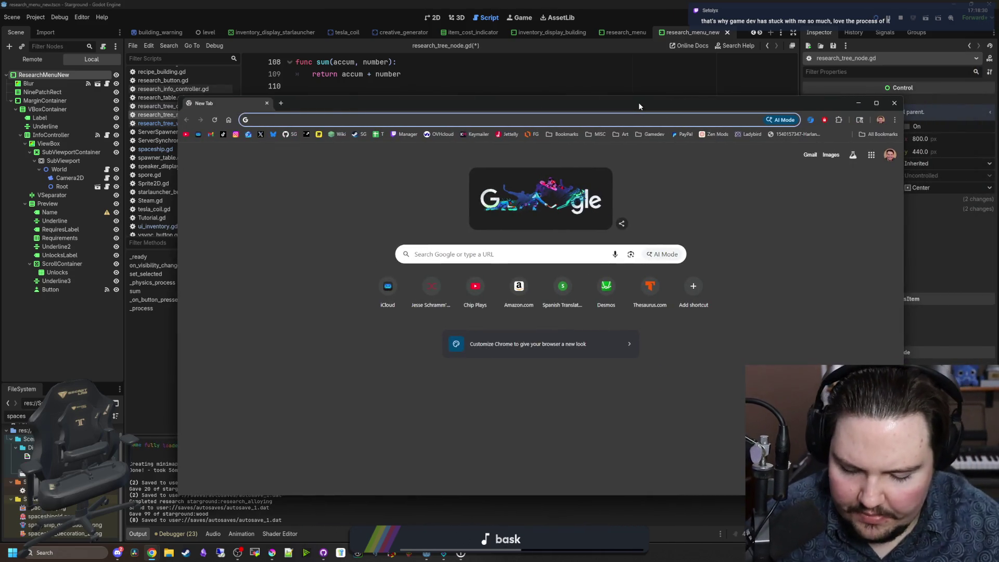
Step: Search Google for 'force directed graph' and switch to image results
type("force directed graph")
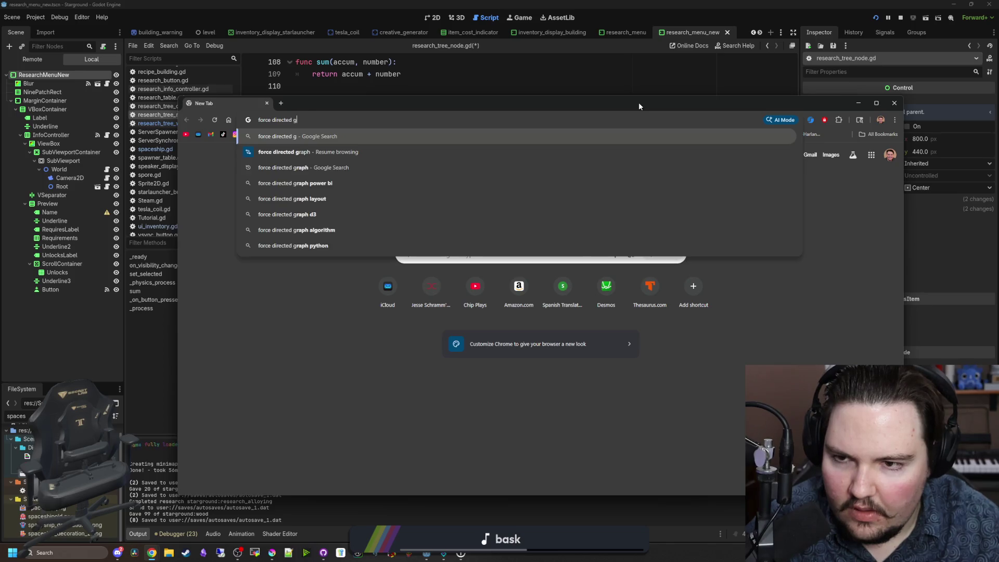
key("Return")
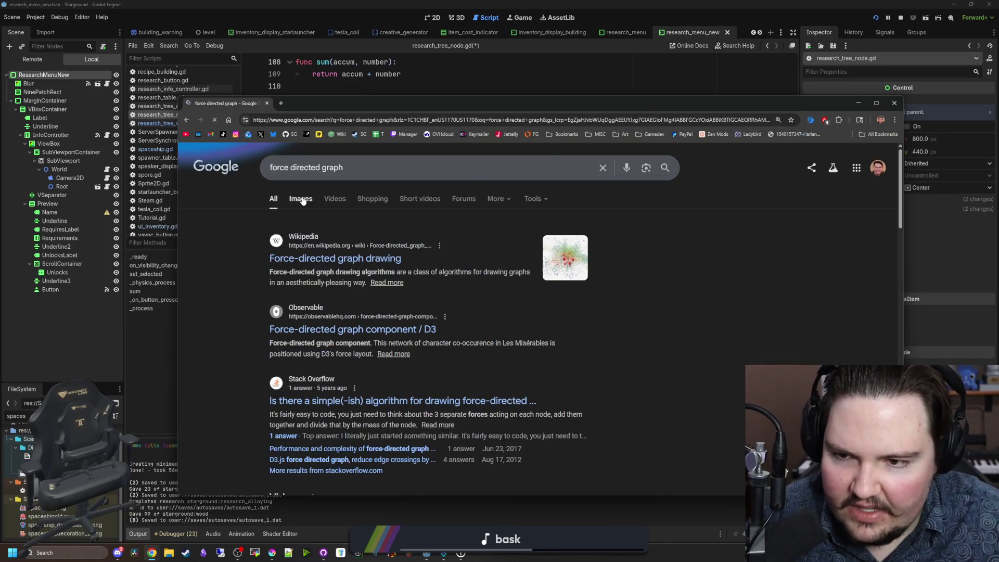
left_click(300, 199)
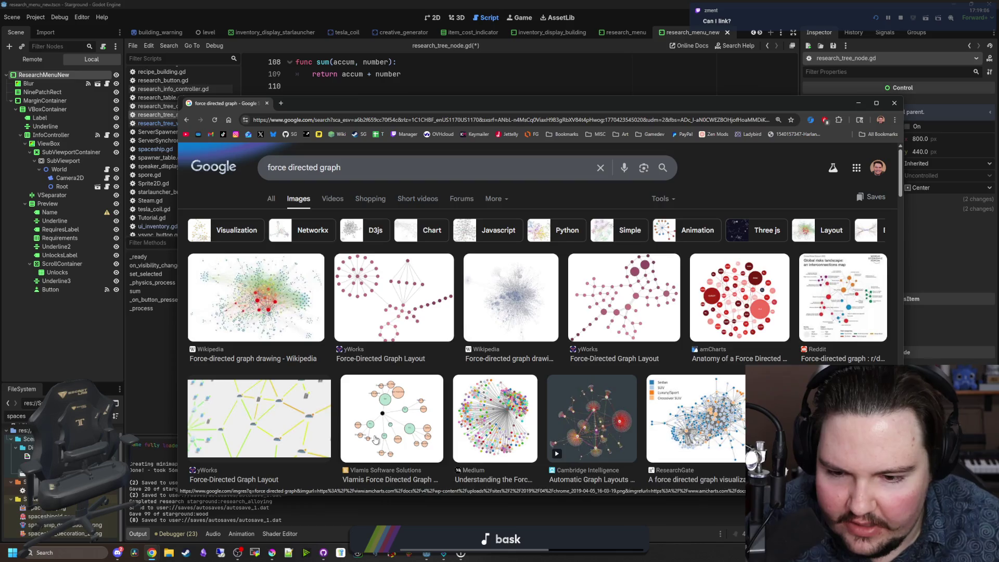
Step: Preview the Vlamis, two Wikipedia, and yWorks force-directed graph images
left_click(392, 416)
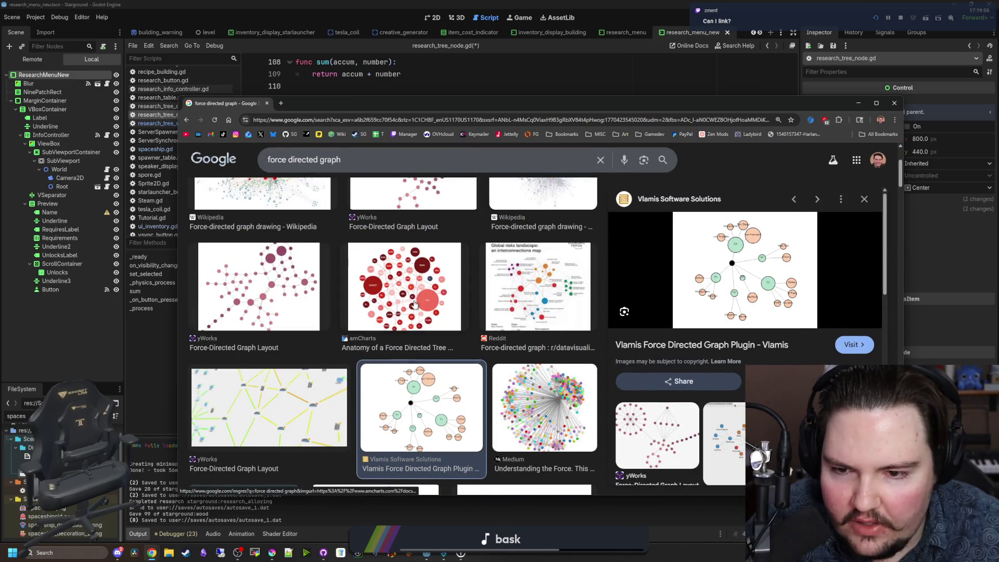
scroll(318, 312, "up", 3)
left_click(318, 312)
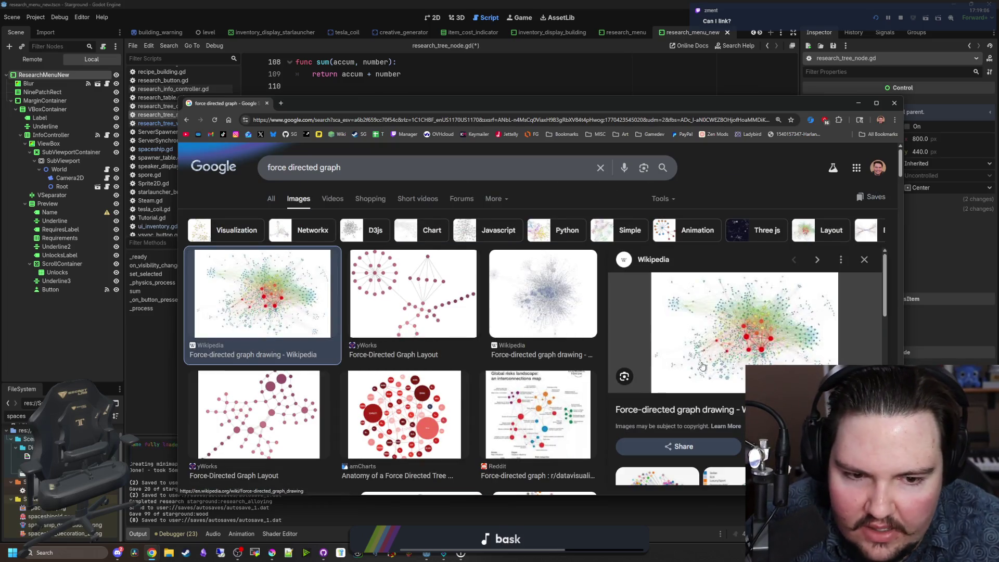
left_click(551, 305)
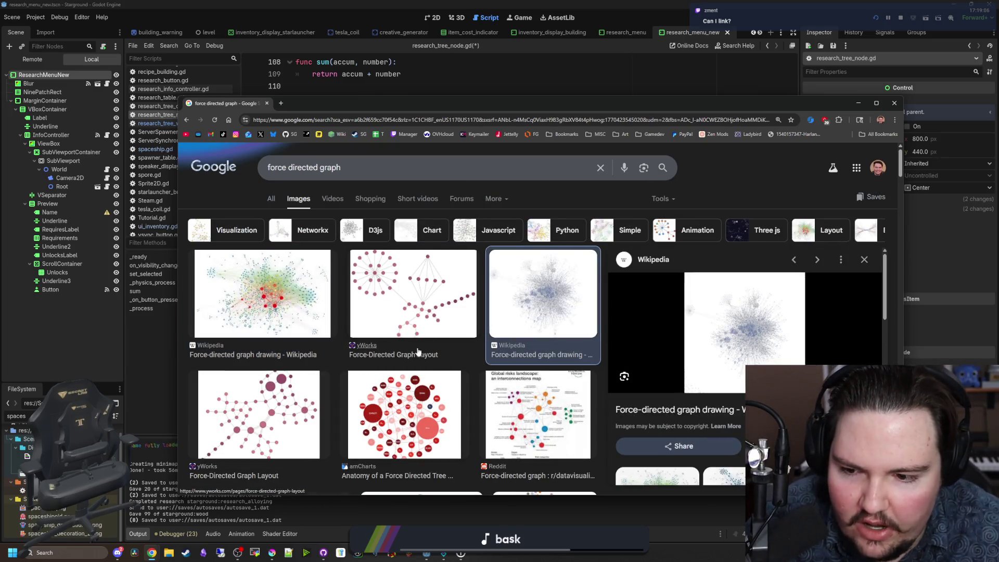
left_click(312, 396)
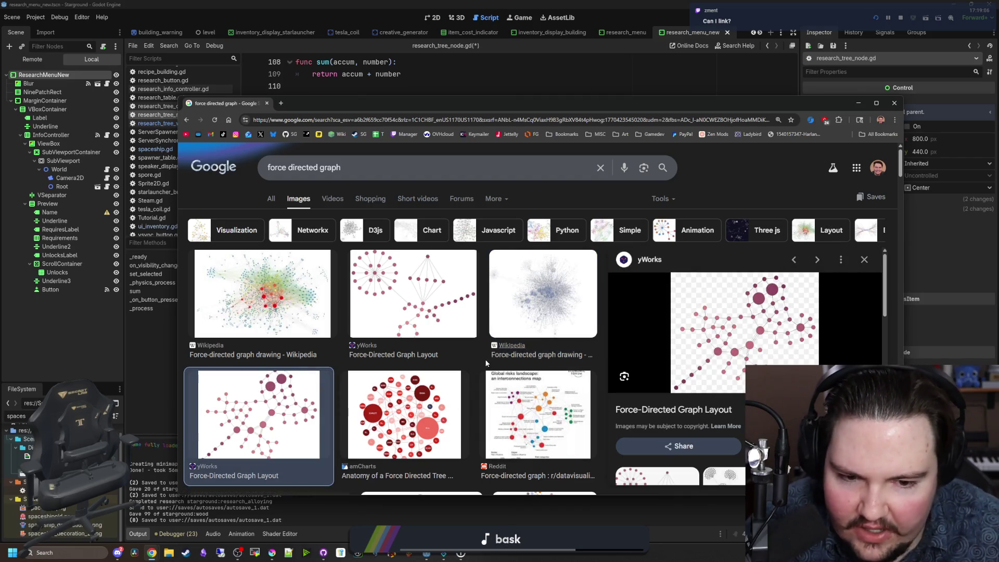
scroll(478, 370, "down", 5)
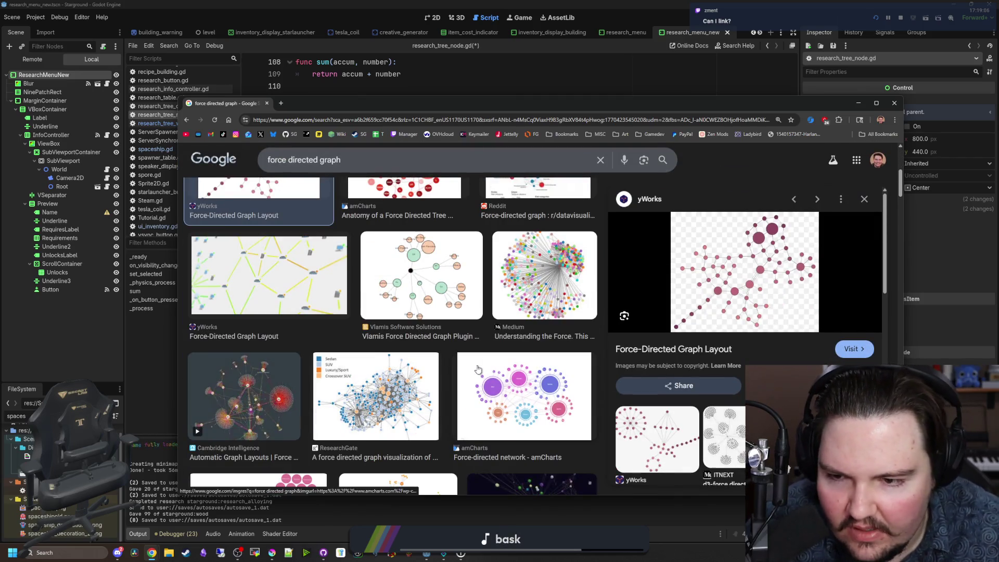
scroll(409, 369, "down", 1)
Step: Preview the ResearchGate vehicle network, D3.js Tips, and ResearchGate force-directed layout images
left_click(408, 369)
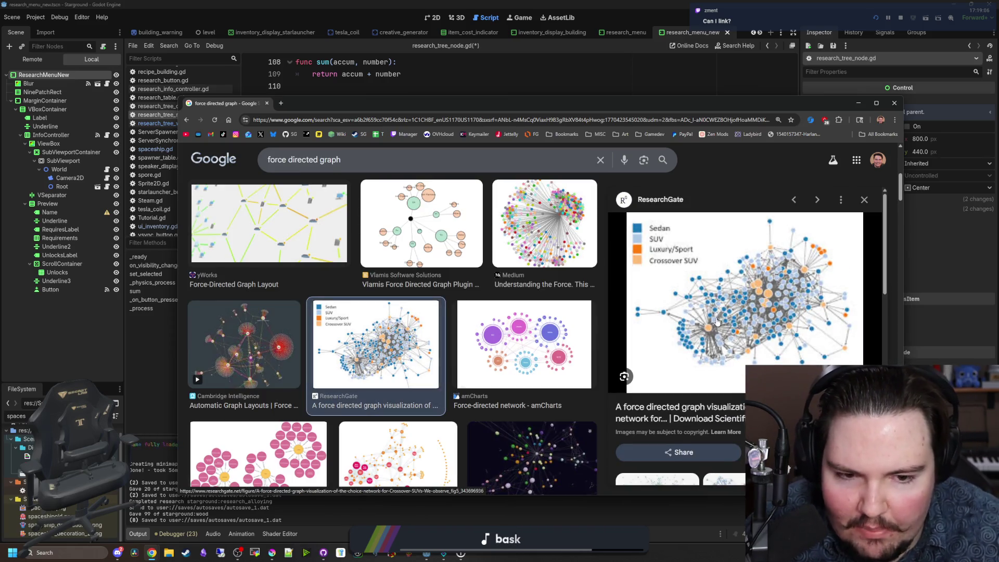
scroll(457, 388, "down", 1)
scroll(457, 388, "down", 2)
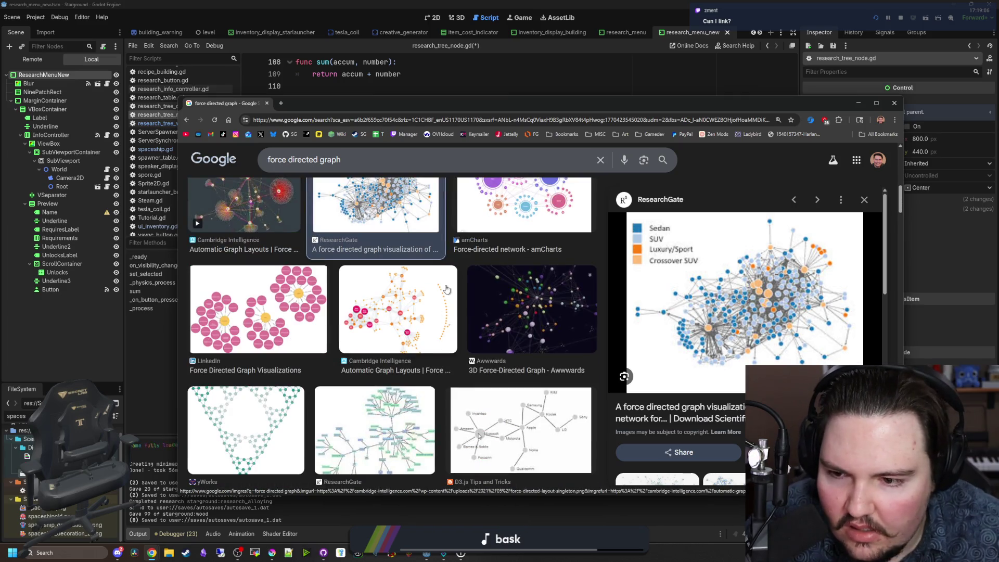
scroll(446, 289, "down", 2)
scroll(442, 287, "down", 2)
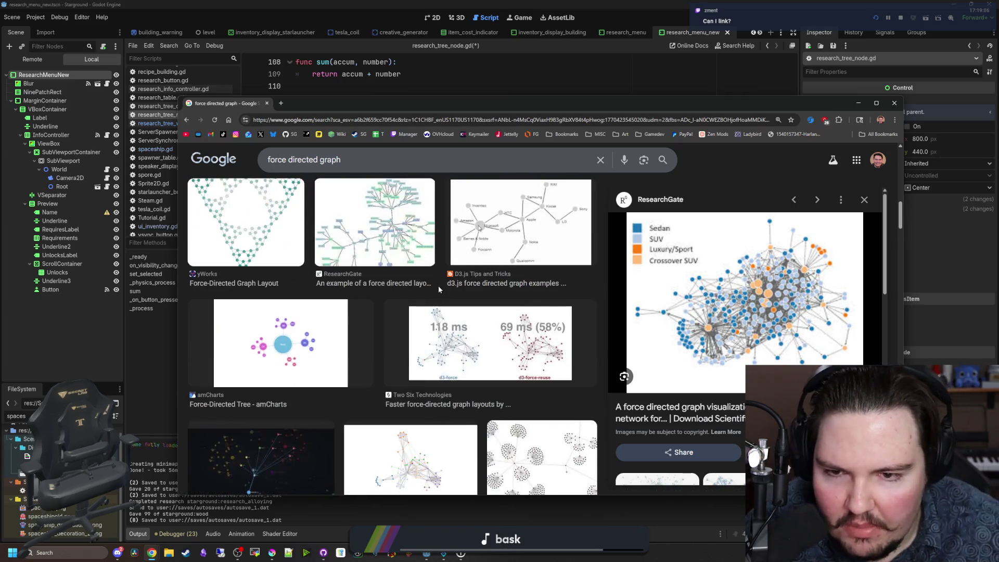
left_click(445, 284)
left_click(421, 244)
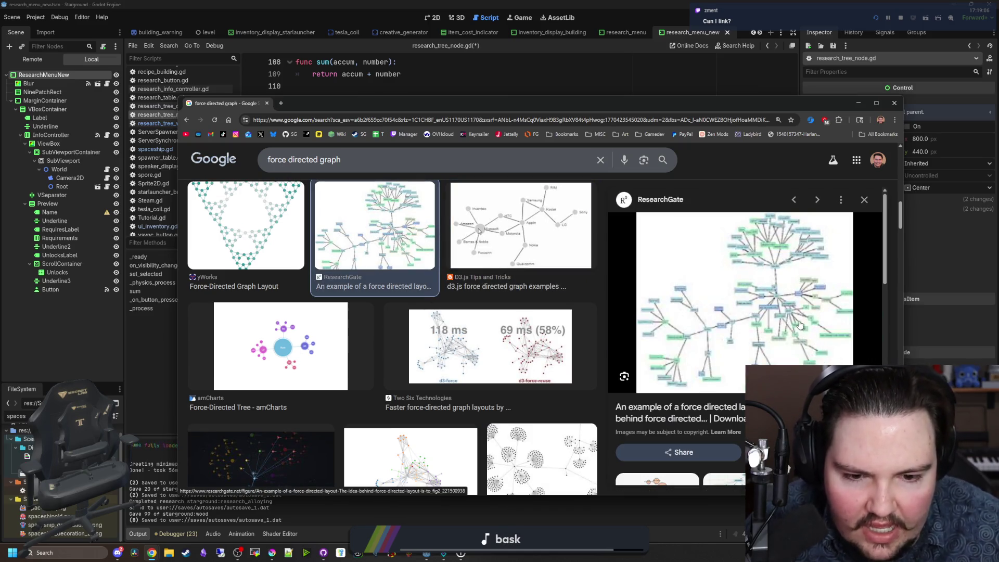
scroll(741, 320, "down", 2)
right_click(727, 243)
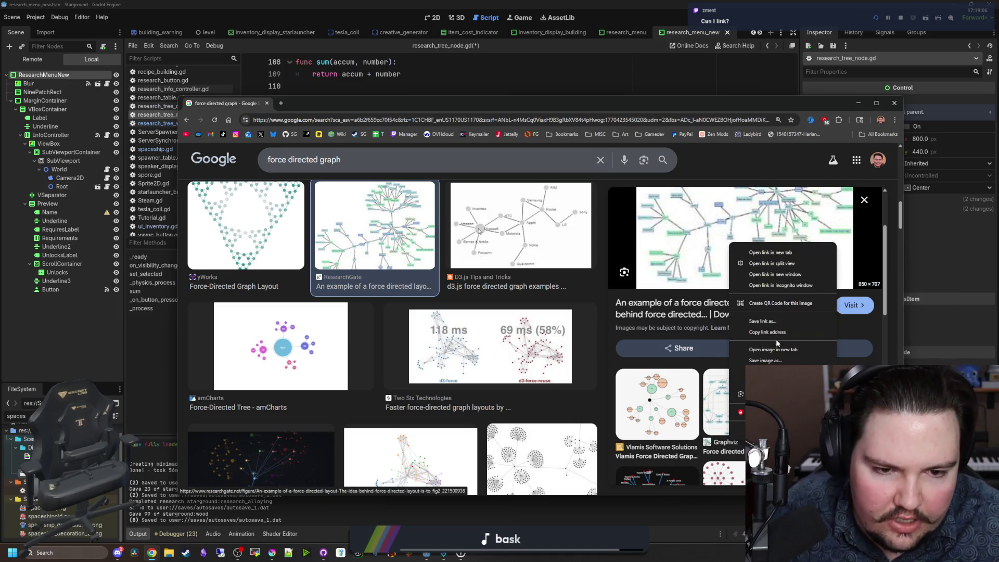
Step: View the ResearchGate force-directed layout image in its own tab, then return to the results
left_click(752, 250)
left_click(316, 106)
scroll(649, 338, "up", 9, "ctrl")
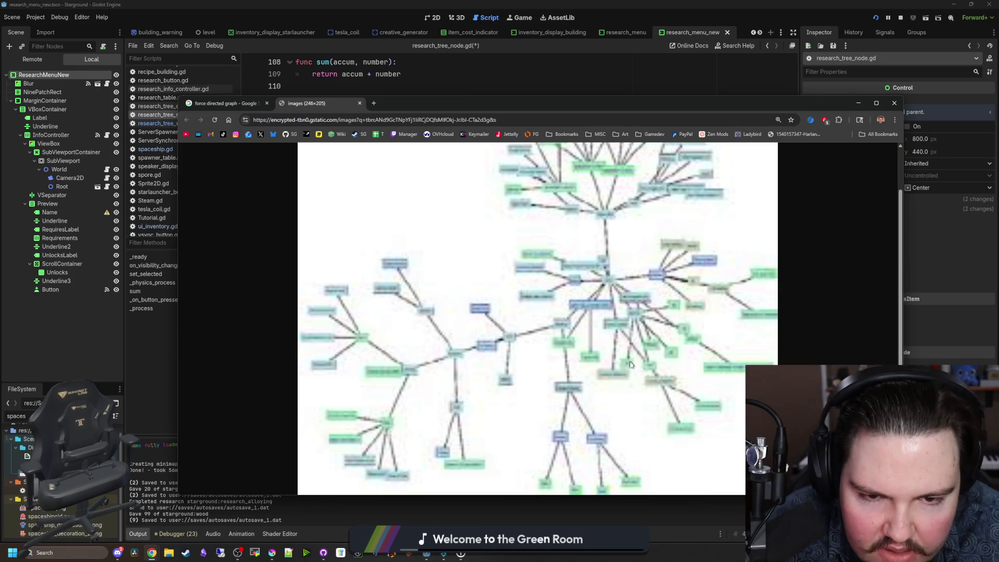
scroll(629, 360, "up", 1)
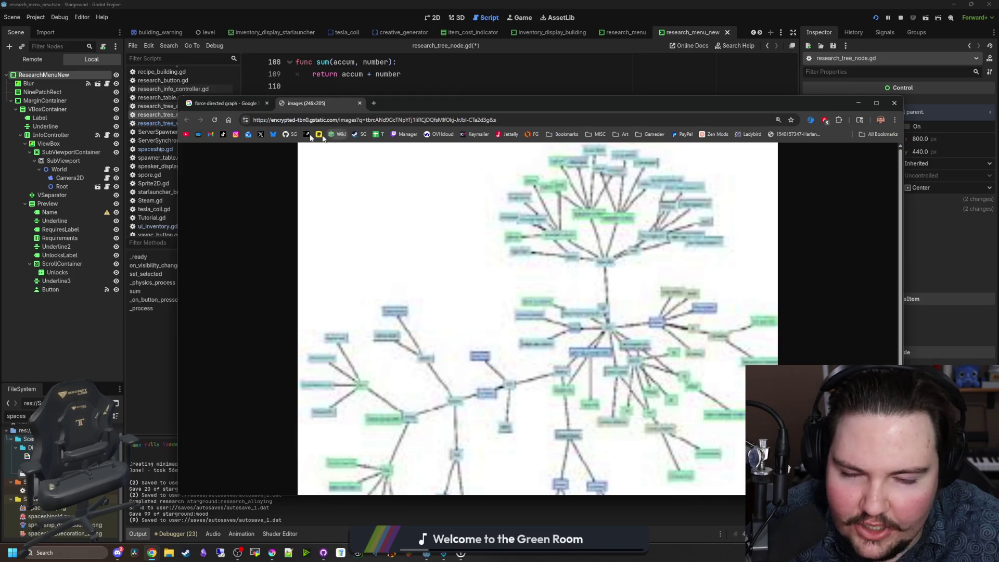
left_click(229, 103)
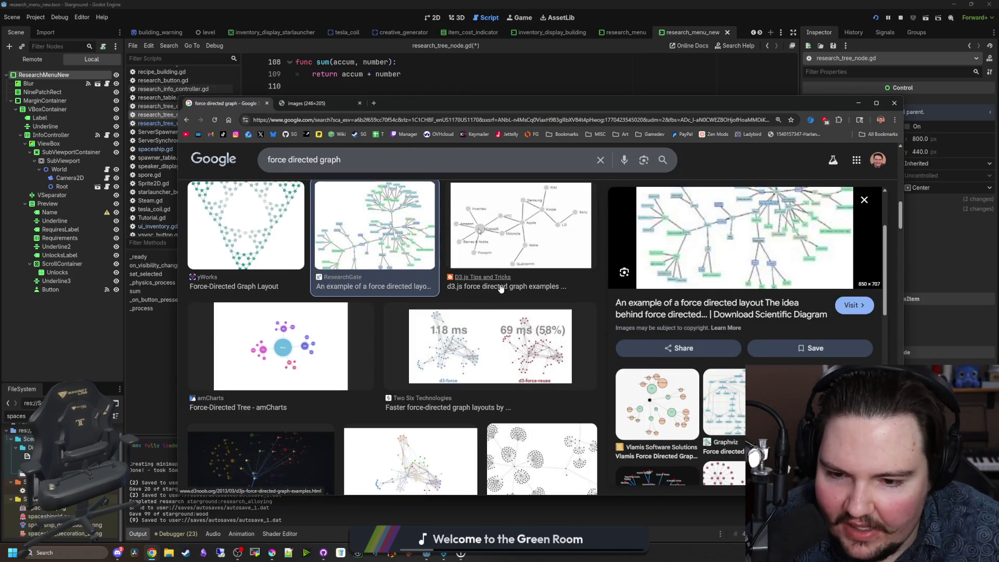
Step: Scroll further down the results and preview the philogb Force Directed Layouts image
scroll(467, 296, "down", 4)
scroll(502, 289, "down", 4)
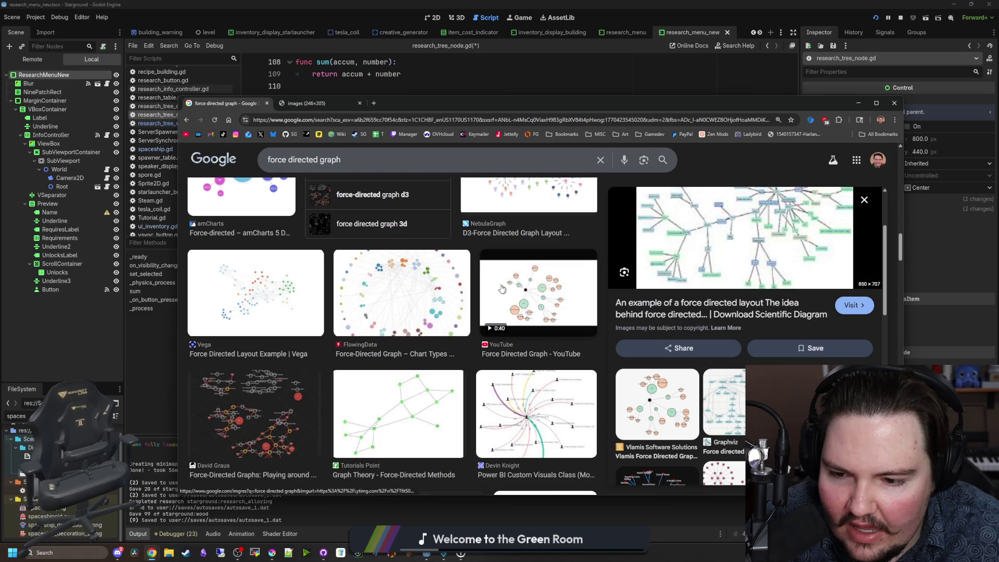
scroll(502, 289, "down", 1)
scroll(501, 289, "down", 3)
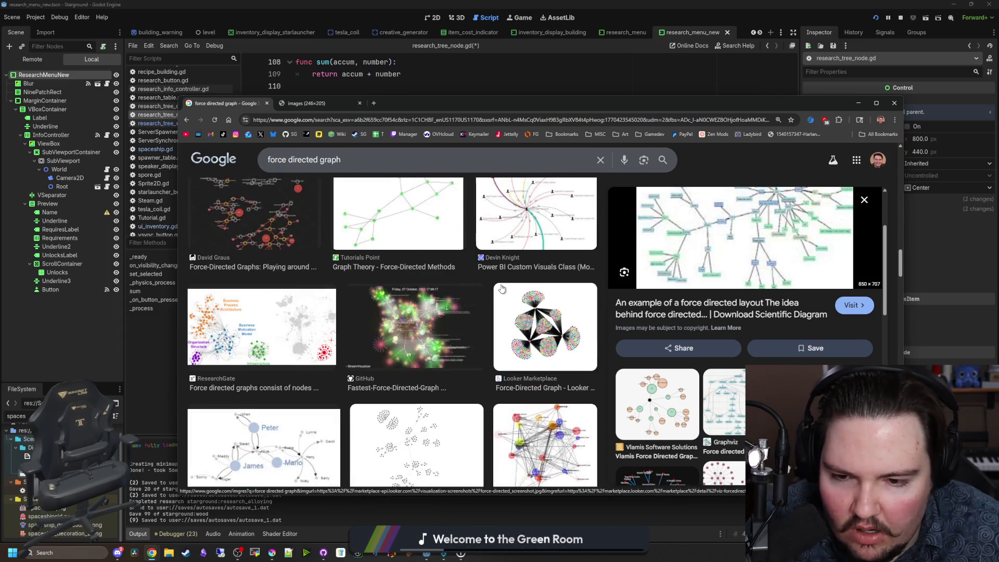
scroll(502, 289, "down", 2)
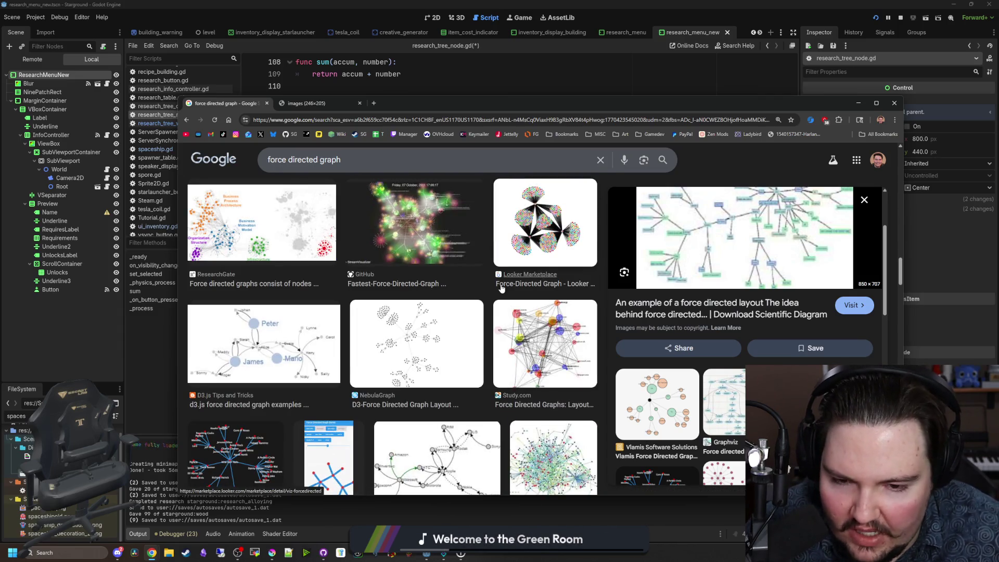
scroll(502, 288, "down", 2)
scroll(502, 289, "down", 2)
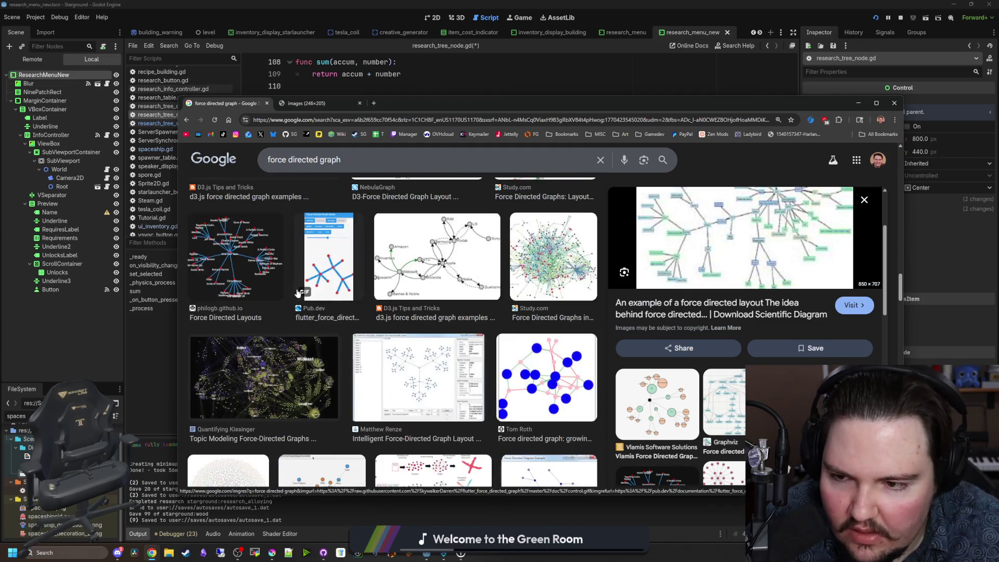
left_click(237, 255)
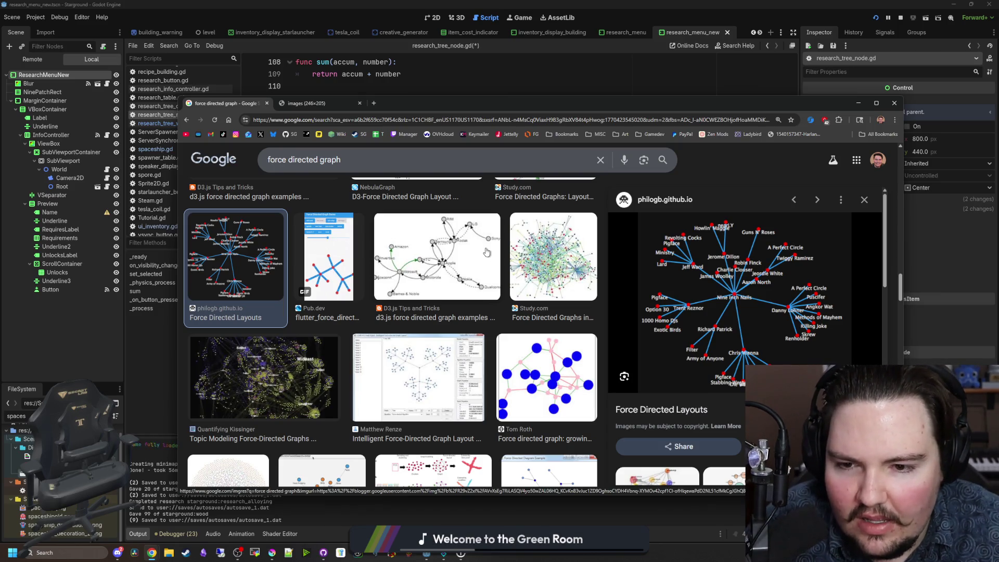
Step: Preview the Stack Overflow graph animation and the brad-smith.info force-directed diagram
scroll(486, 253, "down", 2)
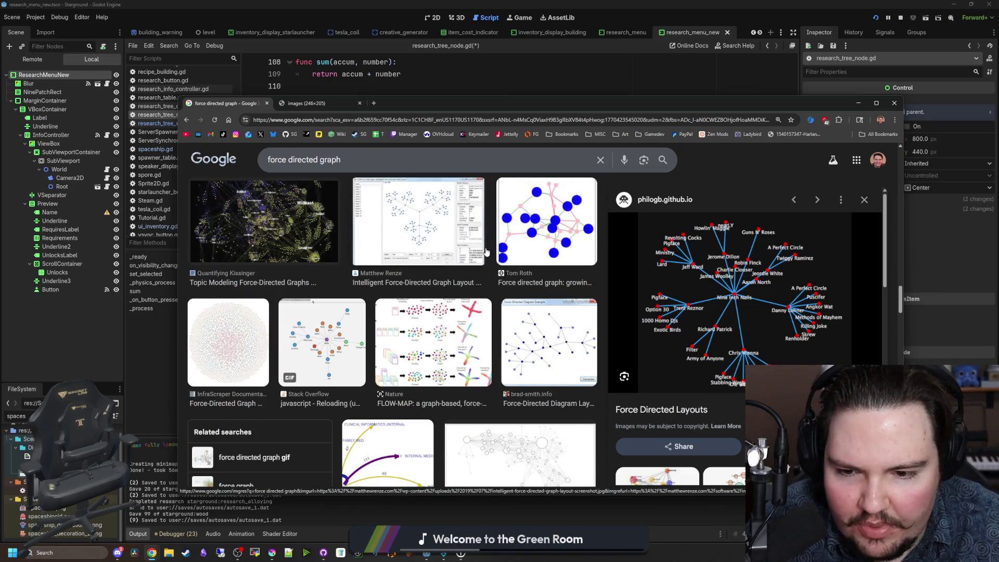
scroll(419, 308, "down", 2)
left_click(318, 294)
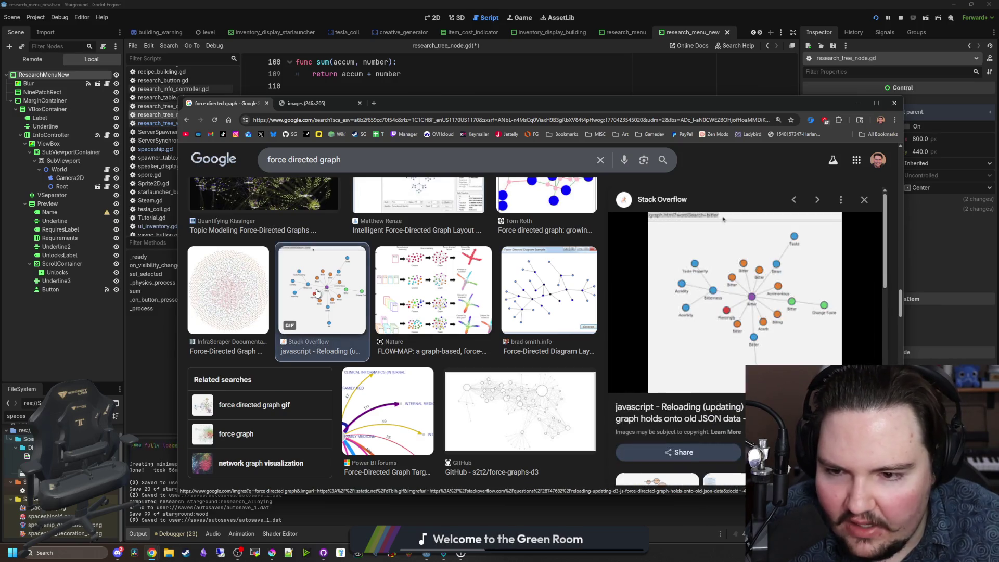
left_click(527, 296)
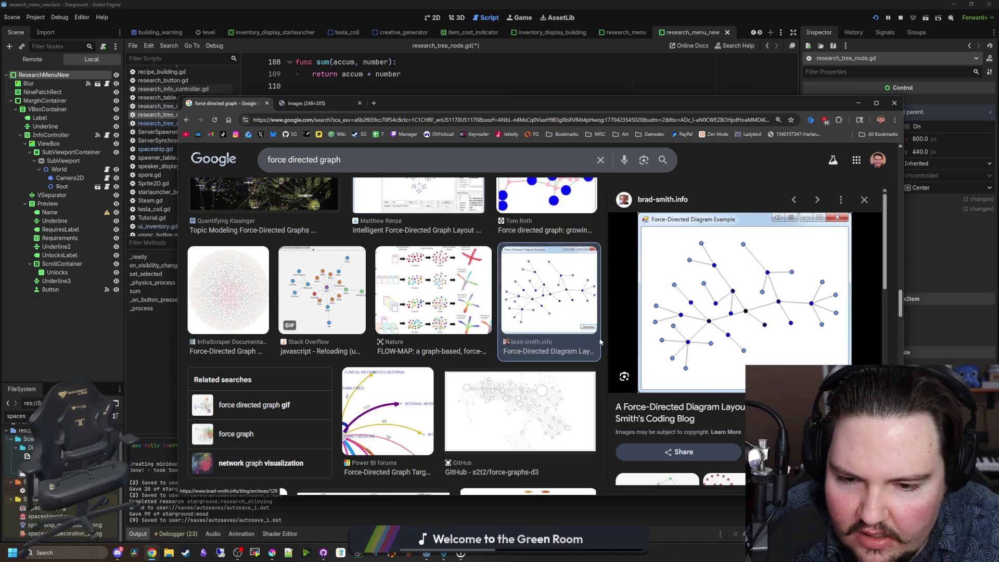
scroll(451, 328, "down", 3)
scroll(450, 328, "down", 3)
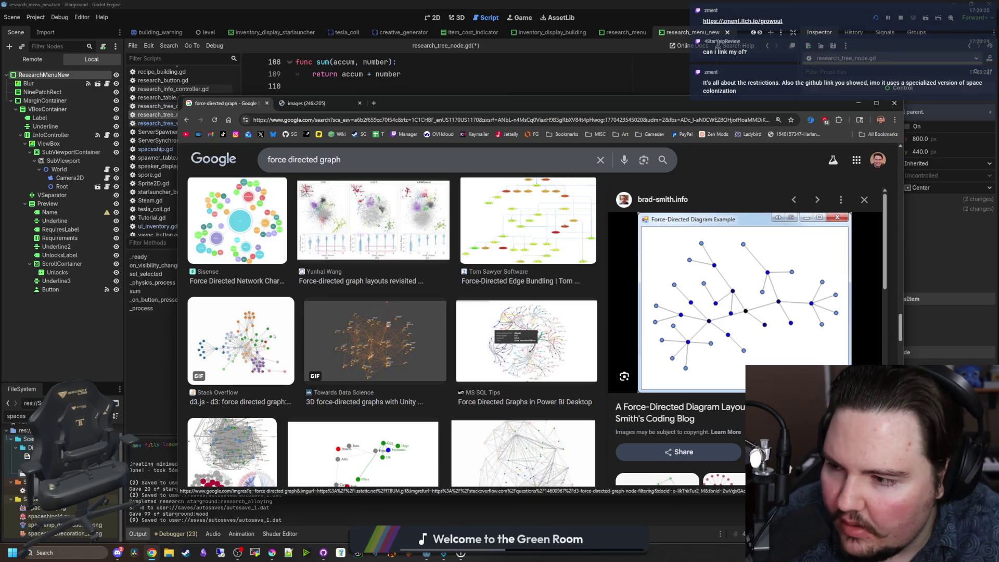
Step: Open the linked GrowOut itch.io game page and start the game running
left_click(237, 553)
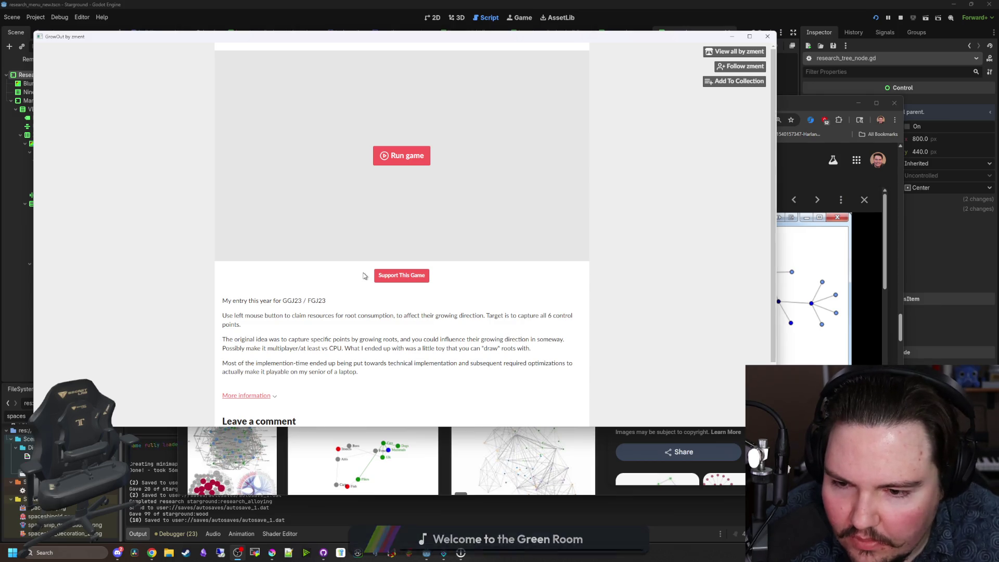
scroll(522, 333, "down", 1)
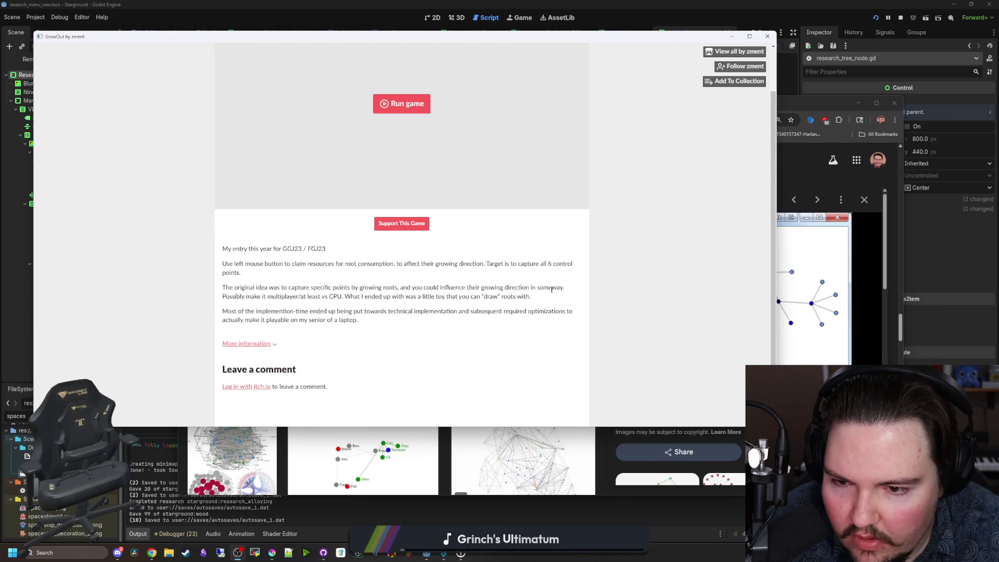
scroll(343, 247, "up", 1)
left_click(413, 156)
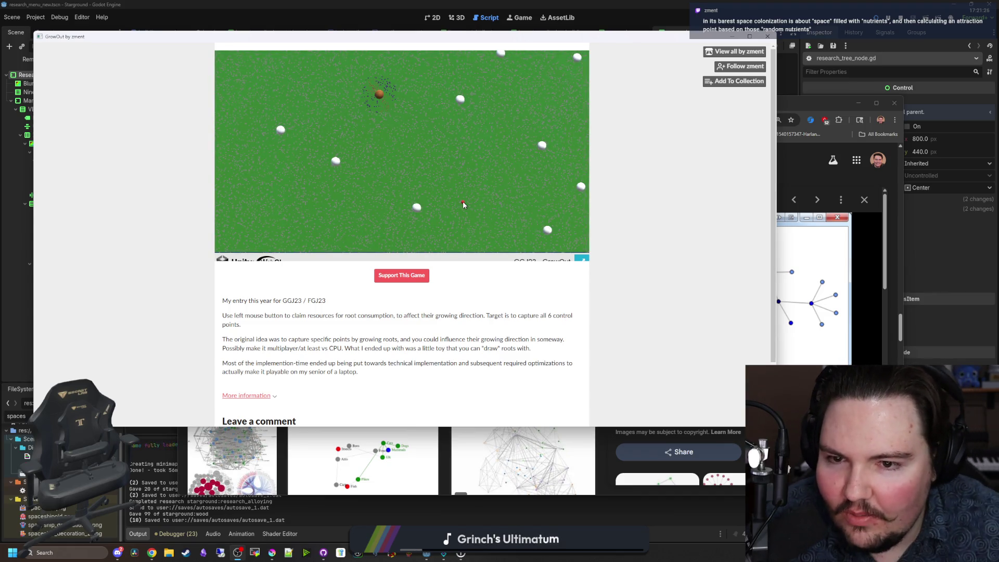
Step: Steer GrowOut's roots across the field to claim the white resource points
left_click(400, 180)
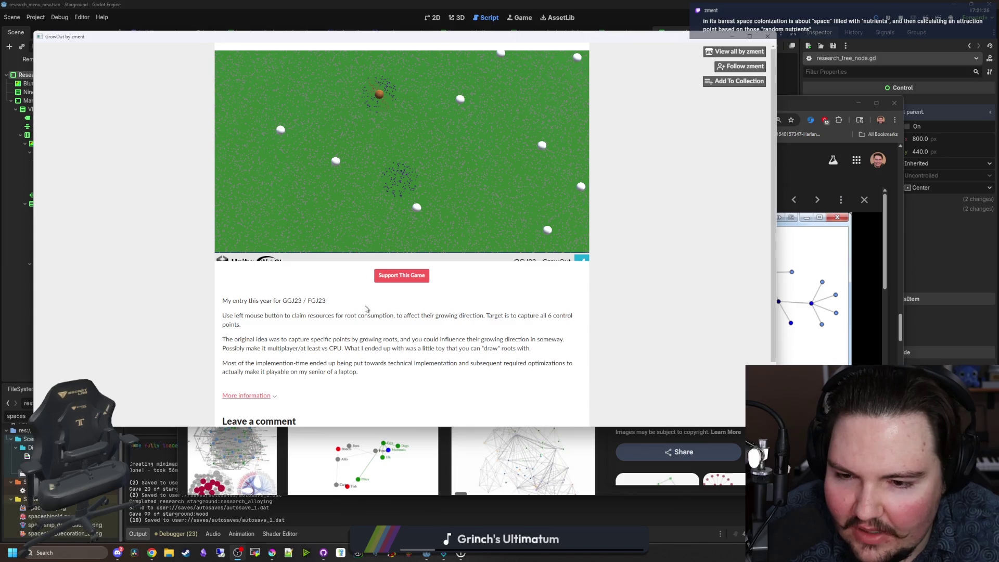
mouse_move(436, 225)
left_mouse_down()
mouse_move(416, 209)
mouse_move(421, 235)
left_mouse_up()
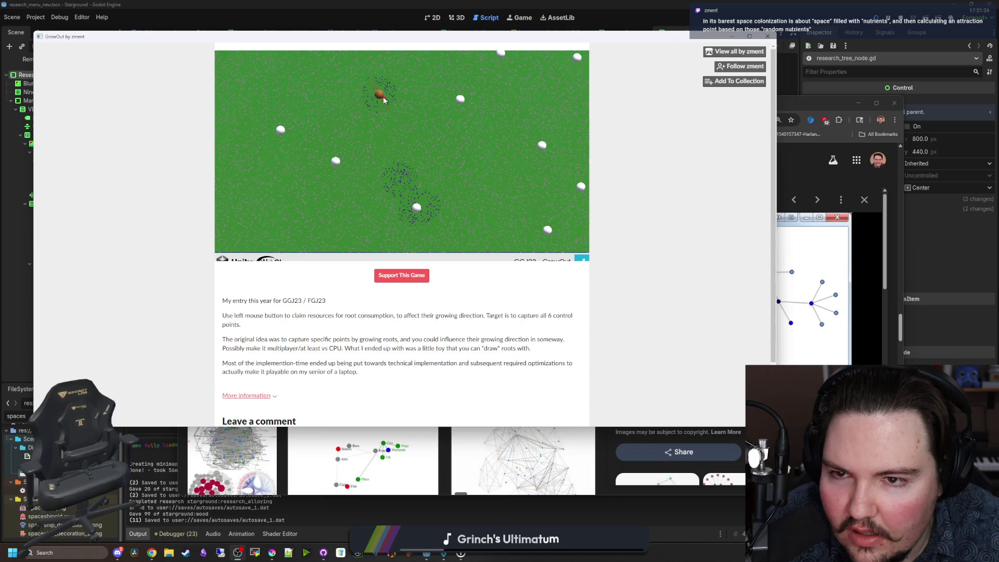
left_click(395, 127)
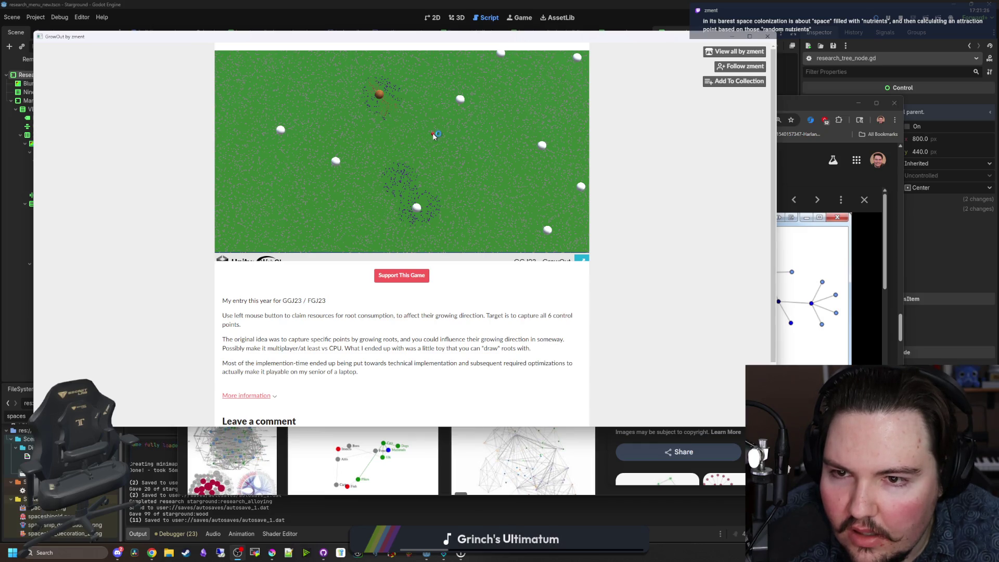
left_click(377, 116)
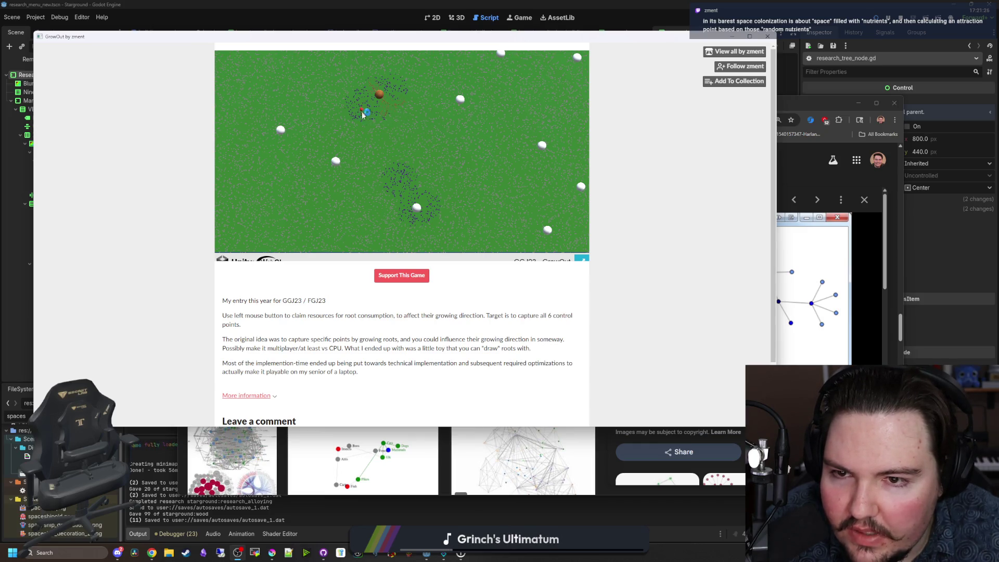
left_click(337, 162)
mouse_move(337, 162)
left_mouse_down()
mouse_move(367, 173)
mouse_move(396, 226)
mouse_move(419, 174)
mouse_move(397, 165)
mouse_move(440, 148)
mouse_move(452, 118)
mouse_move(497, 133)
mouse_move(470, 210)
mouse_move(556, 218)
mouse_move(531, 147)
mouse_move(467, 108)
mouse_move(526, 53)
mouse_move(576, 105)
mouse_move(489, 193)
mouse_move(310, 148)
mouse_move(287, 169)
mouse_move(386, 200)
mouse_move(341, 130)
mouse_move(333, 95)
mouse_move(527, 102)
mouse_move(486, 99)
mouse_move(504, 93)
mouse_move(503, 124)
mouse_move(567, 197)
mouse_move(531, 219)
mouse_move(540, 198)
left_mouse_up()
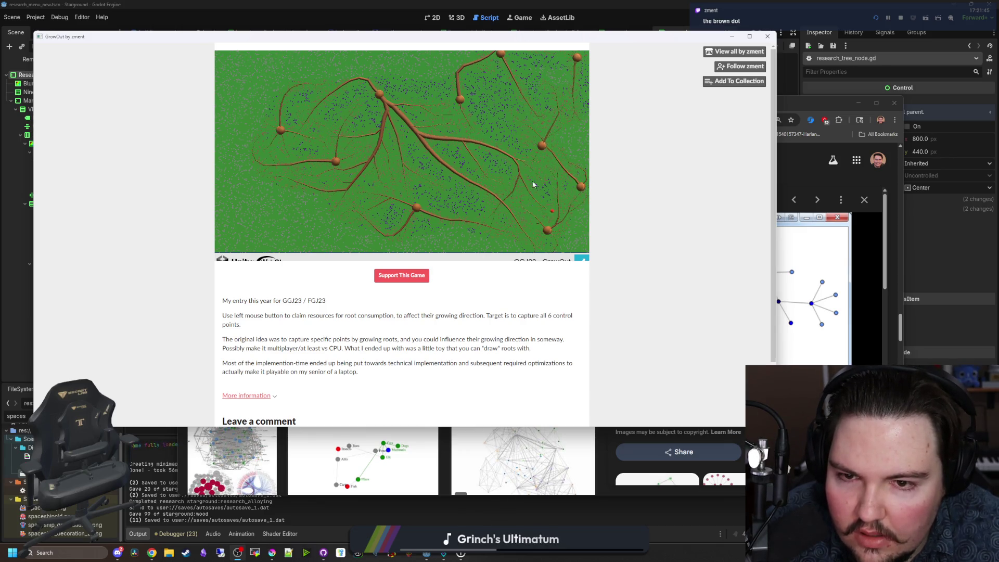
left_click_drag(385, 230, 344, 233)
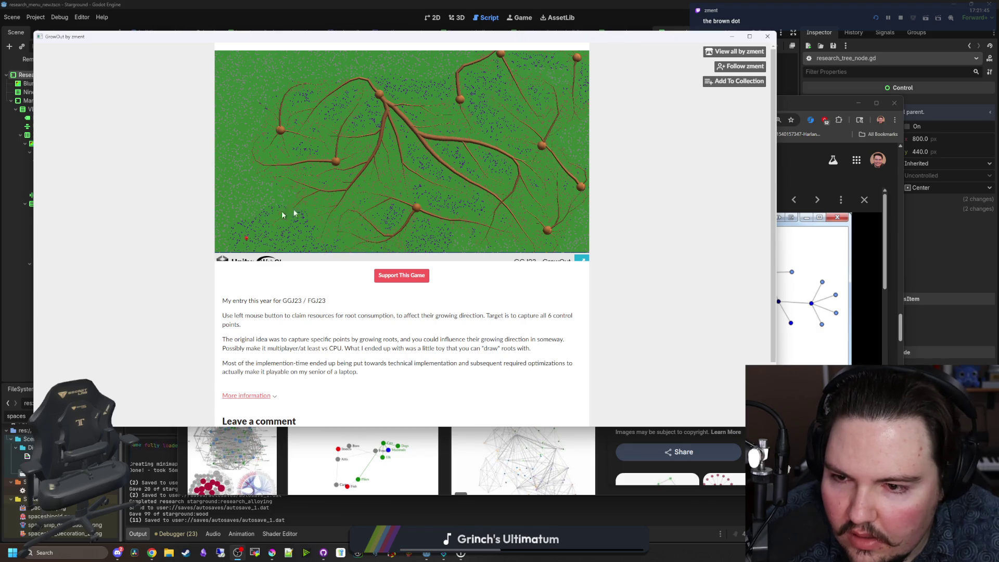
Step: Steer the GrowOut roots upward until they spread across the whole field
mouse_move(263, 235)
left_mouse_down()
mouse_move(244, 141)
mouse_move(310, 67)
mouse_move(298, 77)
mouse_move(293, 136)
mouse_move(379, 73)
mouse_move(442, 71)
mouse_move(461, 52)
mouse_move(552, 81)
mouse_move(544, 95)
mouse_move(570, 130)
mouse_move(573, 204)
mouse_move(521, 212)
left_mouse_up()
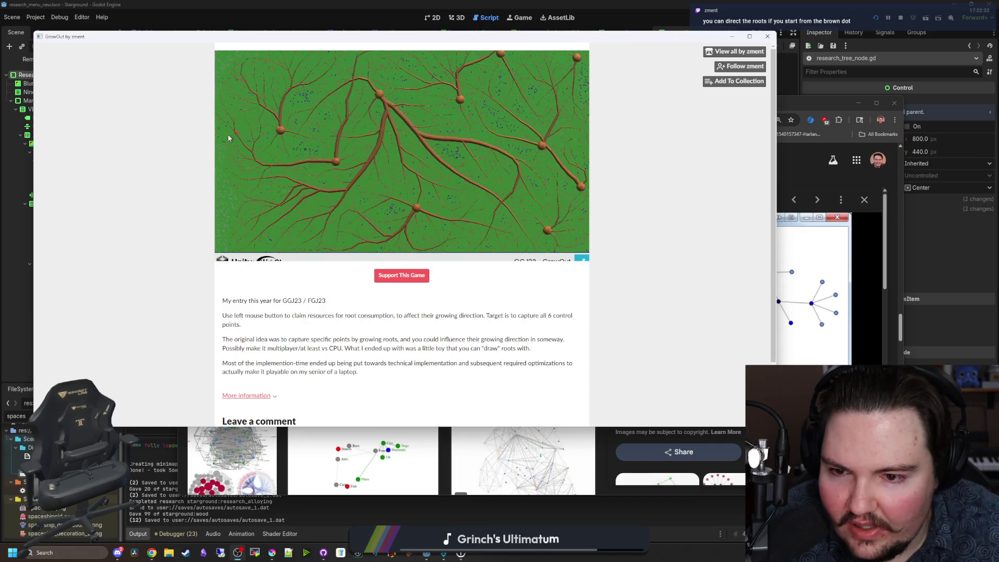
scroll(416, 271, "down", 1)
scroll(594, 241, "up", 1)
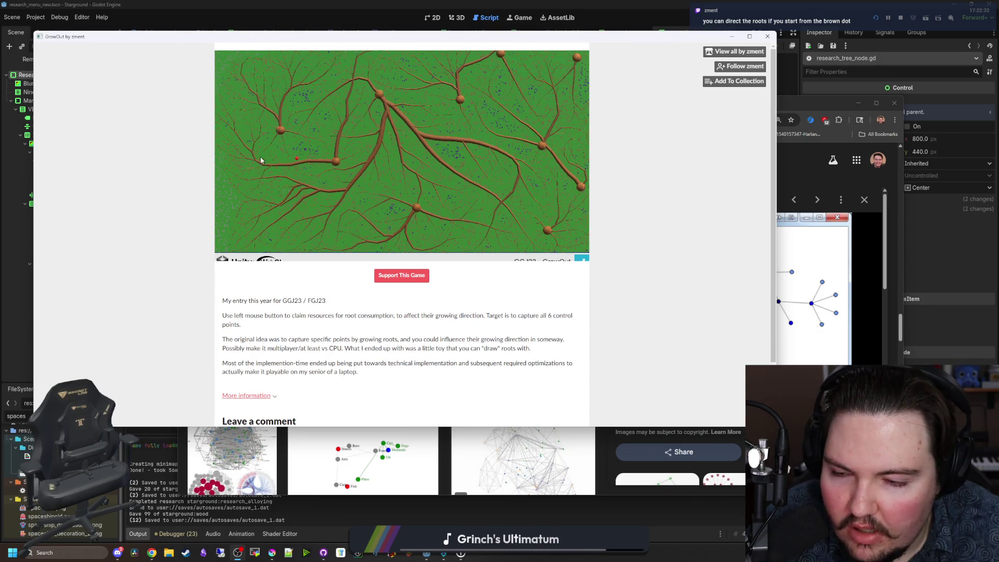
scroll(612, 245, "down", 1)
scroll(616, 260, "up", 1)
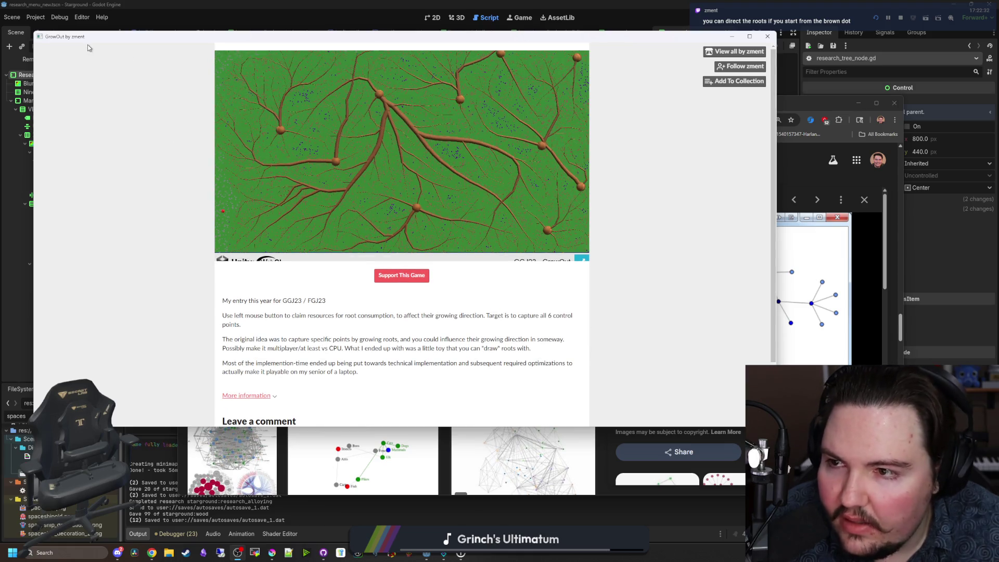
Step: Close the GrowOut game window and reopen it fresh with Ctrl+Shift+T
mouse_move(104, 42)
left_mouse_down()
mouse_move(152, 256)
mouse_move(97, 96)
left_mouse_up()
left_click(760, 90)
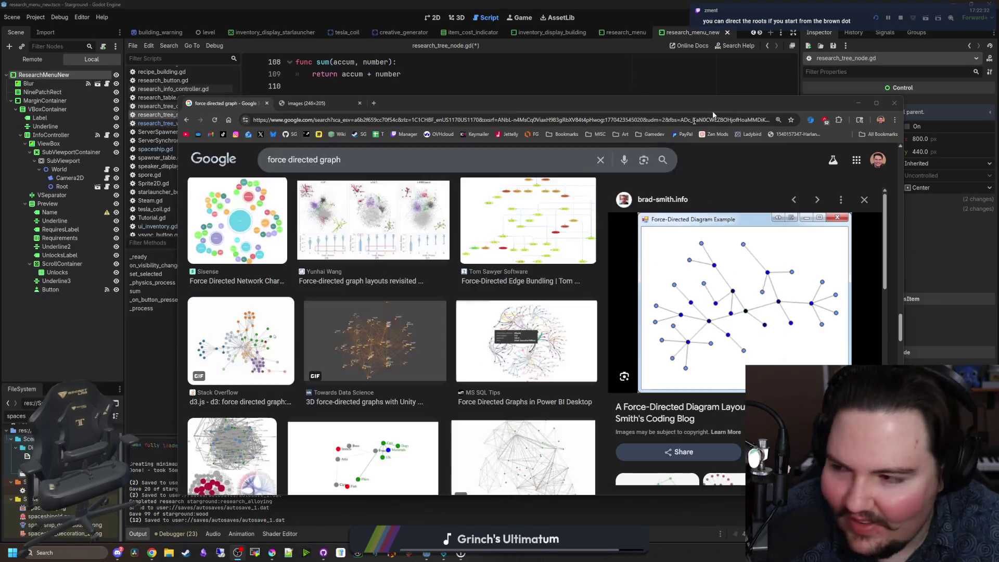
key("ctrl+shift+t")
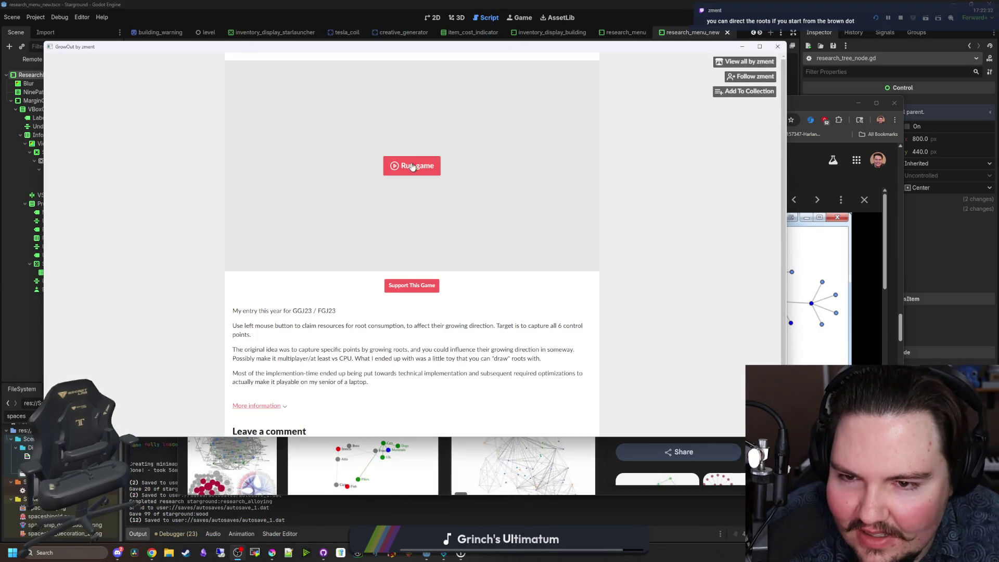
Step: Play a short GrowOut round growing roots across the field, then close it
left_click(413, 164)
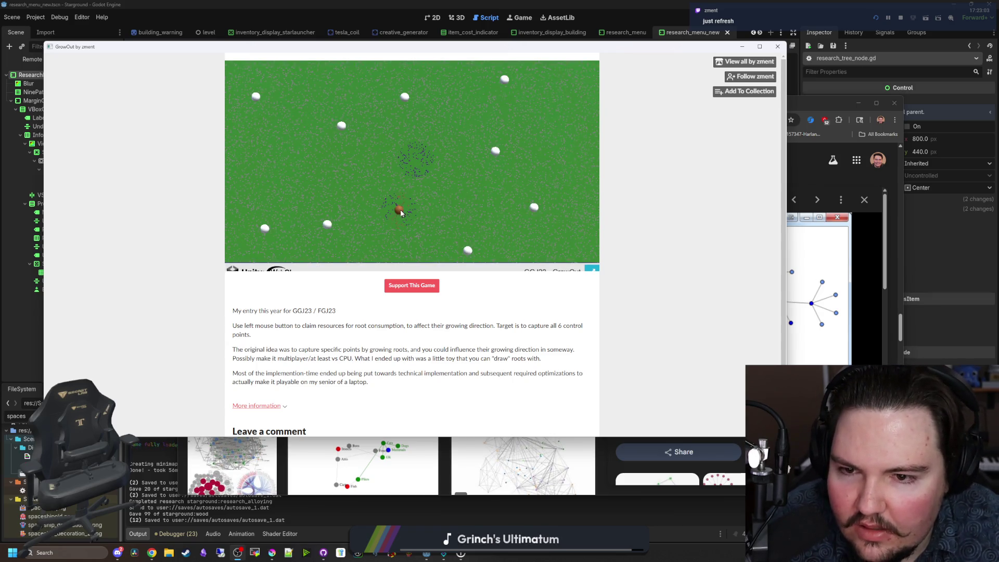
mouse_move(373, 224)
left_mouse_down()
mouse_move(260, 229)
mouse_move(251, 205)
mouse_move(257, 97)
mouse_move(343, 124)
mouse_move(348, 134)
mouse_move(513, 69)
mouse_move(541, 93)
mouse_move(488, 82)
mouse_move(503, 112)
mouse_move(503, 166)
mouse_move(536, 209)
mouse_move(467, 250)
mouse_move(479, 191)
left_mouse_up()
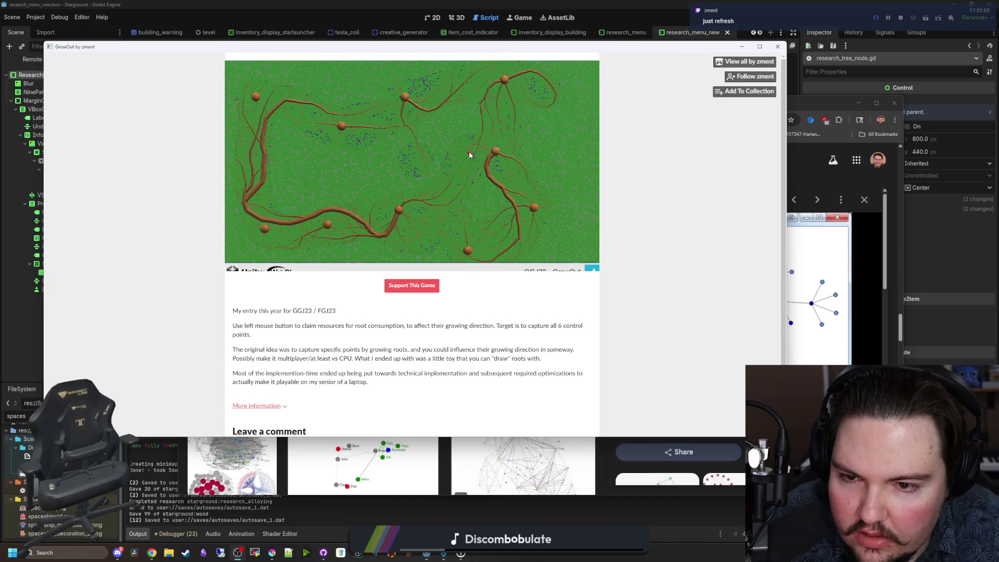
mouse_move(373, 195)
left_mouse_down()
mouse_move(399, 195)
mouse_move(359, 189)
mouse_move(321, 203)
mouse_move(299, 256)
mouse_move(409, 254)
left_mouse_up()
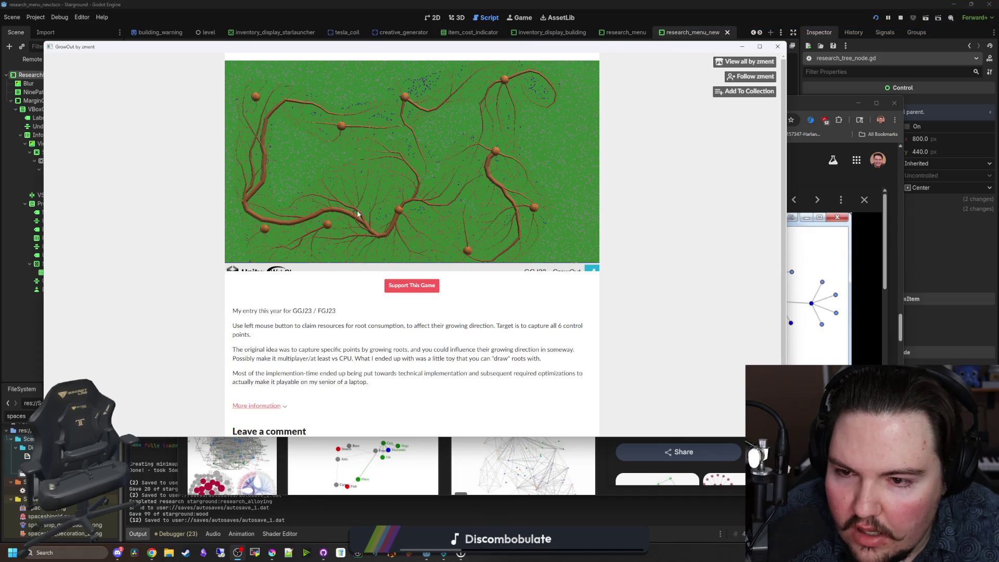
mouse_move(545, 208)
left_mouse_down()
mouse_move(330, 171)
mouse_move(245, 215)
left_mouse_up()
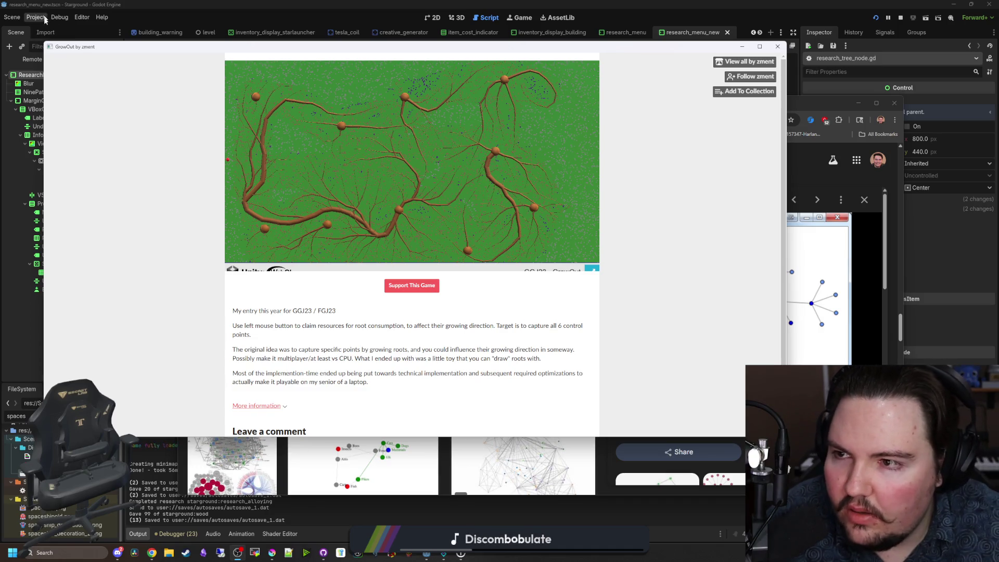
left_click(777, 47)
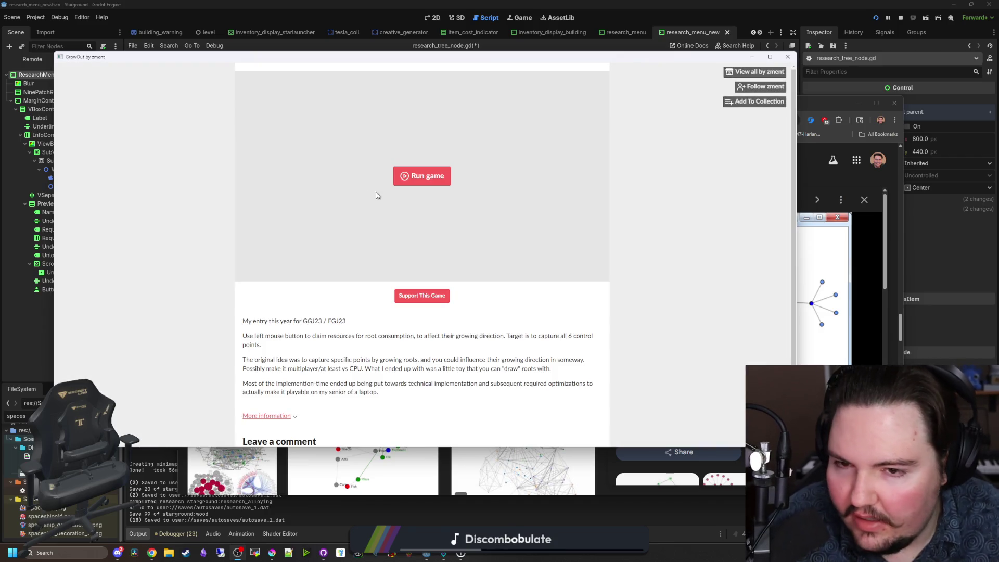
Step: Restart GrowOut and capture the white resource balls with root branches
left_click(416, 181)
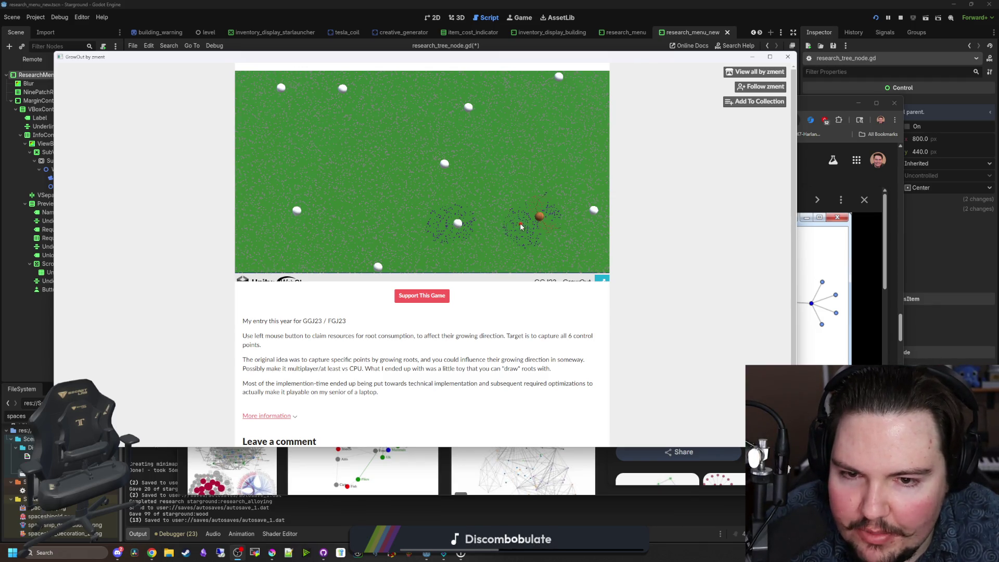
left_click_drag(522, 226, 496, 242)
left_click_drag(566, 220, 598, 192)
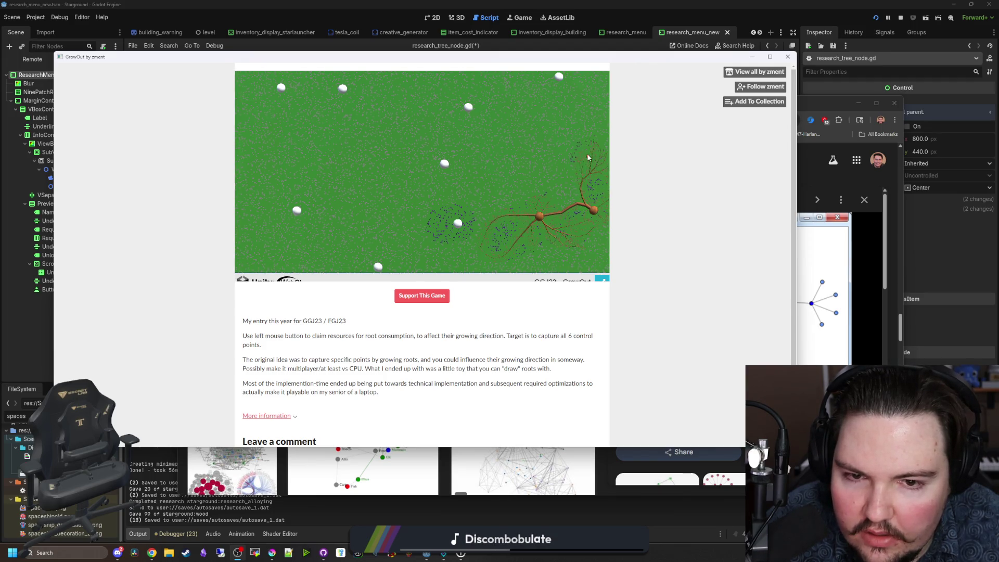
mouse_move(565, 92)
left_mouse_down()
mouse_move(546, 125)
mouse_move(508, 112)
mouse_move(468, 135)
mouse_move(452, 176)
mouse_move(404, 128)
mouse_move(444, 111)
mouse_move(439, 129)
left_mouse_up()
mouse_move(405, 163)
left_mouse_down()
mouse_move(383, 170)
mouse_move(354, 102)
mouse_move(356, 120)
mouse_move(292, 101)
left_mouse_up()
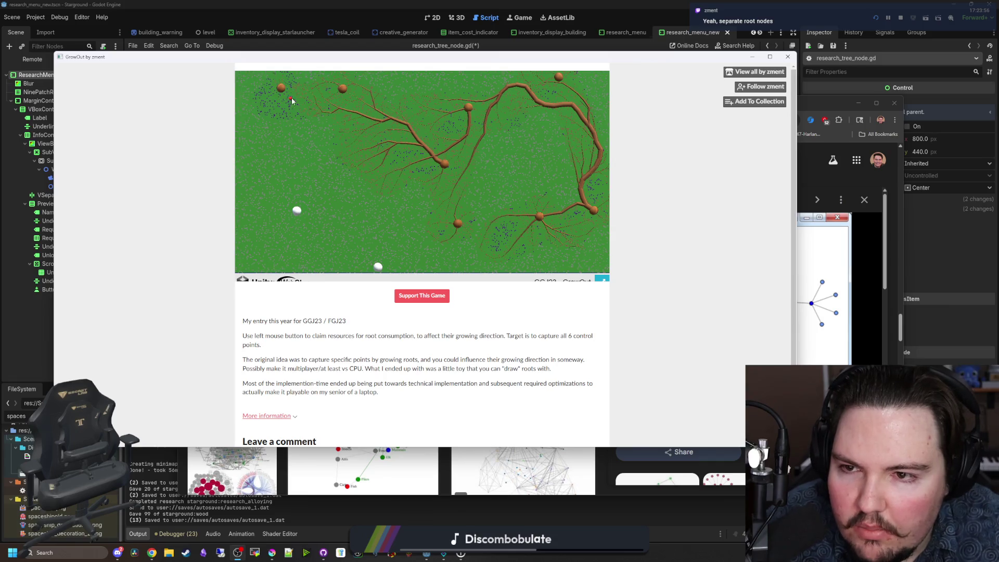
left_click_drag(291, 192, 290, 136)
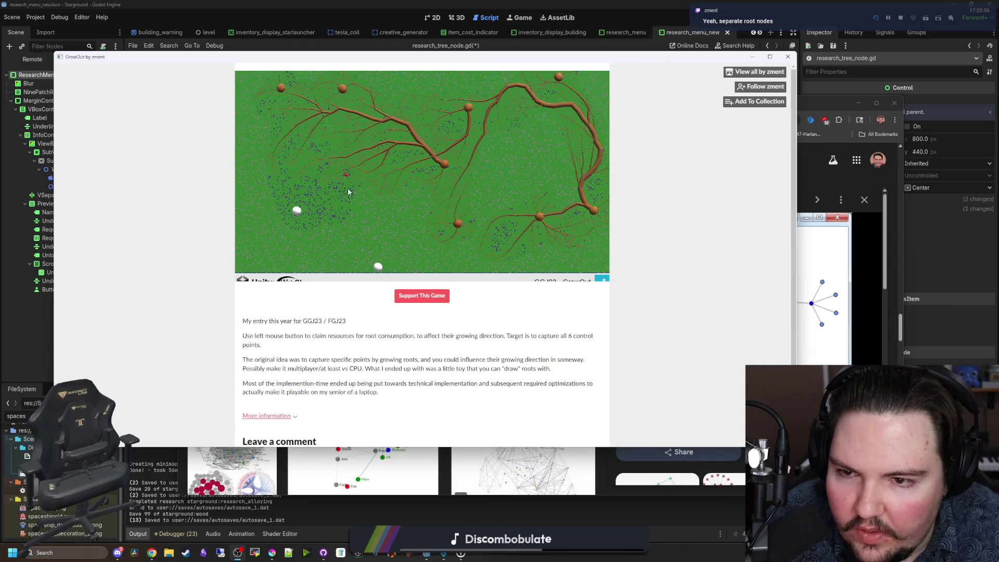
left_click_drag(351, 192, 301, 207)
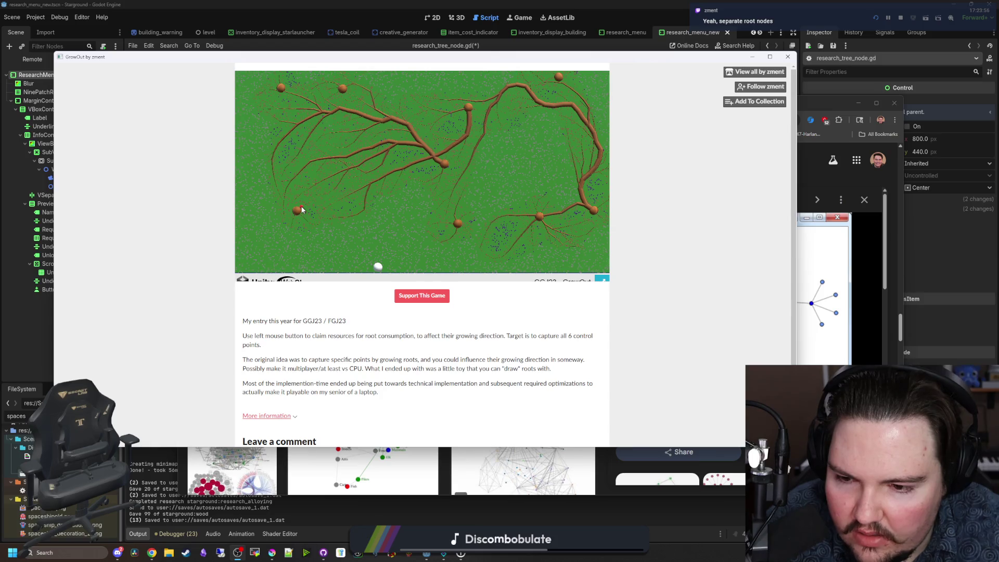
left_click_drag(321, 220, 379, 255)
left_click(493, 229)
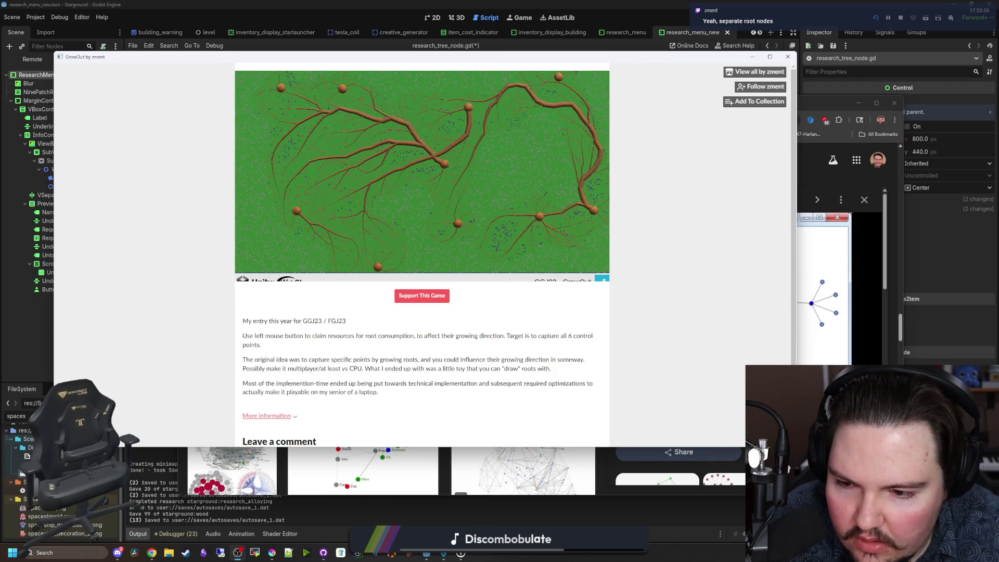
Step: Expand the game's More information details, then close the GrowOut window
left_click(292, 417)
scroll(335, 388, "down", 2)
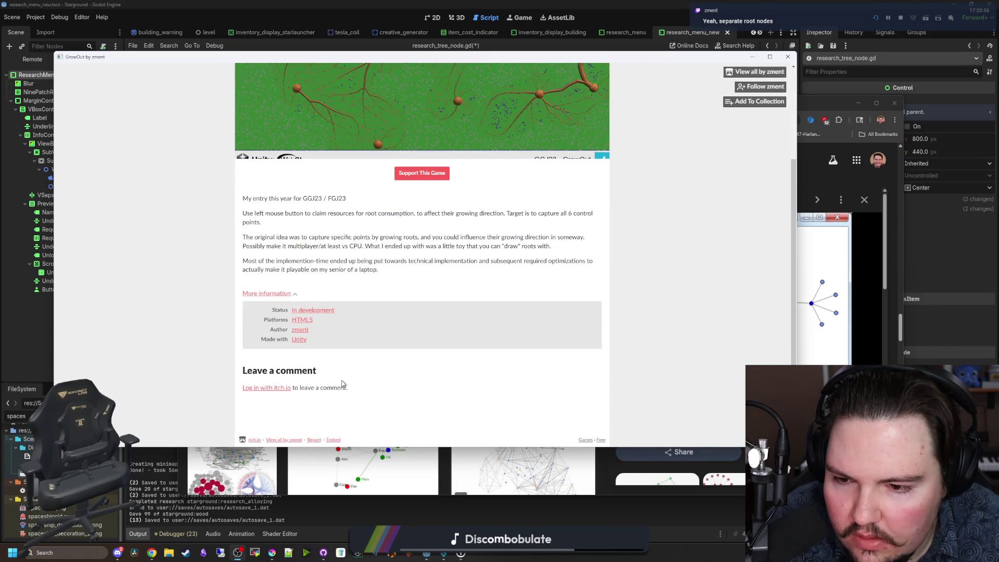
scroll(342, 383, "up", 2)
mouse_move(503, 58)
left_mouse_down()
mouse_move(466, 96)
mouse_move(382, 237)
left_mouse_up()
left_click(668, 261)
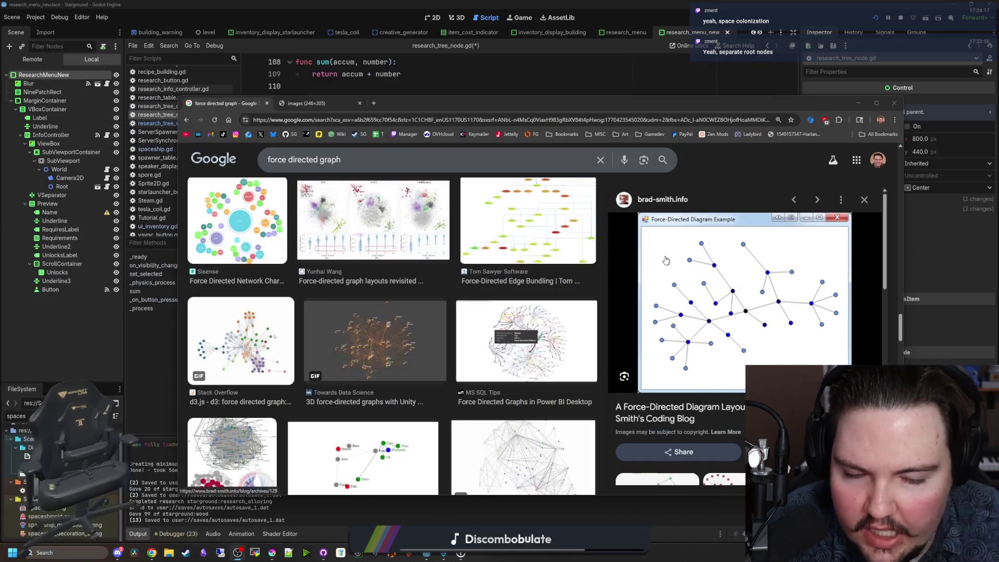
Step: Scroll down the image results and preview the Observable d3-force graph
scroll(410, 331, "down", 1)
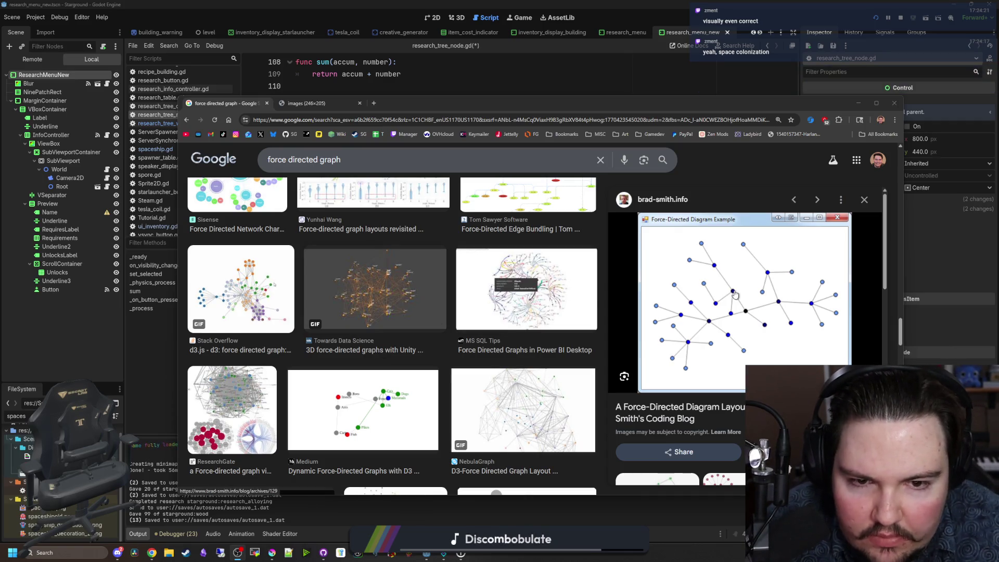
scroll(482, 304, "down", 4)
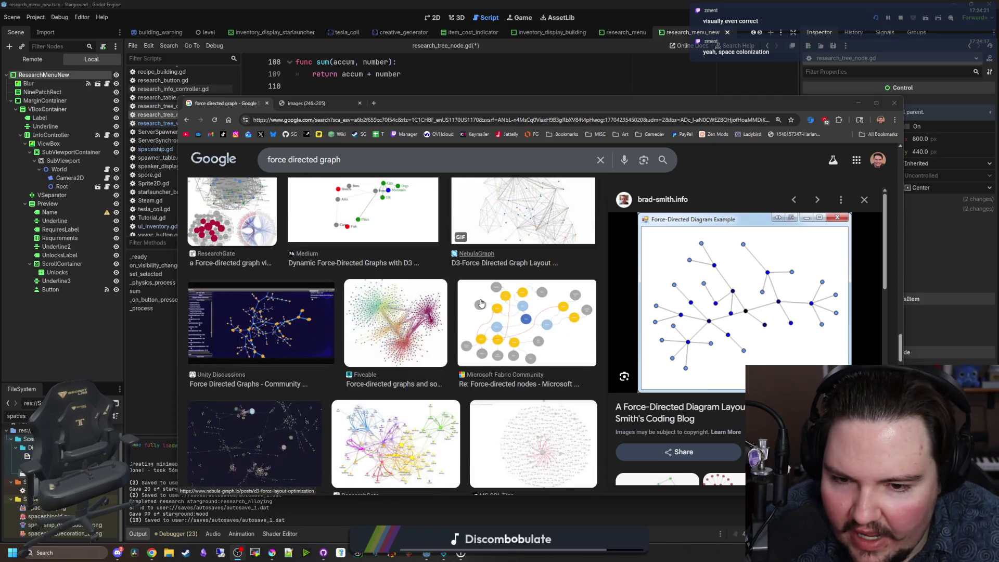
scroll(482, 304, "down", 4)
scroll(481, 304, "down", 3)
scroll(482, 304, "down", 3)
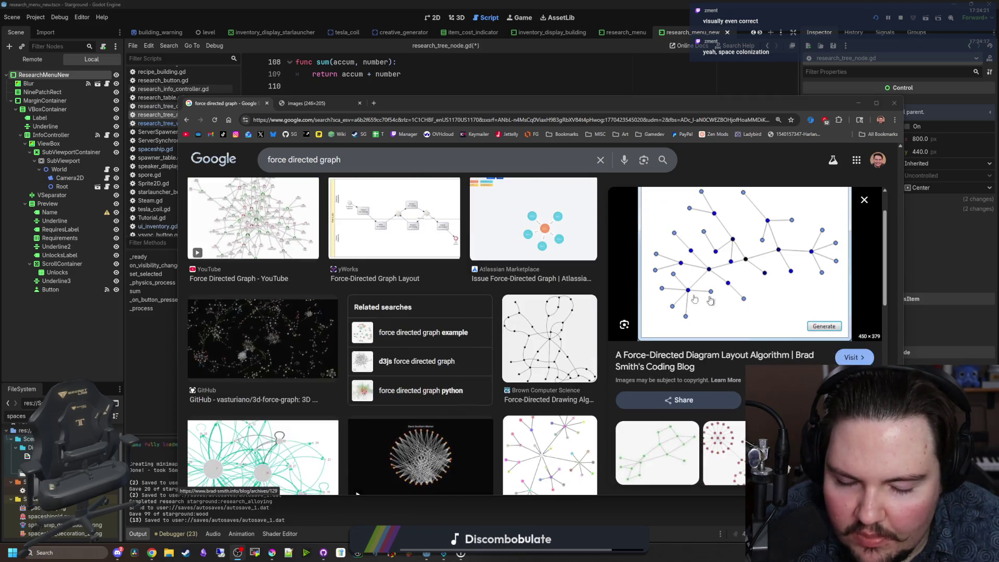
scroll(510, 359, "down", 3)
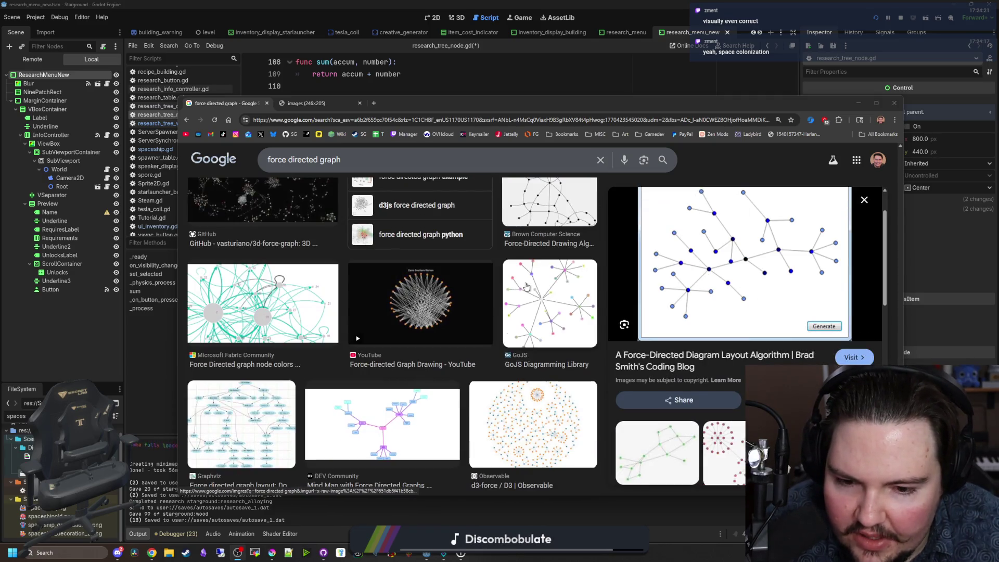
left_click(539, 409)
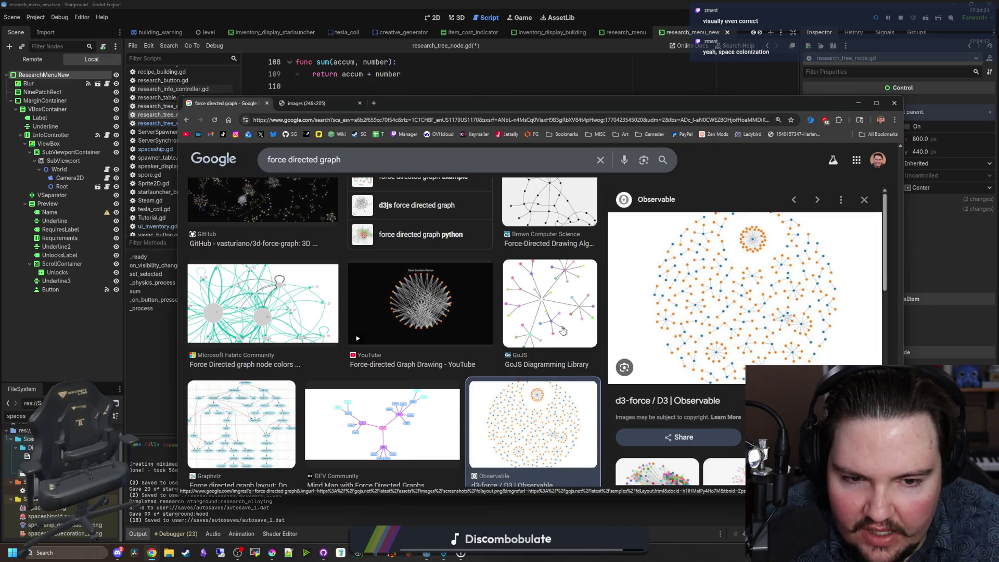
Step: Preview the Reddit Godot plugin and GitHub DAG-mode graphs, then close the preview panel
scroll(563, 330, "down", 4)
scroll(563, 330, "down", 2)
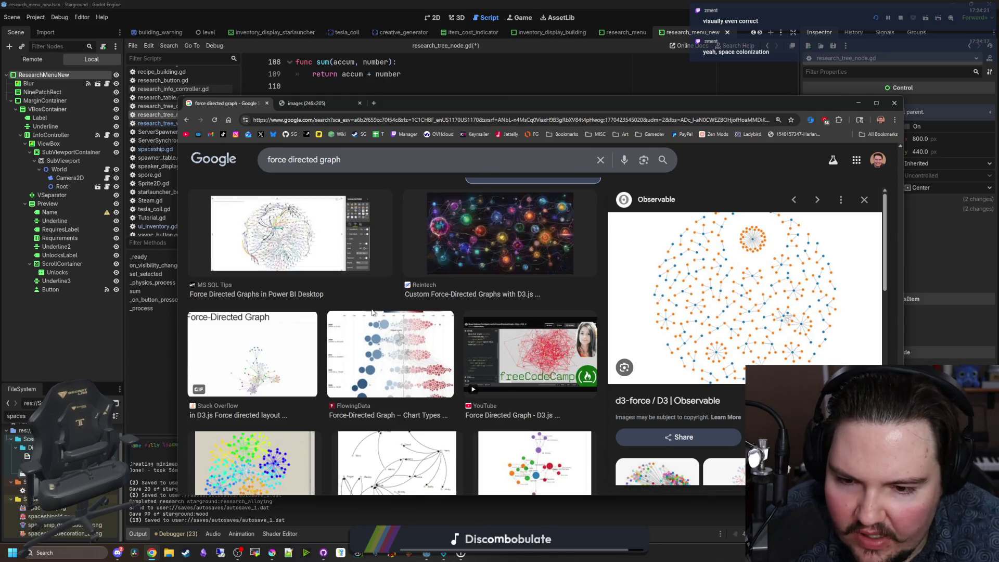
scroll(398, 357, "down", 1)
scroll(398, 357, "down", 1)
scroll(400, 349, "down", 3)
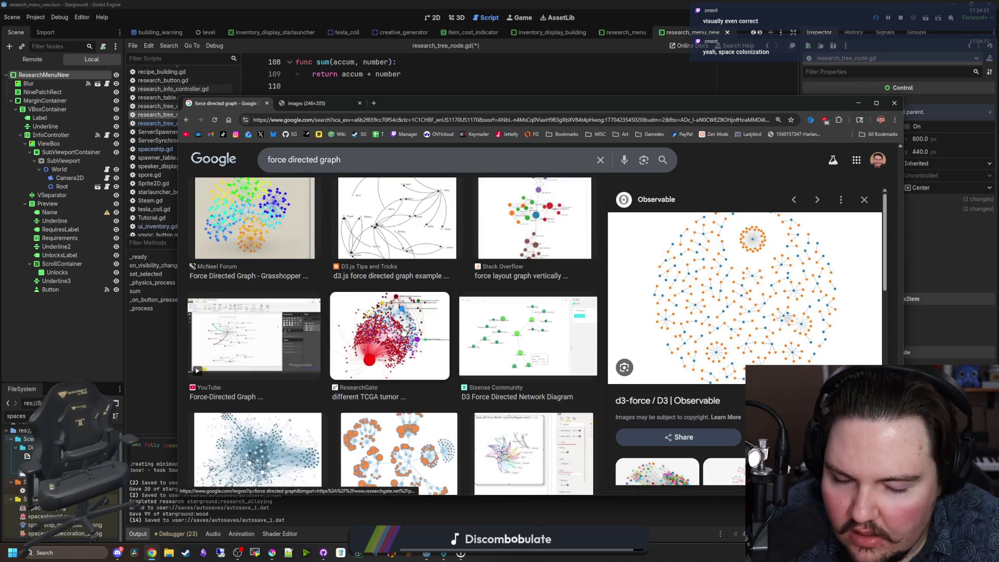
scroll(404, 332, "down", 3)
scroll(404, 331, "down", 1)
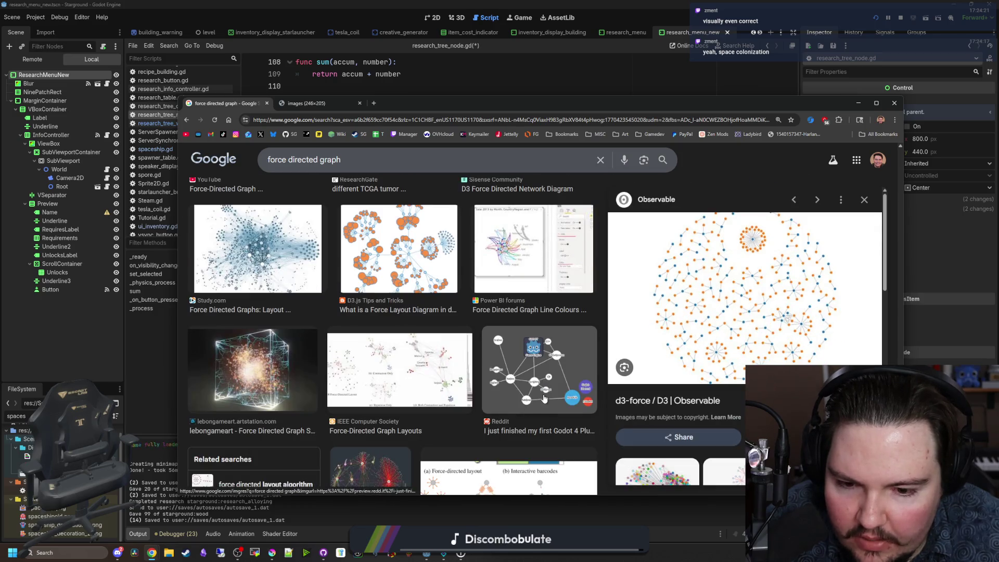
left_click(544, 400)
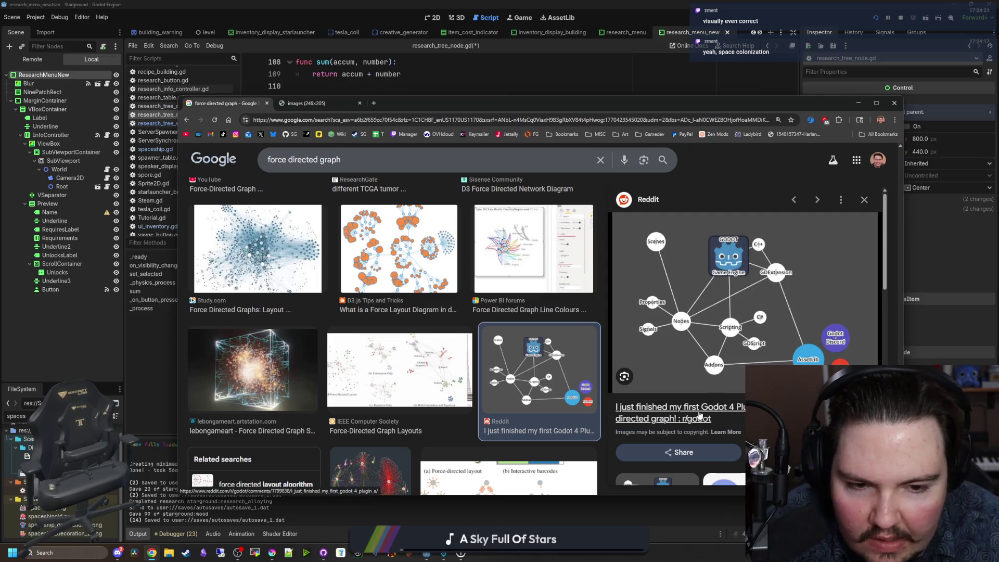
scroll(692, 316, "down", 4)
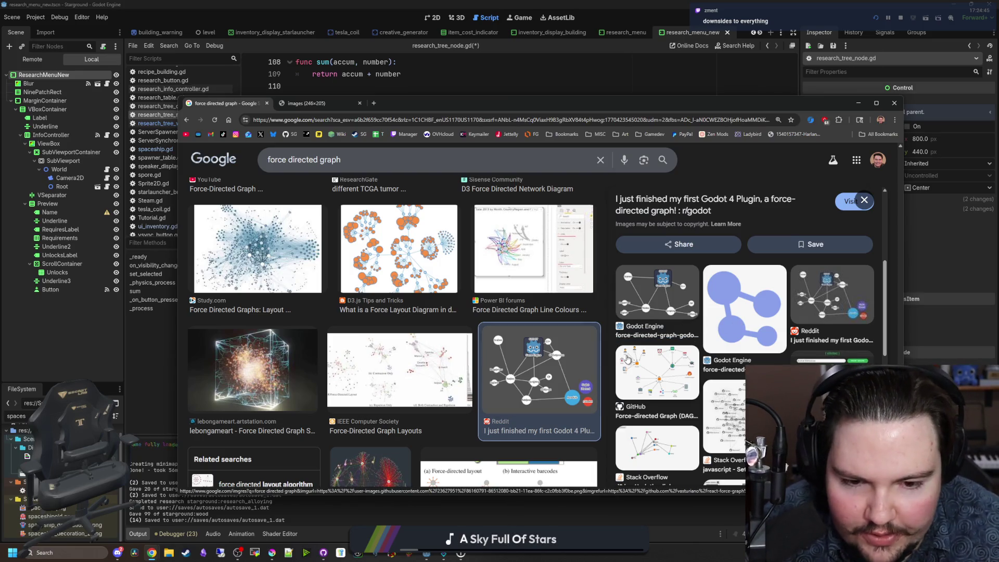
left_click(680, 392)
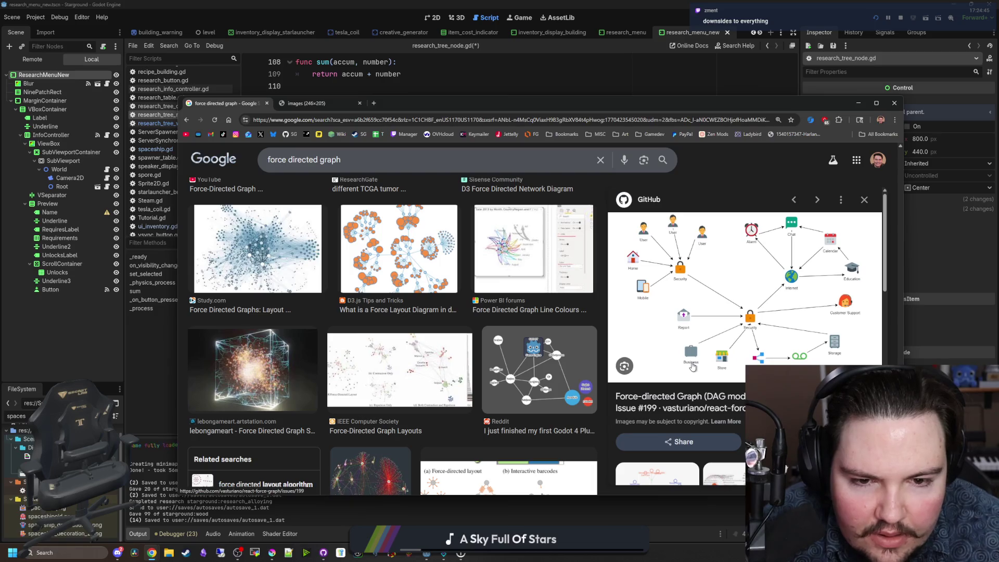
left_click(865, 201)
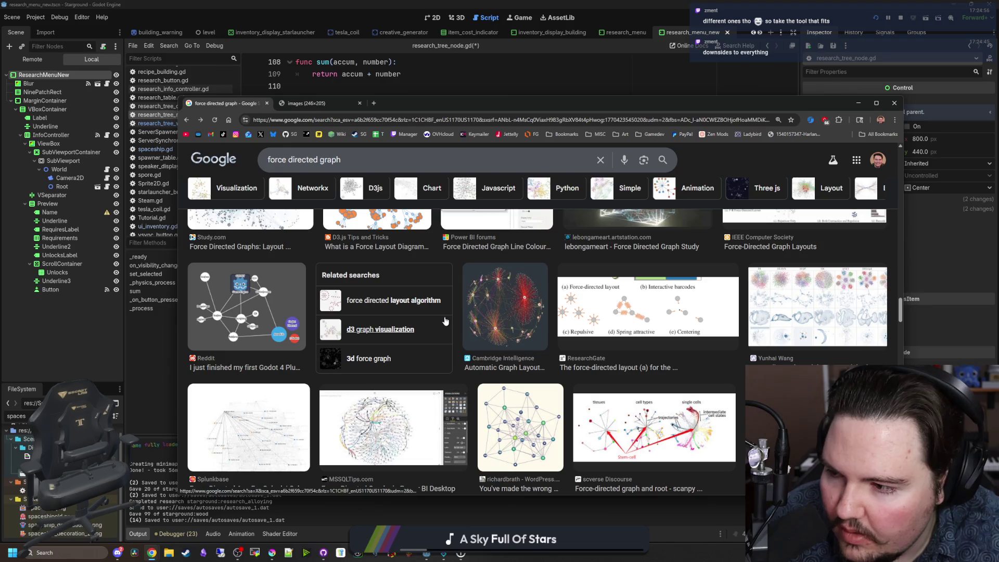
Step: Preview the Fruchterman-Reingold algorithm diagram and the Weaviate force-directed graph image
scroll(445, 321, "down", 3)
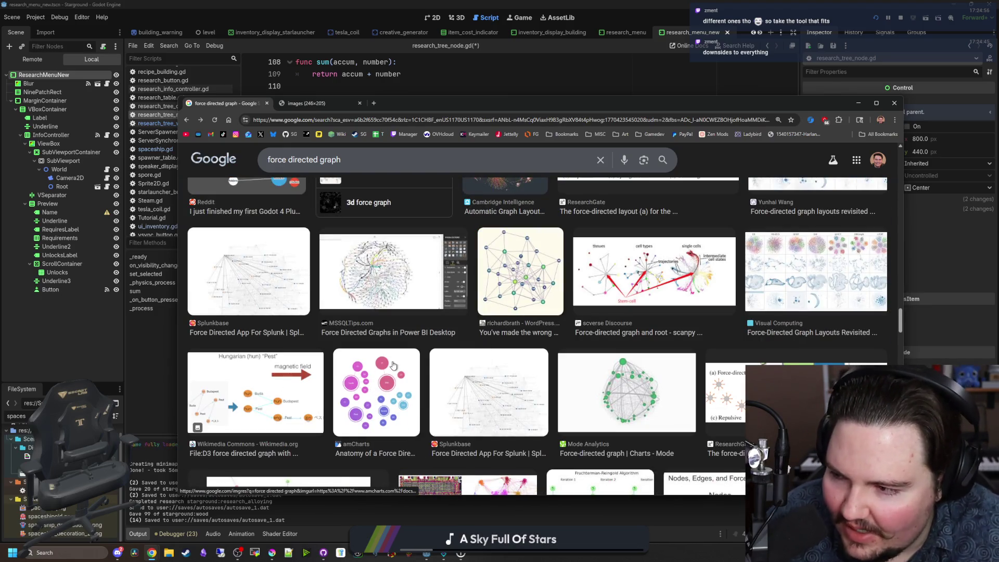
scroll(539, 399, "down", 3)
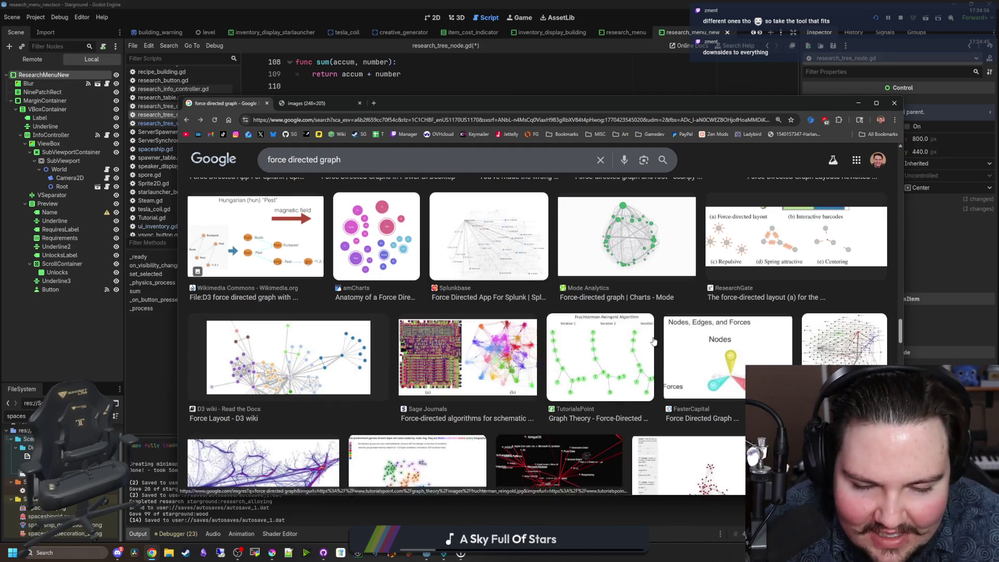
left_click(640, 352)
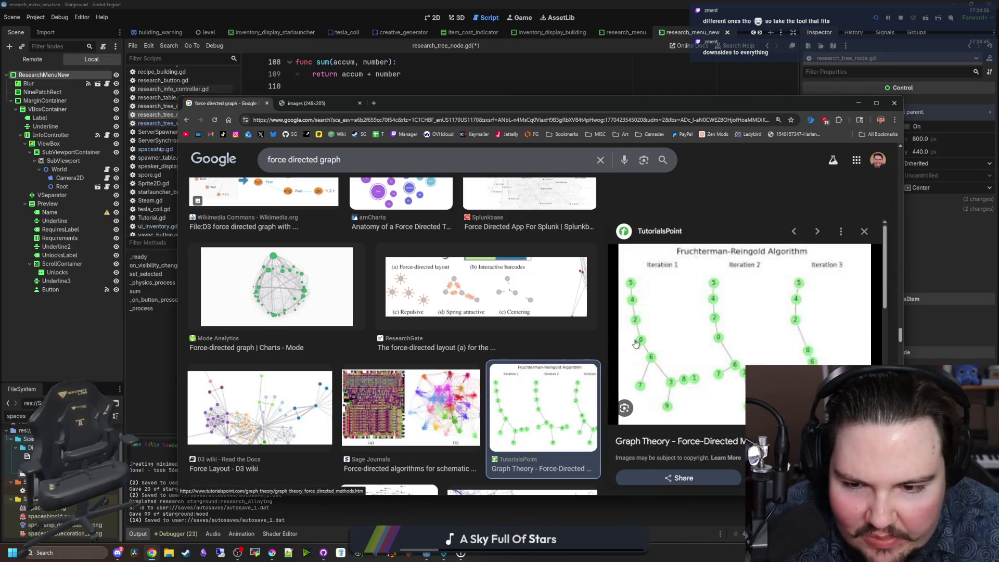
scroll(430, 307, "down", 6)
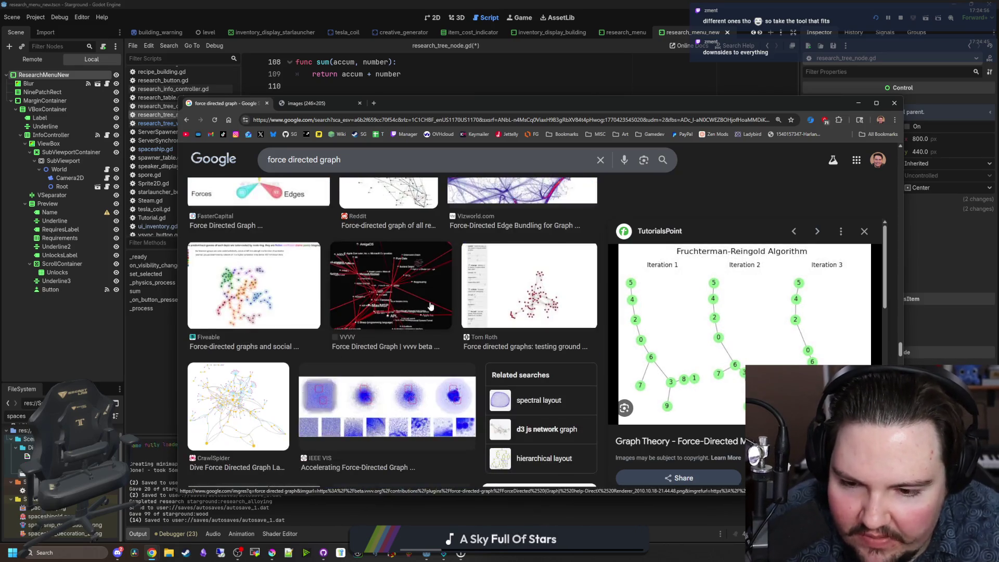
scroll(430, 307, "down", 4)
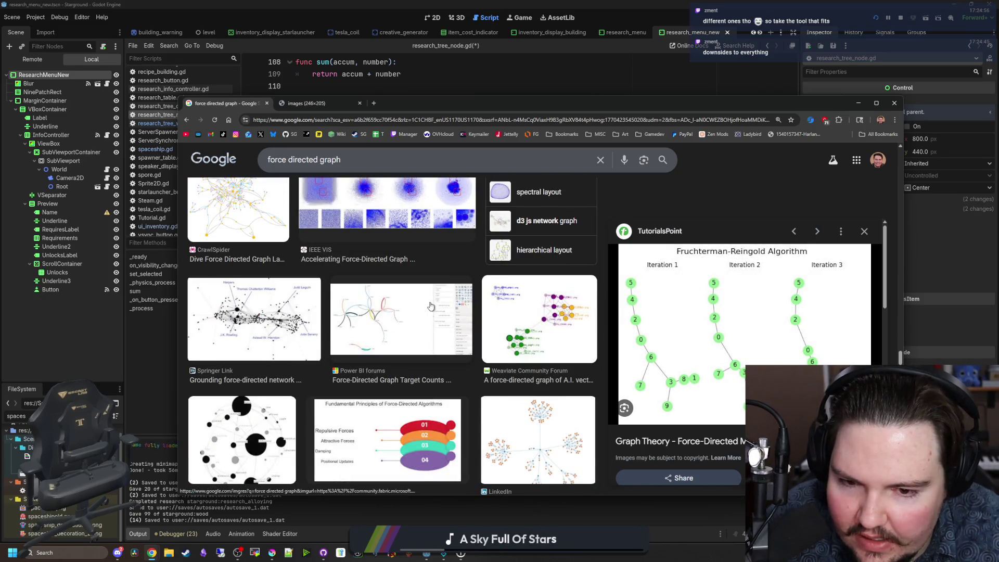
scroll(430, 306, "down", 2)
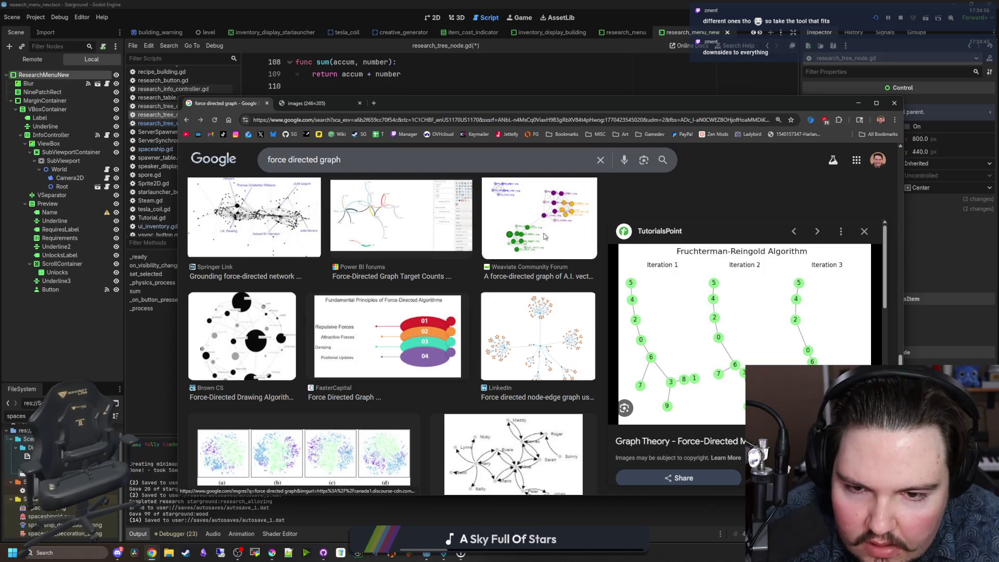
left_click(533, 242)
Step: Preview the LinkedIn force-directed graph image, then minimize Chrome to reveal Godot's script editor
scroll(342, 225, "down", 4)
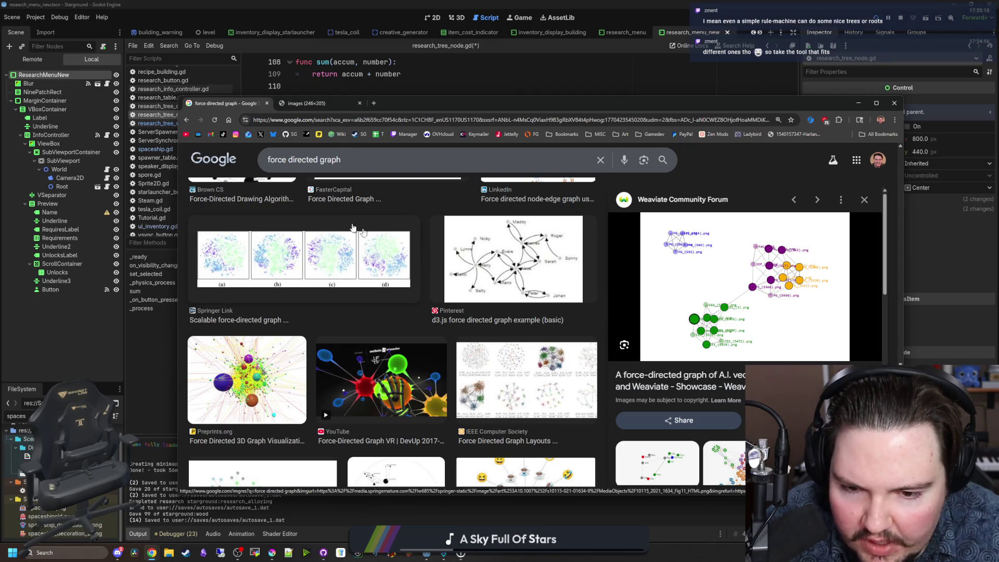
scroll(484, 299, "down", 5)
scroll(484, 300, "down", 2)
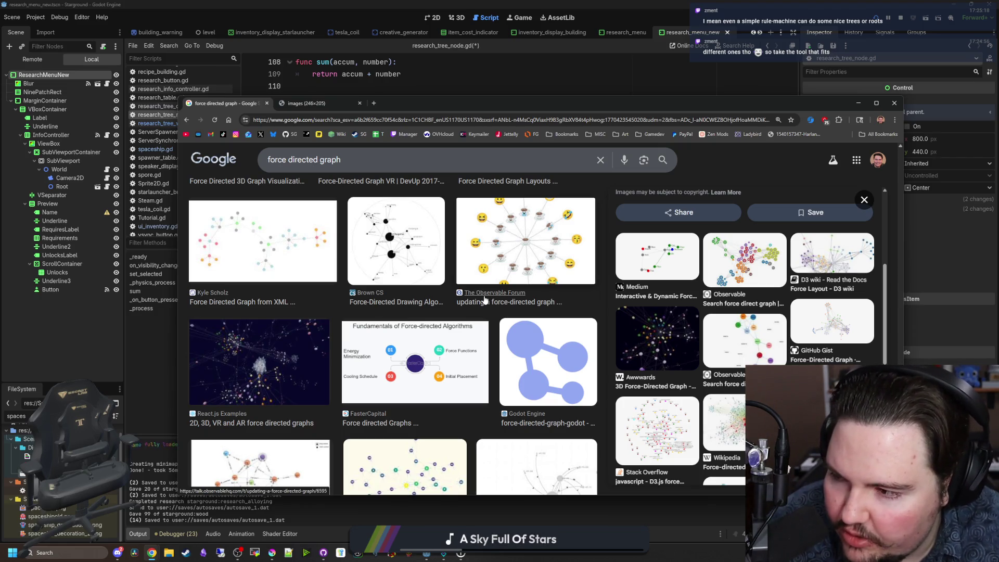
scroll(485, 300, "down", 3)
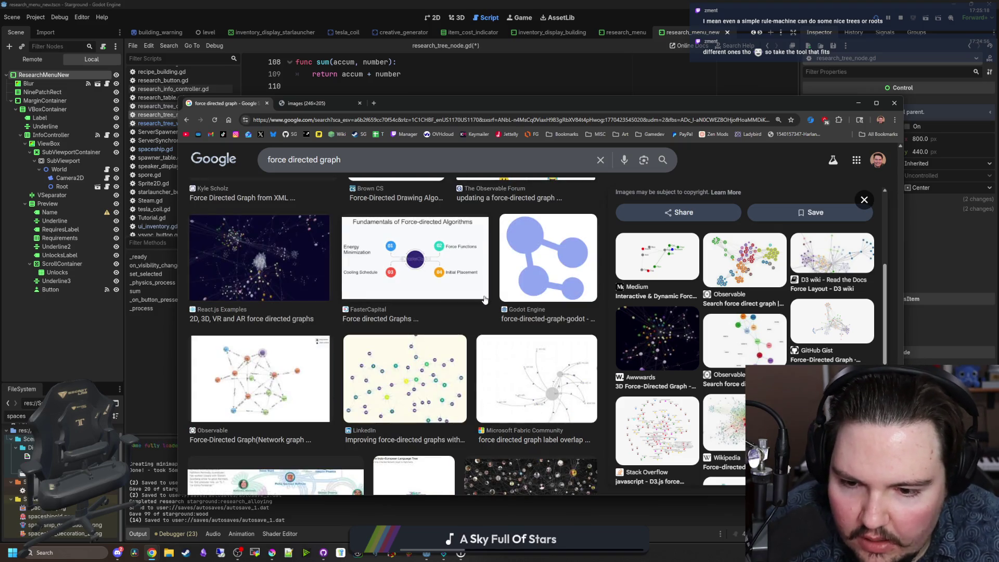
left_click(401, 299)
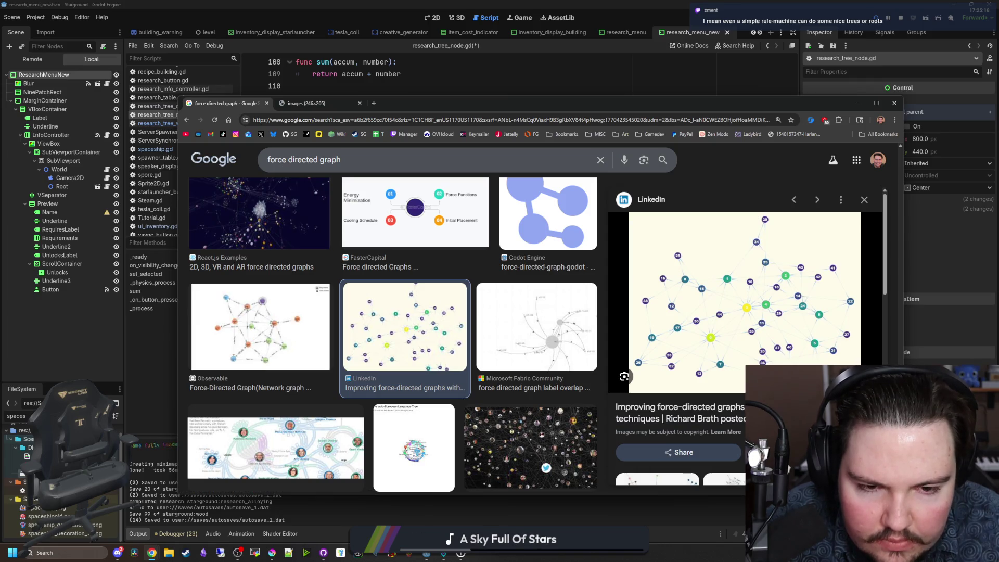
scroll(342, 303, "down", 3)
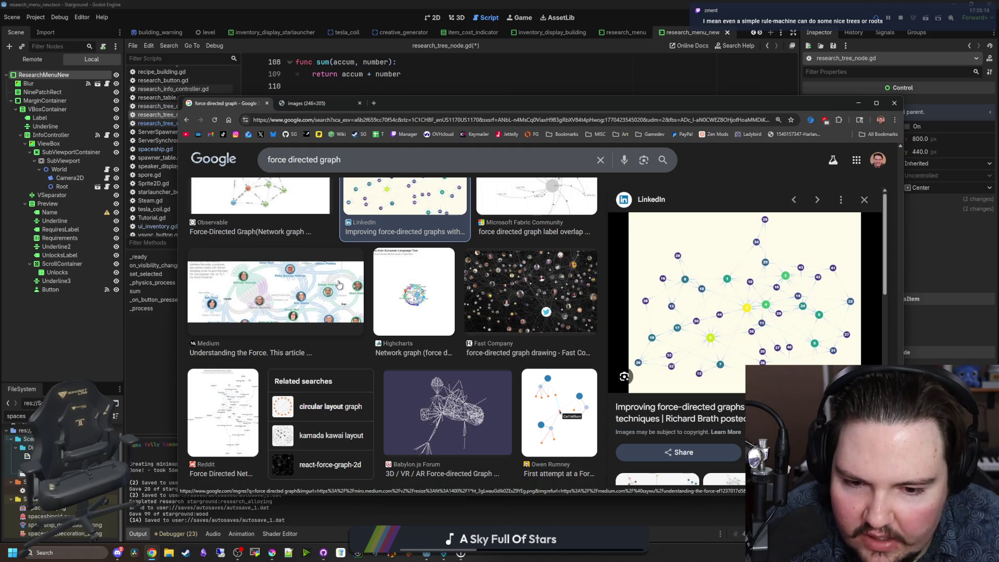
key("super+Down")
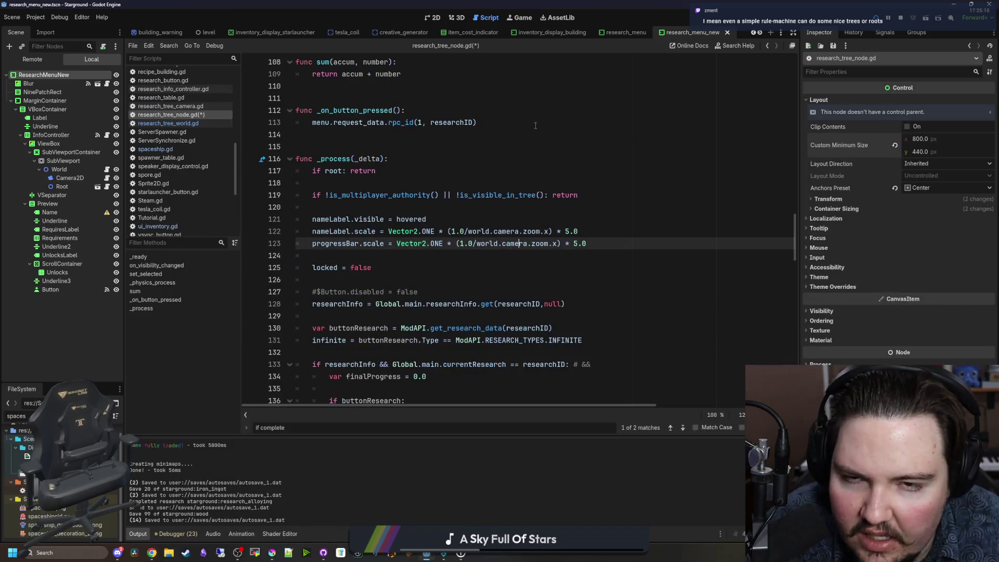
Step: Pan and zoom the running game's Research Tree around the Oil Processing branch
left_click(523, 18)
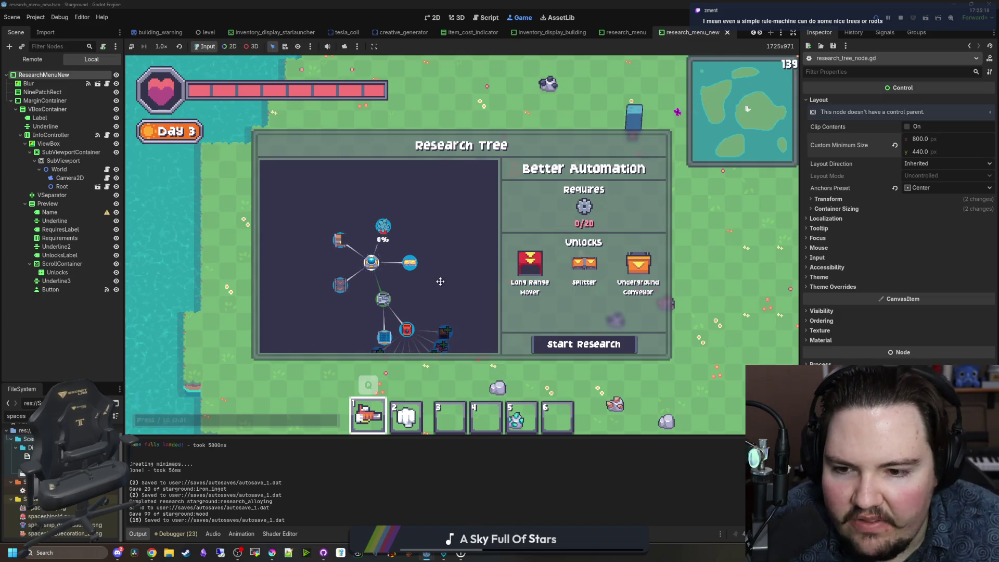
left_click_drag(440, 282, 404, 186)
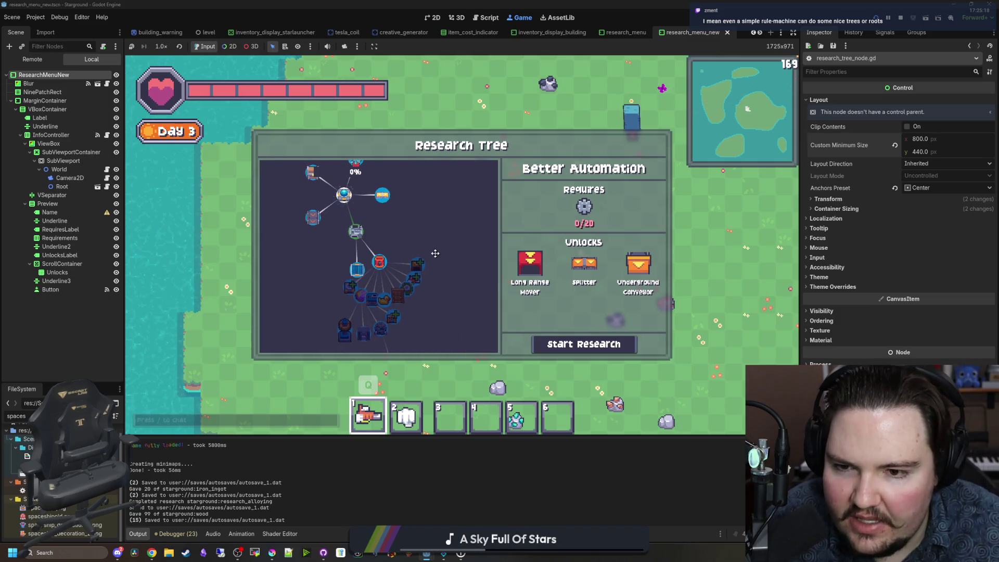
scroll(429, 230, "up", 1)
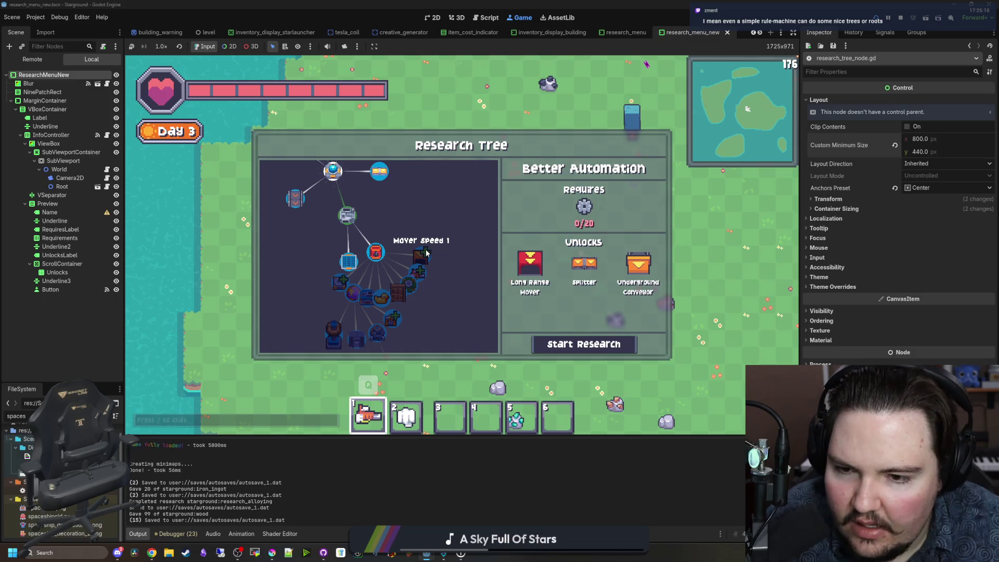
scroll(419, 261, "up", 1)
scroll(389, 291, "up", 1)
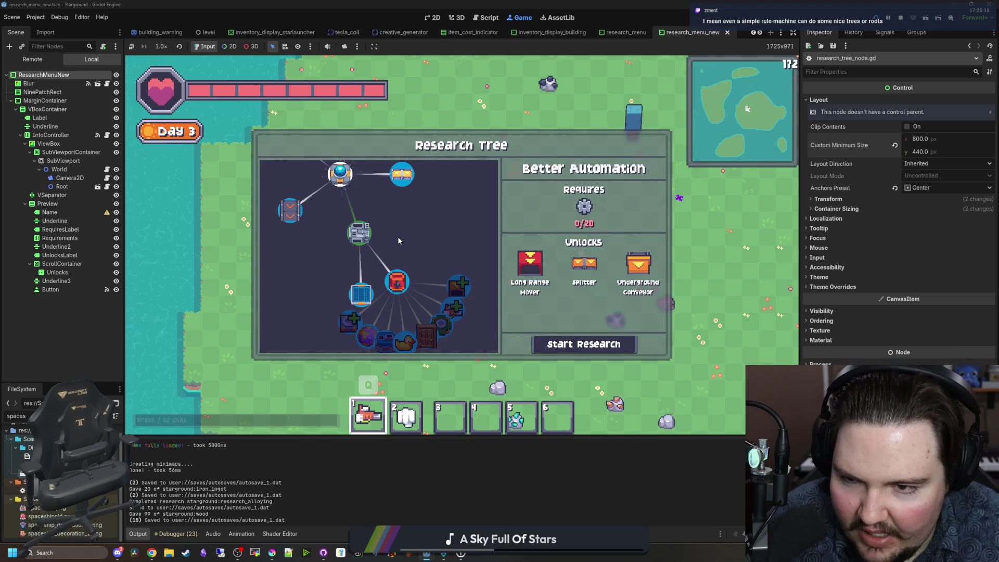
scroll(406, 245, "down", 1)
scroll(422, 240, "up", 1)
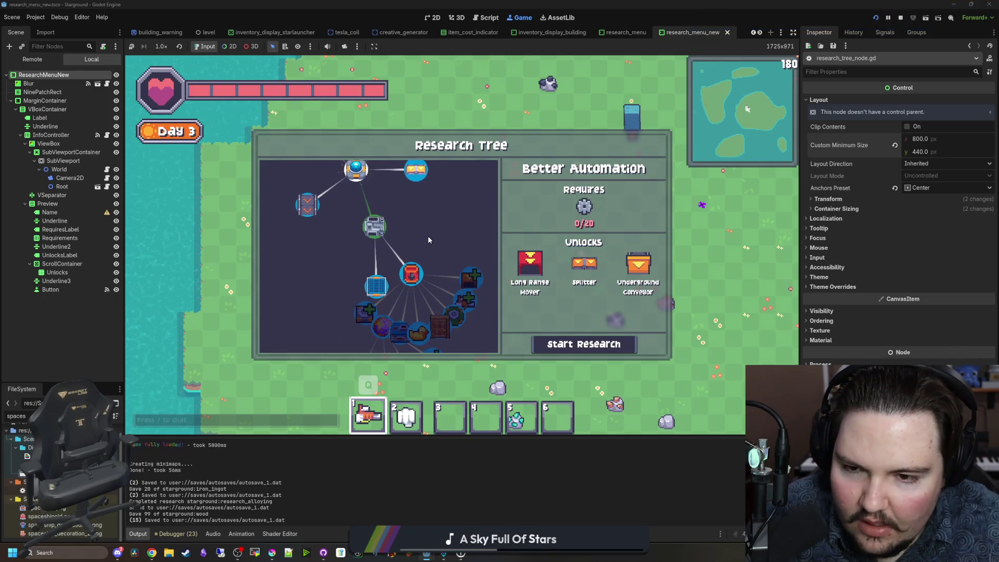
scroll(416, 224, "up", 1)
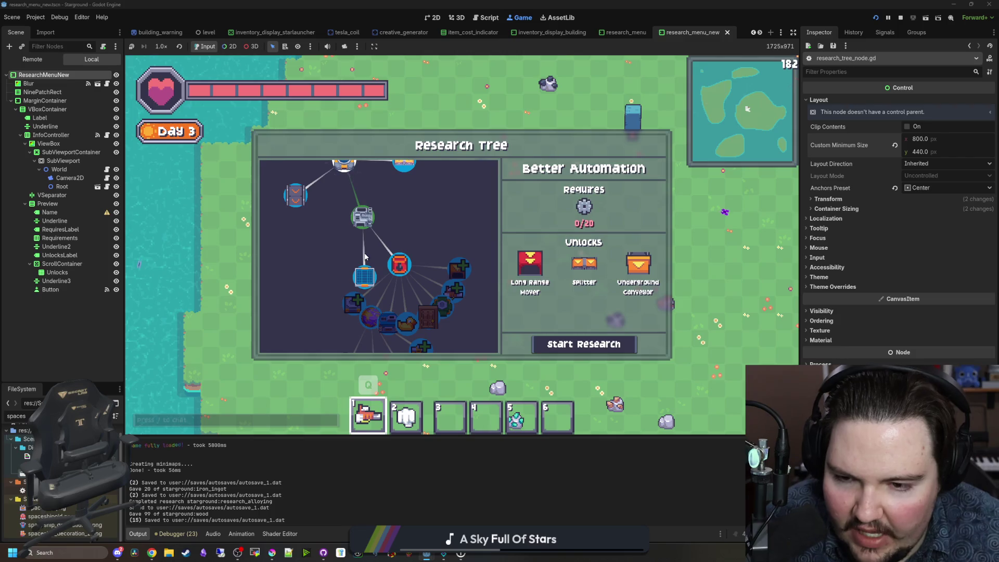
scroll(372, 263, "up", 2)
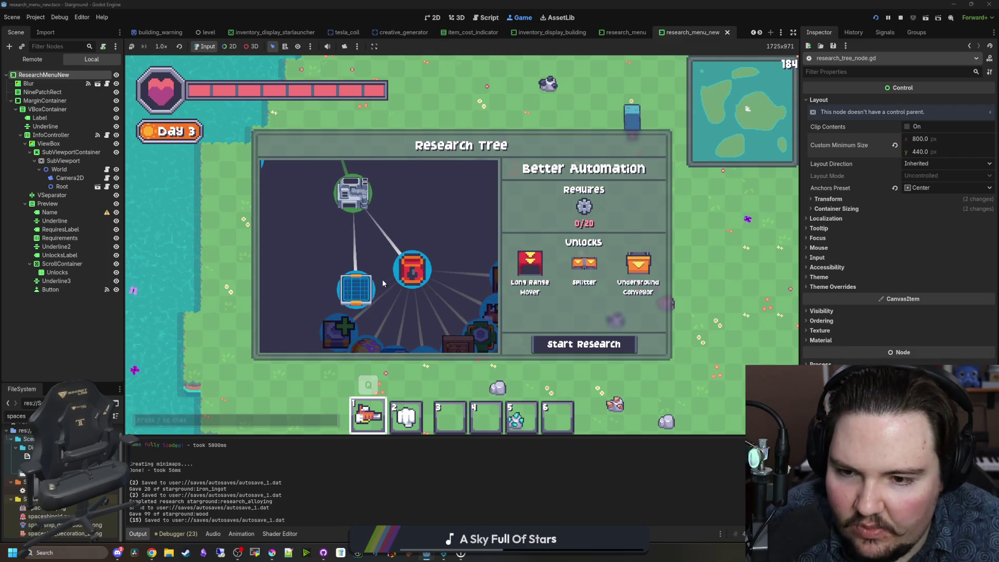
scroll(383, 274, "down", 3)
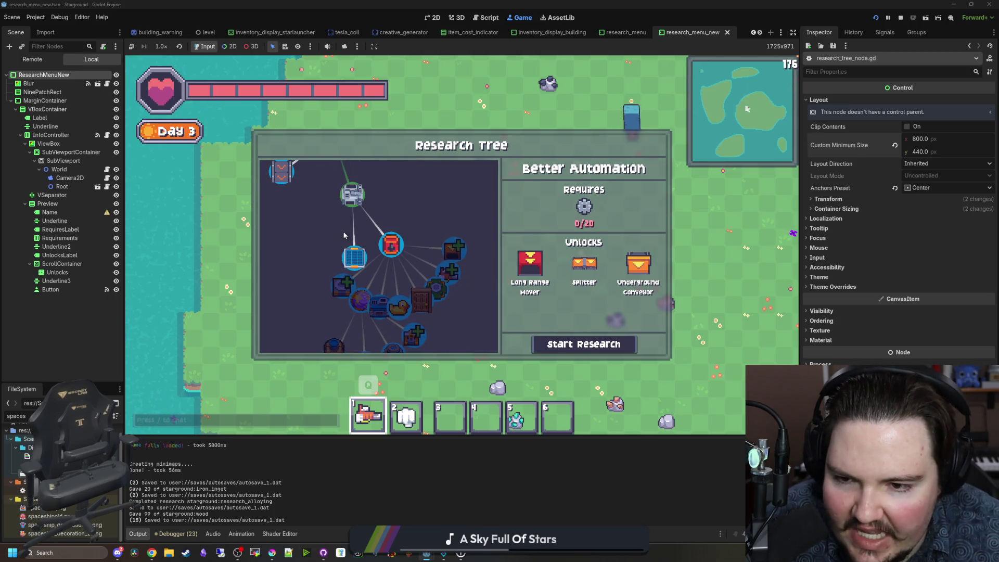
scroll(386, 241, "down", 2)
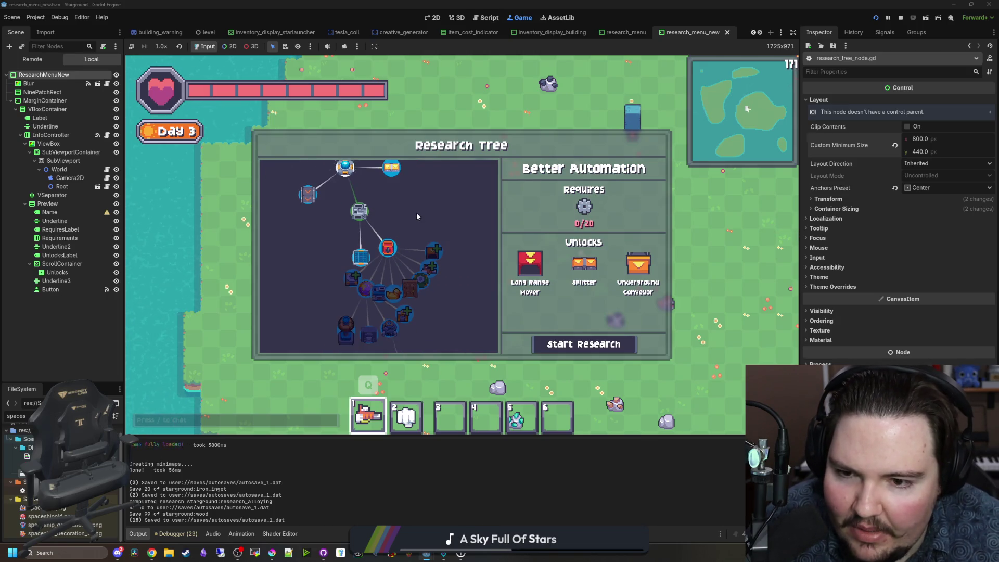
scroll(426, 208, "up", 1)
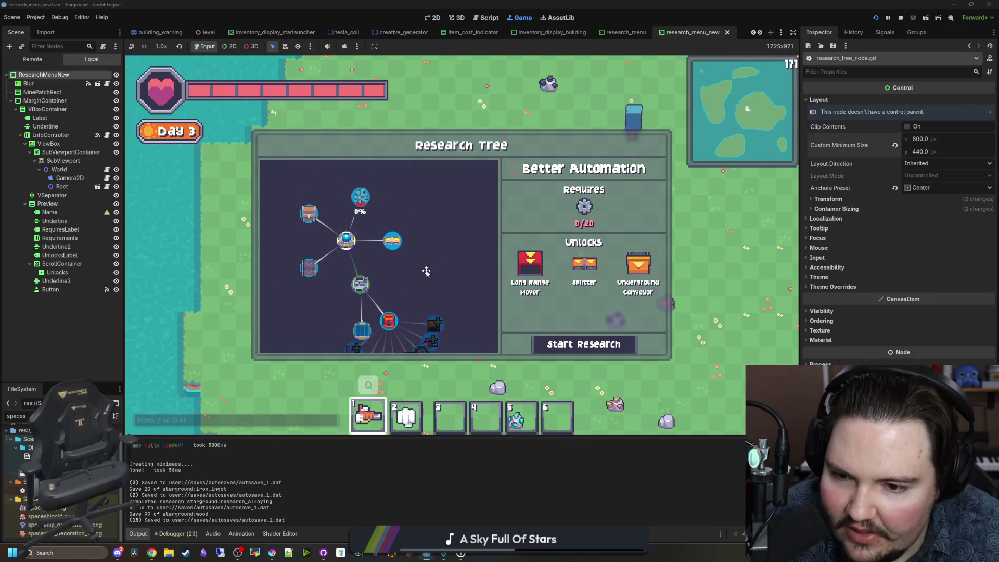
scroll(357, 224, "down", 1)
scroll(357, 223, "down", 1)
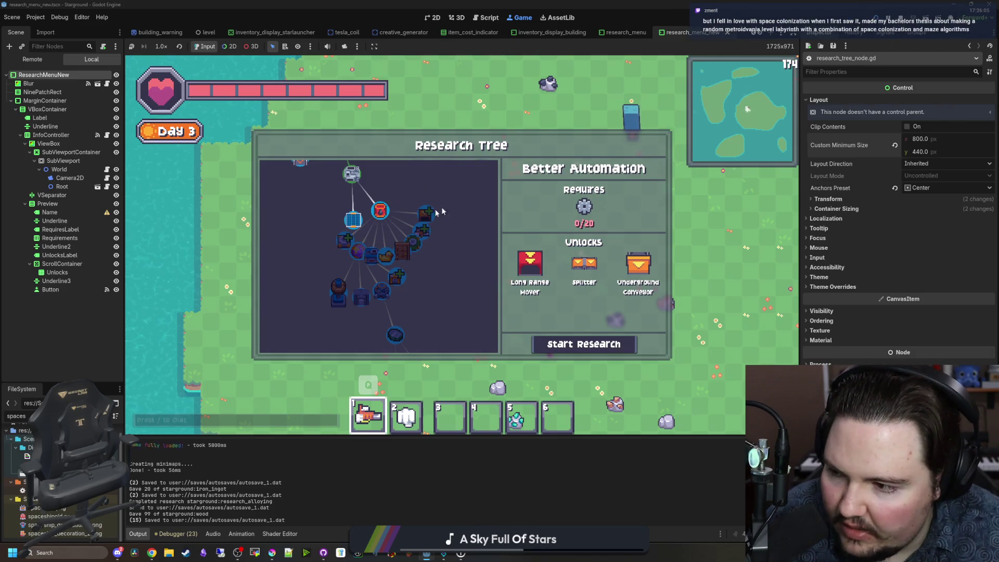
left_click_drag(284, 268, 253, 208)
left_click_drag(414, 251, 417, 333)
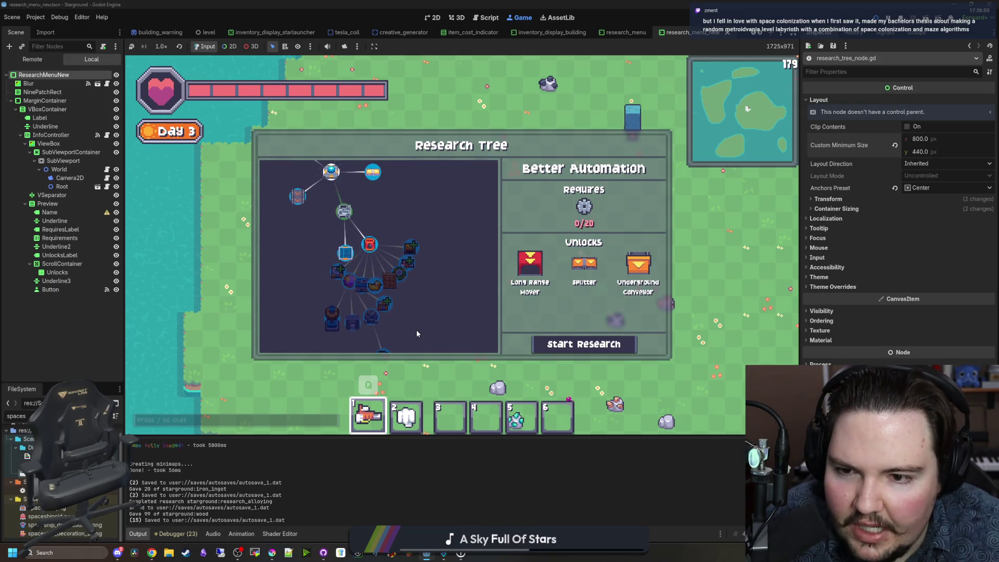
scroll(363, 283, "up", 2)
scroll(442, 278, "down", 2)
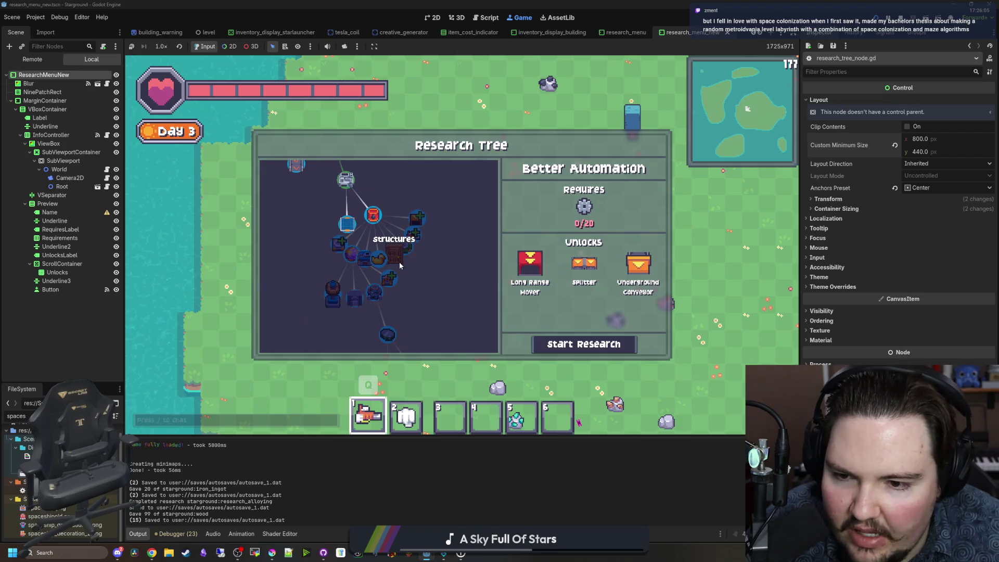
Step: Inspect the nodes up to Advanced Collection, then open Root's script from the Scene dock
mouse_move(437, 241)
left_mouse_down()
mouse_move(404, 286)
mouse_move(411, 194)
mouse_move(401, 224)
left_mouse_up()
scroll(409, 199, "up", 3)
scroll(400, 224, "up", 1)
scroll(397, 268, "down", 2)
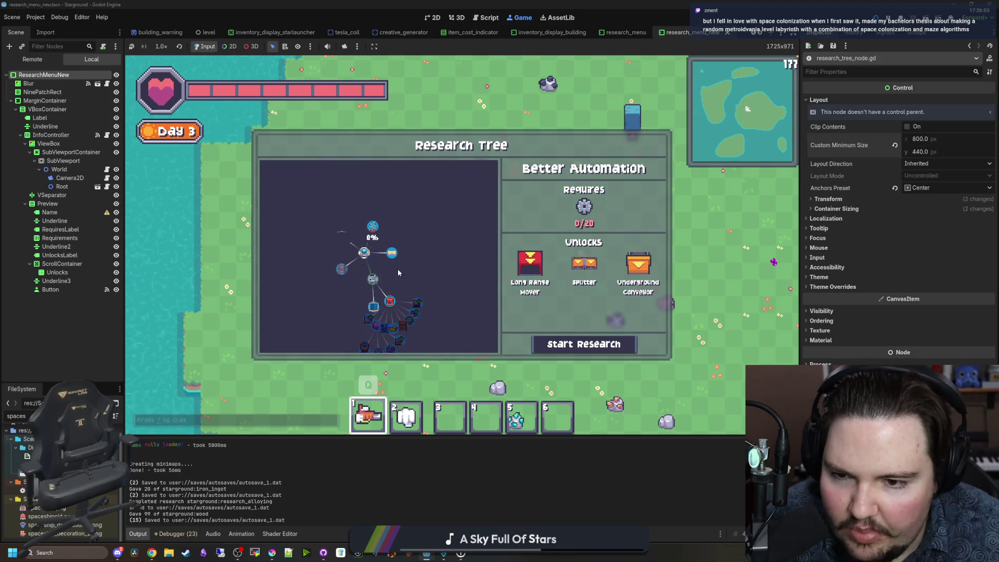
scroll(398, 272, "up", 3)
left_click_drag(398, 272, 401, 219)
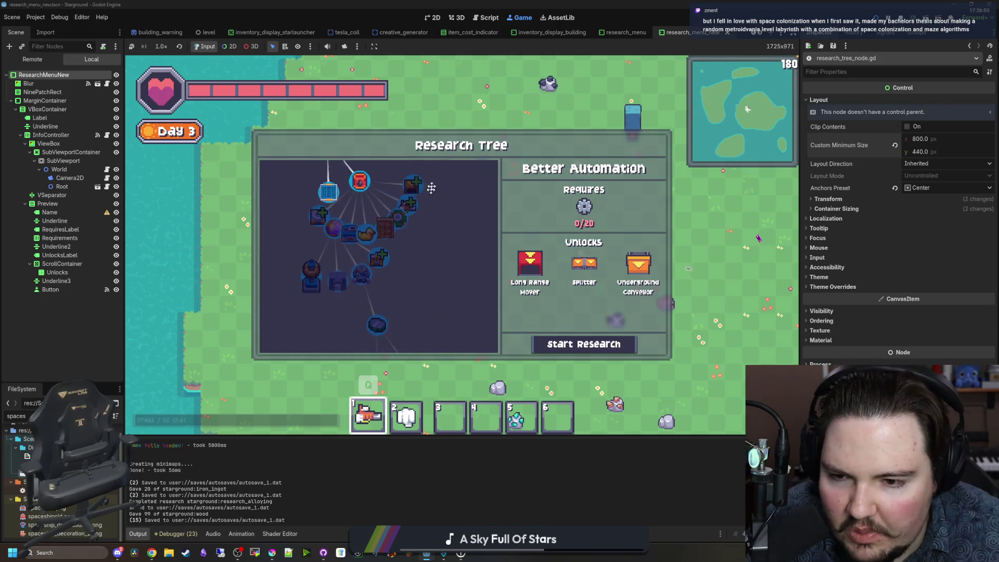
scroll(449, 255, "up", 2)
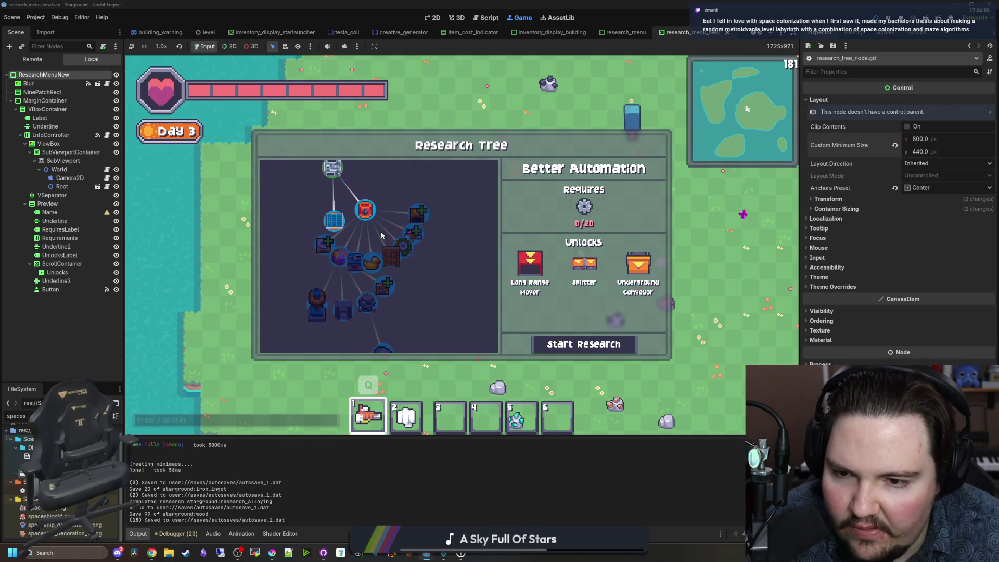
scroll(375, 224, "up", 1)
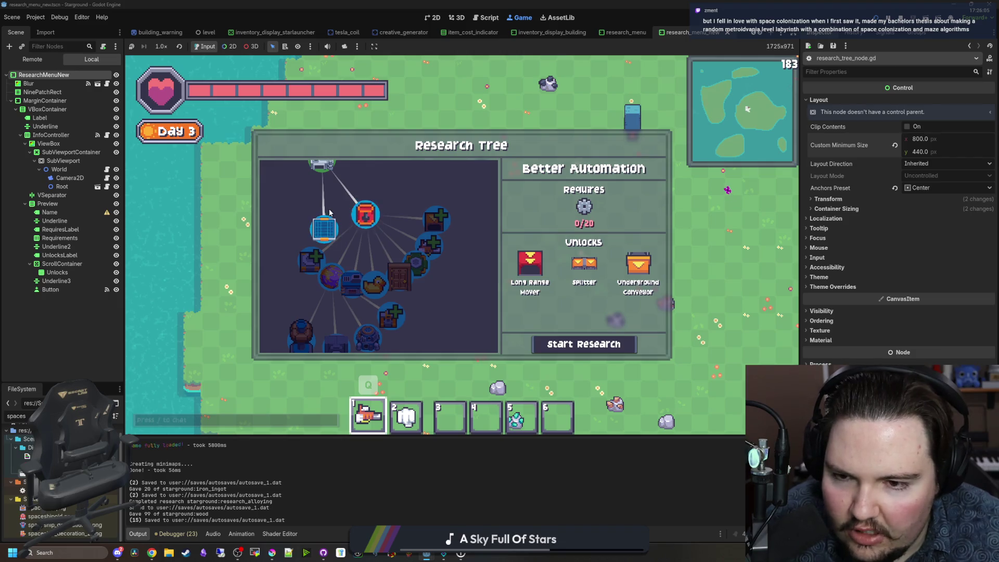
scroll(346, 235, "up", 1)
scroll(345, 235, "down", 2)
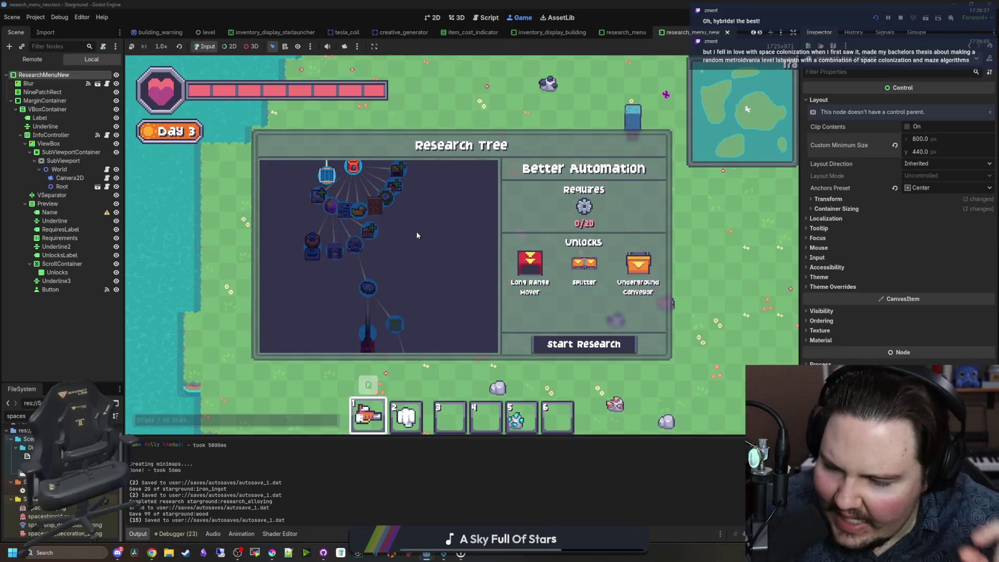
scroll(417, 235, "up", 1)
scroll(382, 219, "up", 1)
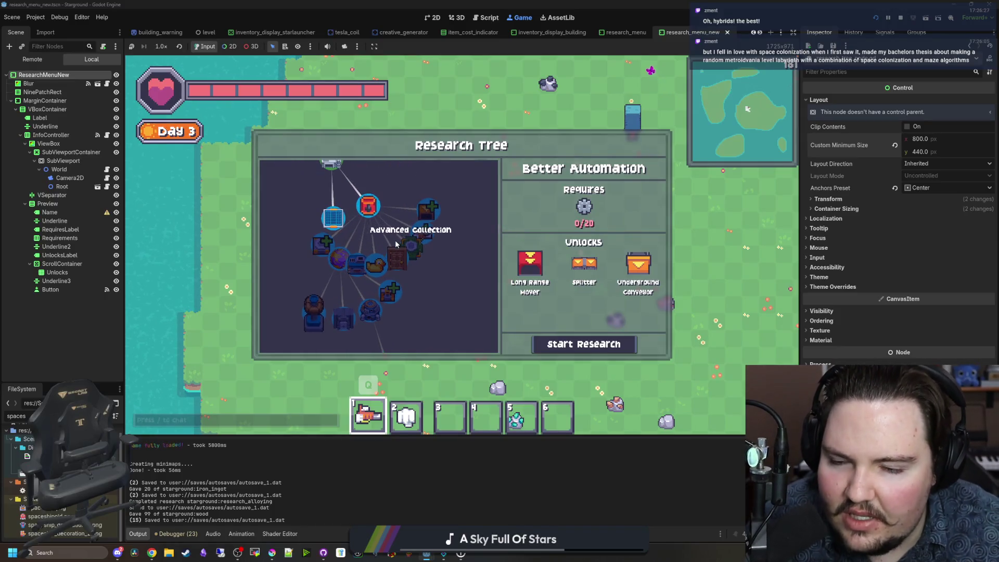
scroll(388, 234, "down", 1)
scroll(403, 282, "up", 1)
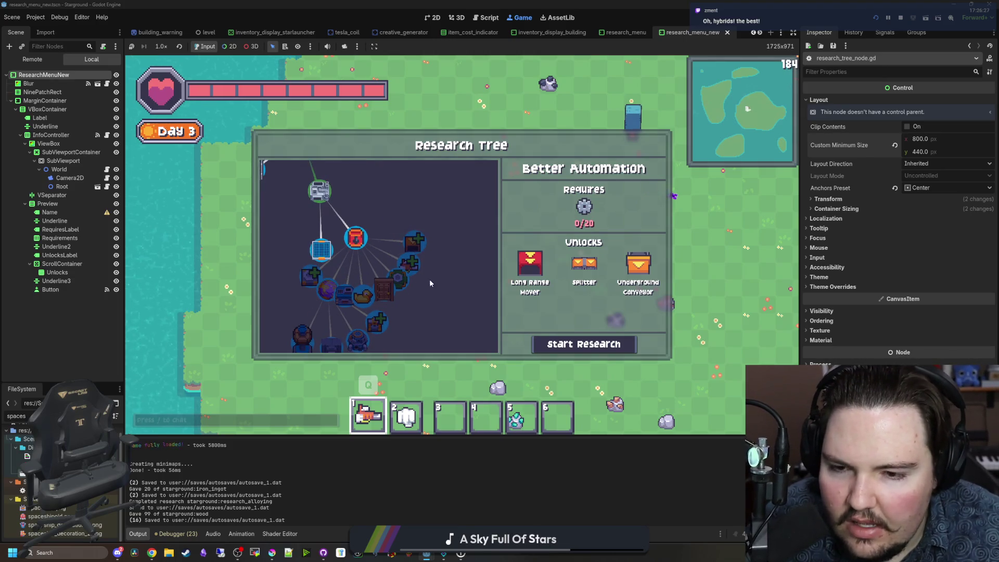
scroll(419, 218, "down", 1)
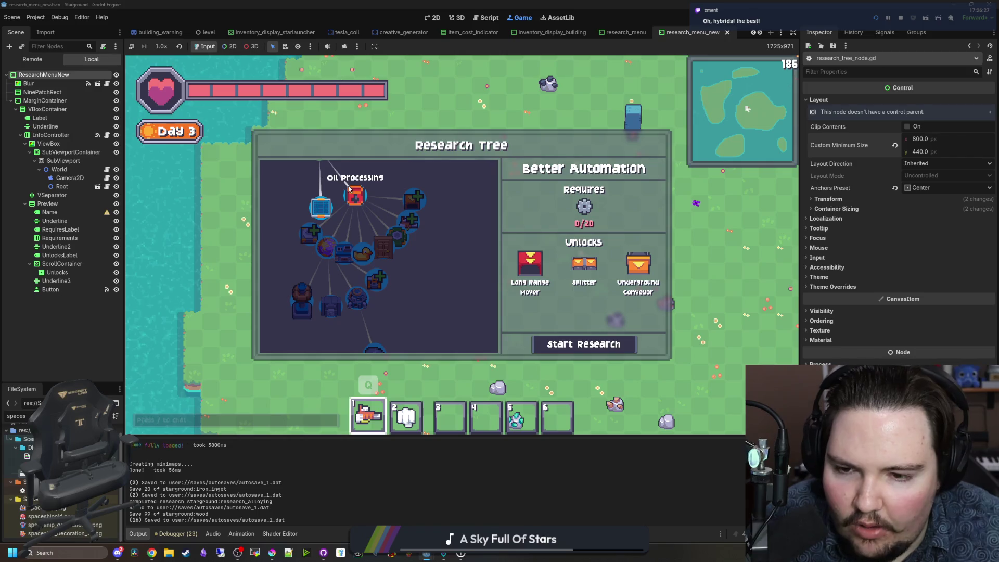
scroll(351, 211, "up", 1)
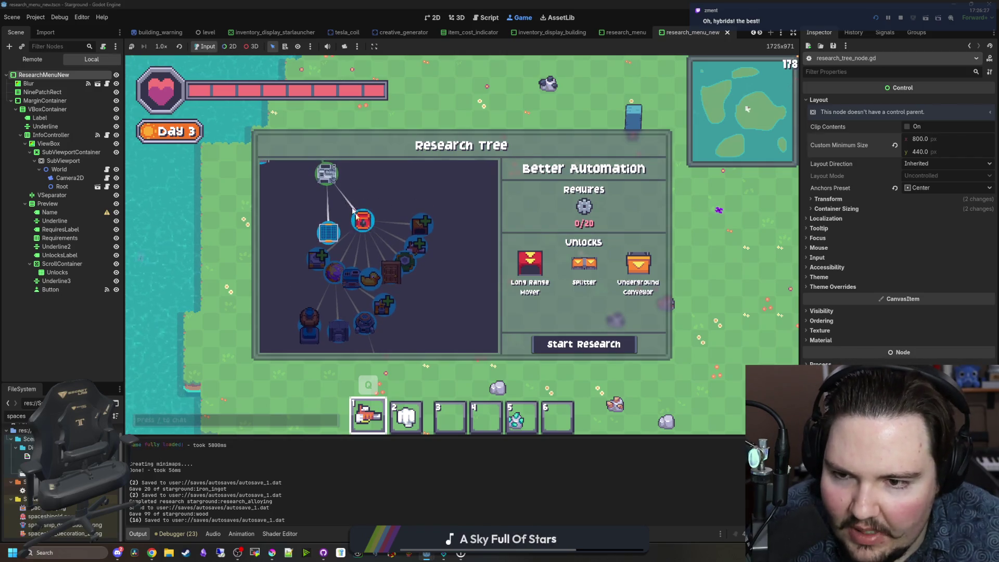
scroll(386, 235, "up", 1)
scroll(386, 235, "up", 1)
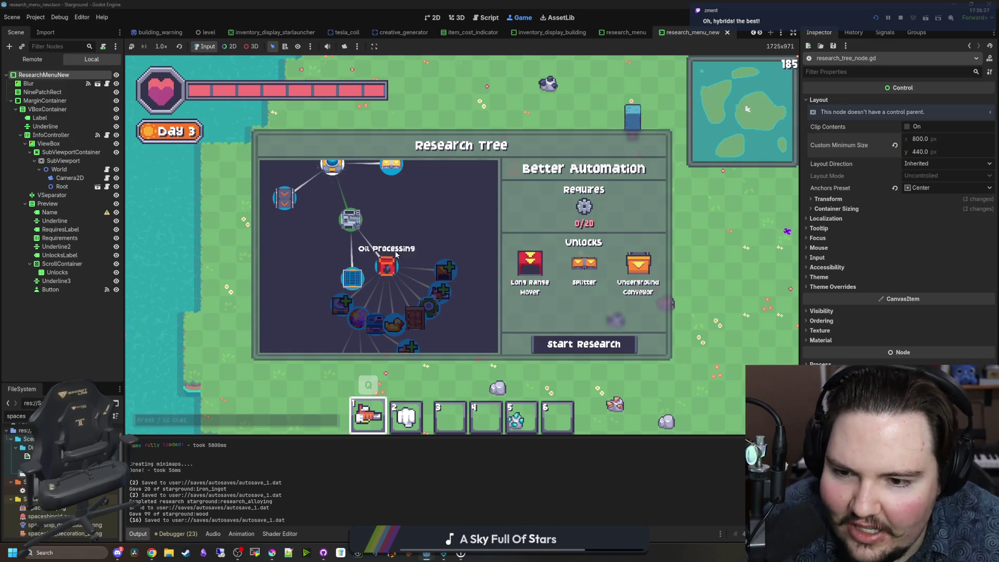
scroll(457, 284, "down", 2)
left_click_drag(457, 285, 442, 242)
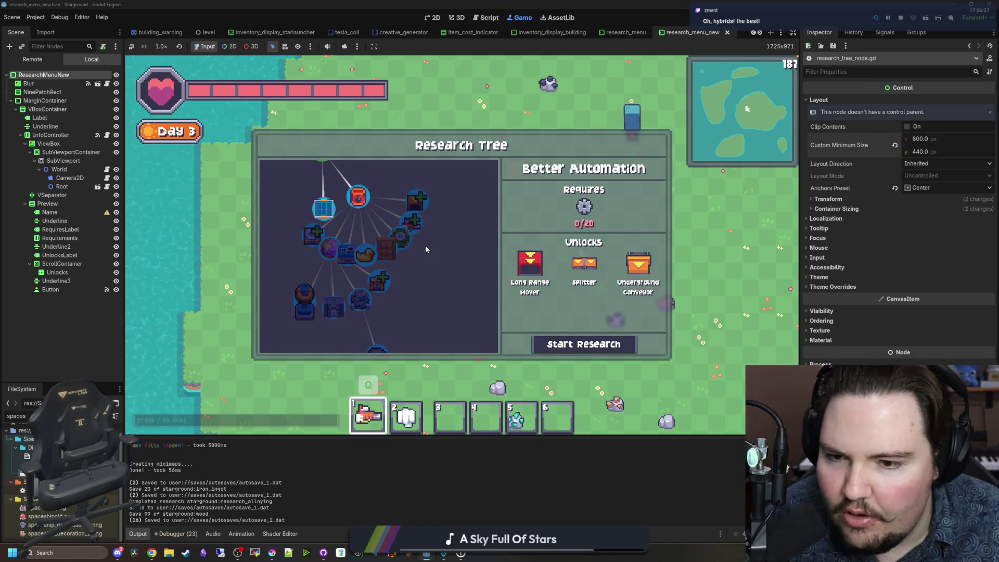
scroll(444, 271, "down", 5)
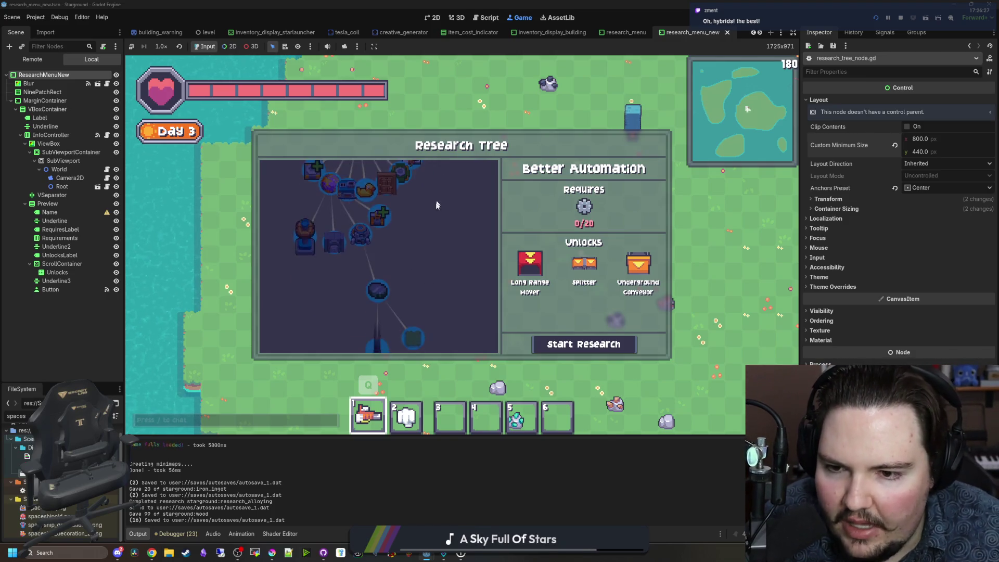
scroll(437, 239, "up", 5)
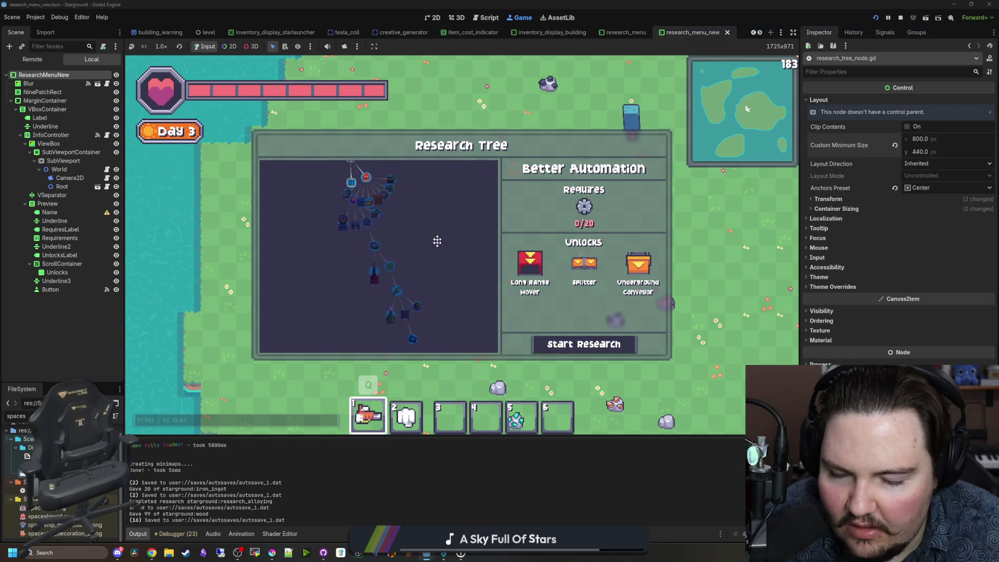
scroll(431, 258, "down", 3)
mouse_move(437, 265)
left_mouse_down()
mouse_move(448, 297)
mouse_move(443, 252)
left_mouse_up()
scroll(437, 234, "up", 5)
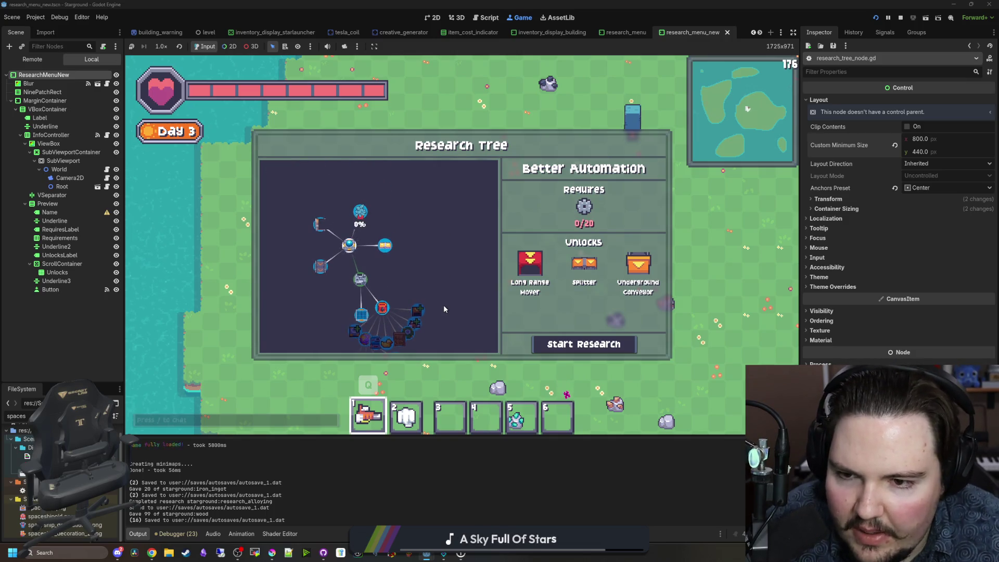
left_click_drag(429, 215, 438, 270)
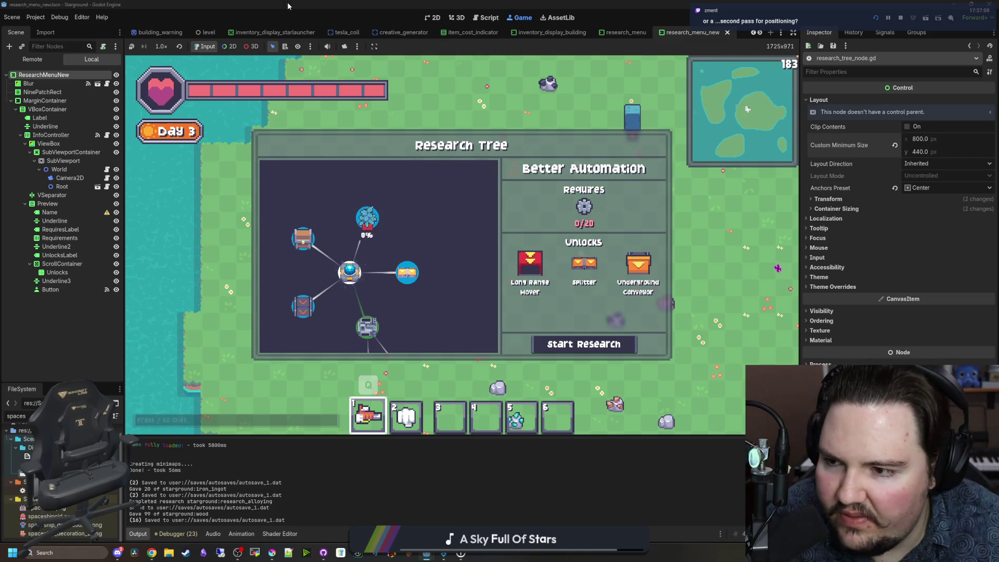
left_click(107, 187)
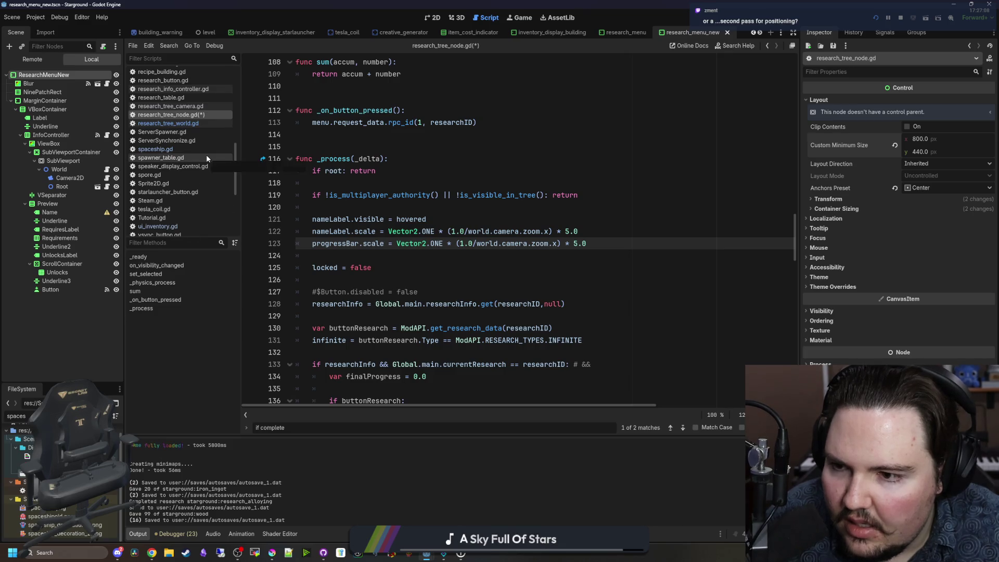
Step: Filter the FileSystem dock to 'researc' and open research_table.gd
left_click(116, 417)
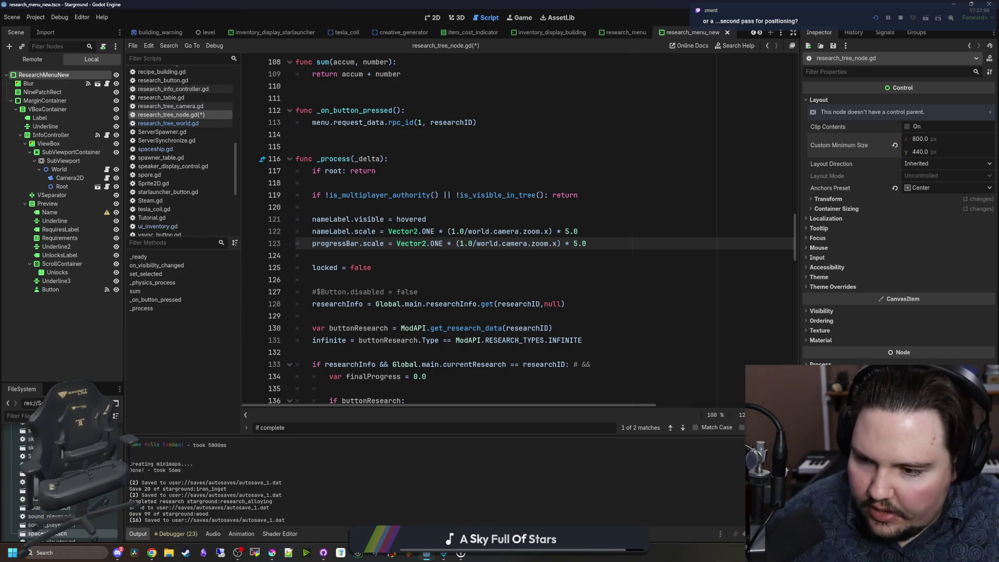
type("researc")
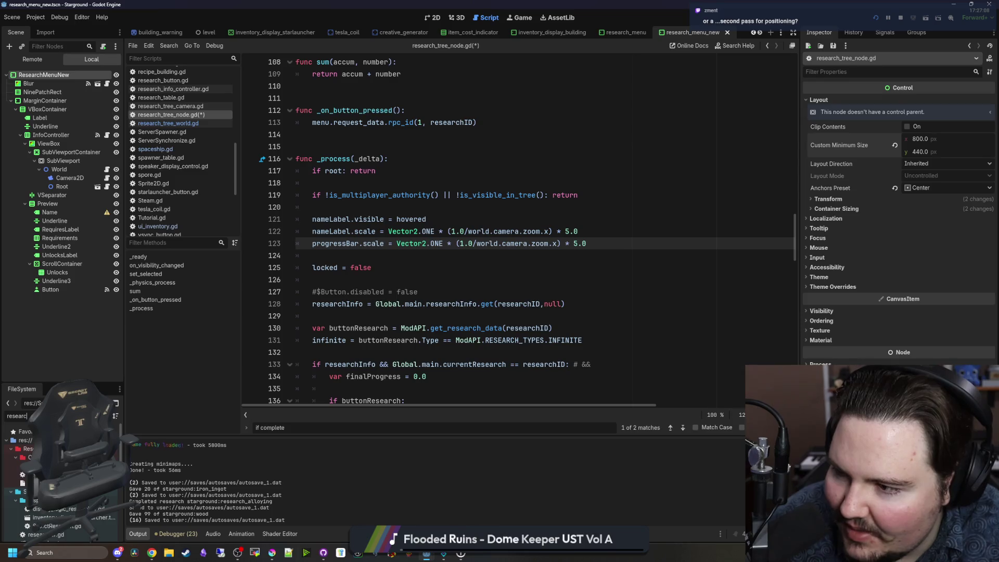
left_click(161, 97)
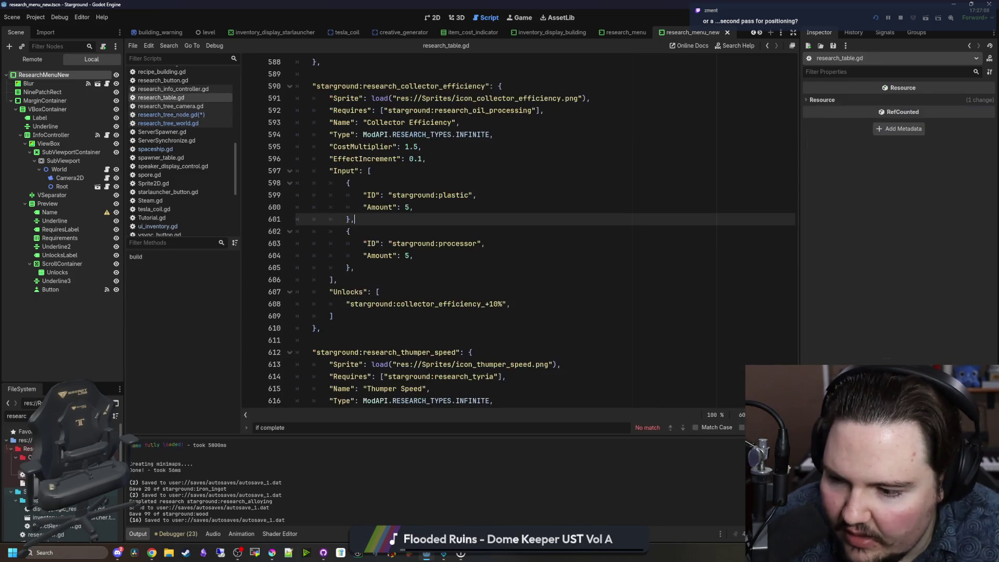
Step: Scroll up through research_table.gd, reading entries from line 589 up to line 552
left_click(451, 281)
scroll(434, 268, "up", 6)
left_click(417, 291)
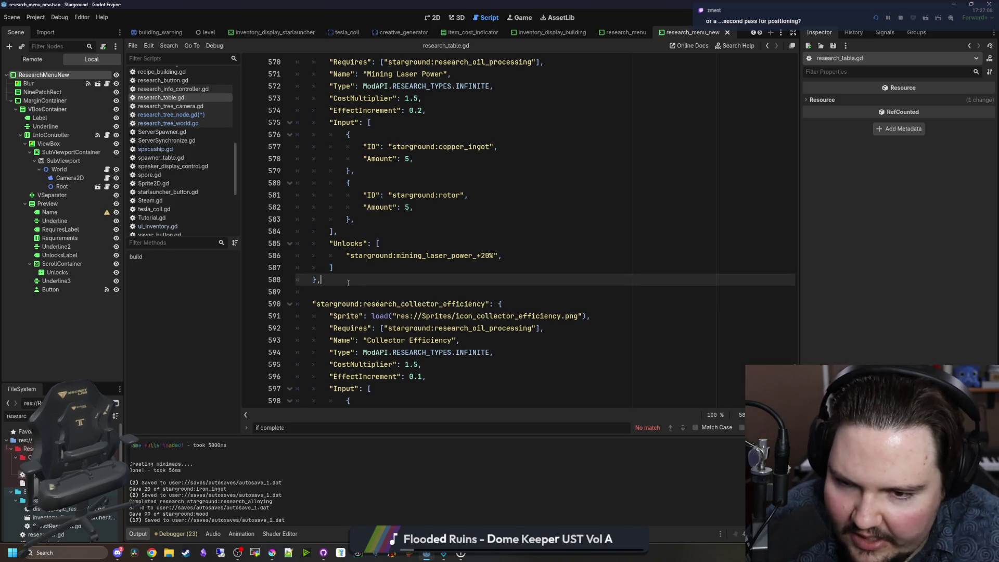
scroll(348, 281, "up", 4)
scroll(349, 281, "up", 3)
left_click(360, 265)
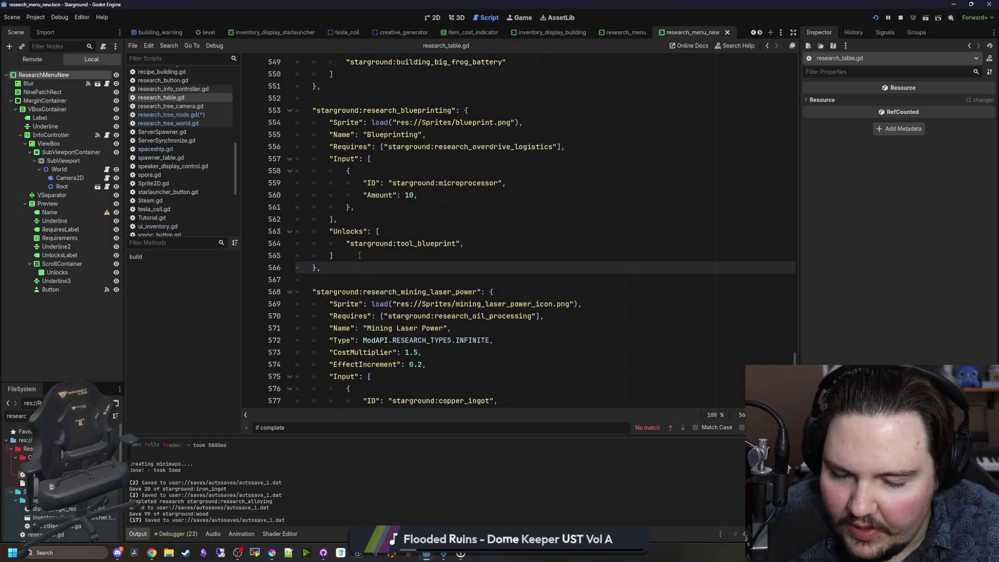
scroll(359, 256, "up", 4)
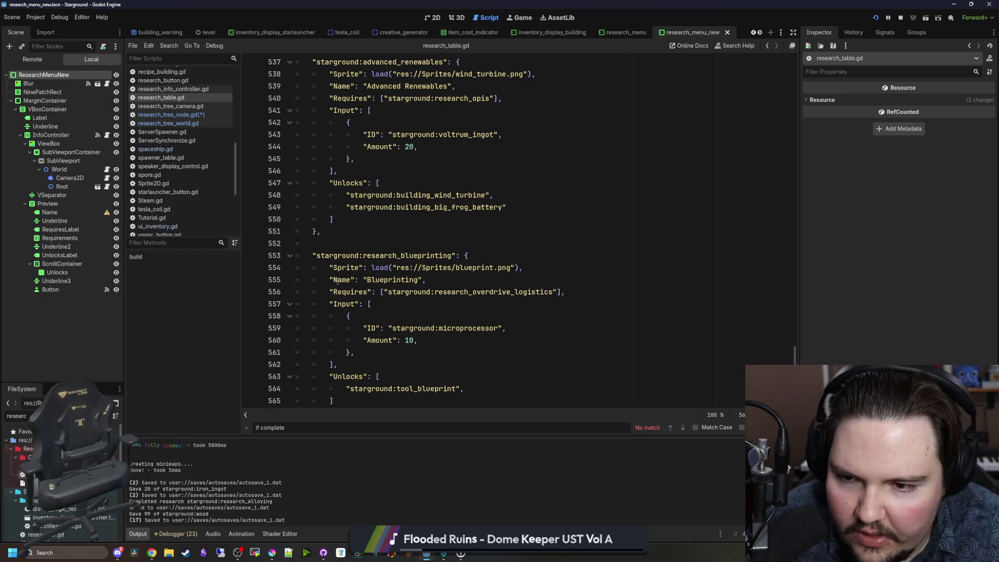
left_click(346, 241)
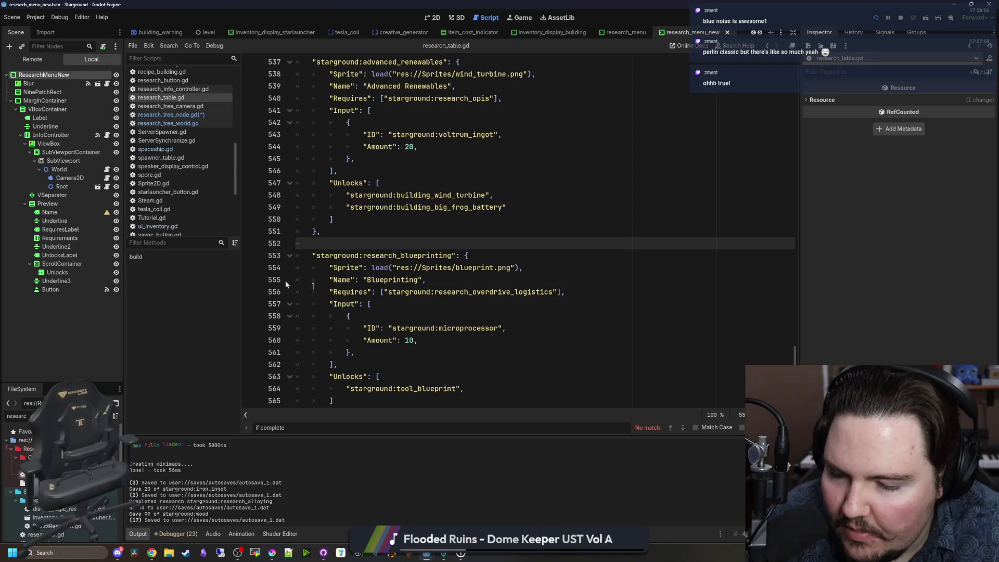
Step: Check the Blueprinting entry, then bring up the Research Tree scene and the running game
left_click(396, 303)
left_click(432, 239)
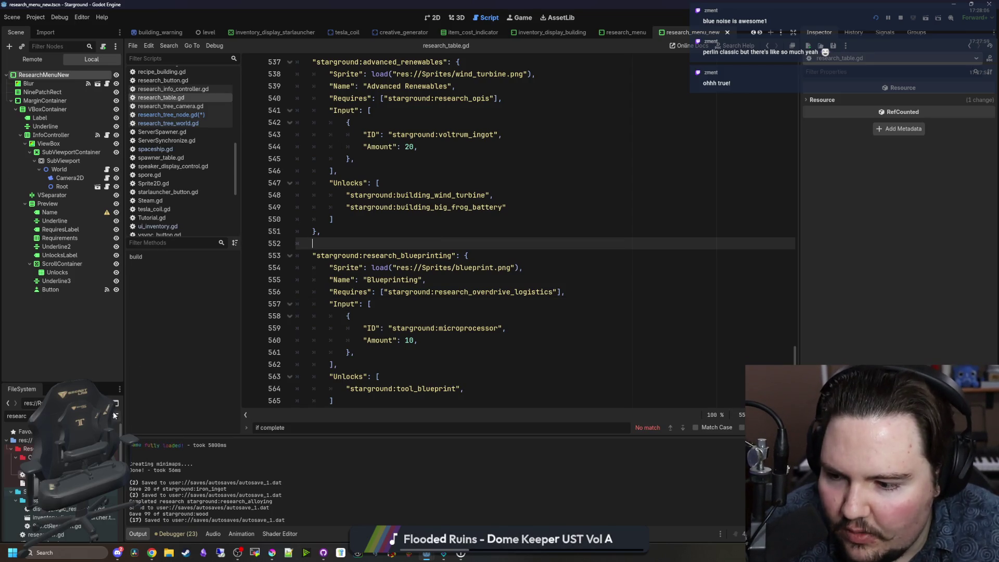
left_click(432, 17)
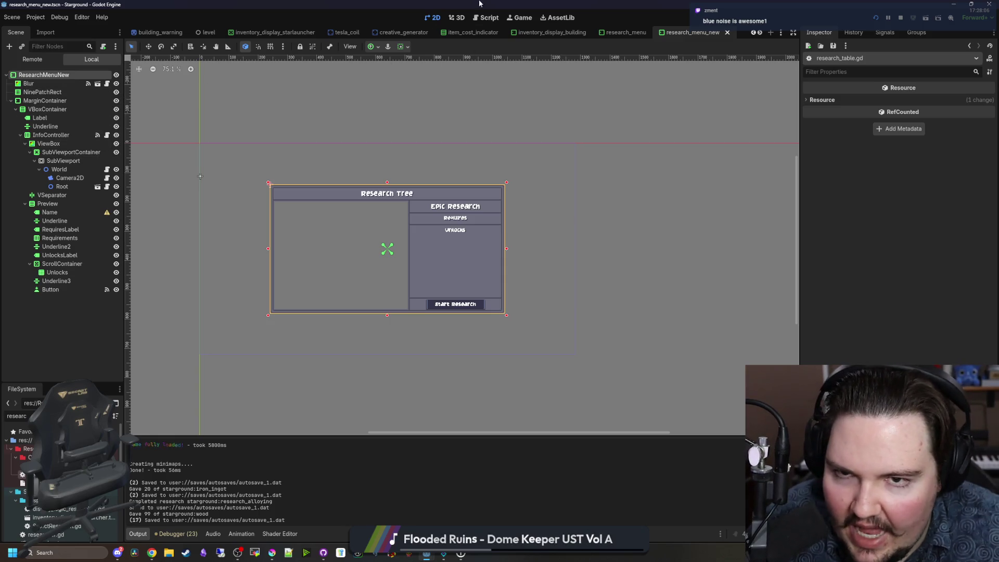
left_click(523, 18)
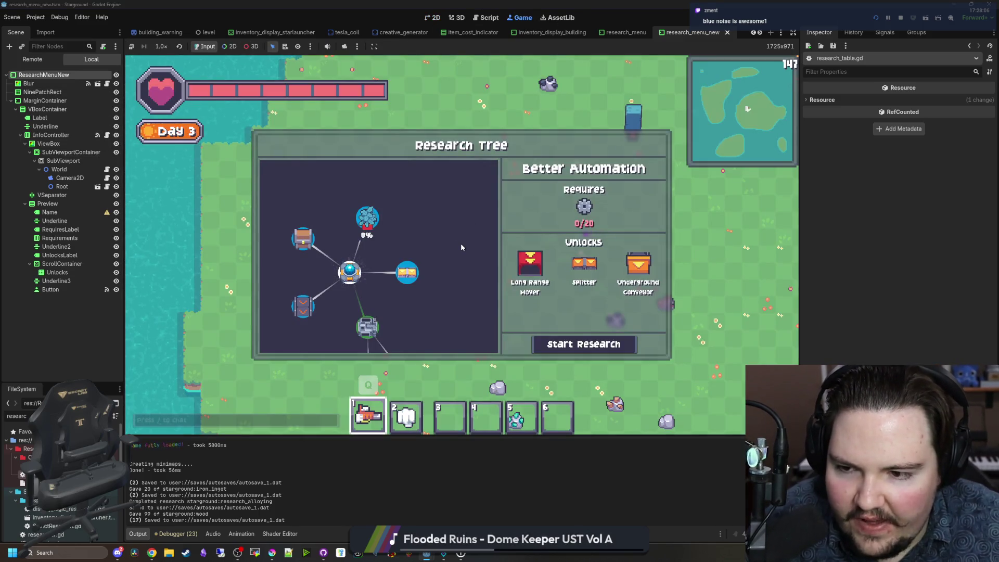
Step: Close the Research Tree and walk the character back to the base, checking the Building Menu
key("Escape")
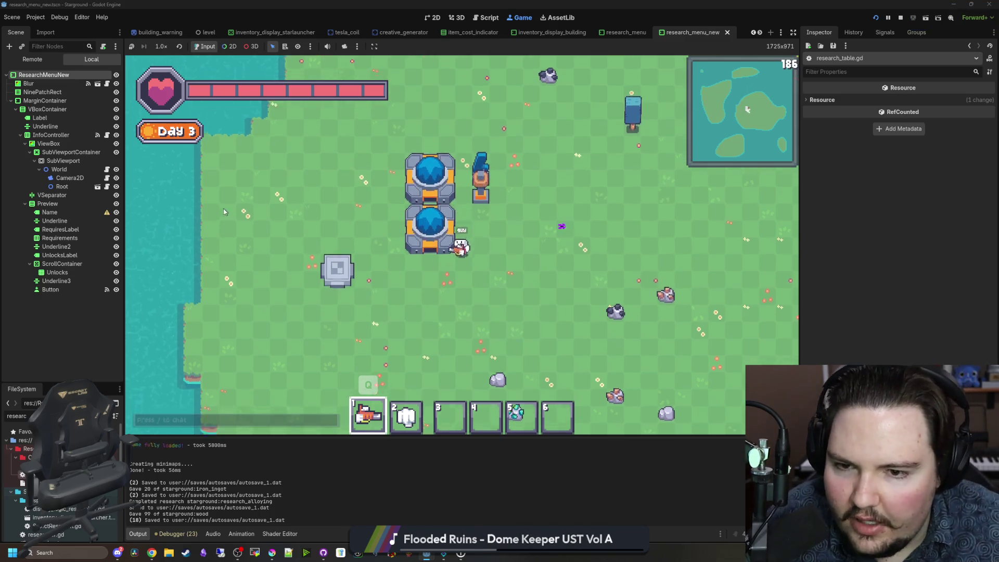
key("a")
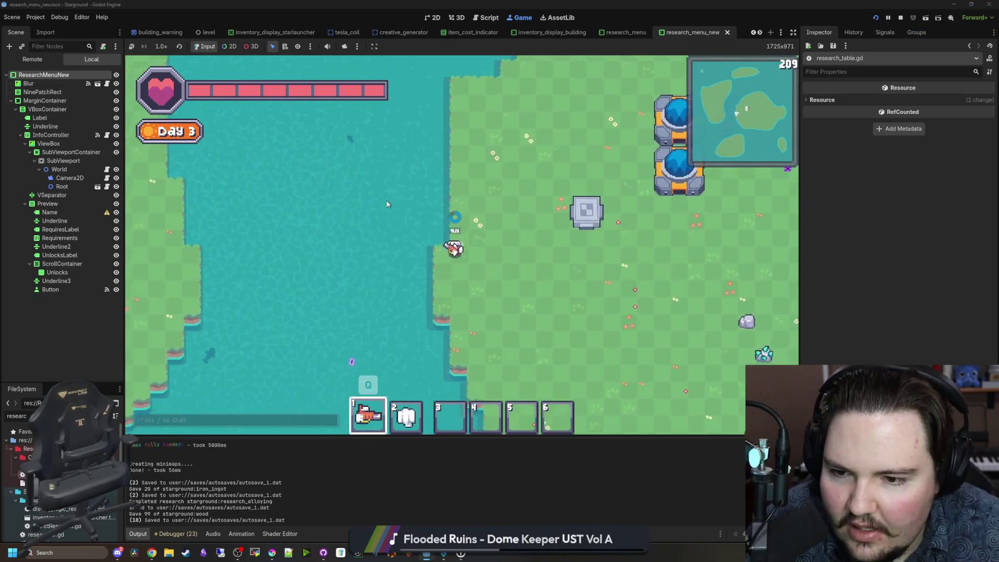
key("s")
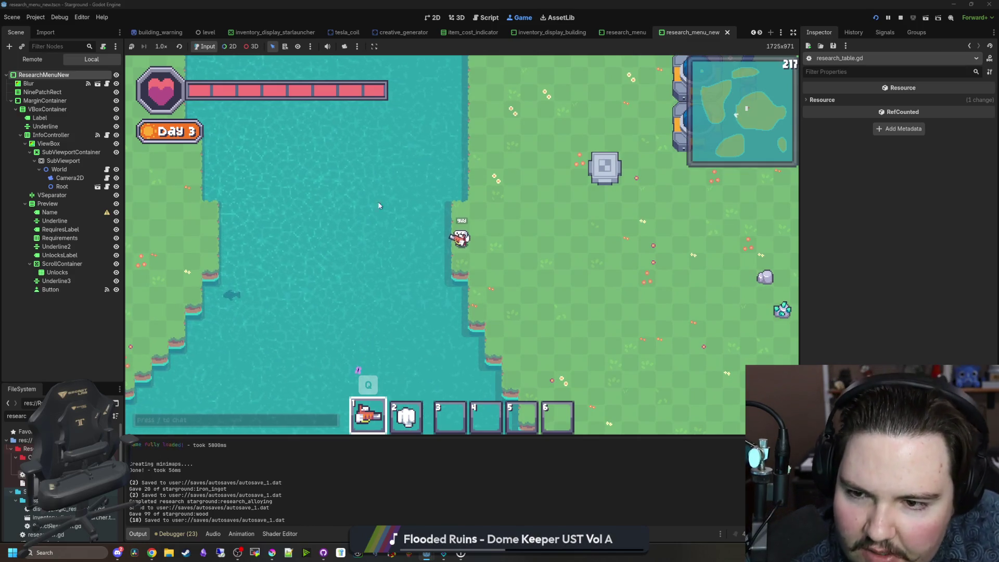
key("5")
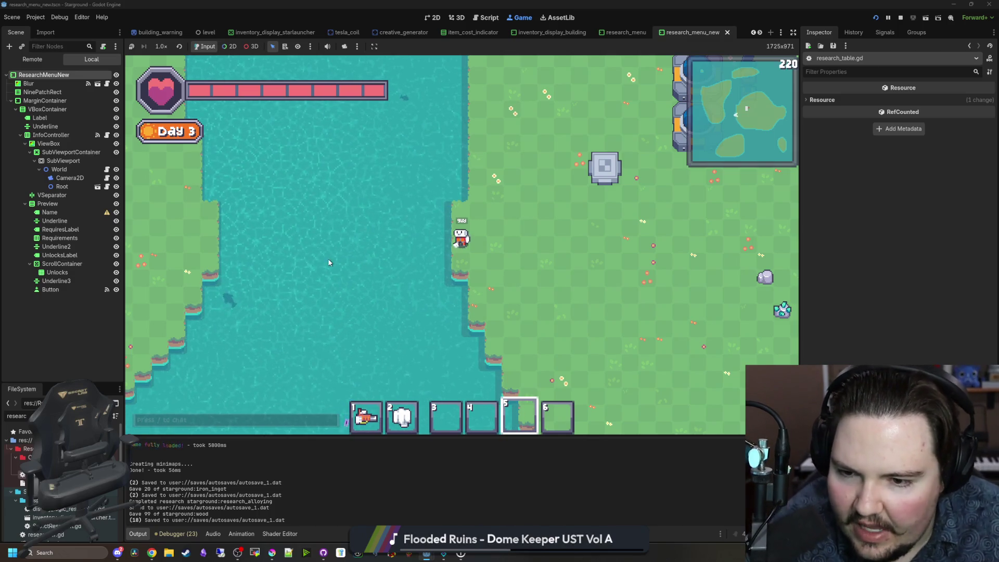
key("1")
key("d")
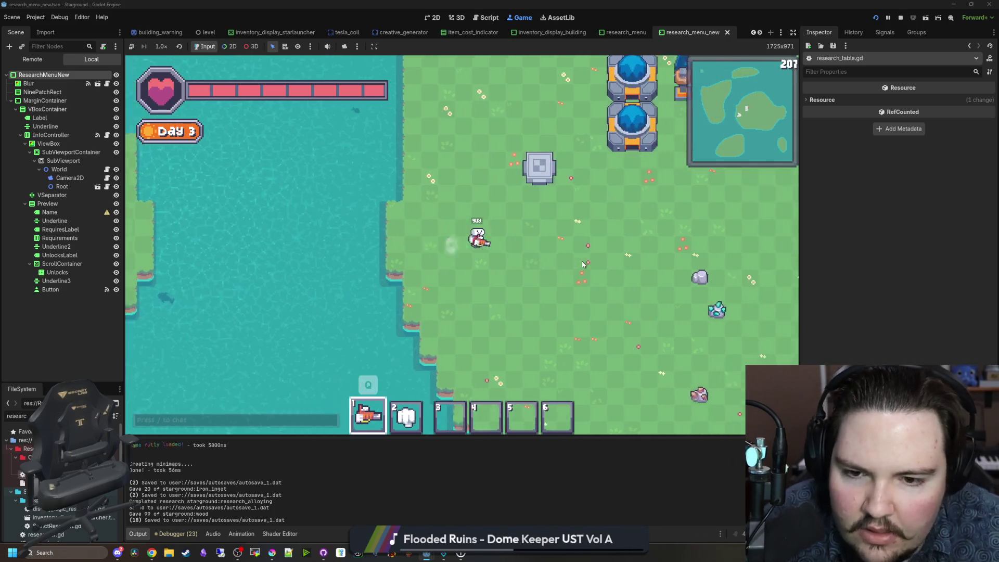
key("w")
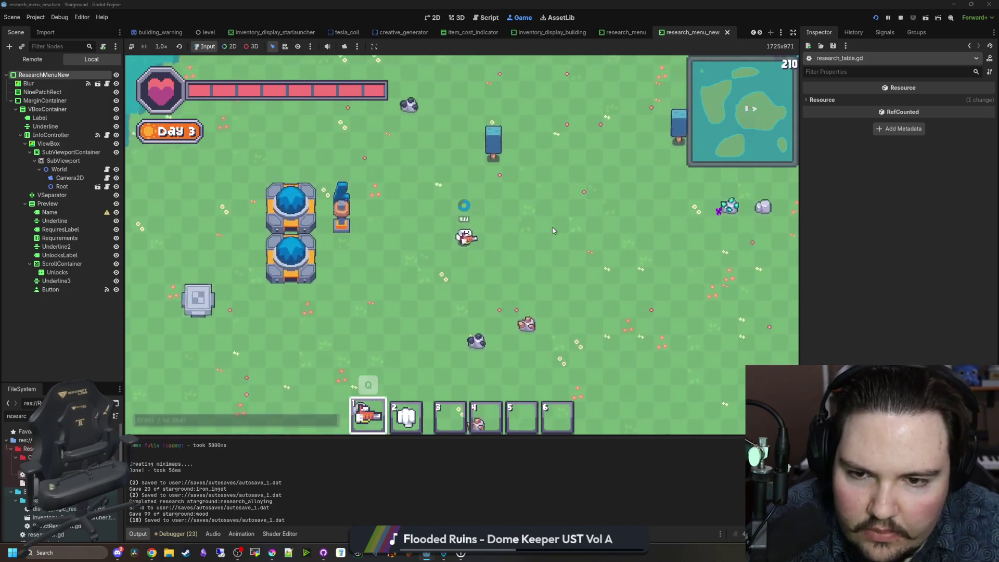
key("b")
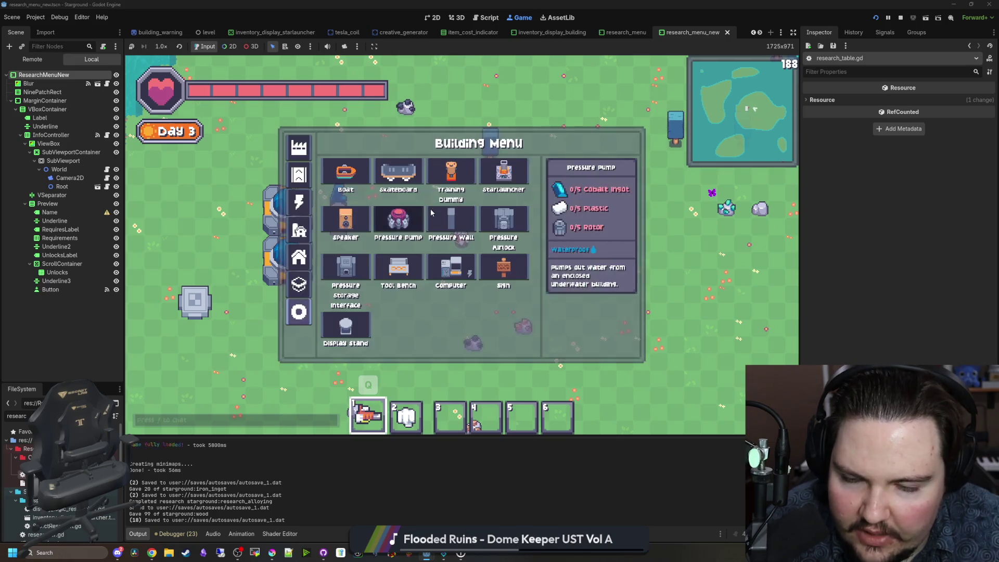
key("b")
Step: Launch from the starlauncher's destination map toward the chosen destination
left_click(446, 209)
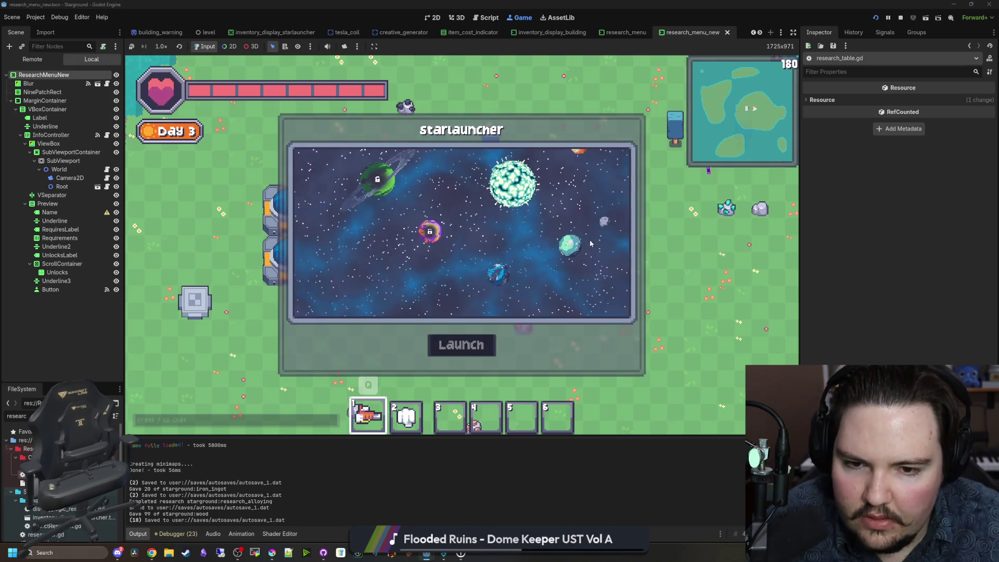
left_click(494, 350)
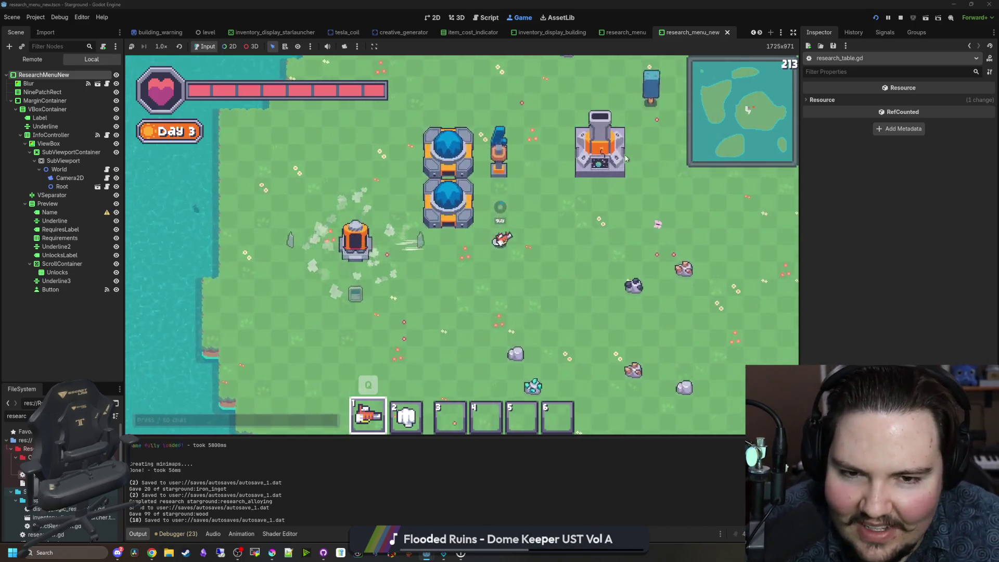
left_click(626, 158)
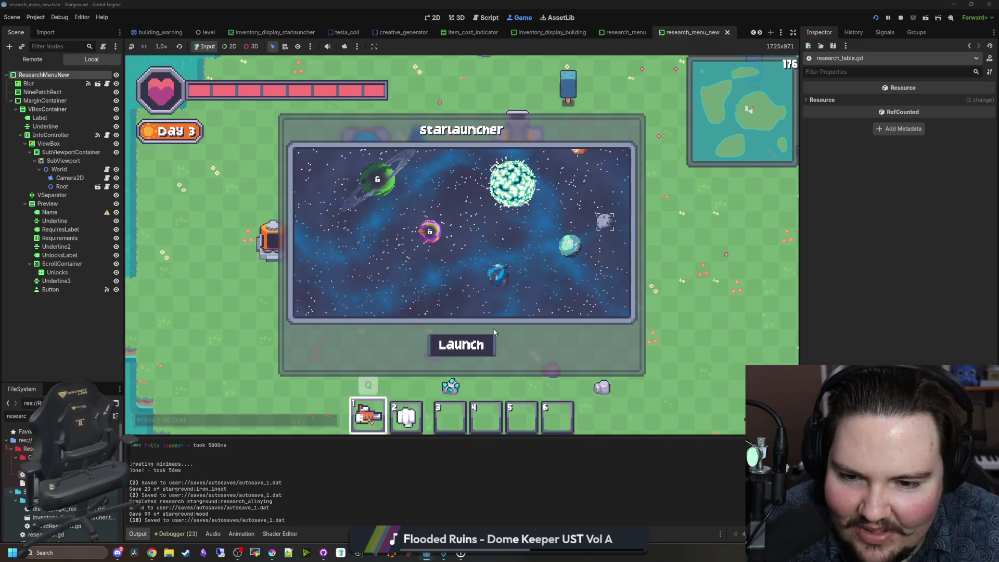
left_click(462, 346)
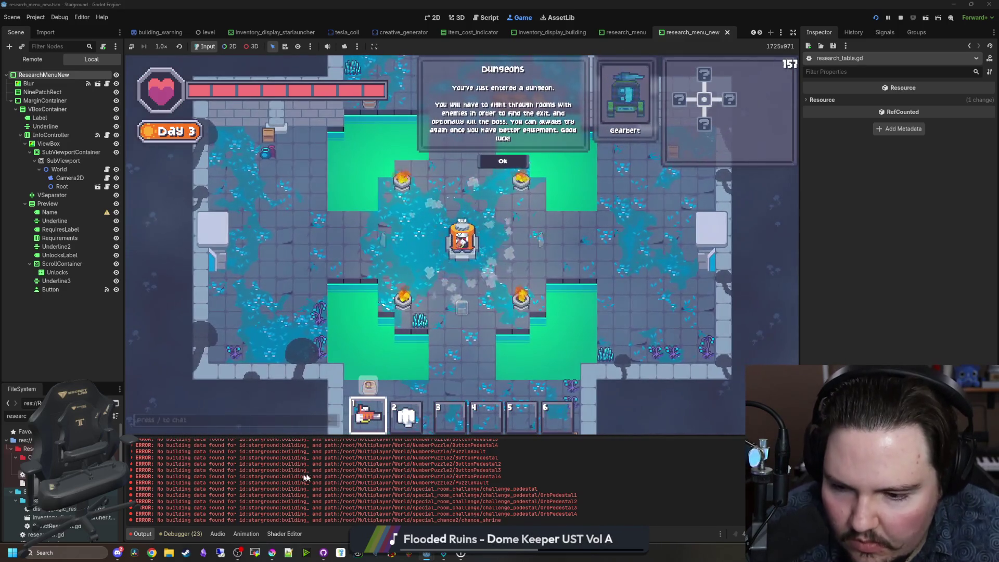
Step: Dismiss the Dungeons message and walk through the green-pool and four-pool rooms
key("d")
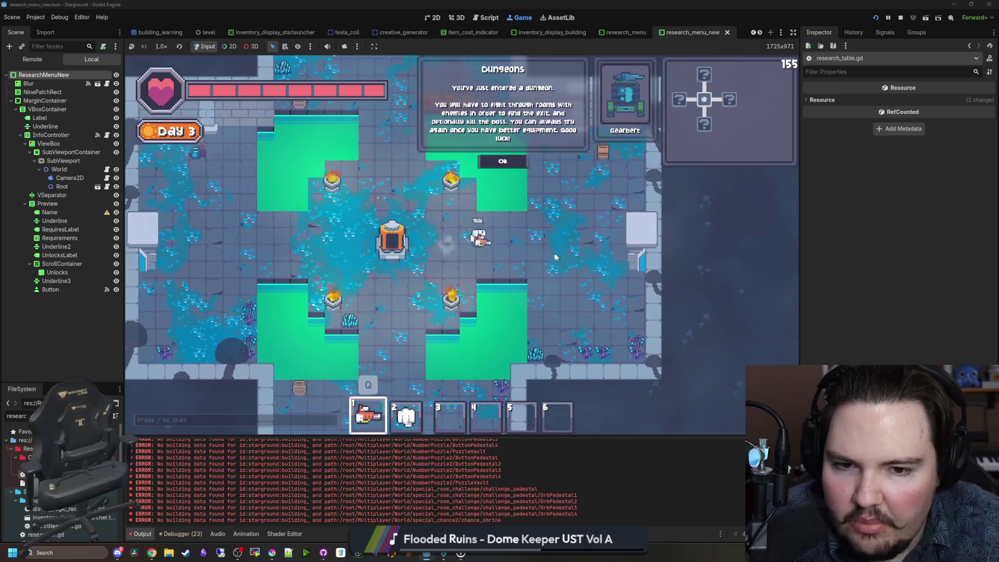
key("w")
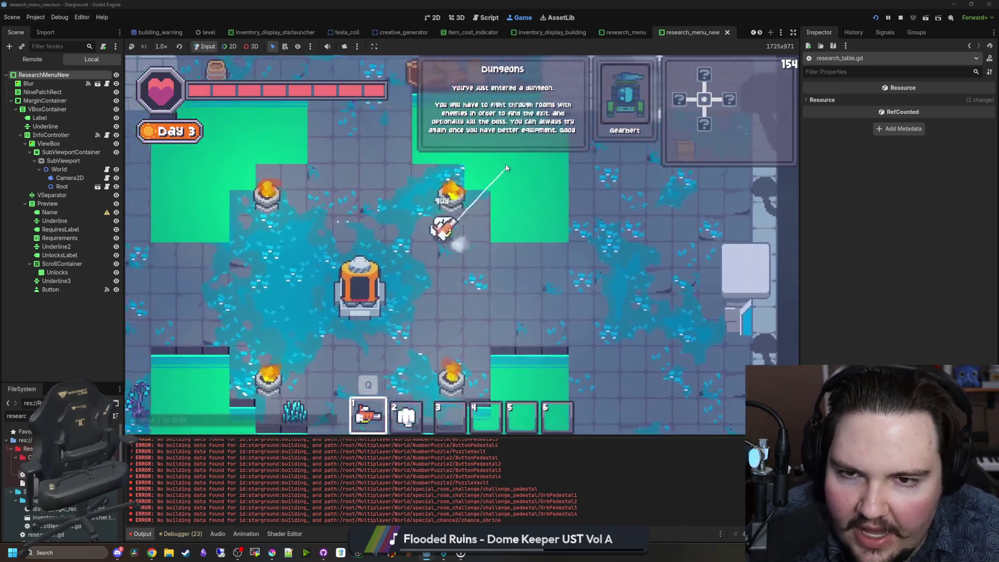
key("s")
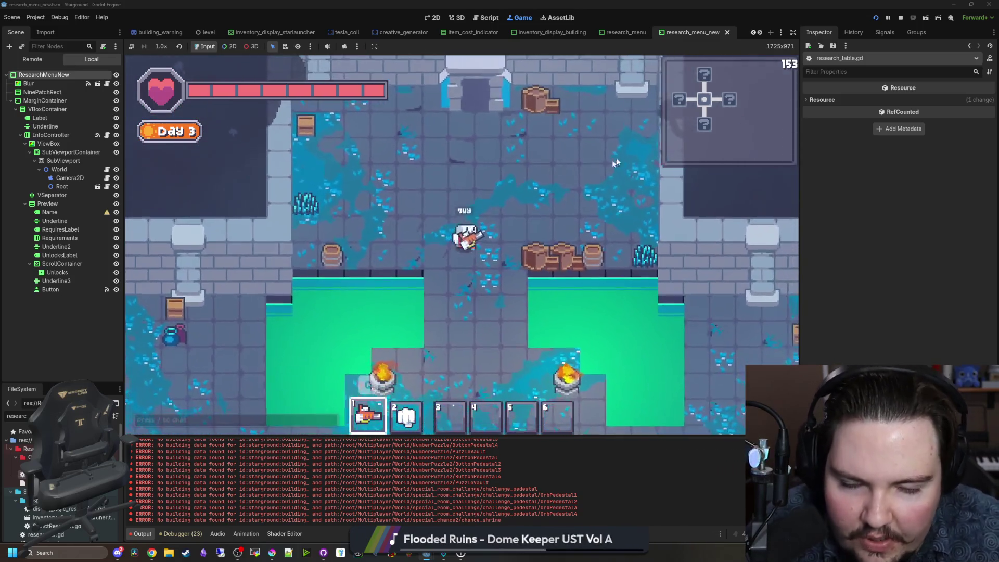
key("a")
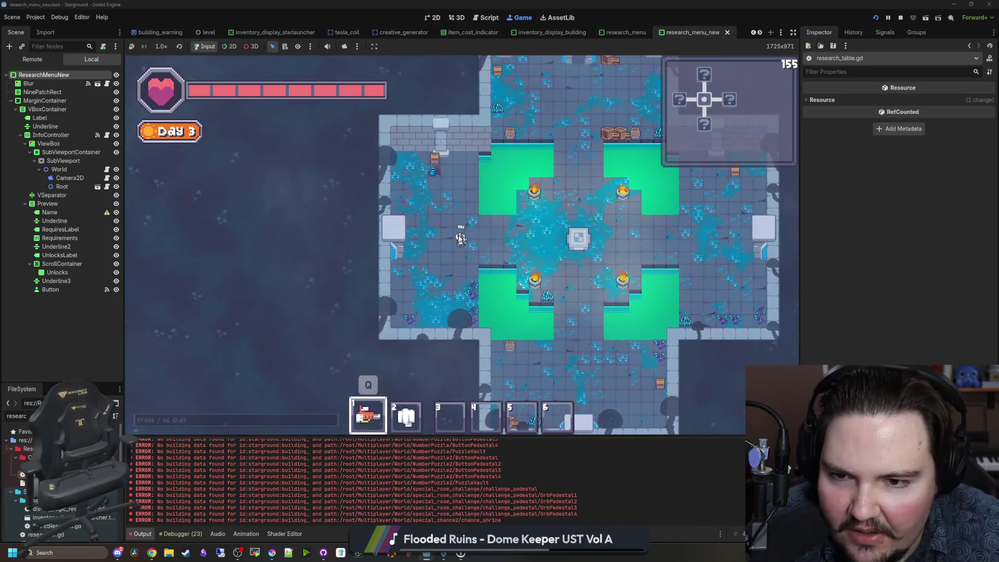
key("d")
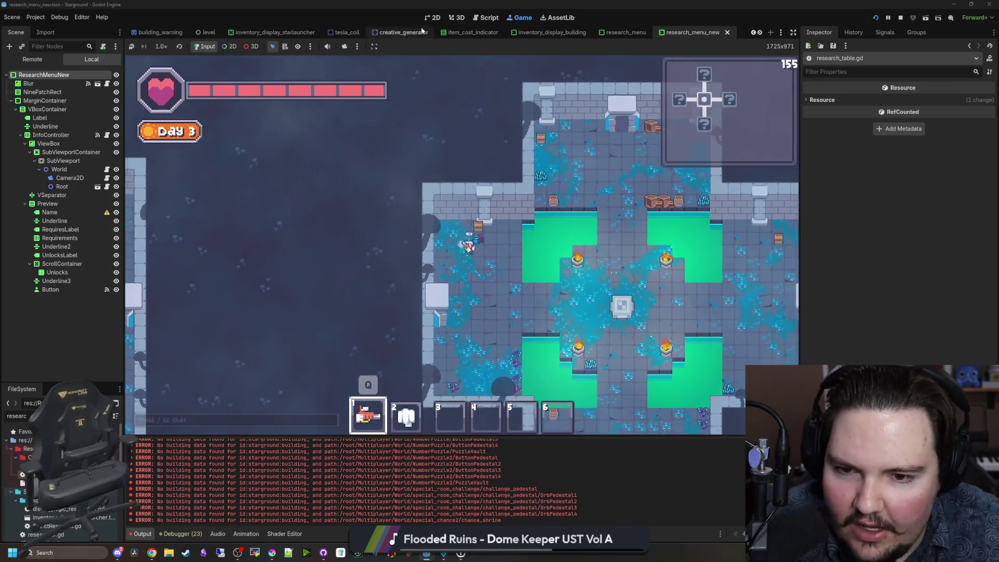
key("s")
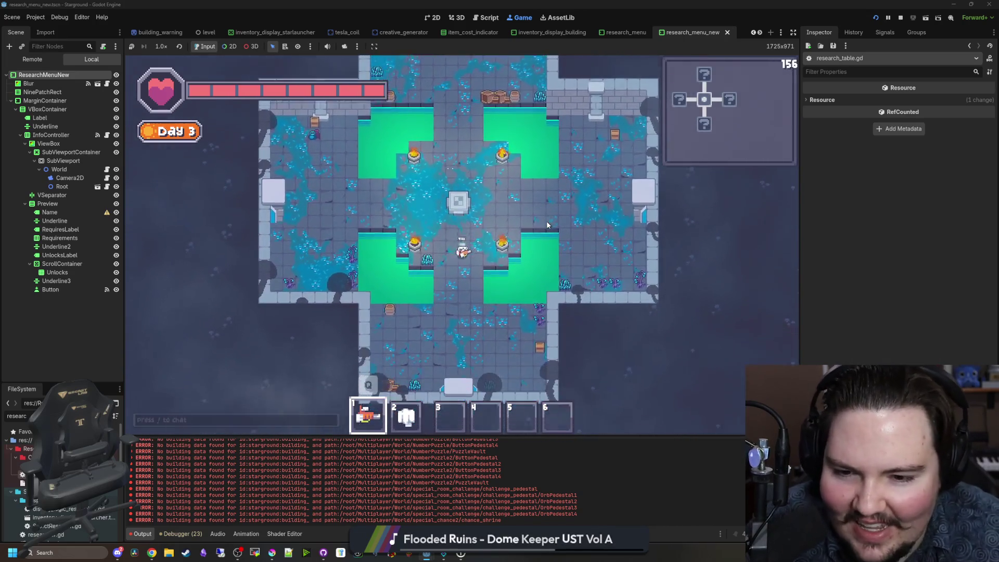
key("d")
key("s")
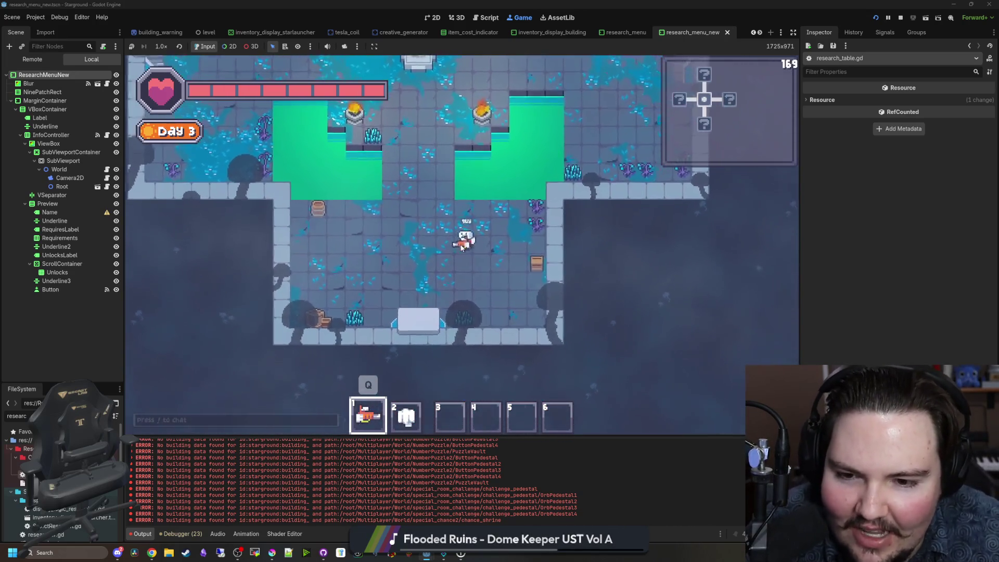
key("w")
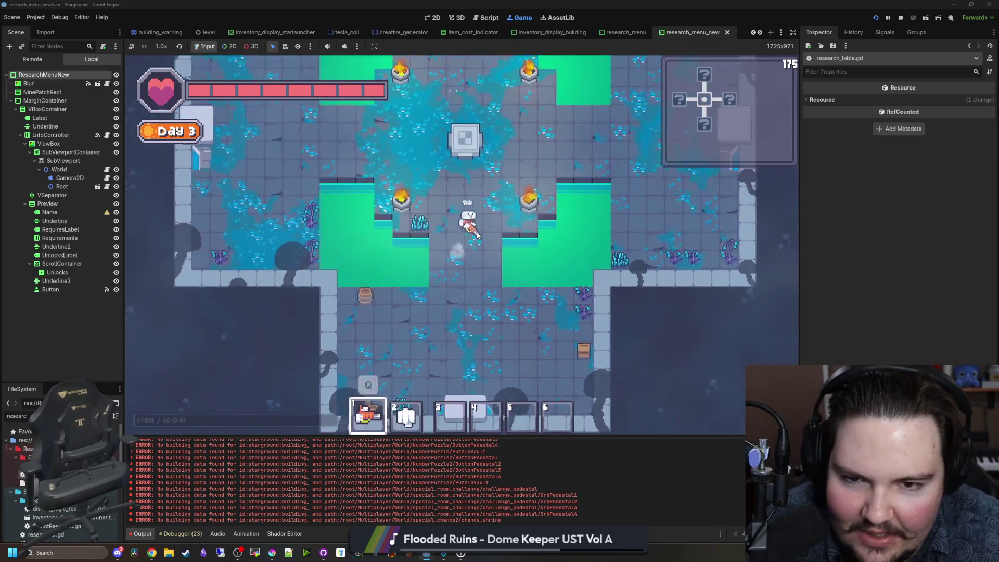
key("a")
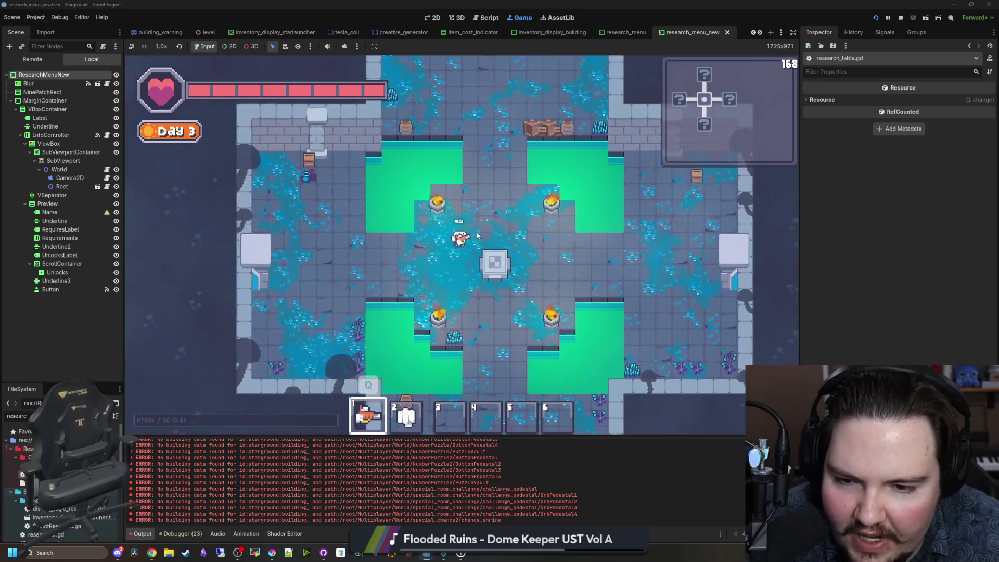
key("w")
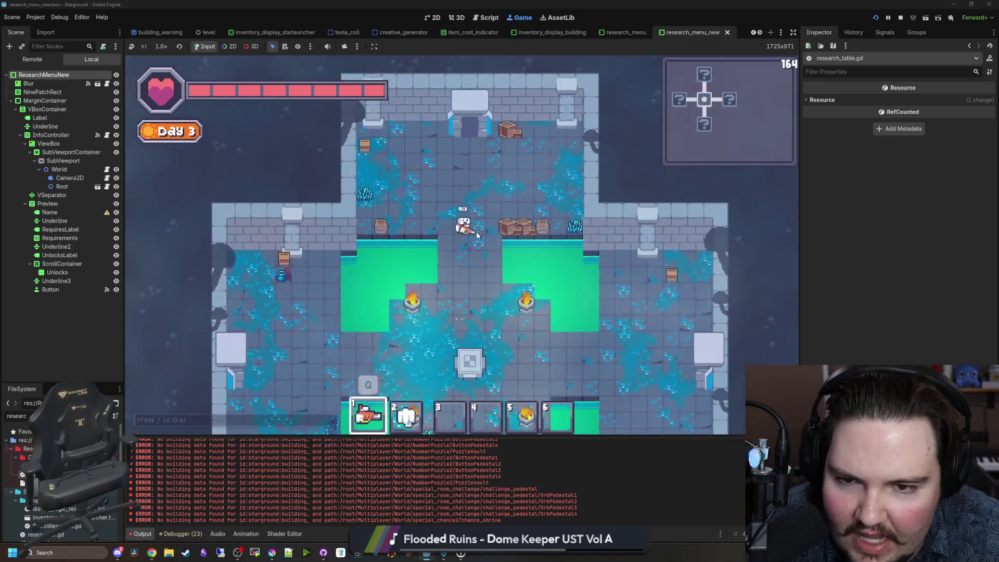
key("s")
key("a")
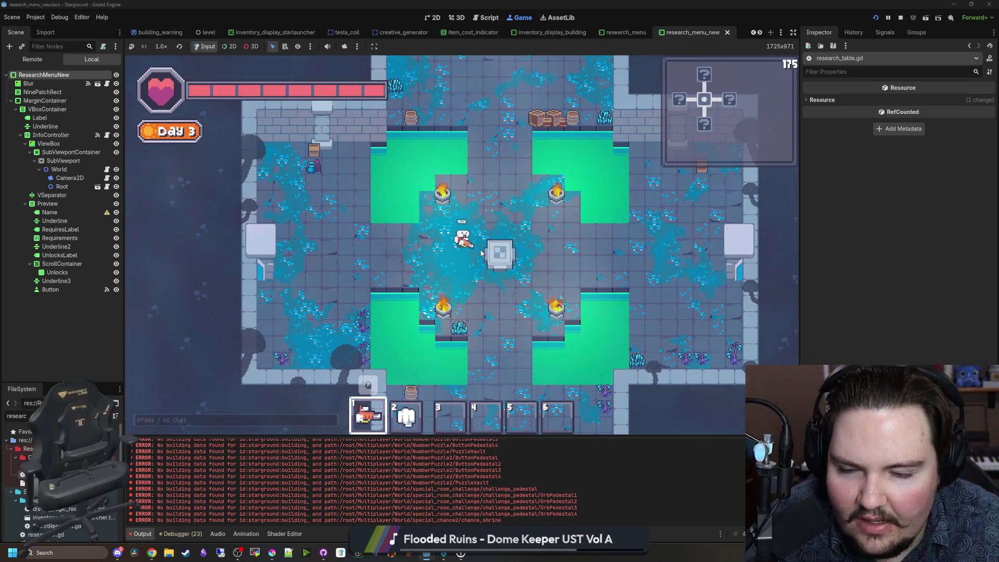
Step: Cycle the hotbar slots and walk back and forth across the flooded room
scroll(481, 238, "down", 4)
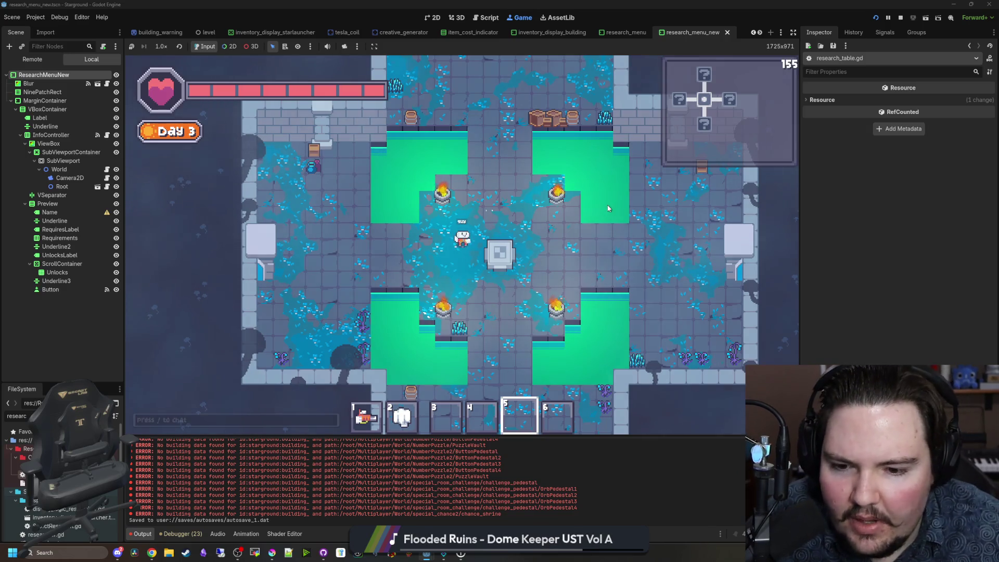
scroll(538, 234, "up", 4)
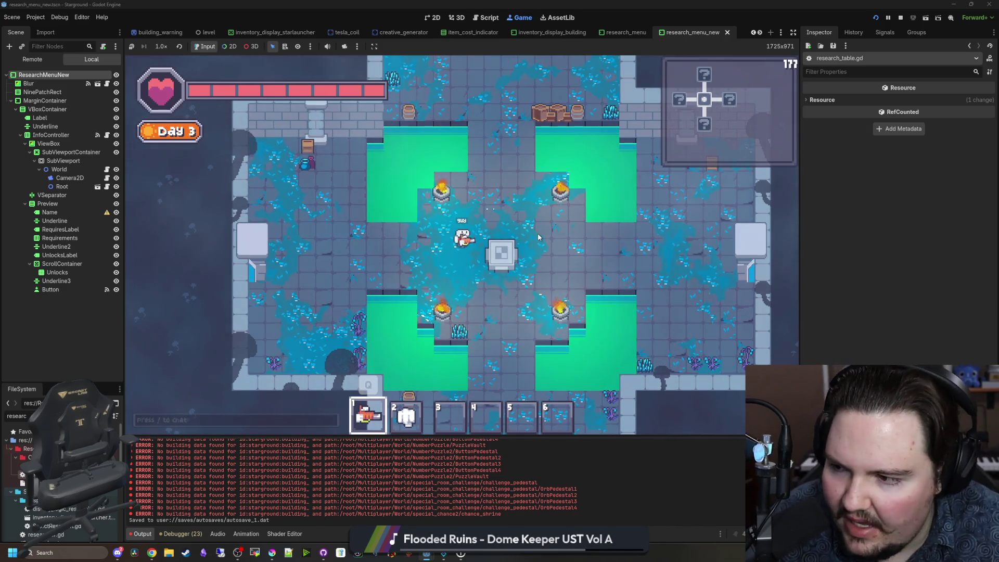
key("d")
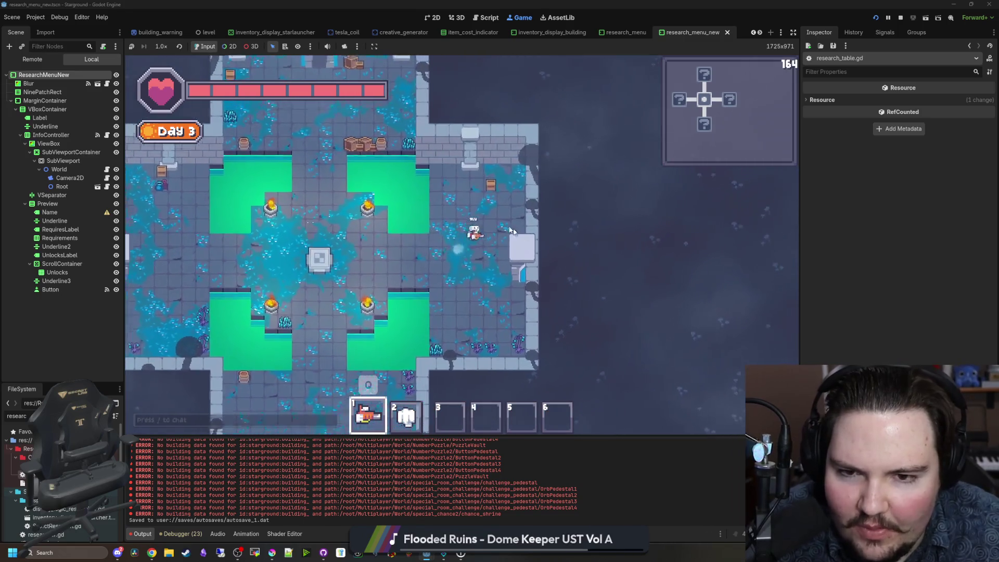
key("w")
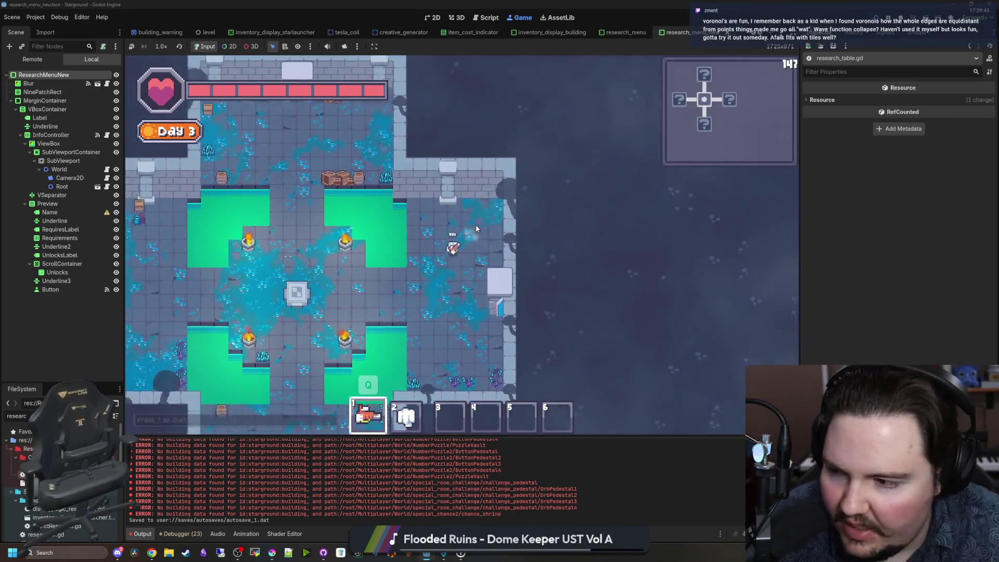
key("a")
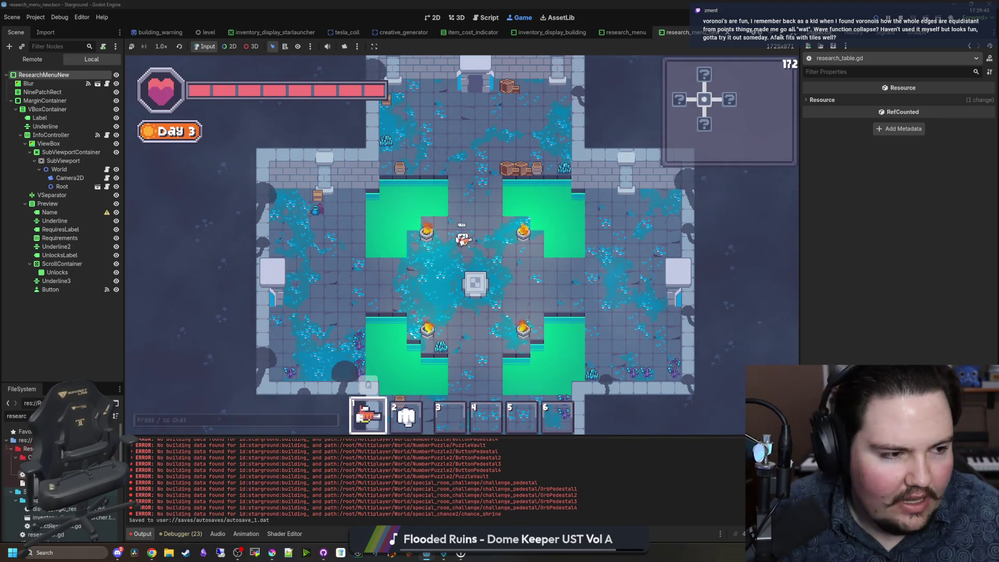
left_click(151, 553)
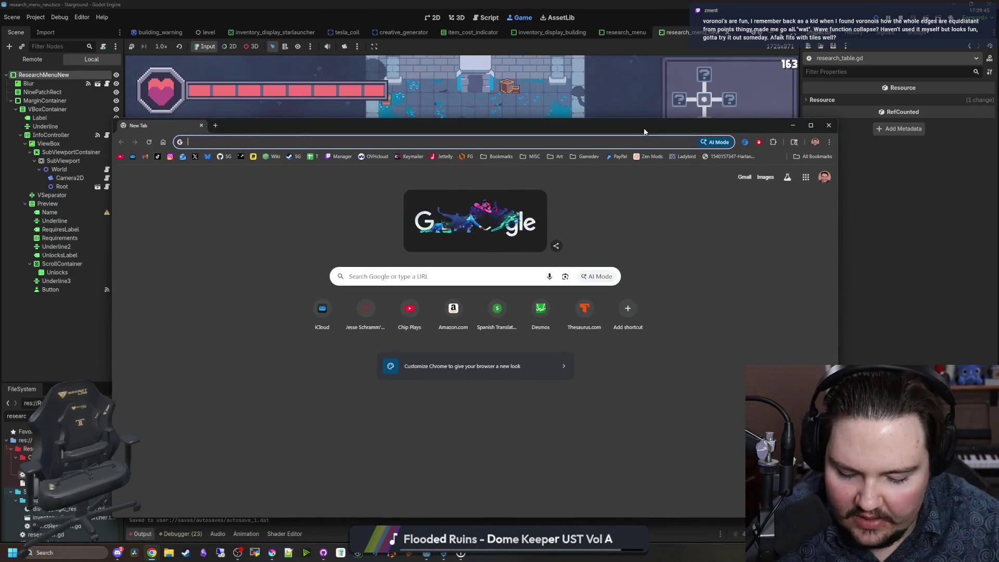
Step: Search Google Images for 'WAVE FUNCTION collapse' and preview the first results
type("WAVE FUN")
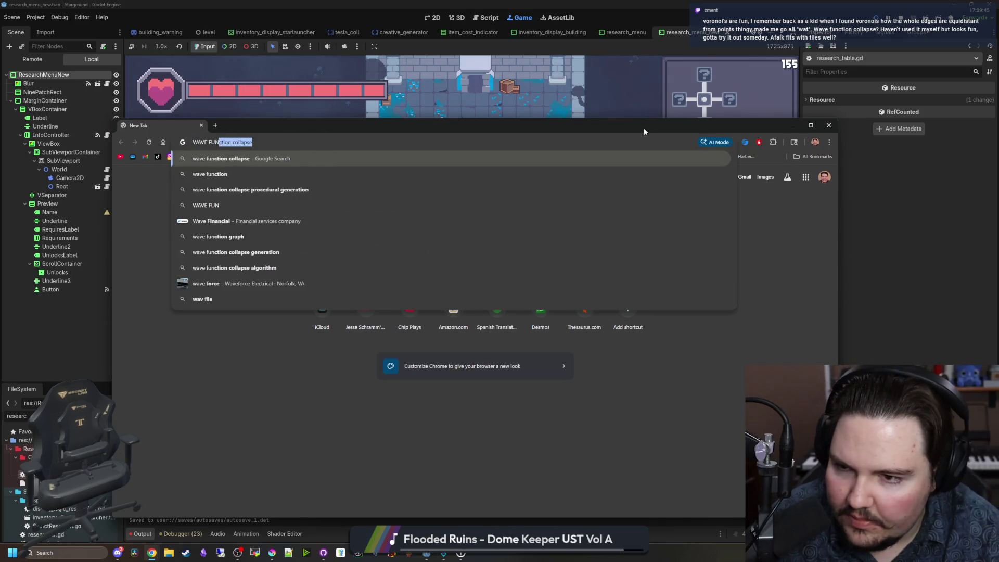
type("CTION collapse")
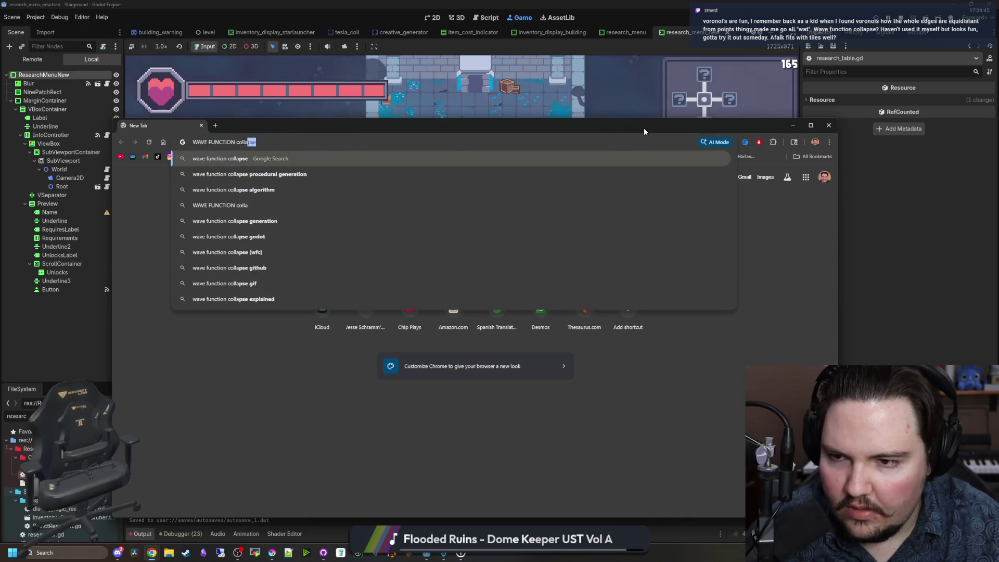
key("Return")
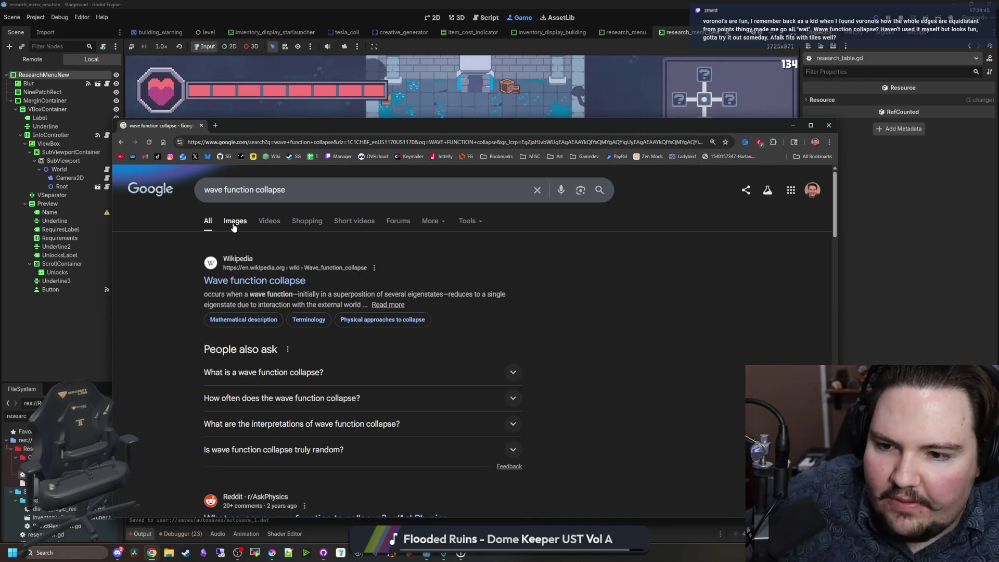
left_click(234, 223)
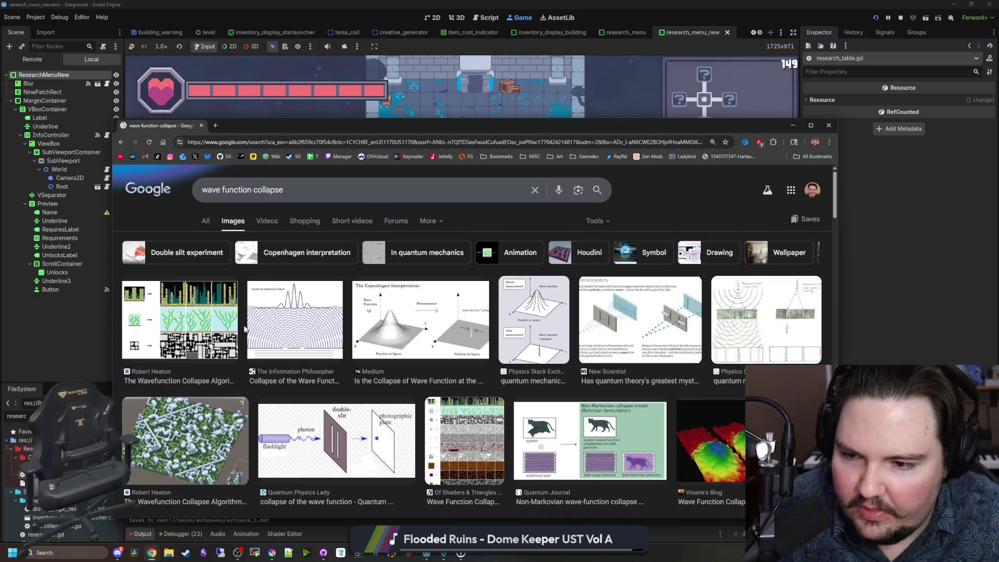
left_click(228, 318)
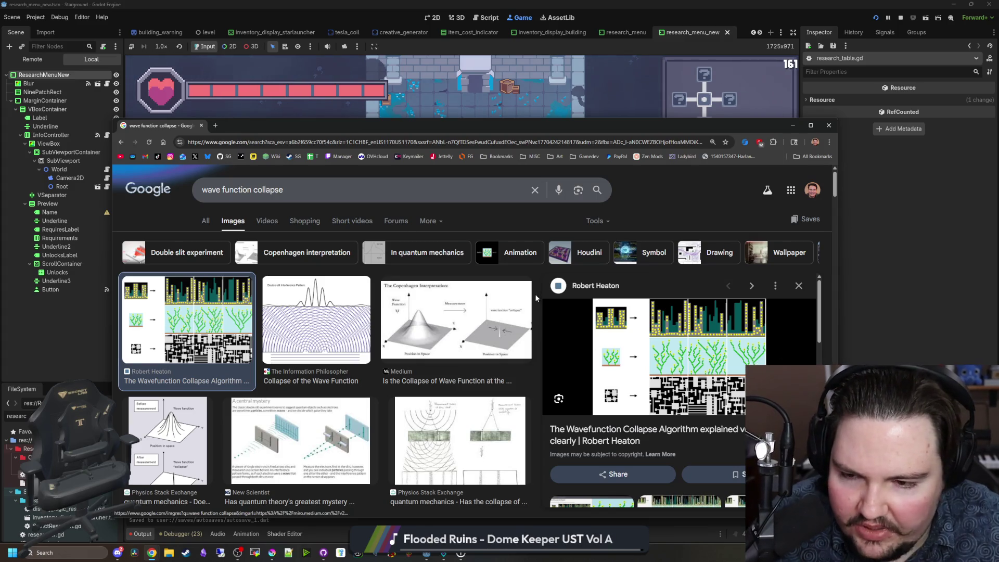
scroll(408, 307, "down", 5)
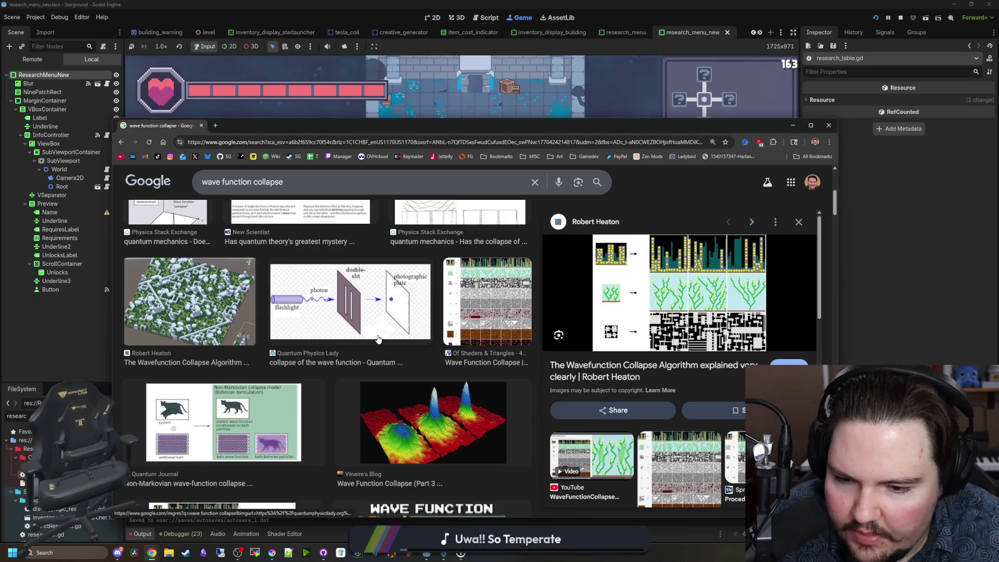
left_click(488, 301)
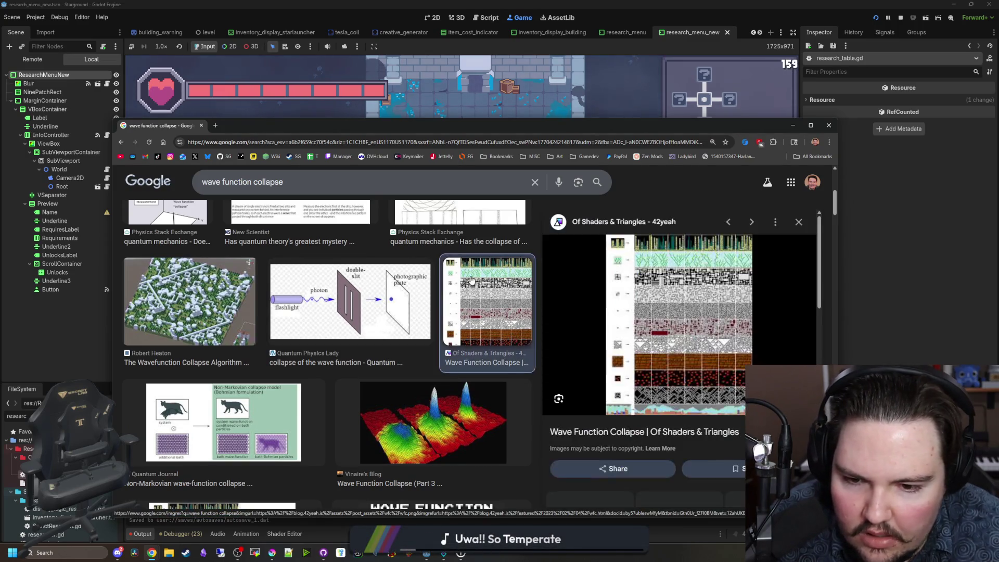
scroll(513, 323, "down", 4)
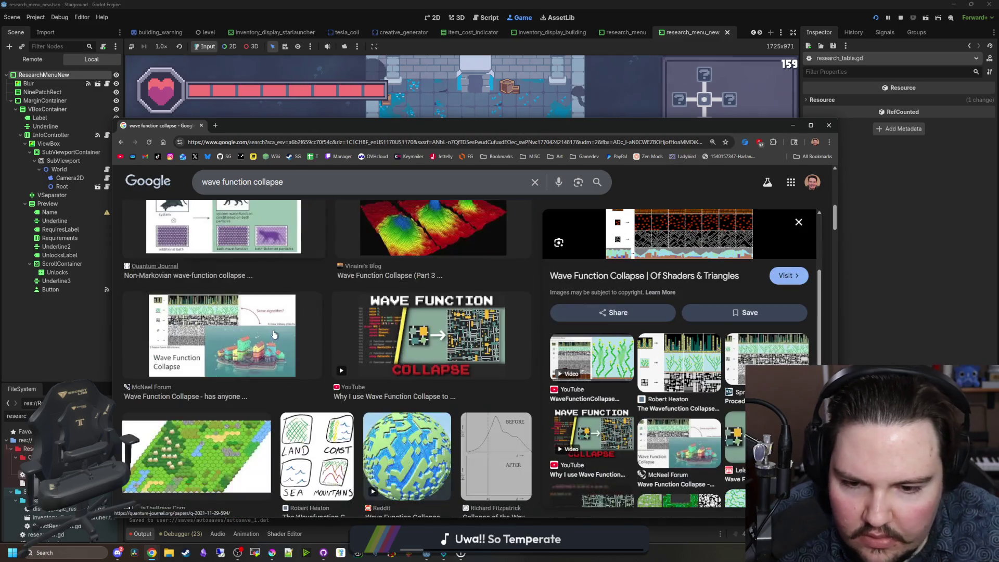
Step: Preview the YouTube and McNeel Forum results and scroll through more images
left_click(462, 319)
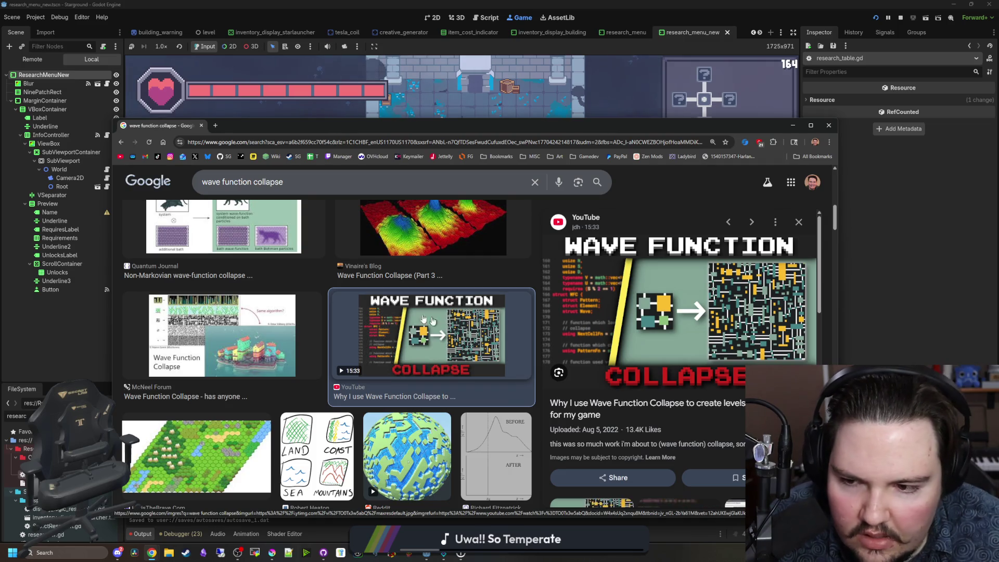
left_click(263, 329)
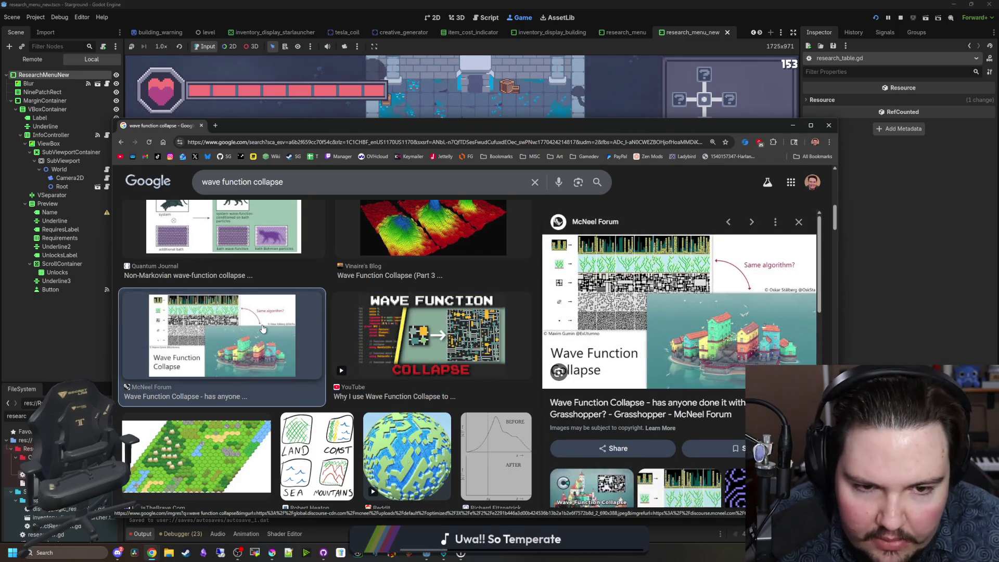
scroll(263, 329, "down", 2)
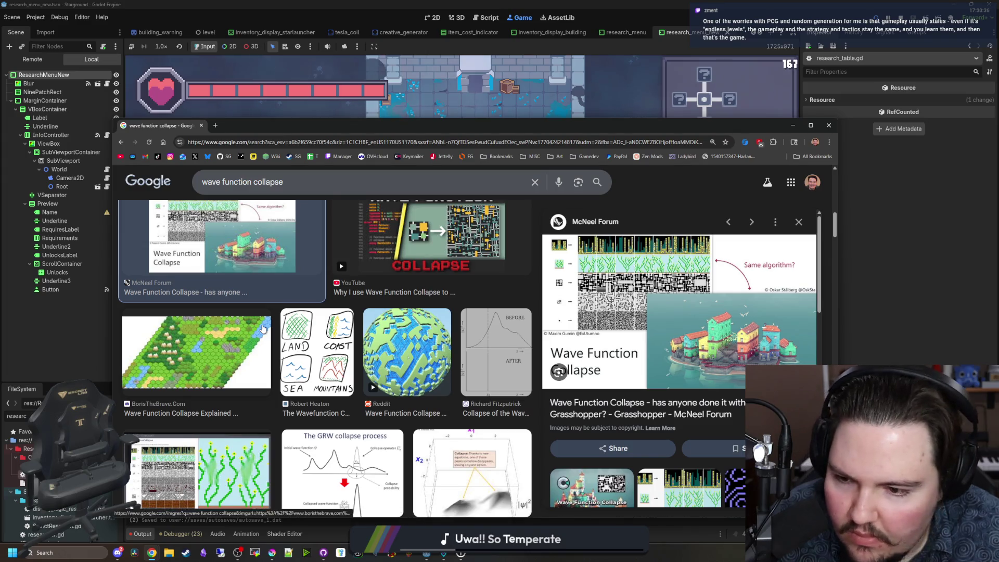
scroll(263, 327, "down", 2)
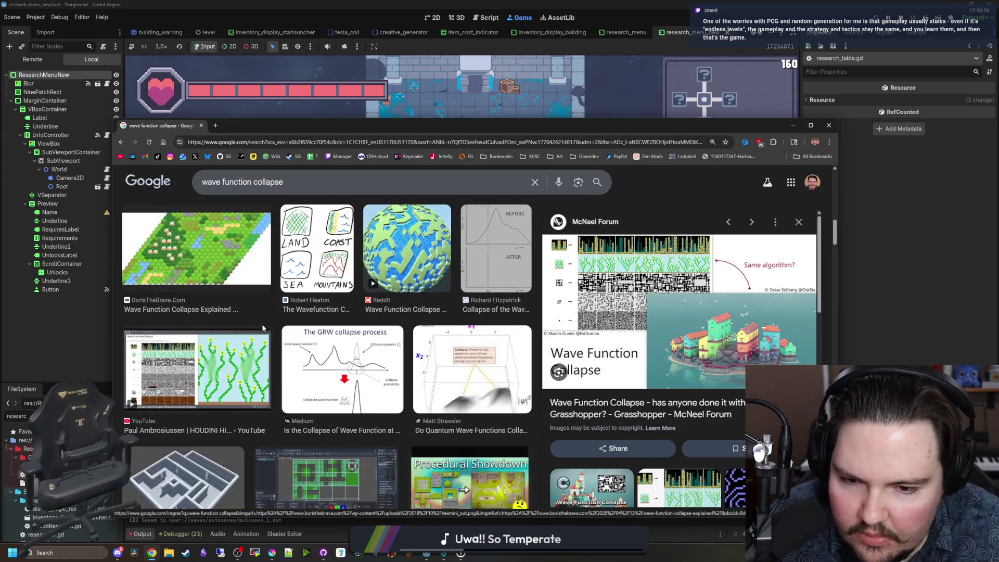
scroll(263, 327, "down", 1)
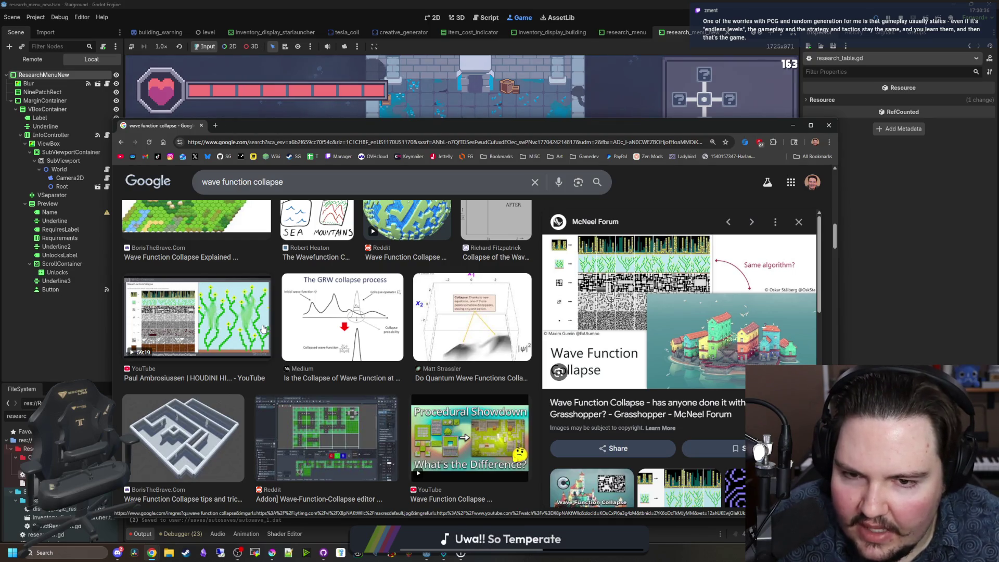
left_click(216, 126)
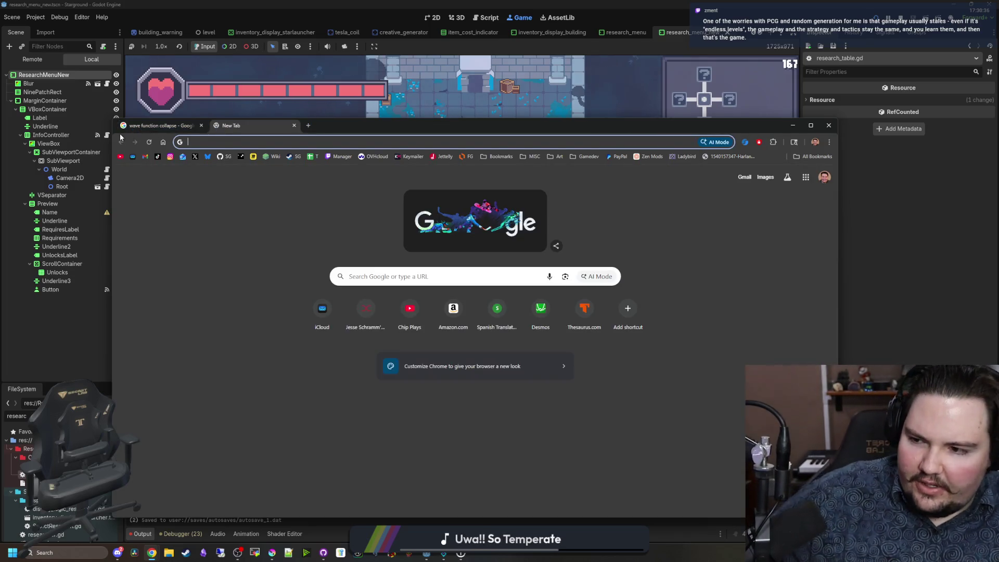
Step: Search 'no mans sky' and view the Steam page's underwater and spaceship screenshots
type("no mans sky")
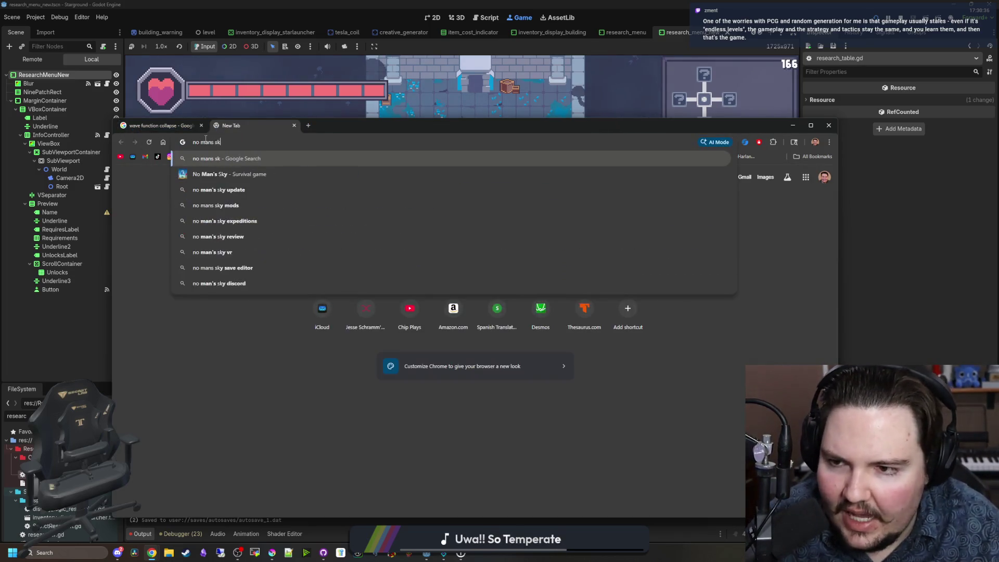
key("Return")
scroll(231, 459, "down", 2)
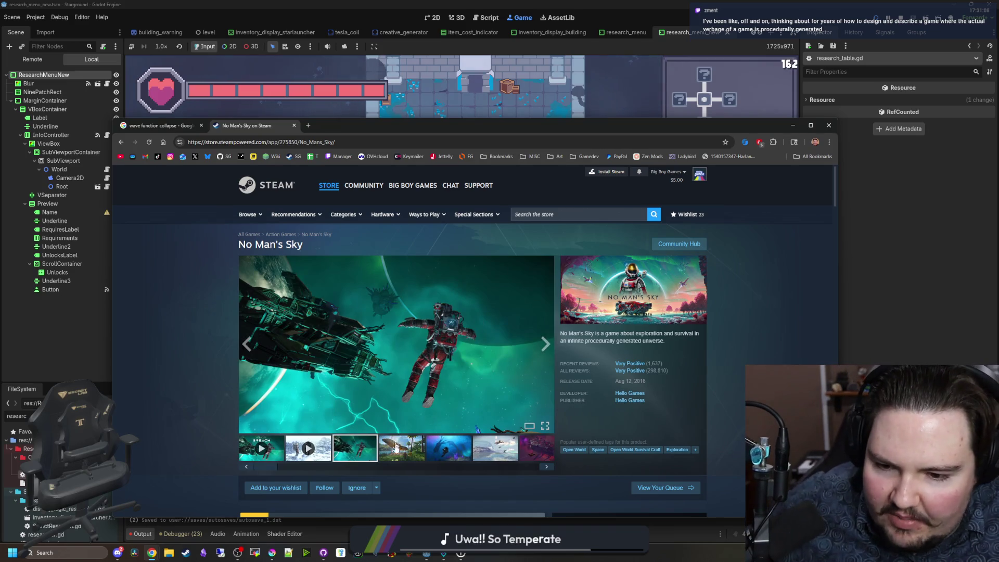
left_click(396, 443)
left_click(443, 460)
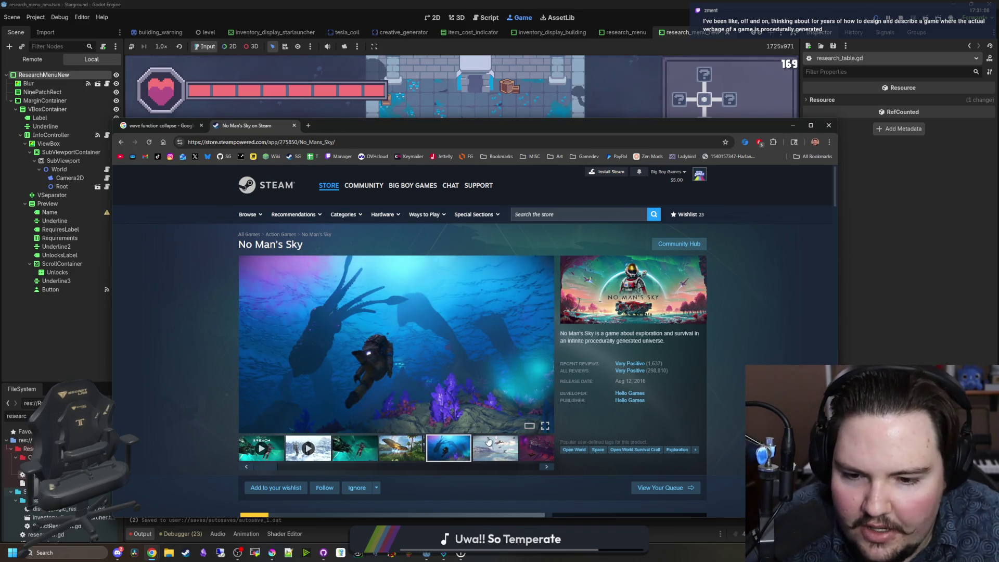
left_click(488, 442)
Step: Step through the gallery to the spaceship-on-moon screenshot, then return to the game
left_click(541, 348)
left_click(542, 348)
left_click(541, 348)
left_click(541, 349)
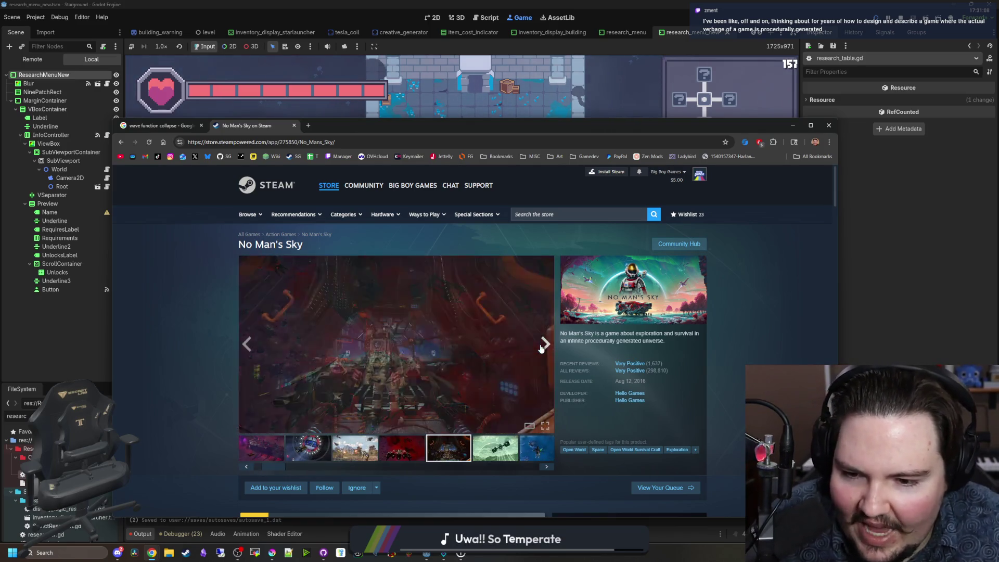
left_click(541, 349)
left_click(542, 349)
left_click(541, 349)
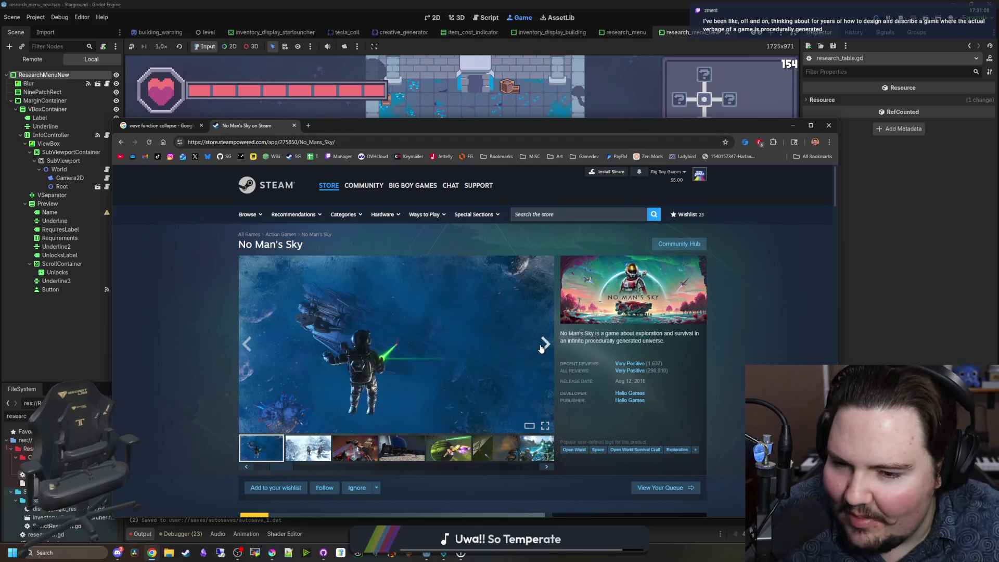
left_click(541, 349)
left_click(541, 349)
left_click(541, 349)
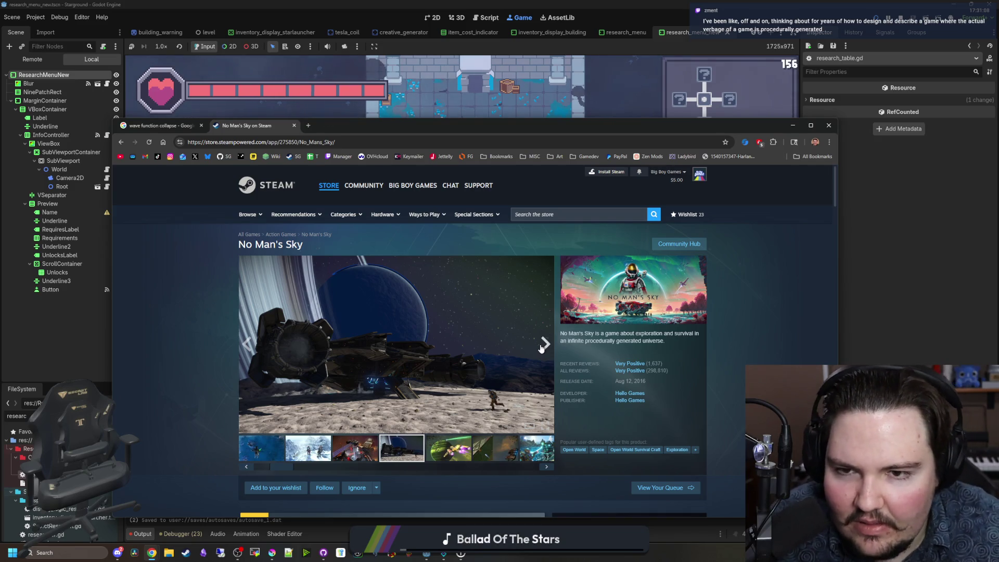
key("alt+Tab")
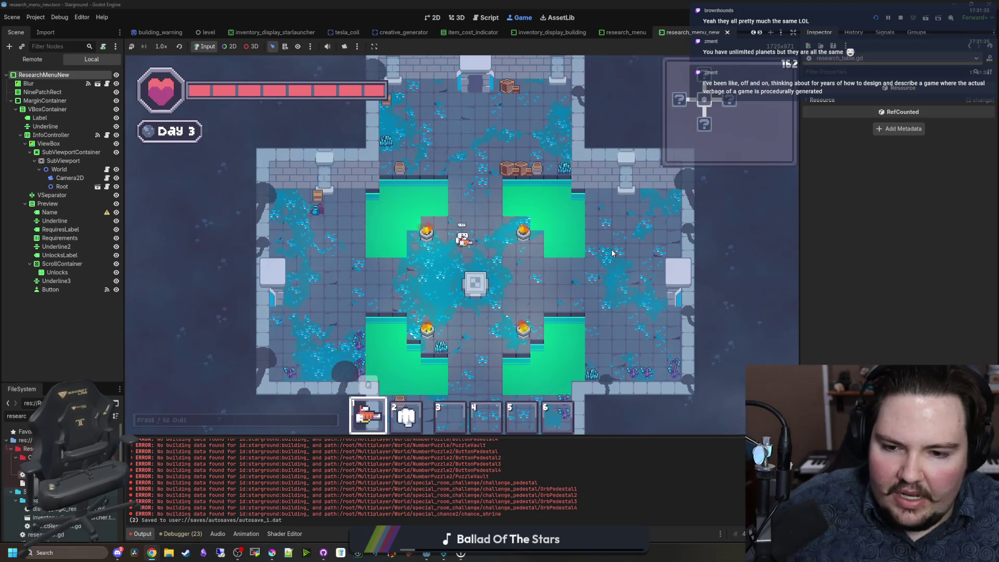
Step: Walk the player south into the lower room, then back north firing the laser, into the four-pool room
key("s")
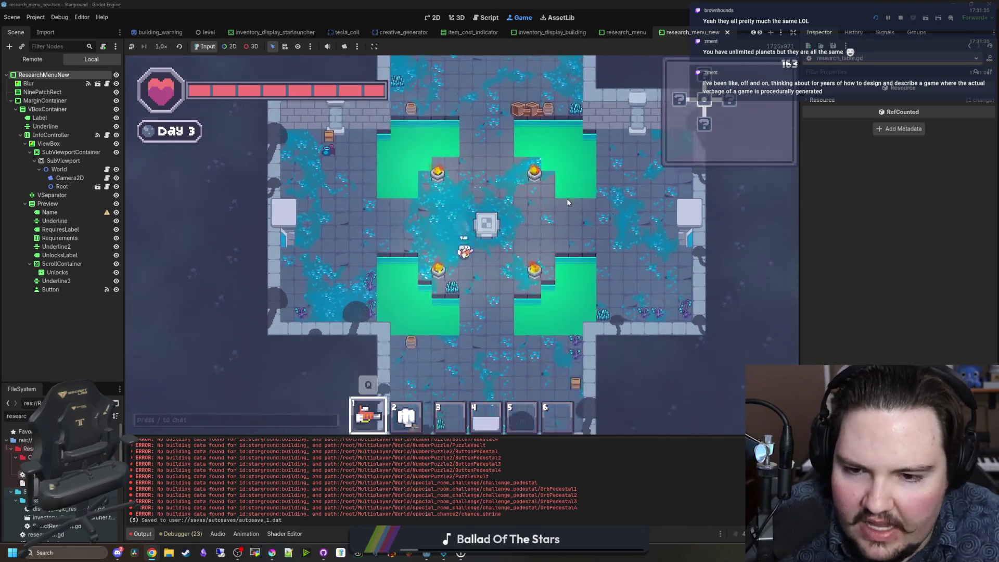
key("w")
left_click(520, 235)
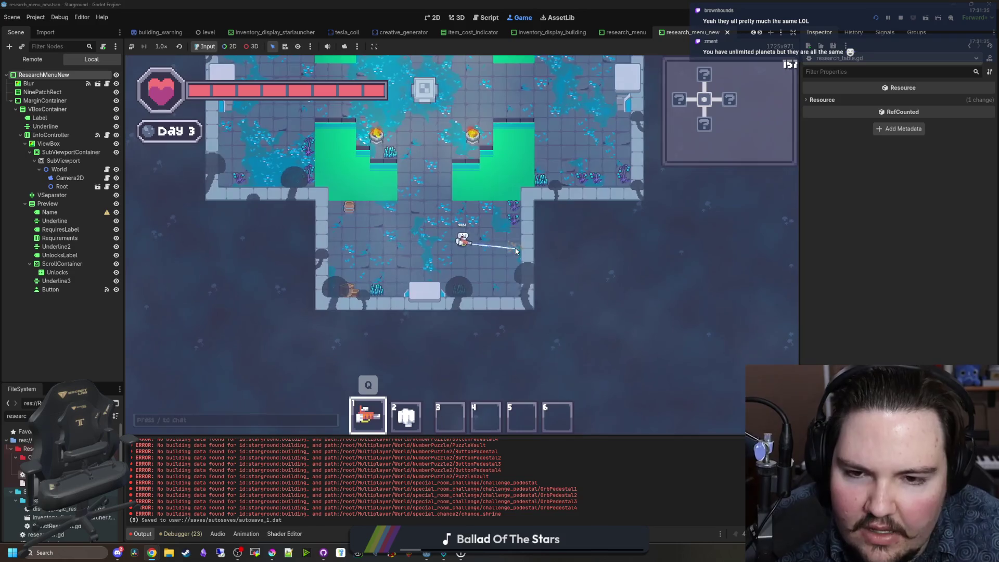
key("w")
key("d")
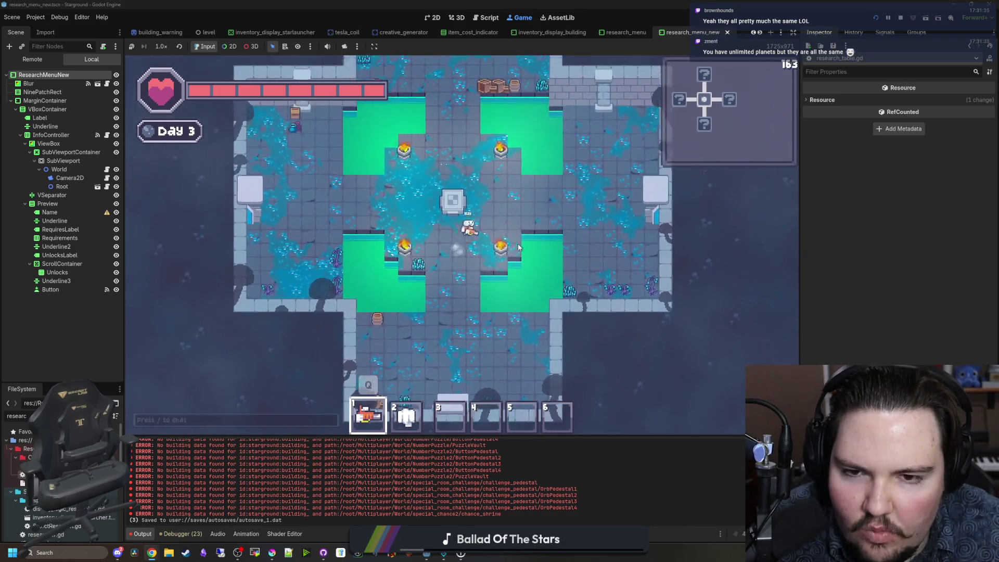
Step: Move the player down-left across the four-pool room, then up into the upper room
key("s")
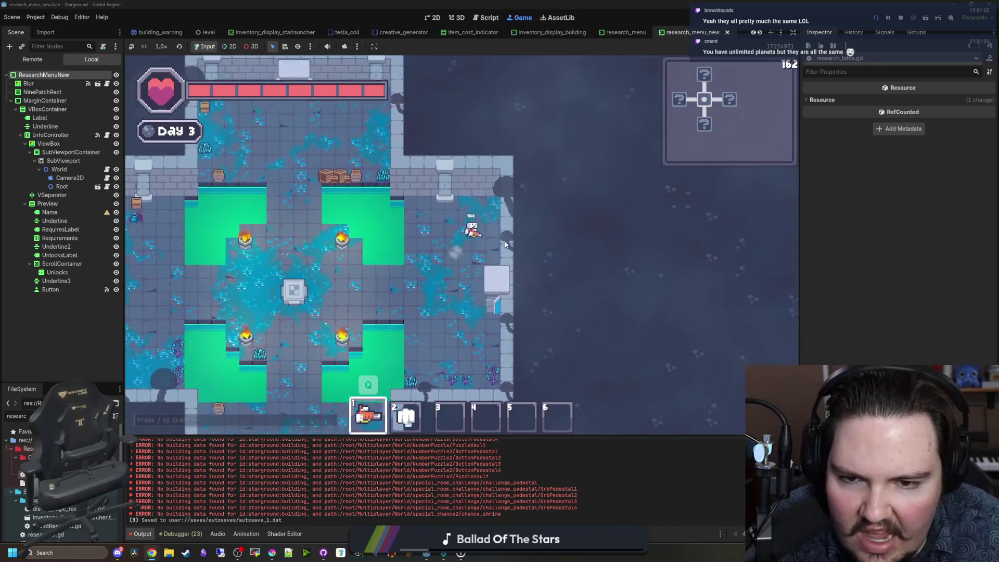
key("a")
key("s")
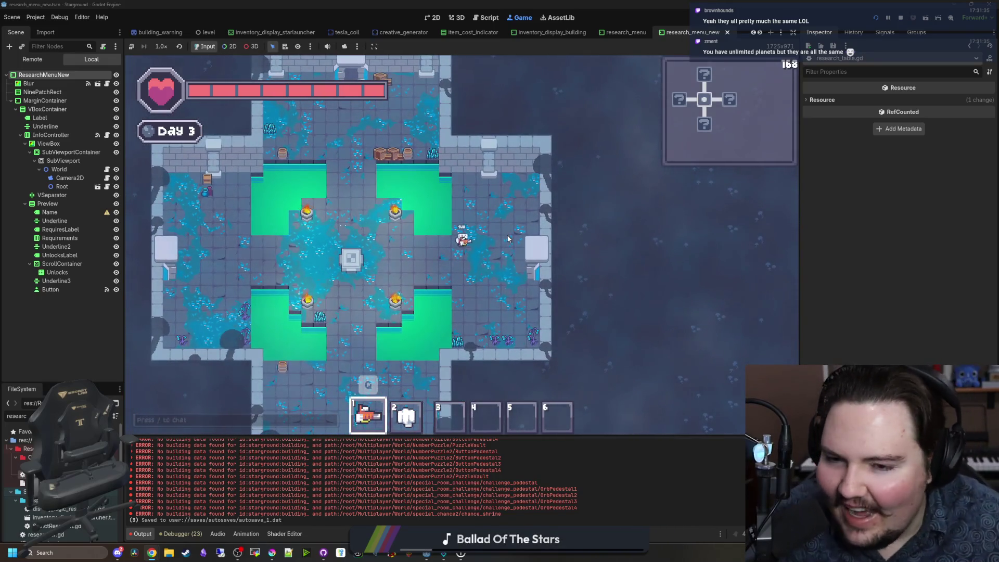
key("a")
key("w")
key("4")
Step: Bring the player back toward the room centre, then down-left and slightly right
key("s")
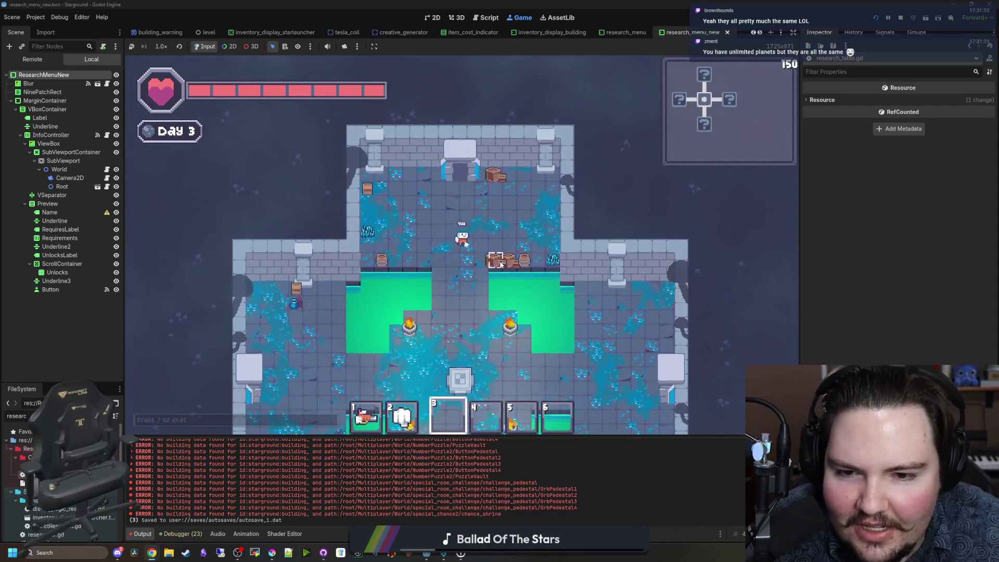
key("1")
key("a")
key("s")
key("a")
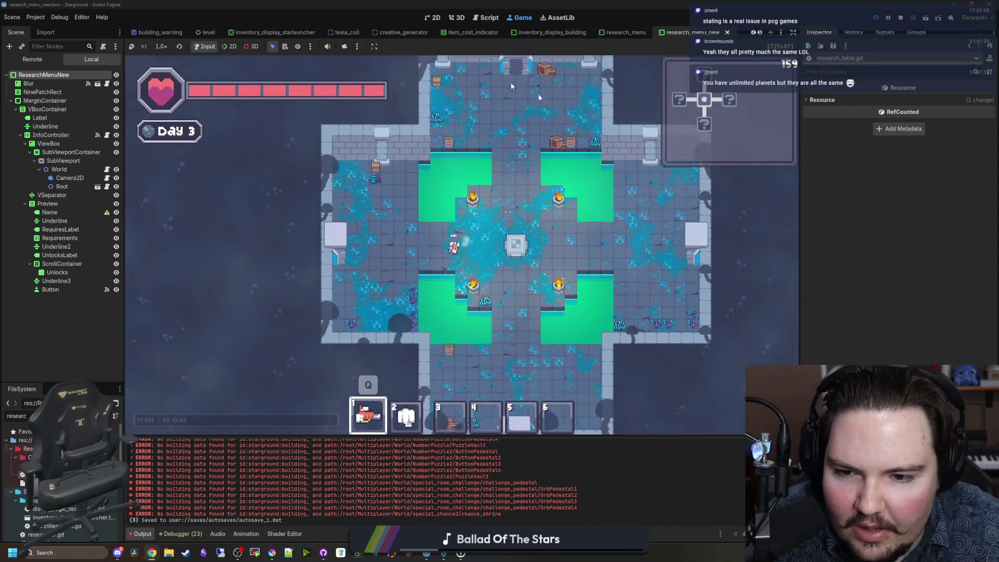
key("d")
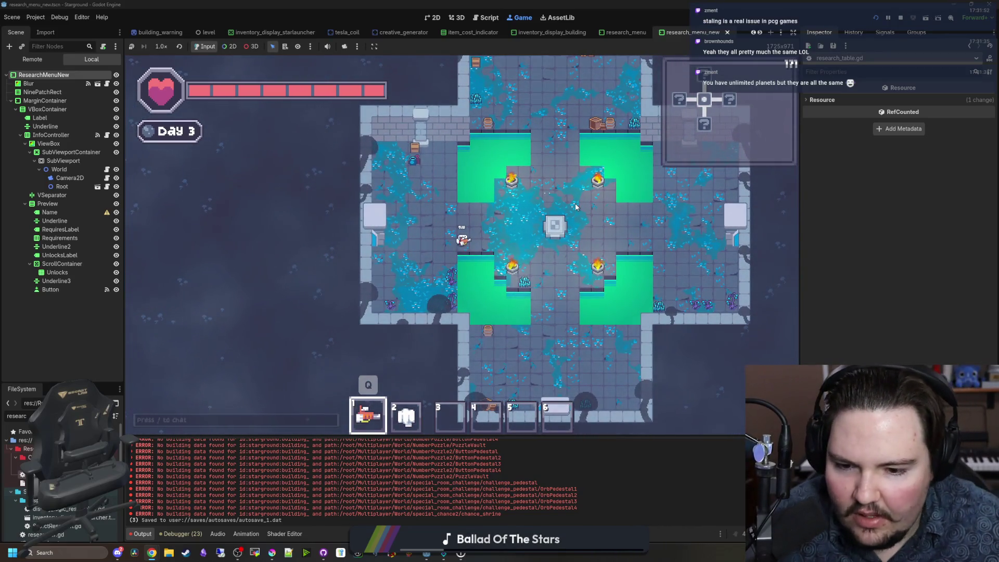
Step: Walk the player through the upper and lower rooms, ending at the cross room's centre
key("w")
key("d")
key("w")
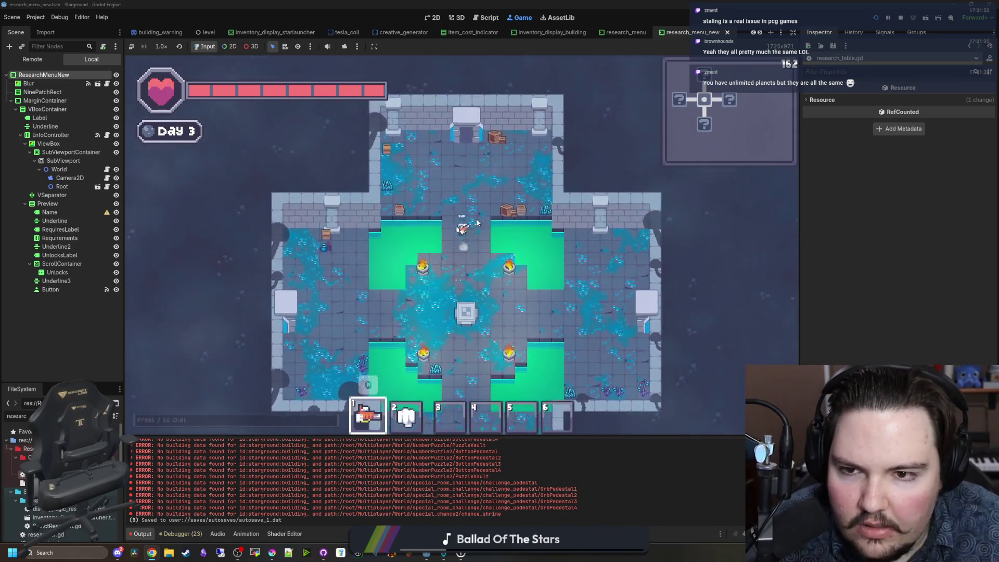
key("s")
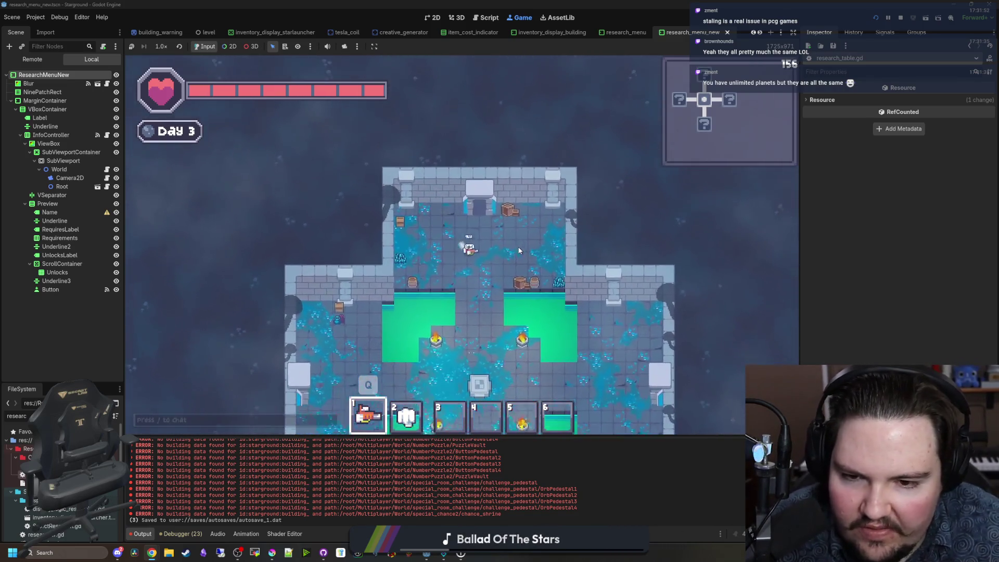
key("s")
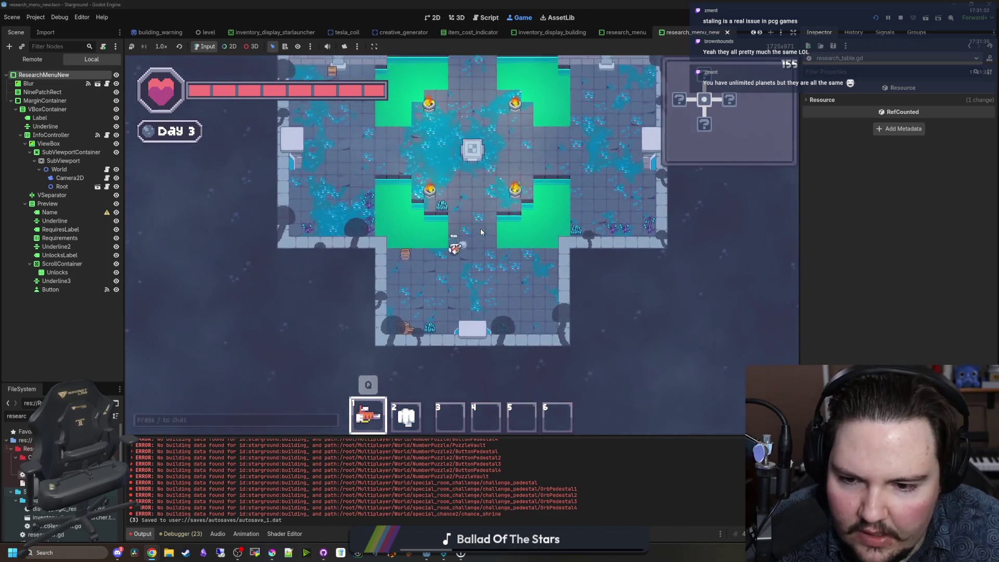
key("w")
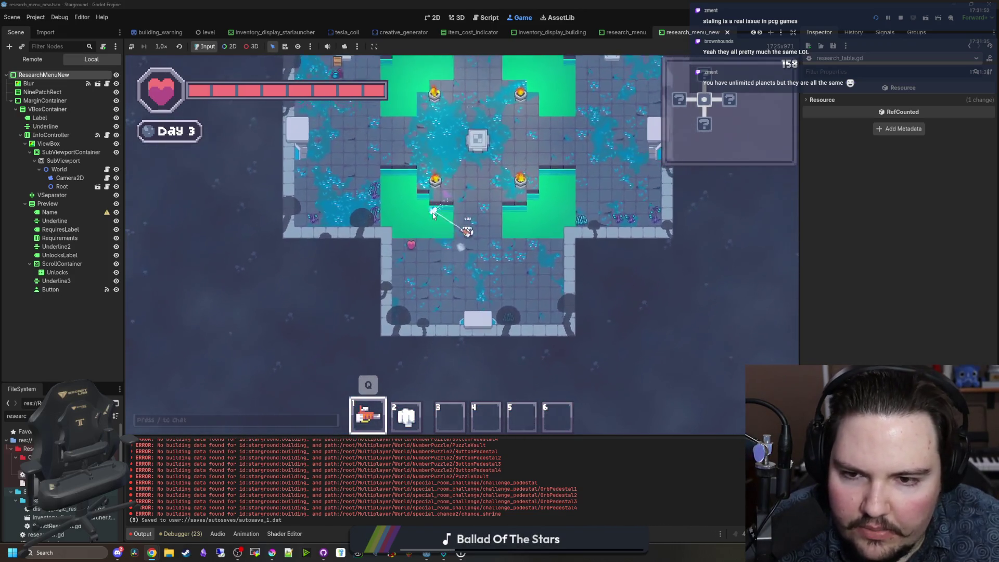
key("w")
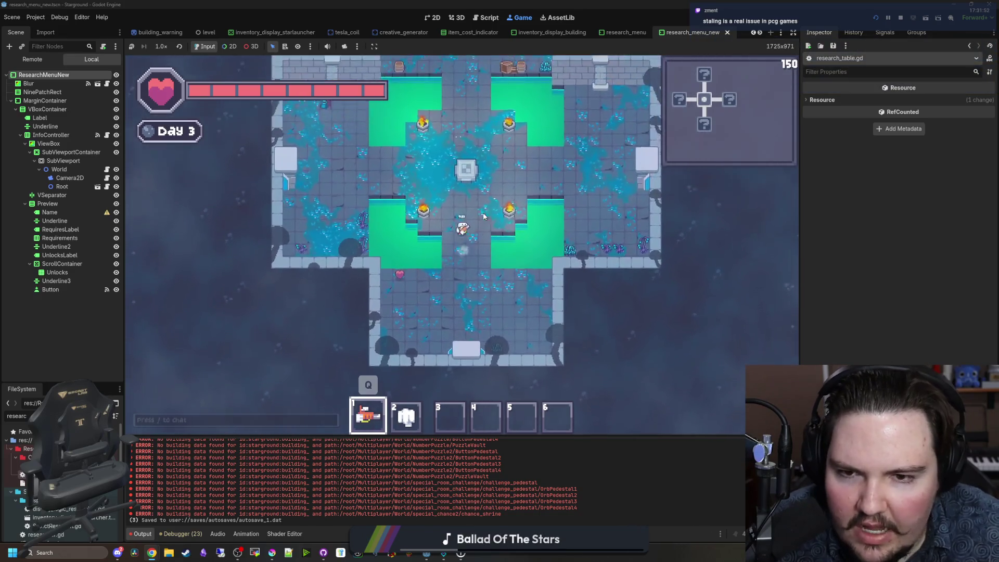
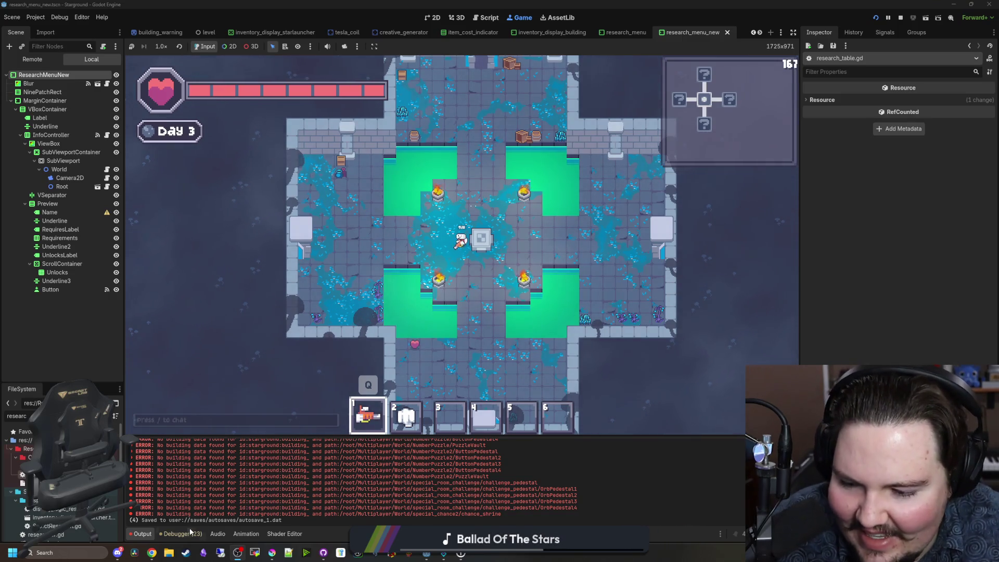
Step: Bring the No Man's Sky Steam store page forward and maximize the browser window
mouse_move(152, 552)
left_click(299, 508)
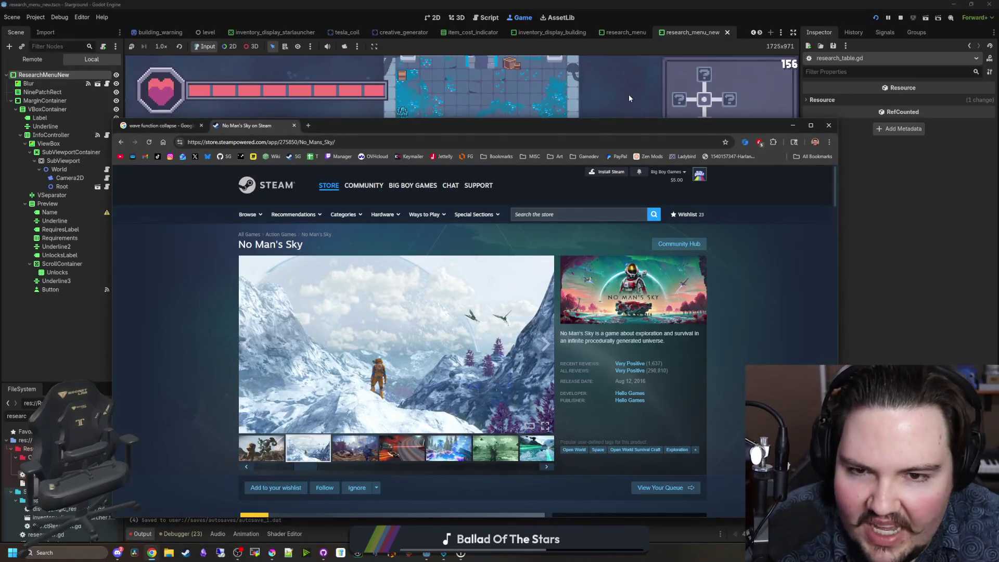
double_click(596, 129)
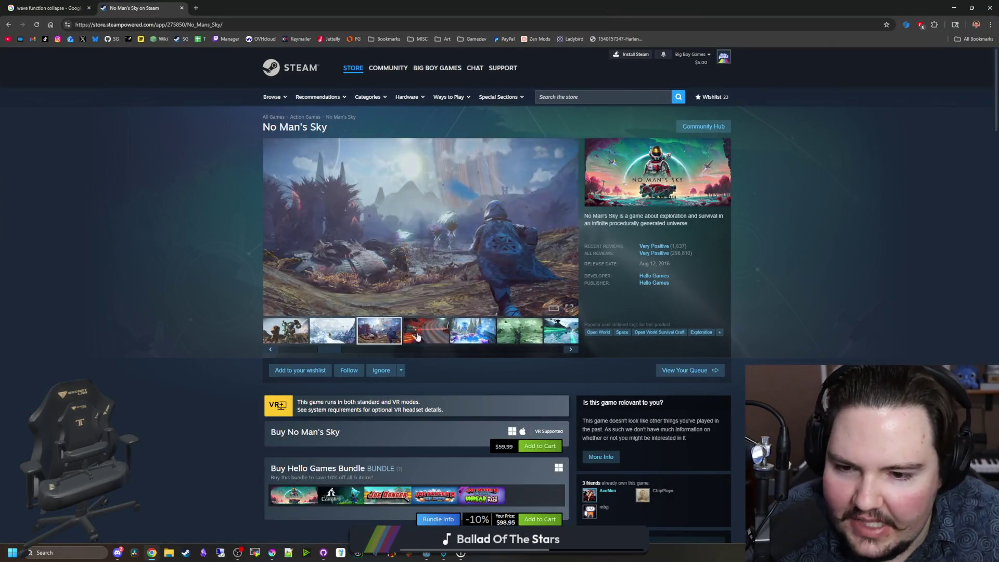
Step: Step through the gallery screenshots from the red racing shot to the boat on a lake
left_click(420, 336)
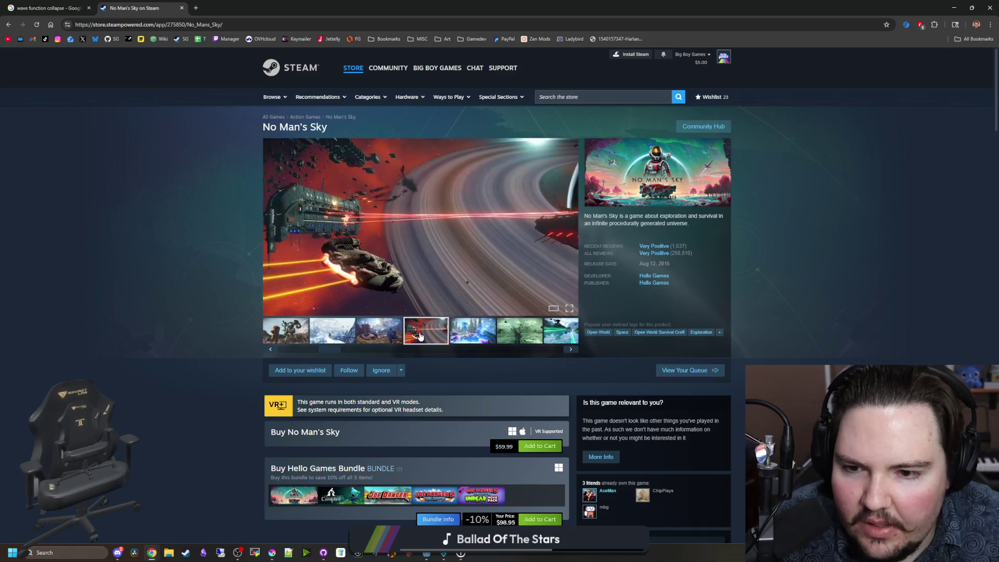
left_click(472, 328)
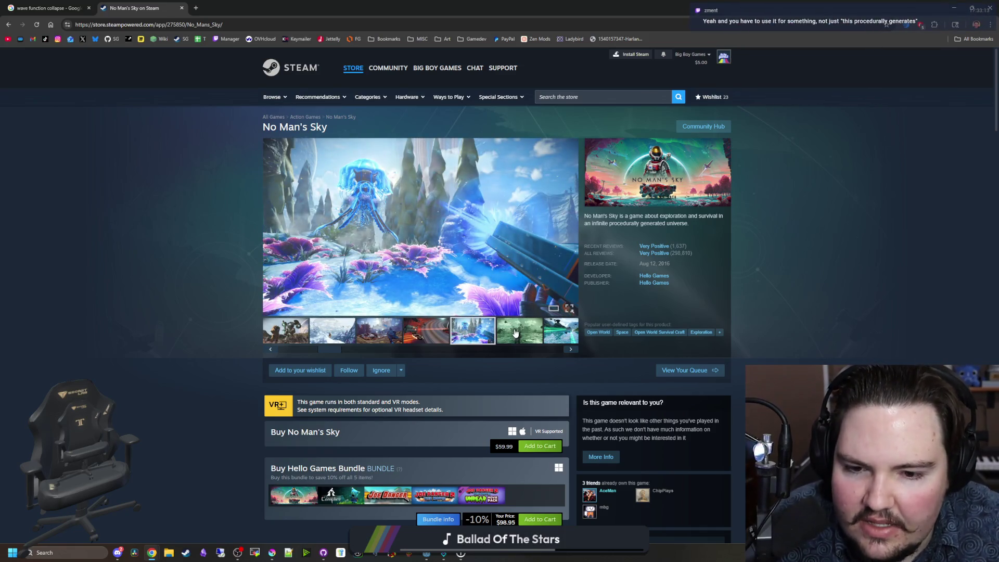
left_click(515, 333)
left_click(569, 350)
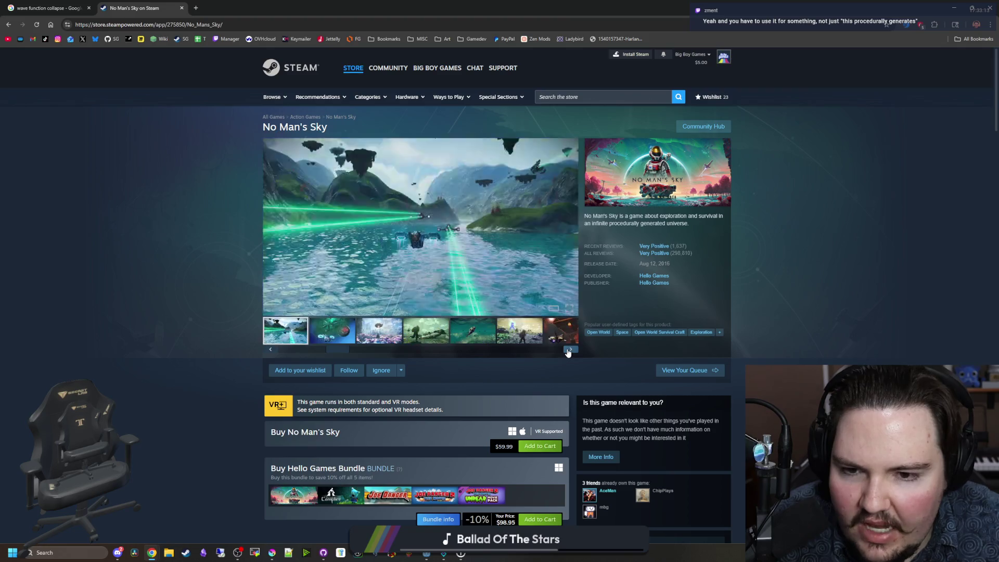
left_click(569, 351)
left_click(569, 352)
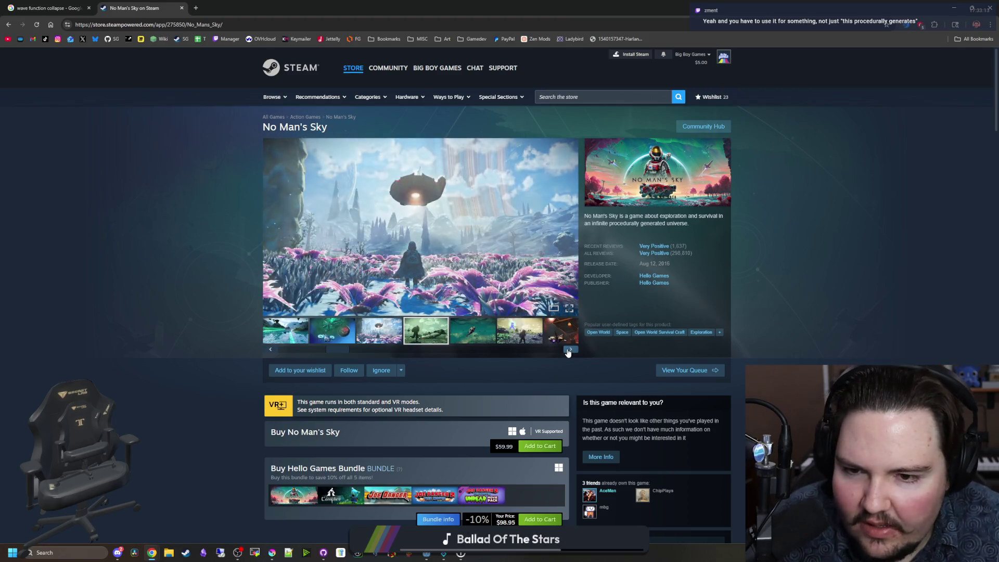
left_click(568, 351)
left_click(569, 352)
left_click(569, 351)
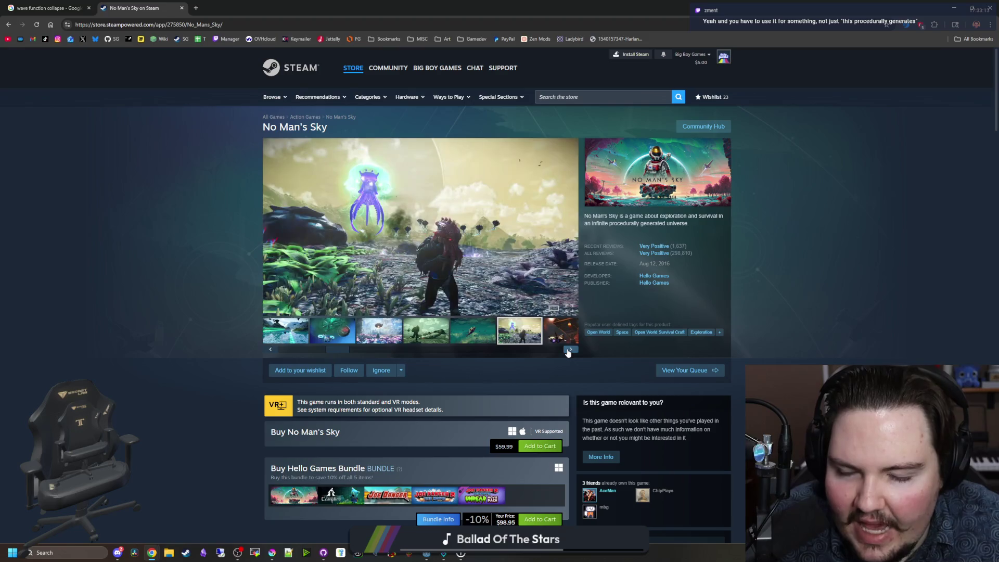
left_click(568, 352)
left_click(569, 352)
left_click(569, 351)
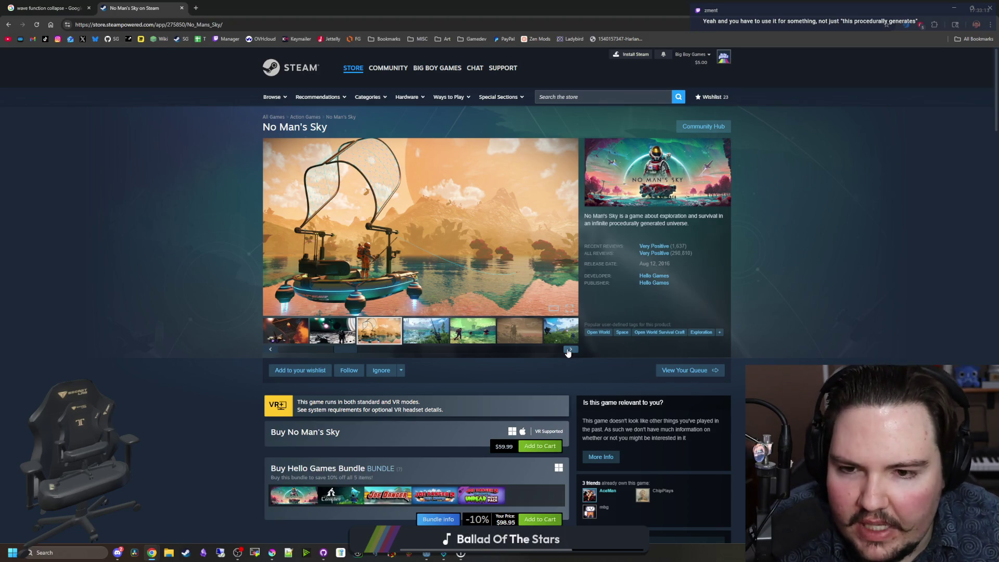
Step: Browse the remaining screenshots, from the forest landscape to the ship on a desert planet
left_click(428, 338)
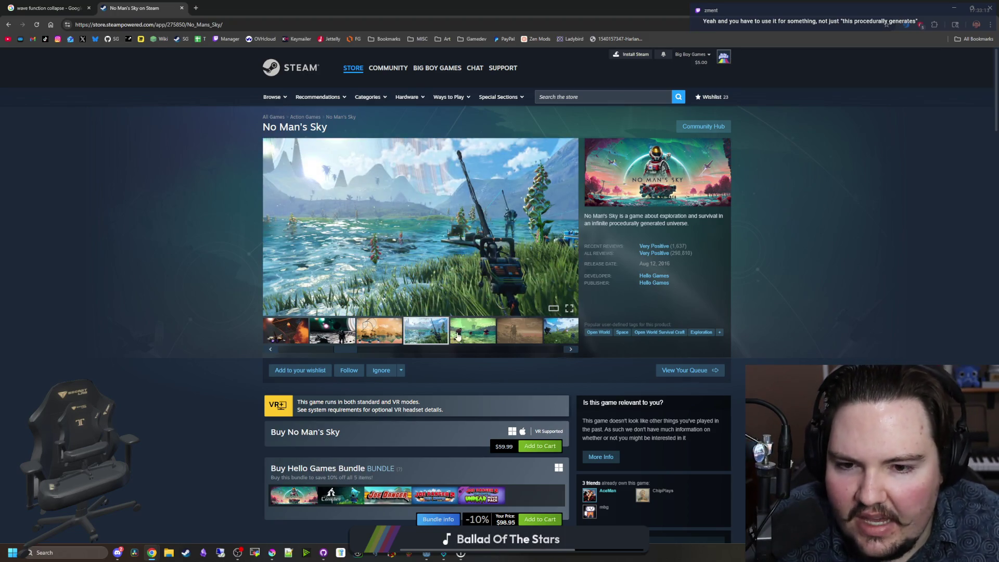
left_click(468, 337)
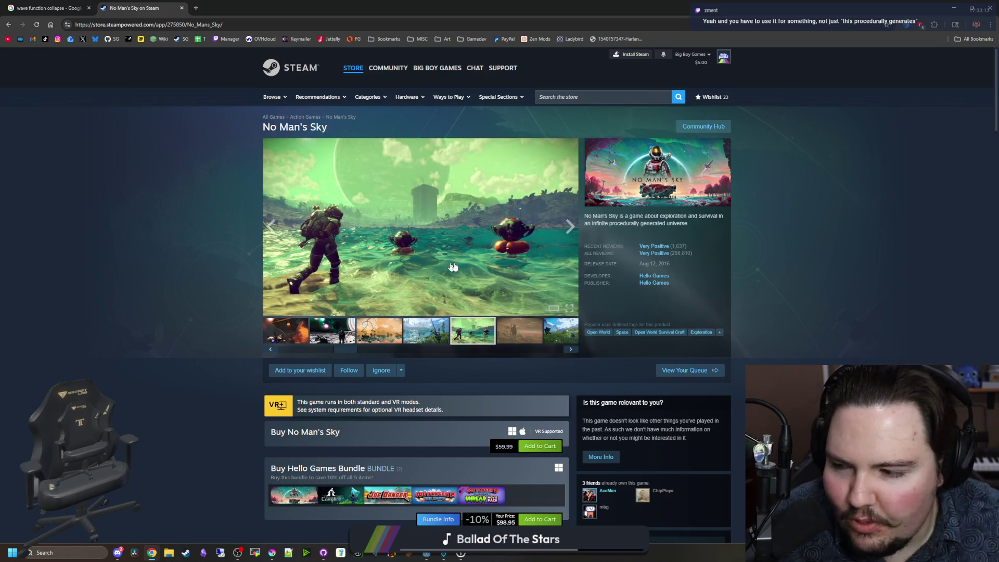
left_click(520, 333)
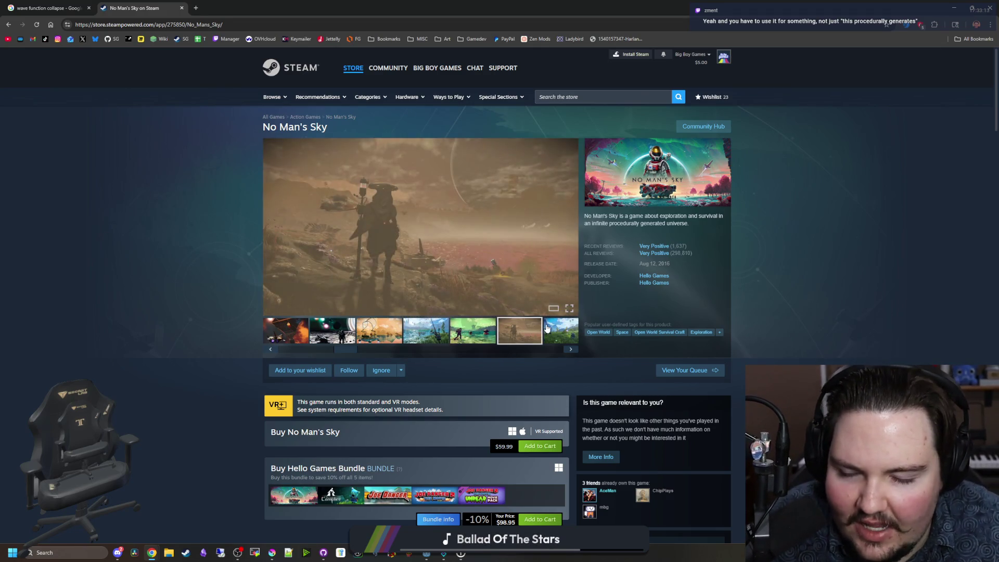
left_click(558, 329)
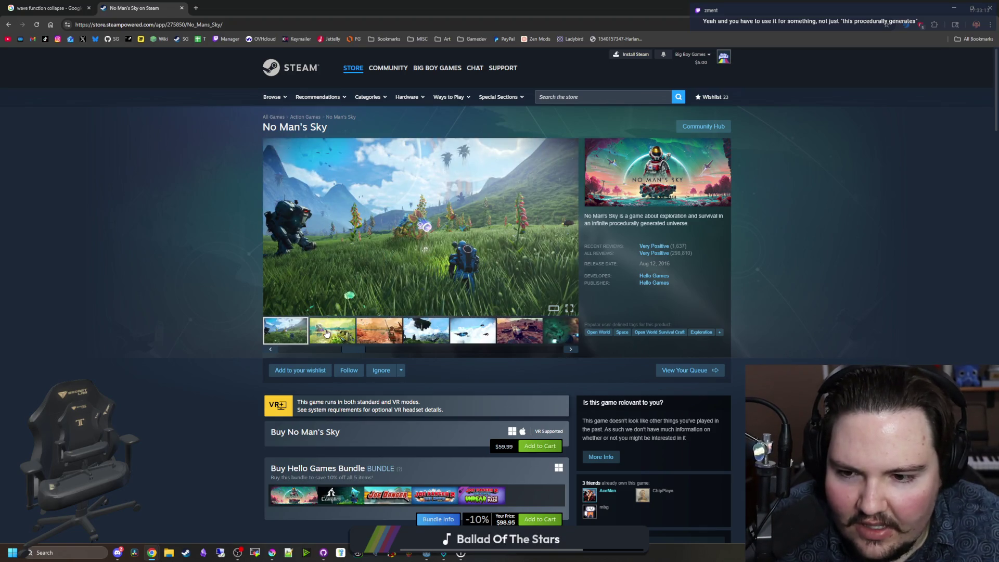
left_click(326, 333)
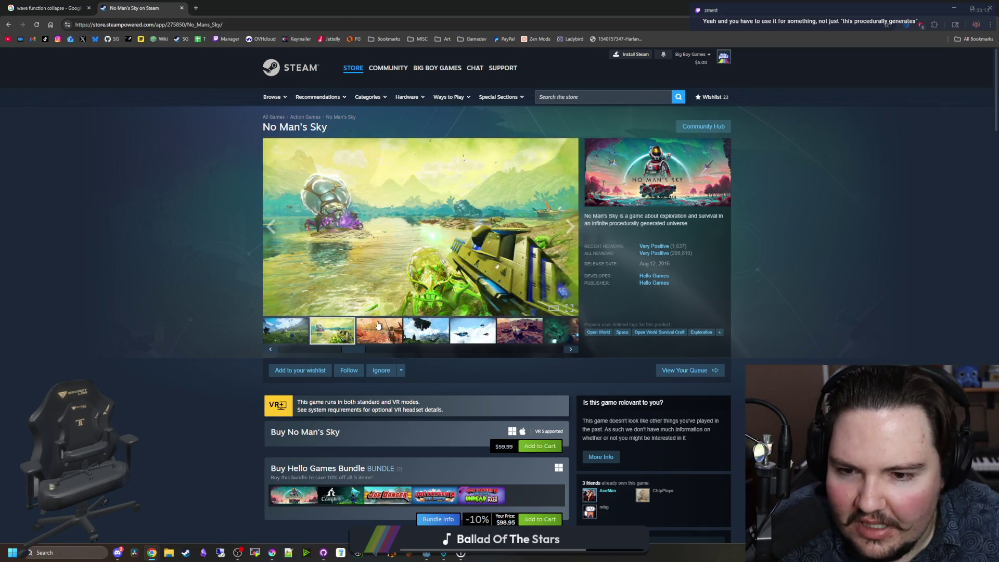
left_click(380, 325)
left_click(426, 331)
scroll(515, 291, "down", 2)
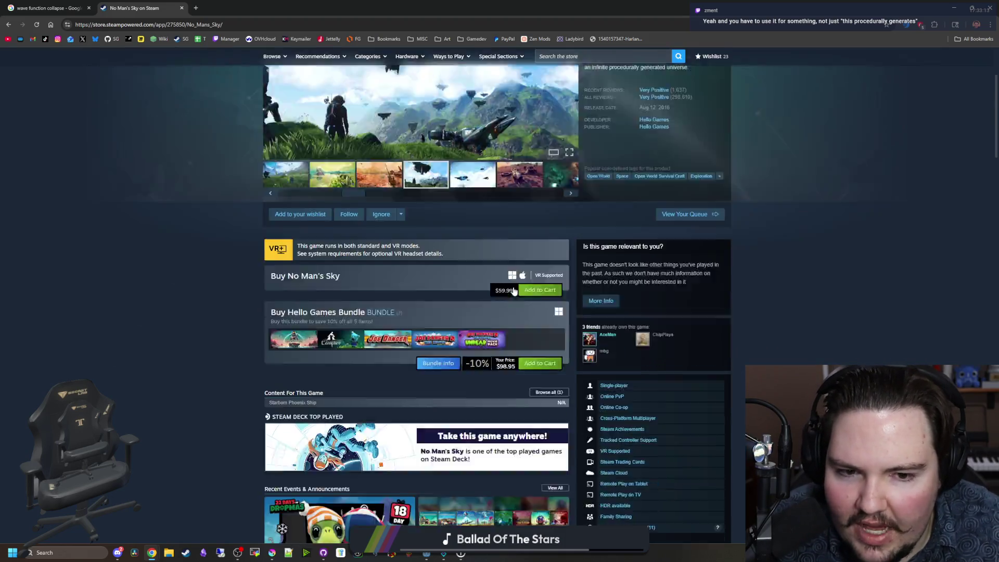
scroll(514, 292, "down", 5)
scroll(359, 404, "up", 4)
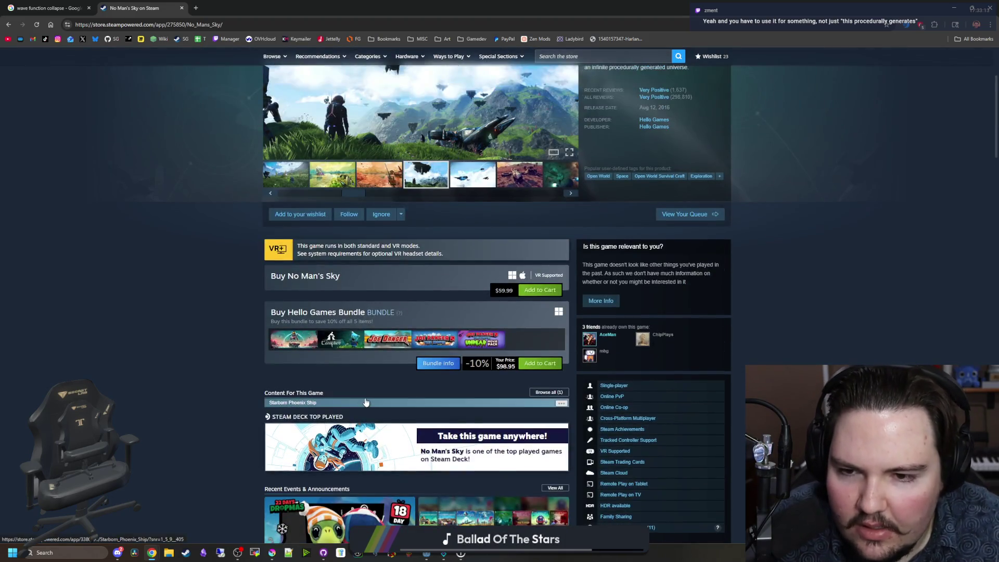
scroll(366, 402, "up", 3)
left_click(478, 336)
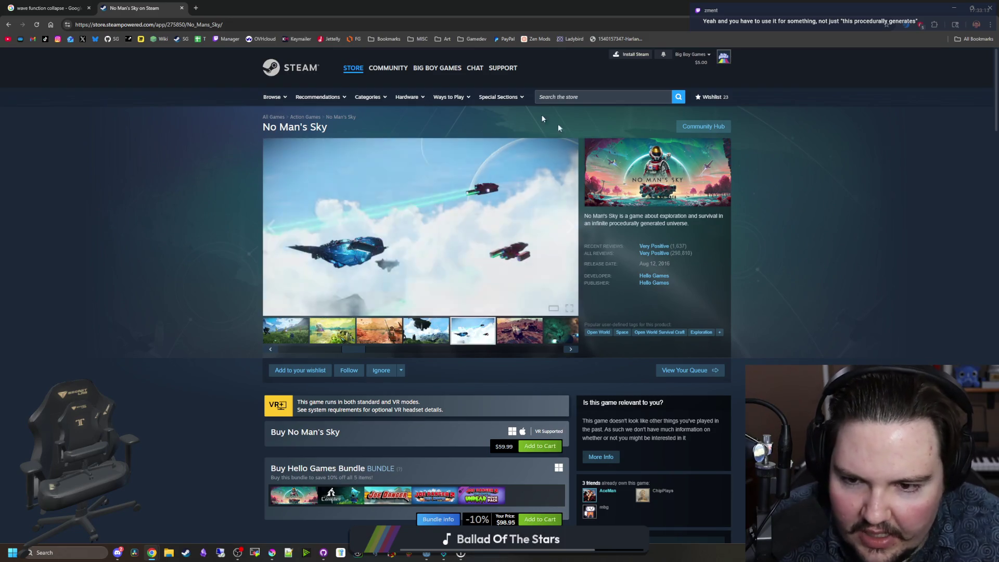
left_click(531, 334)
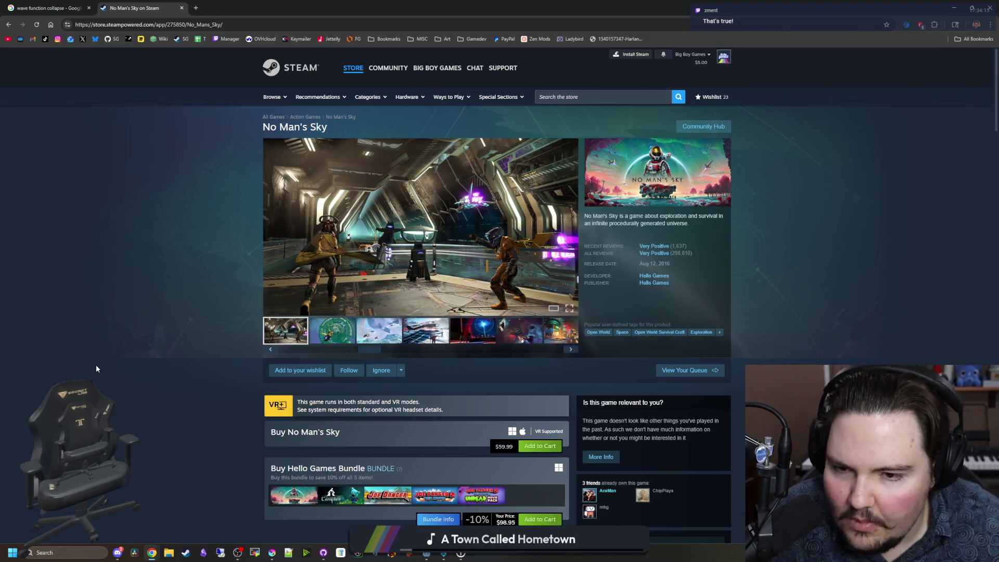
Step: Return to the running game and cycle the hotbar through slots 2, 3 and back to 1
key("alt+Tab")
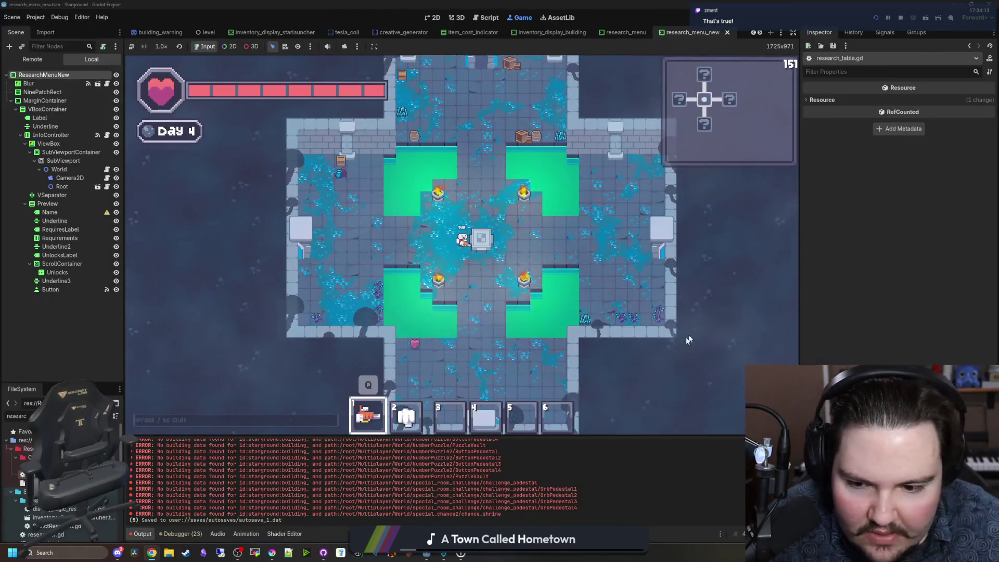
key("2")
key("3")
key("1")
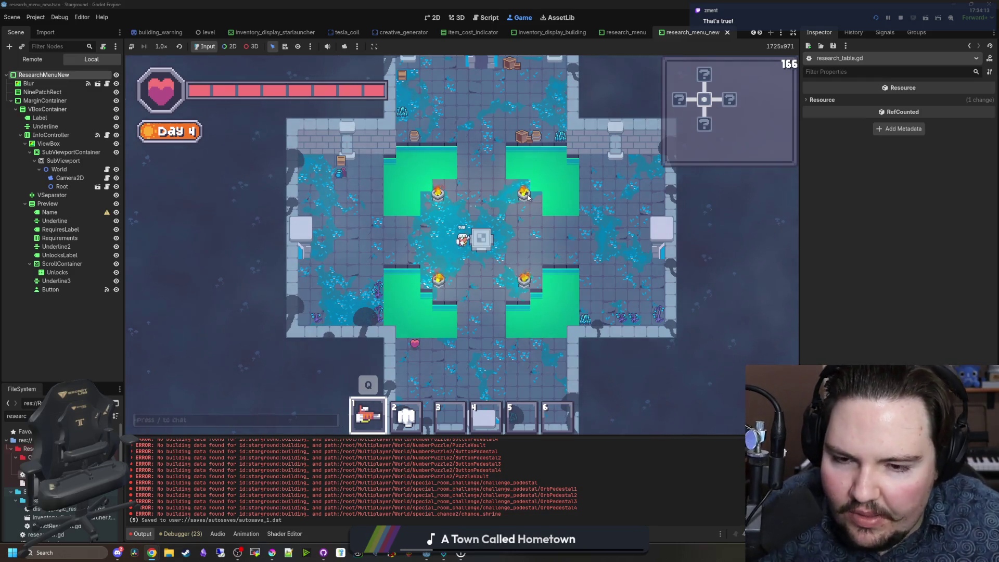
Step: Walk up the room firing, pick up the food item and dismiss its Food popup
key("w")
key("w")
left_click(527, 234)
key("d")
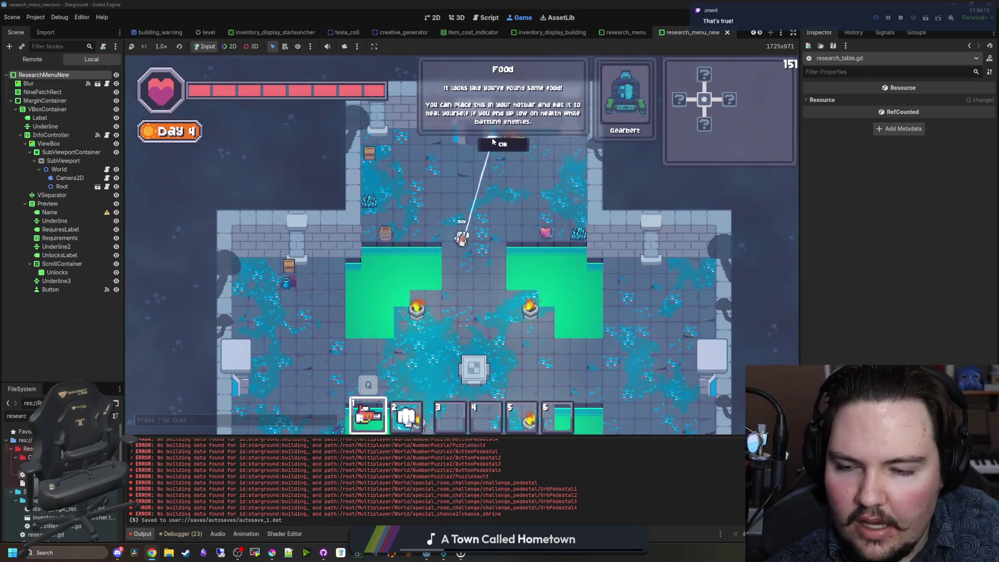
left_click(494, 141)
mouse_move(395, 224)
left_mouse_down()
mouse_move(384, 218)
mouse_move(388, 188)
mouse_move(563, 146)
mouse_move(553, 188)
mouse_move(536, 138)
mouse_move(512, 133)
mouse_move(564, 201)
mouse_move(484, 100)
mouse_move(494, 117)
left_mouse_up()
Step: Walk down and right, toggle the inventory open and closed, then head into the cross room
key("s")
key("d")
key("e")
key("e")
key("w")
key("d")
key("s")
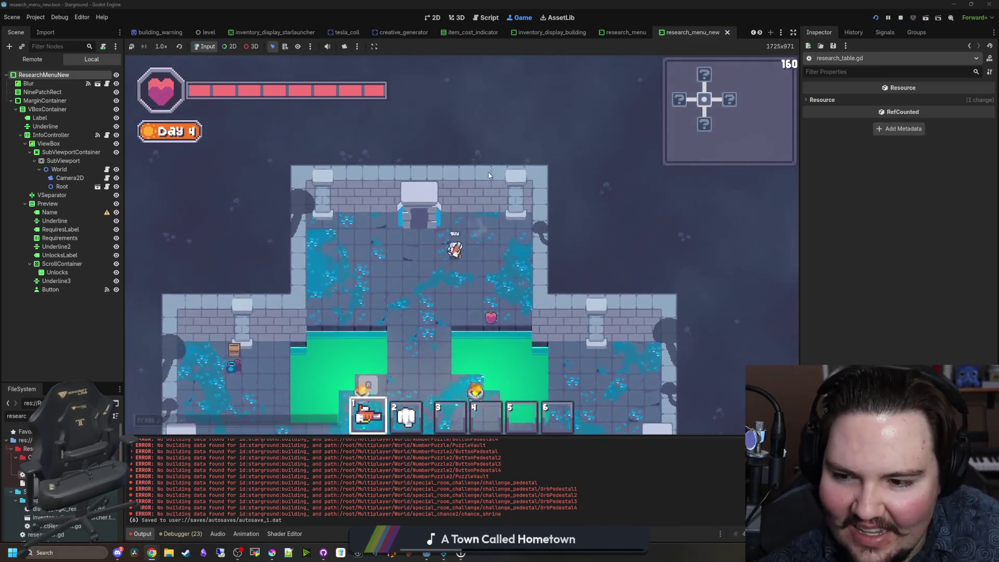
key("a")
key("a")
Step: Fire the laser in several directions while collecting the meat and cheese pickups in the cross room
left_click_drag(335, 171, 368, 149)
left_click_drag(427, 312, 499, 291)
key("d")
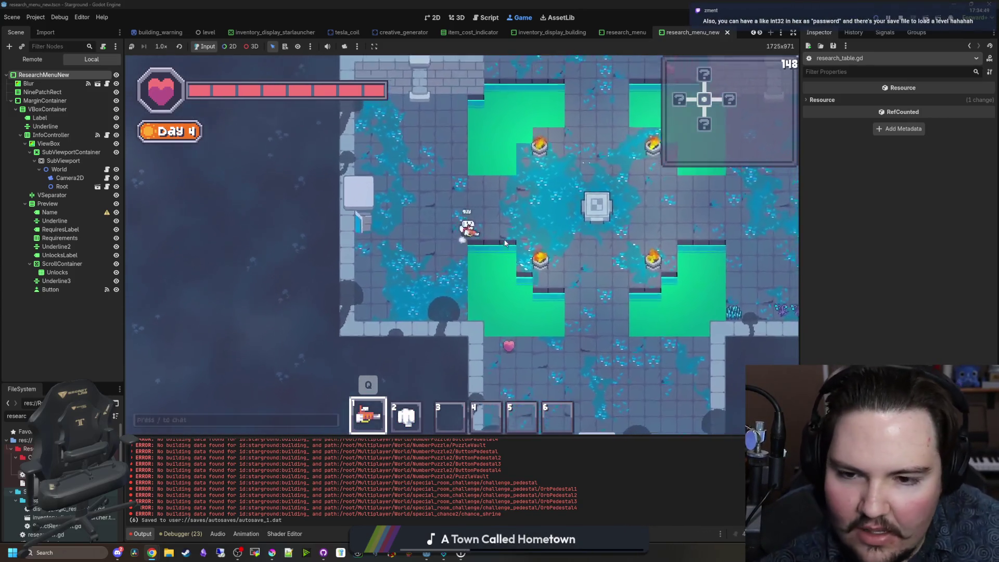
key("s")
key("d")
key("s")
mouse_move(605, 278)
left_mouse_down()
mouse_move(587, 268)
mouse_move(636, 312)
mouse_move(598, 334)
mouse_move(563, 315)
left_mouse_up()
key("d")
key("s")
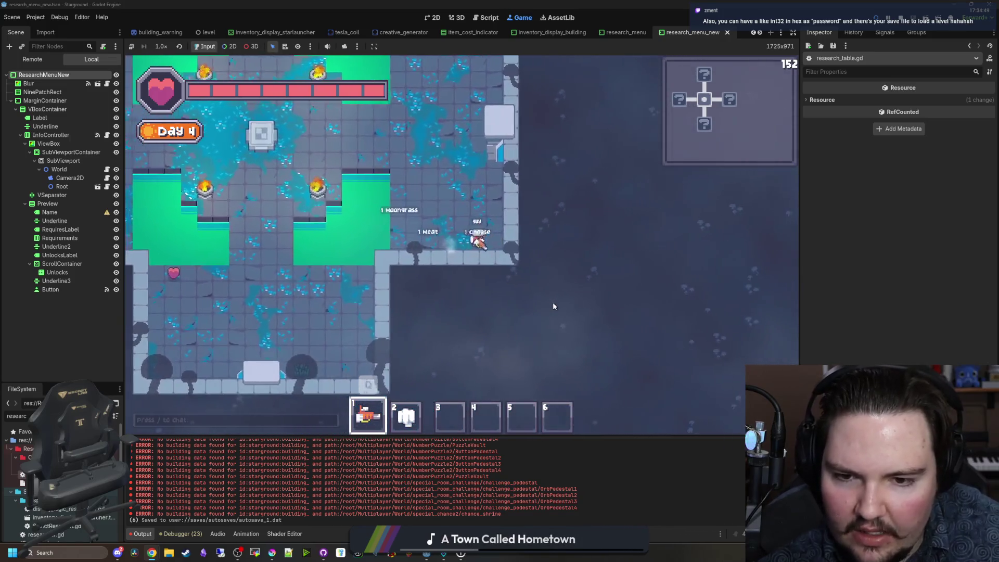
key("w")
key("a")
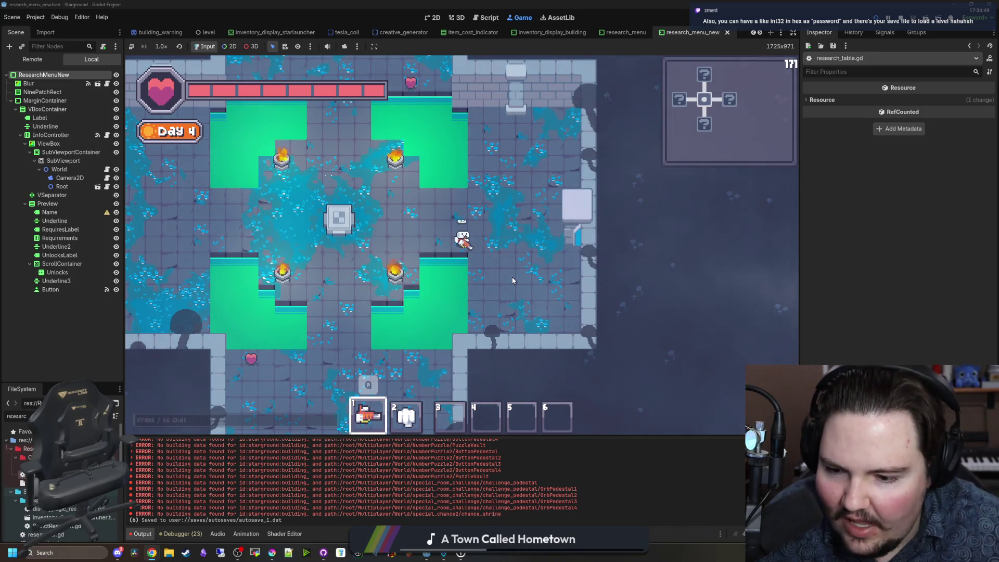
Step: Walk the player through the southern and northern rooms toward the heart pickup
key("a")
key("s")
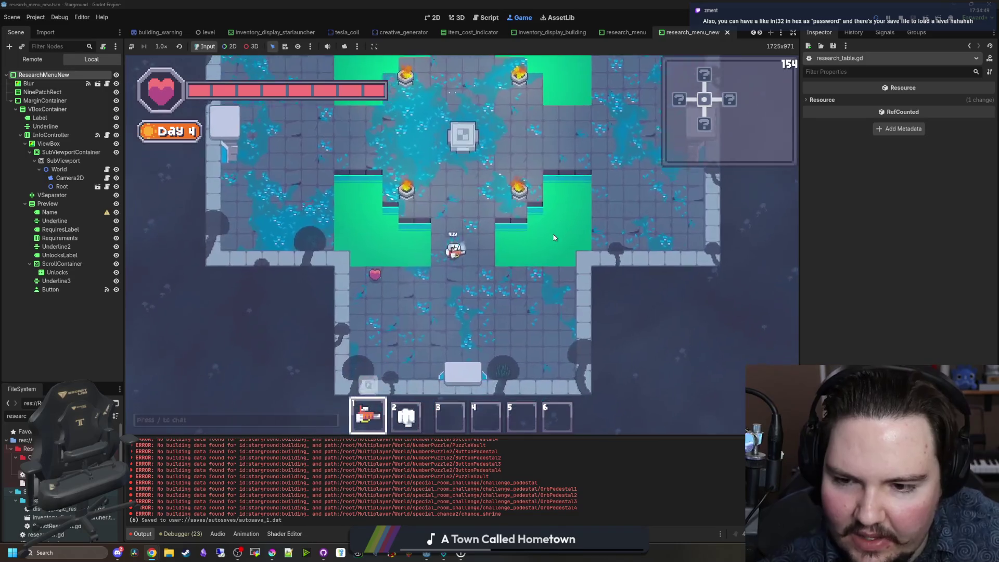
key("d")
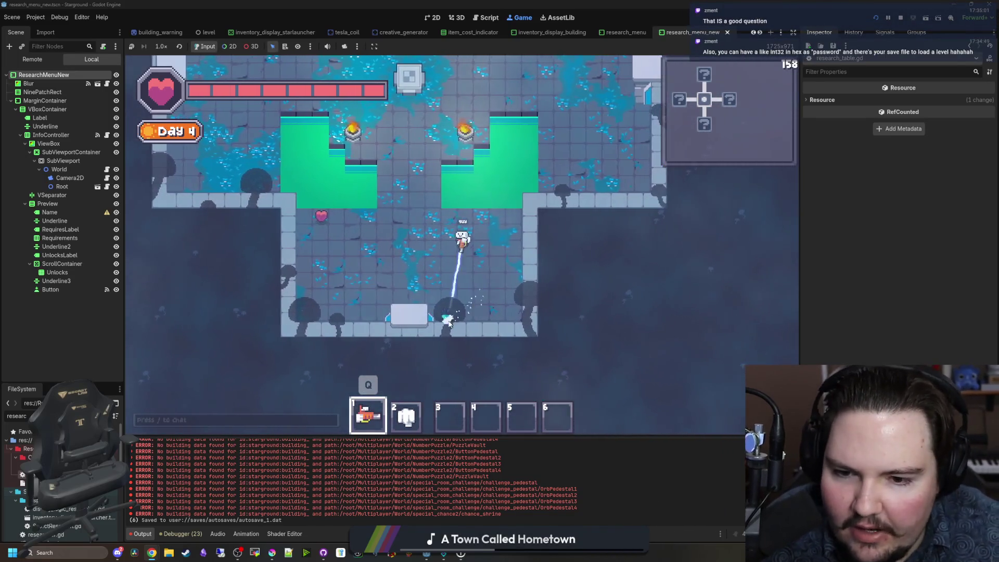
key("w")
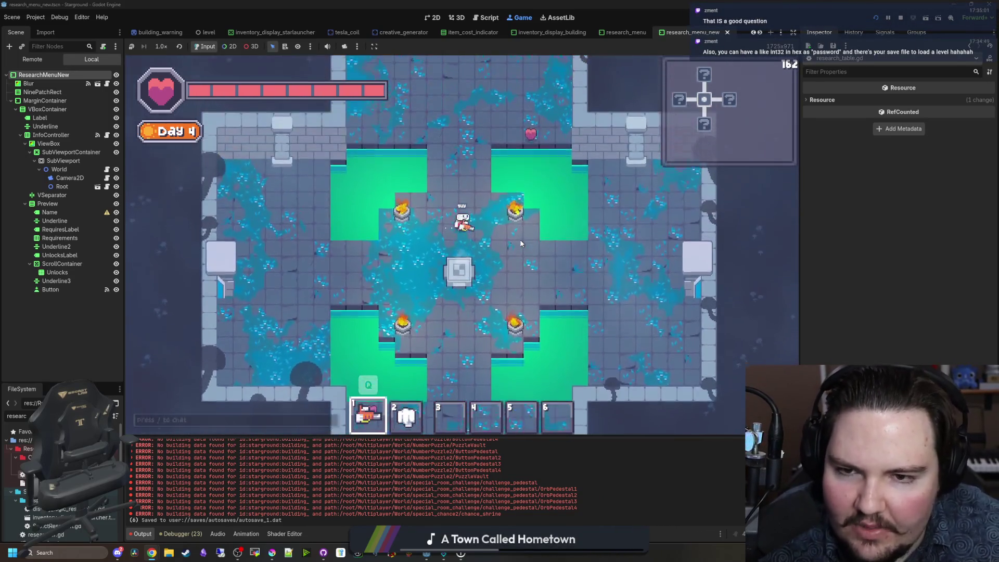
key("d")
key("d")
key("s")
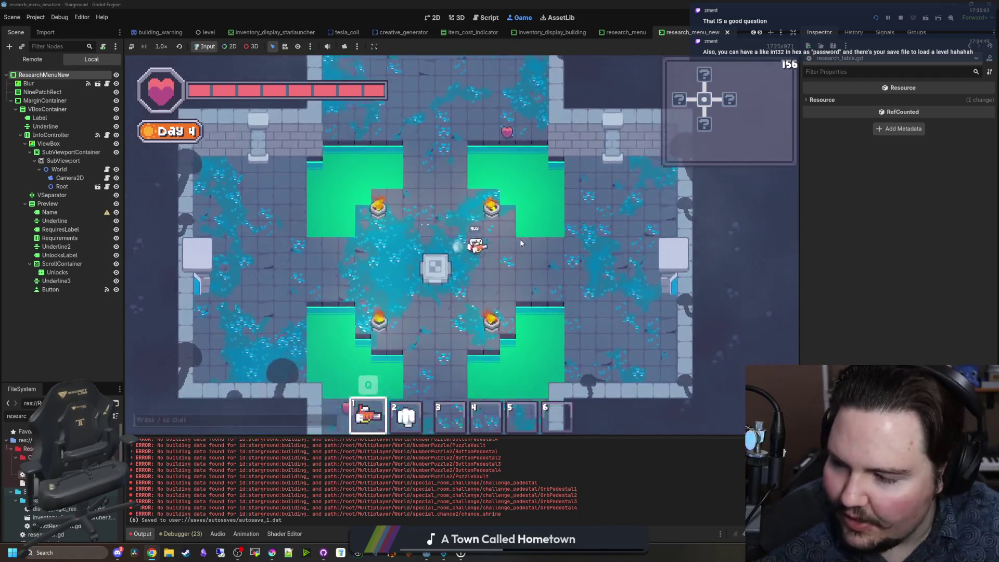
key("a")
key("w")
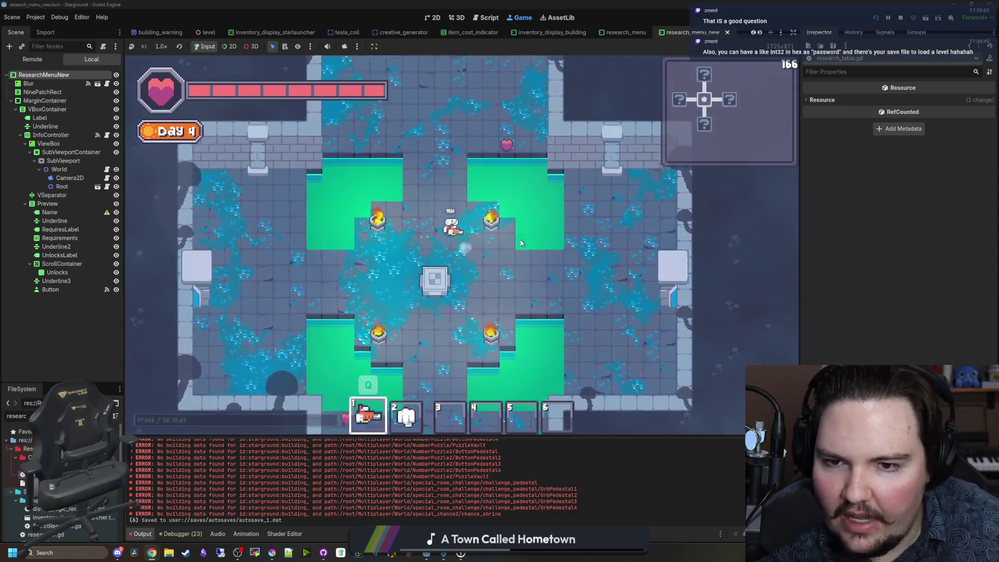
Step: Teleport to the origin with /tp 0 0 and walk down to the island's southern shore
type("/tp 0 0")
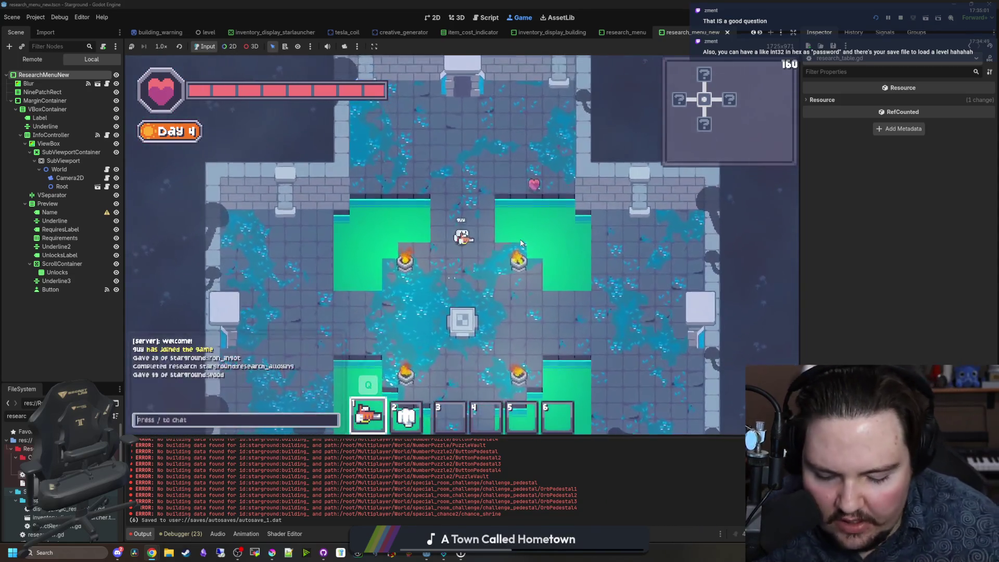
key("Return")
key("d")
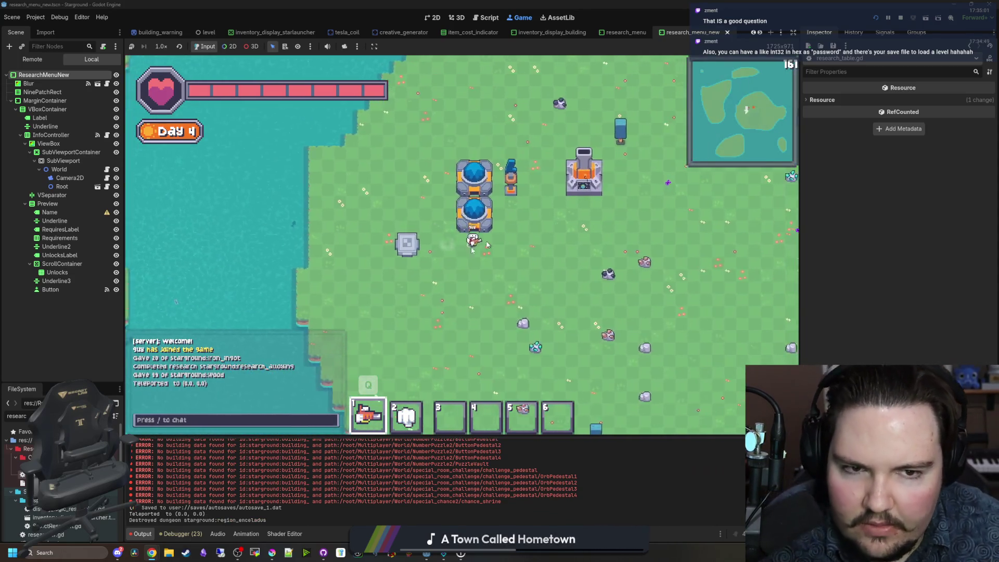
key("s")
key("s")
key("d")
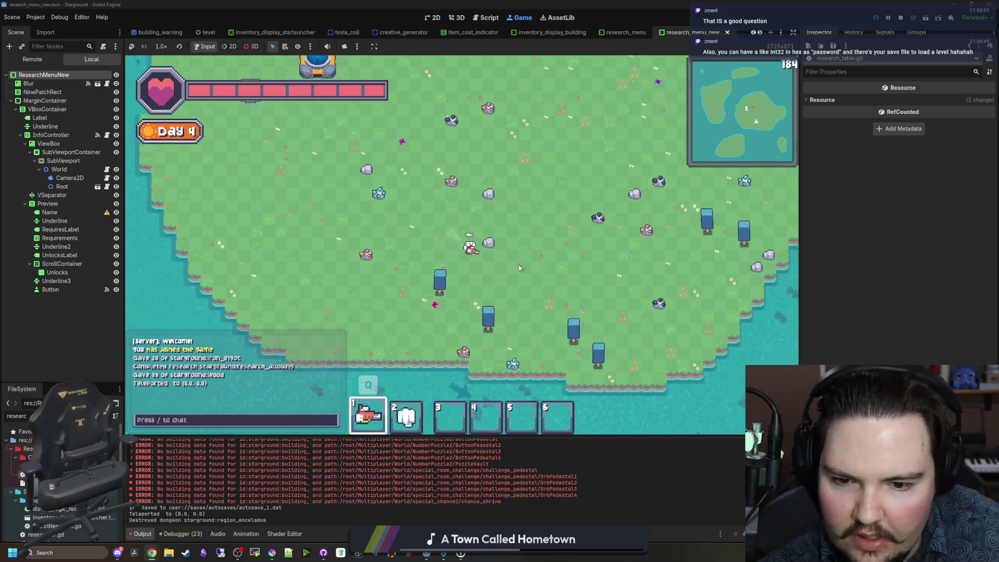
Step: Circle the island north-west and back to the base buildings, then open the Research Tree
key("w")
key("d")
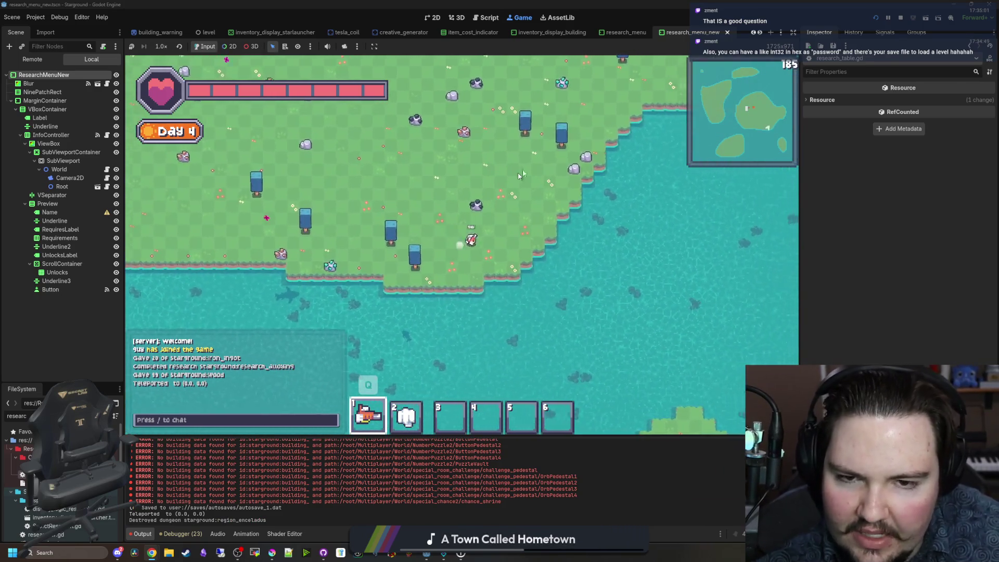
key("w")
key("a")
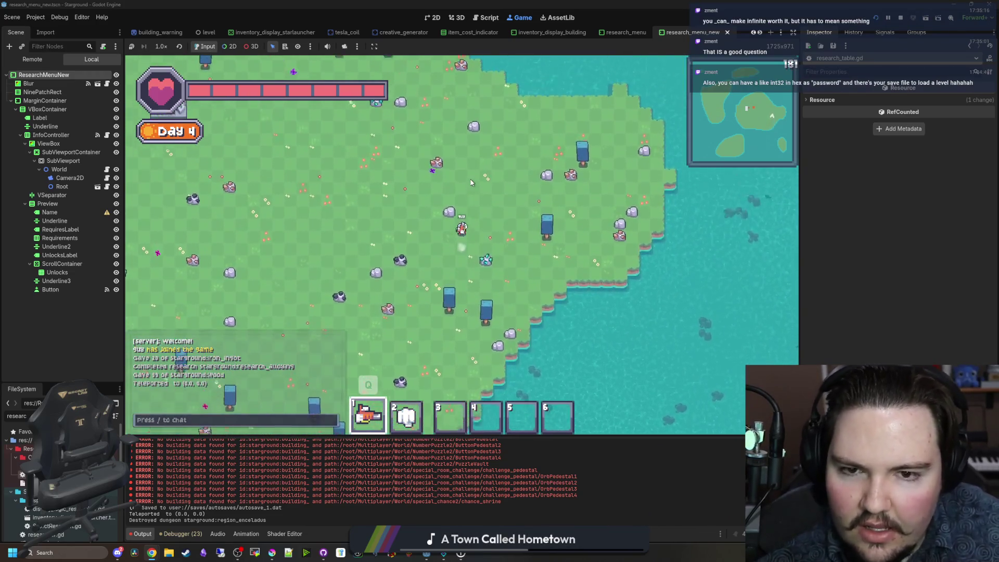
key("w")
key("a")
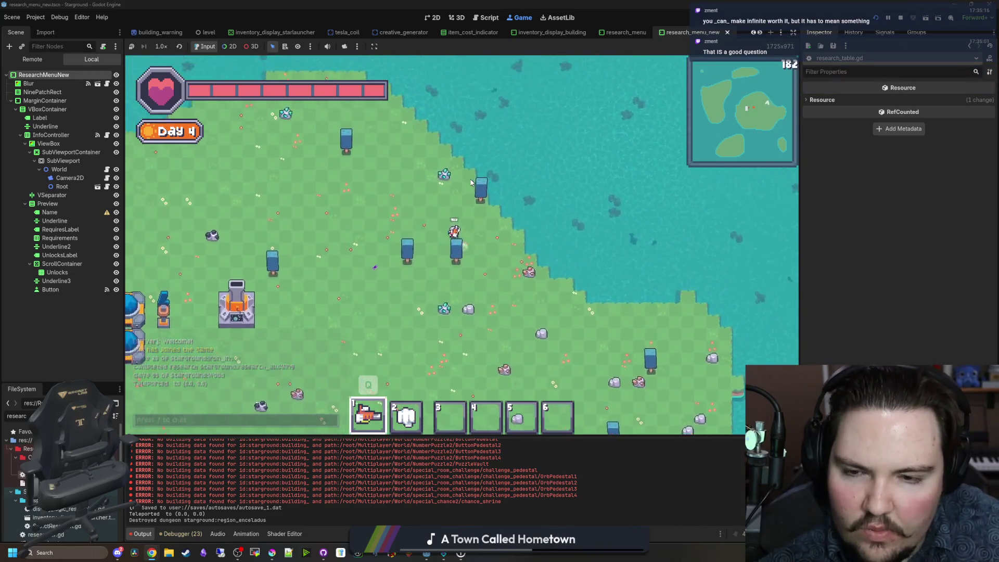
key("s")
key("a")
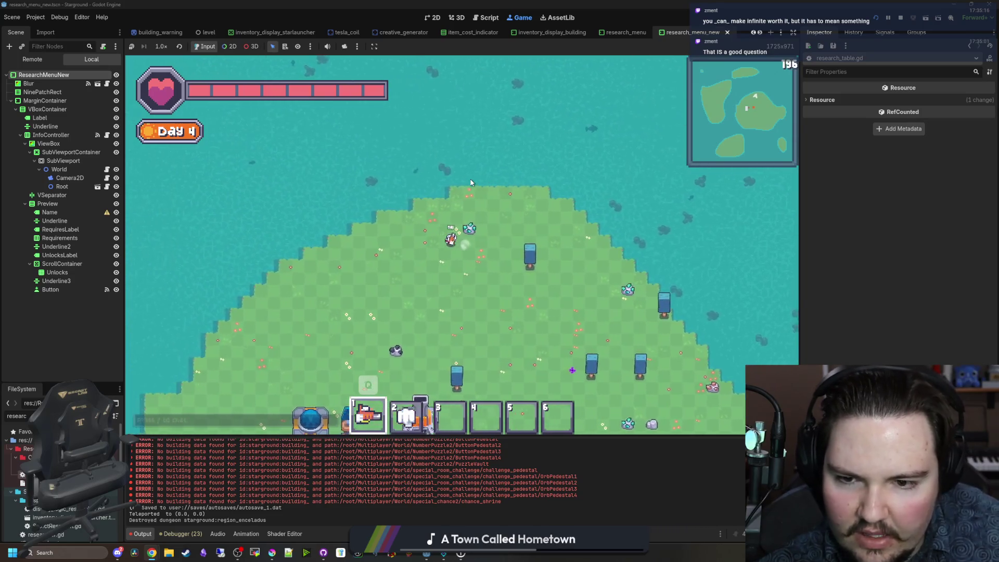
key("s")
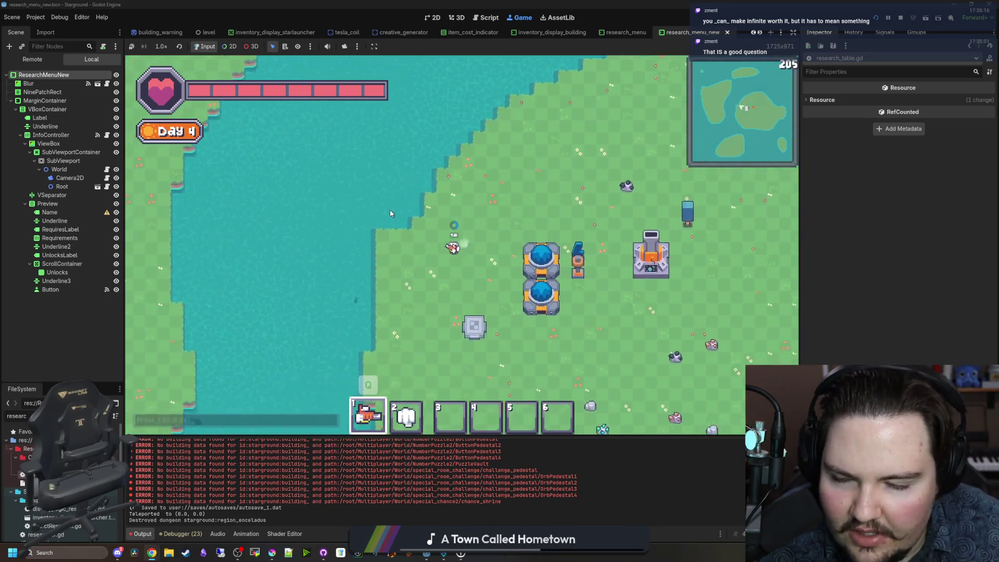
key("d")
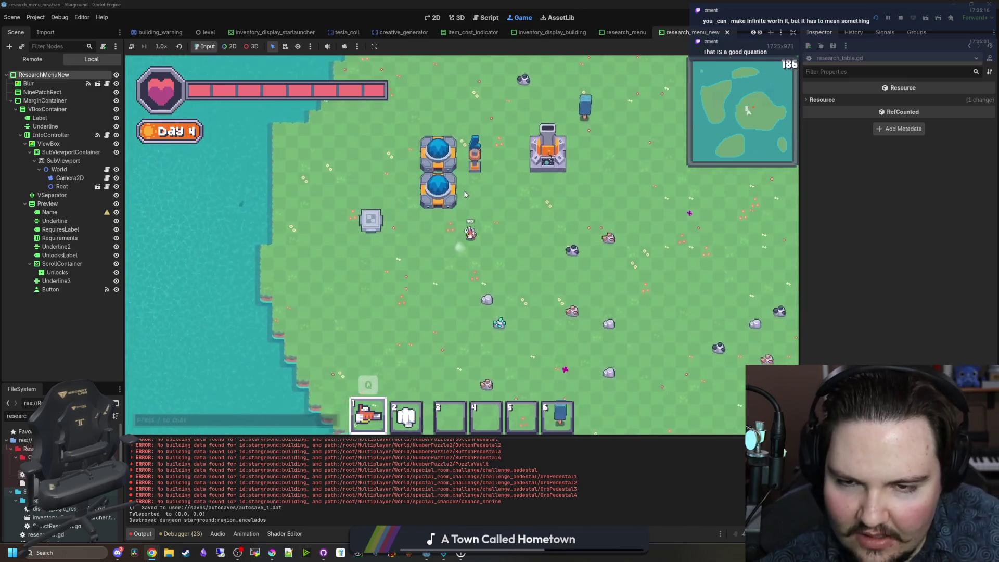
key("w")
key("d")
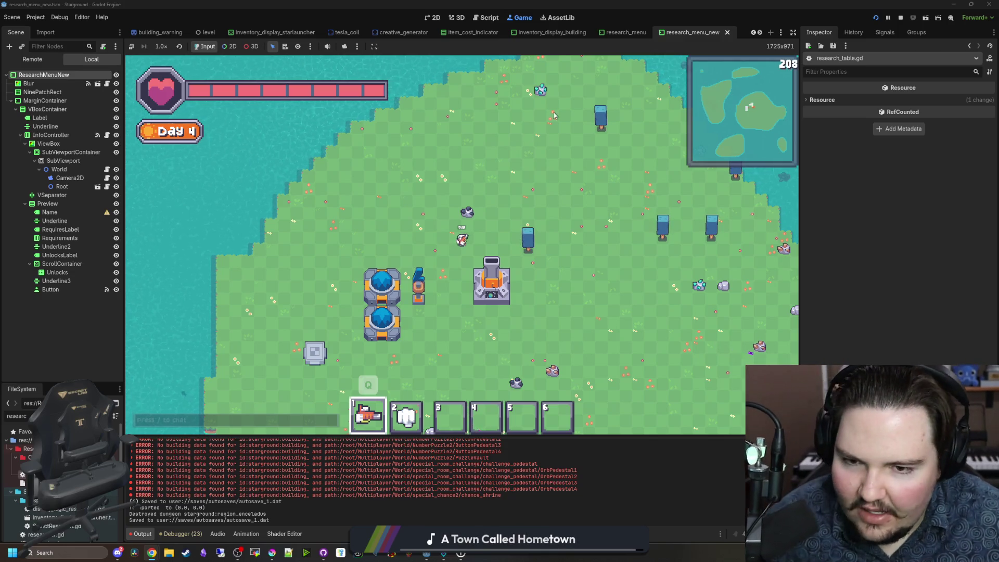
key("e")
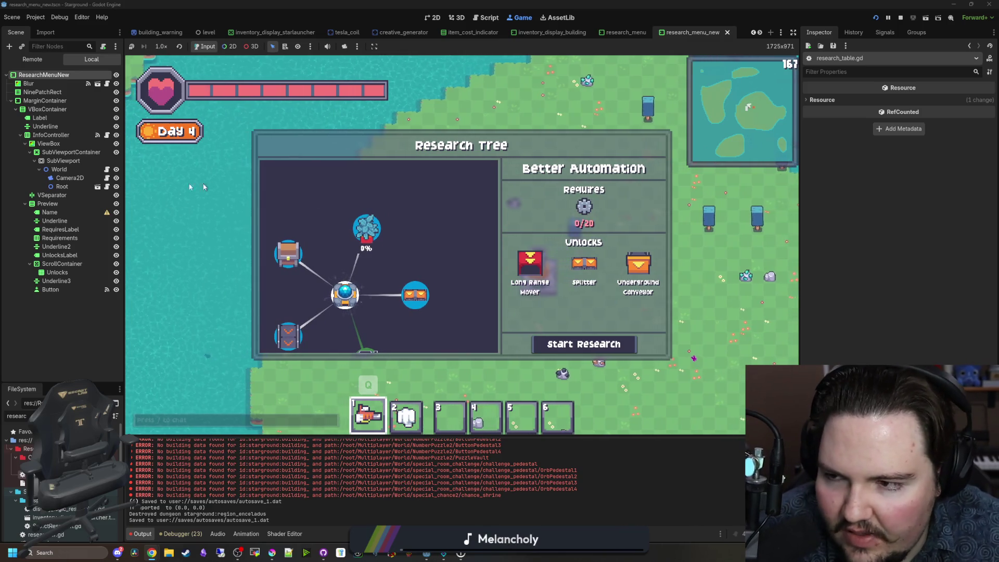
Step: Open research_tree_camera.gd from the Camera2D node and inspect lines 11–15 of _process
left_click(106, 178)
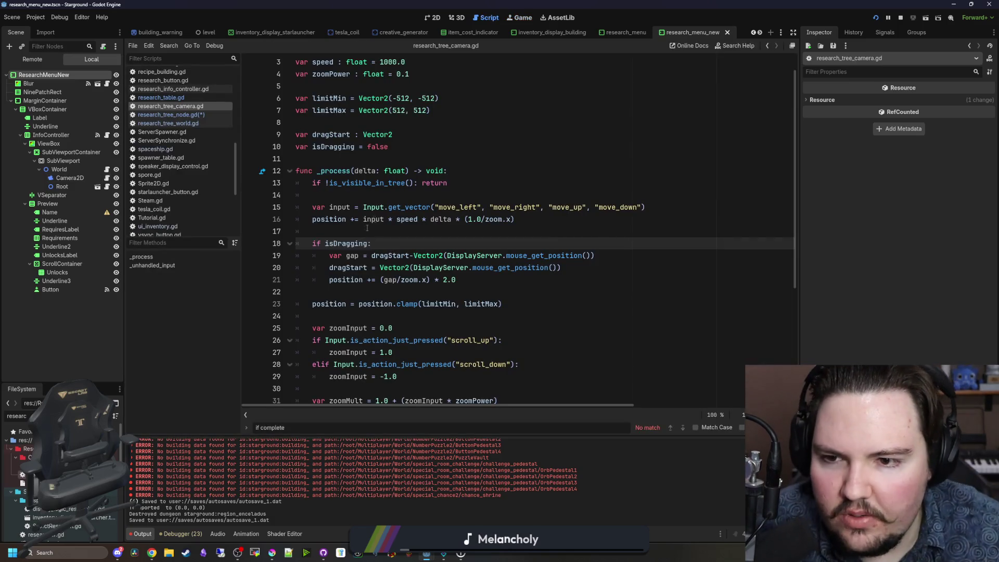
left_click(351, 185)
scroll(351, 208, "up", 1)
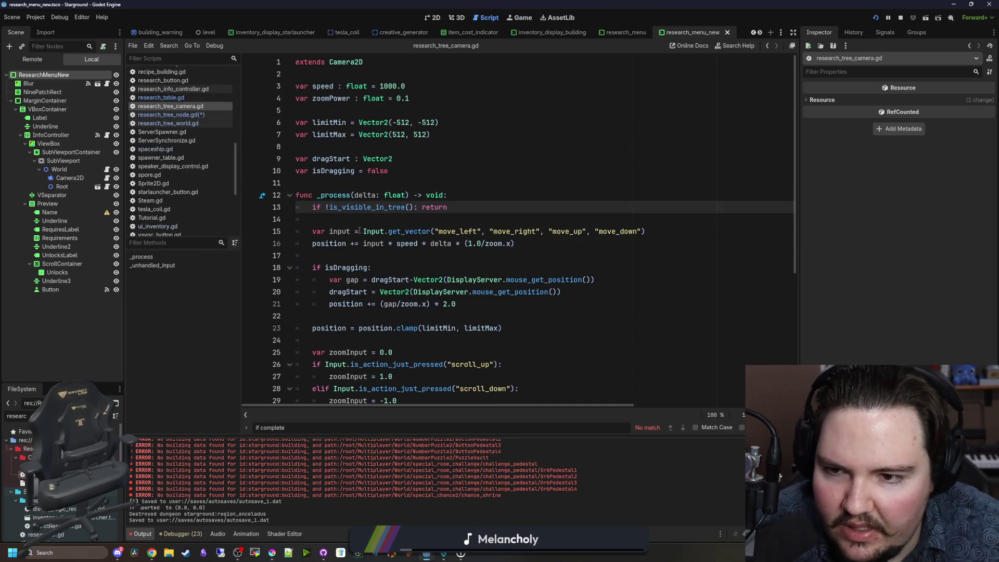
left_click(352, 215)
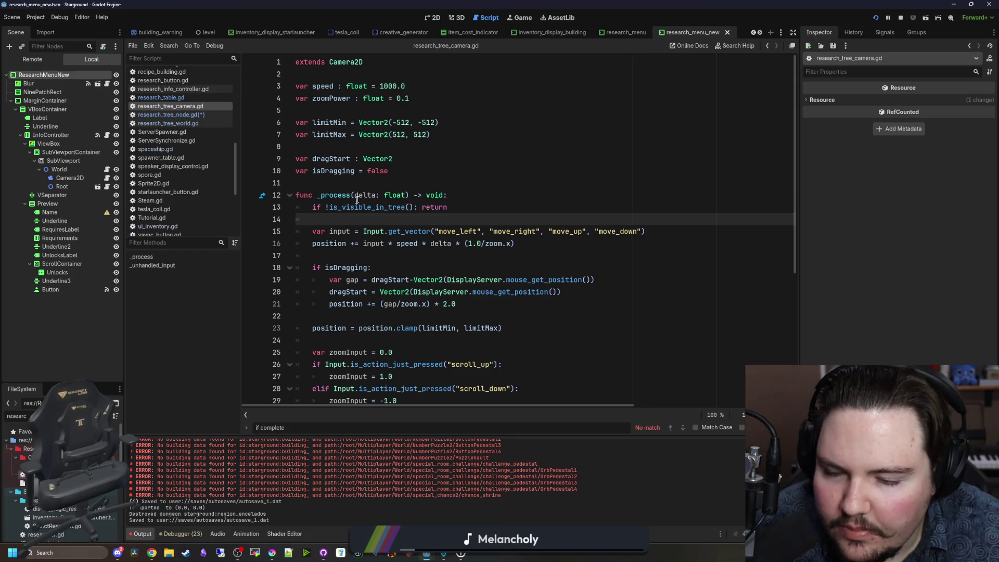
left_click(375, 183)
left_click(361, 219)
scroll(367, 220, "down", 5)
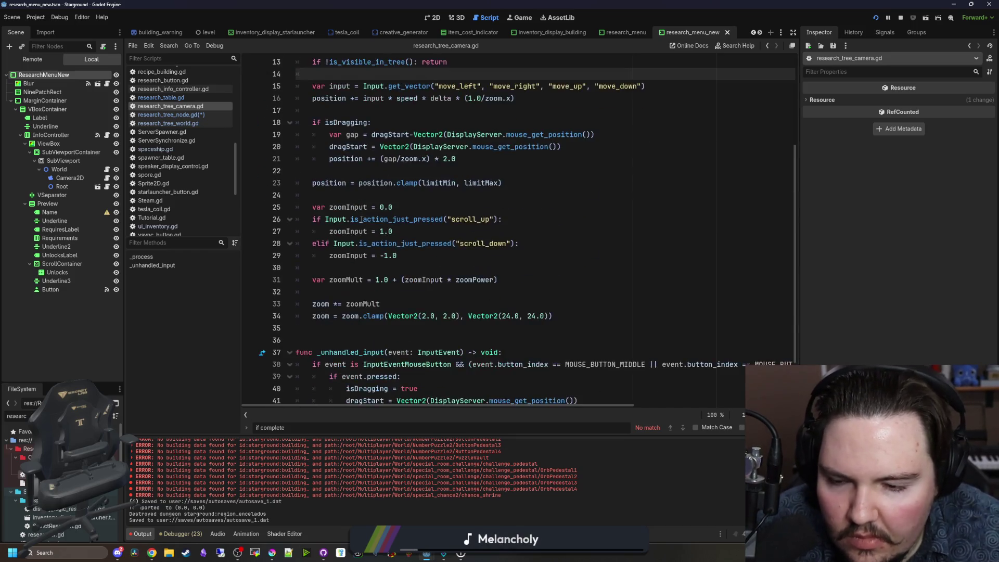
scroll(374, 220, "up", 5)
left_click(359, 231)
key("ctrl+s")
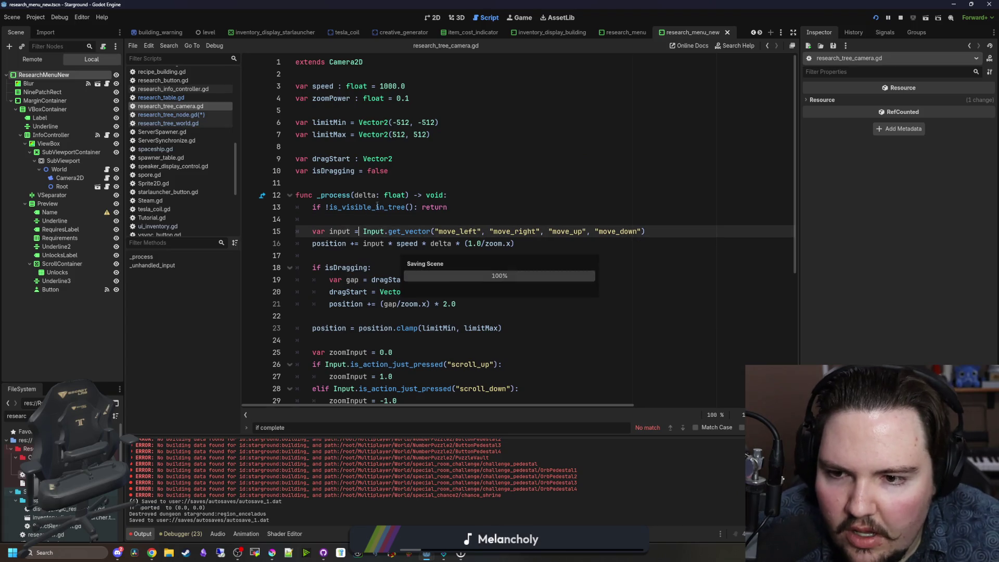
left_click(521, 17)
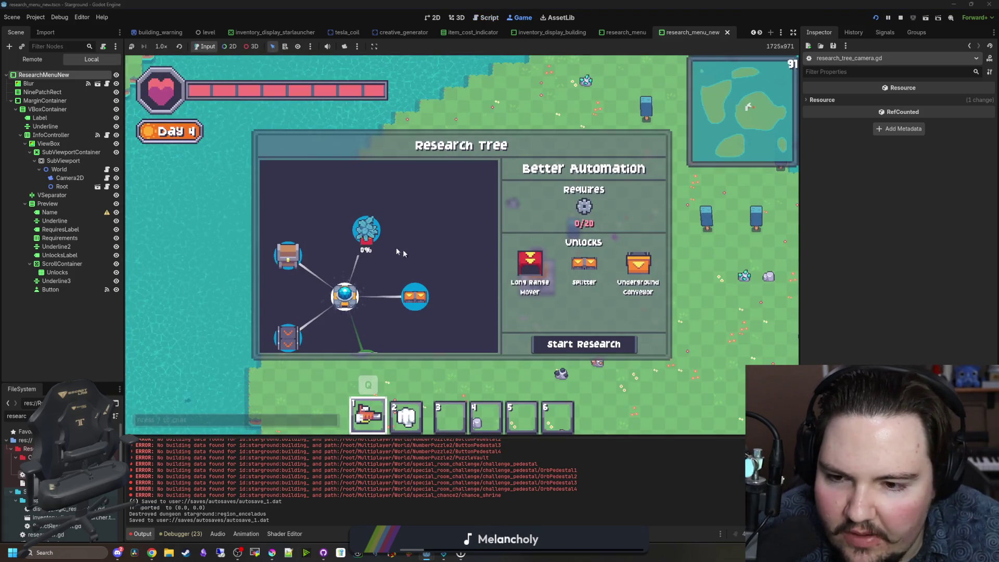
key("Escape")
key("d")
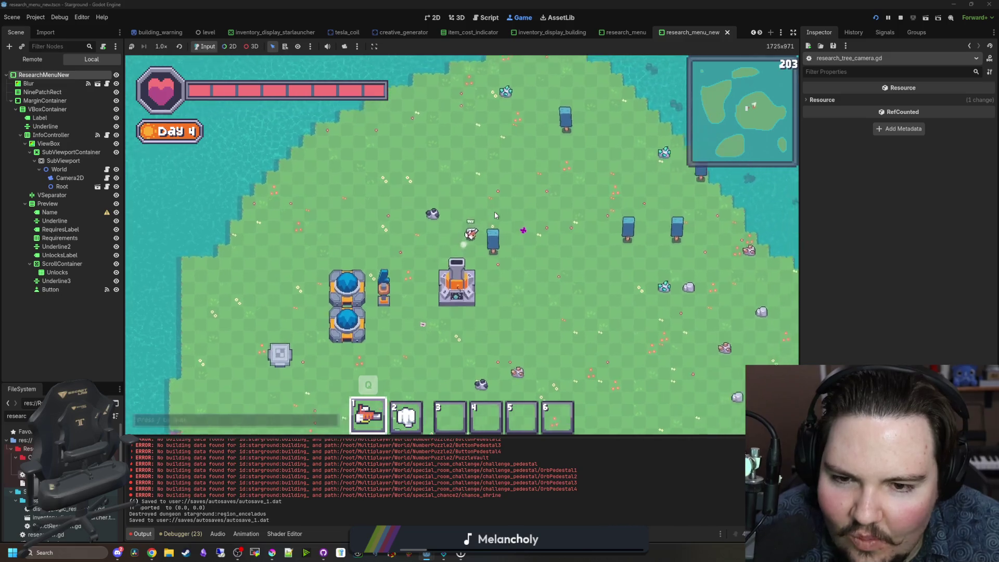
key("r")
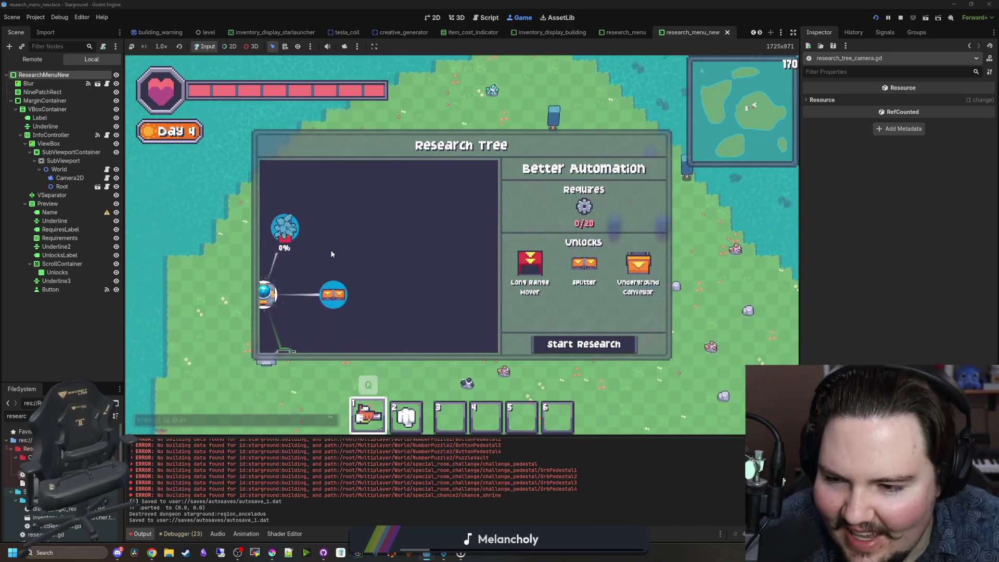
left_click(106, 178)
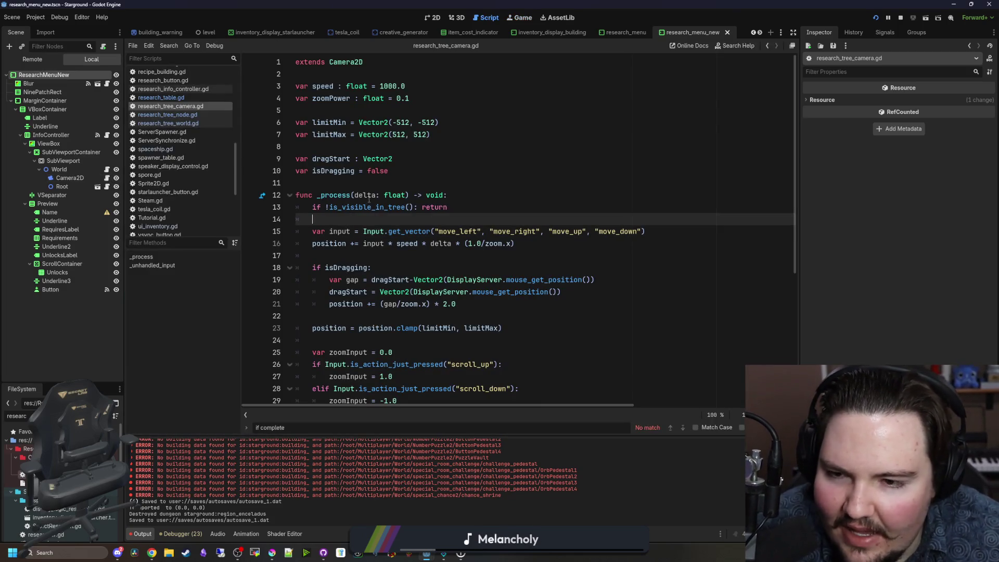
Step: Add an 'if !is_multiplayer_authority(): return' guard at the top of _process
left_click(456, 197)
key("Return")
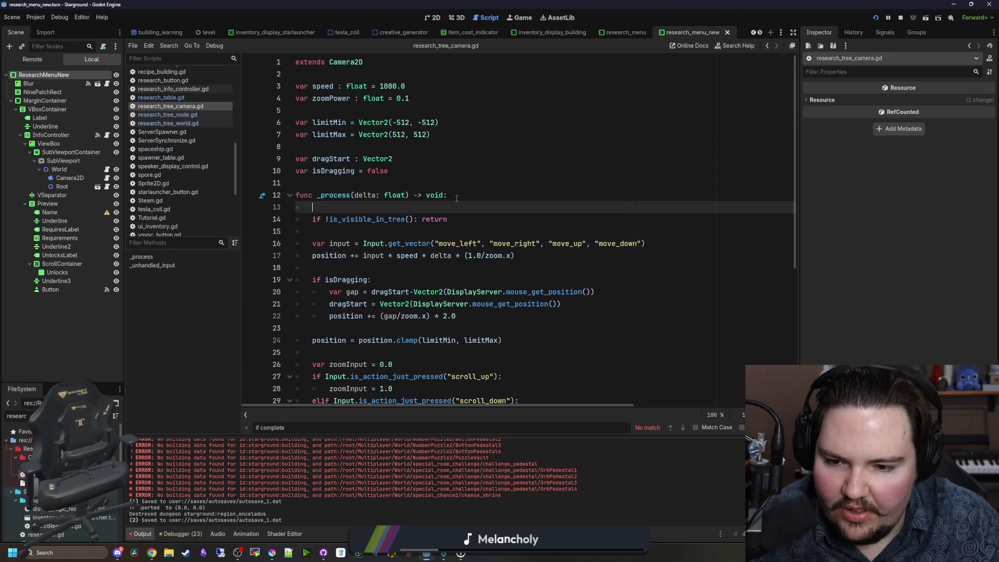
type("if is_mult")
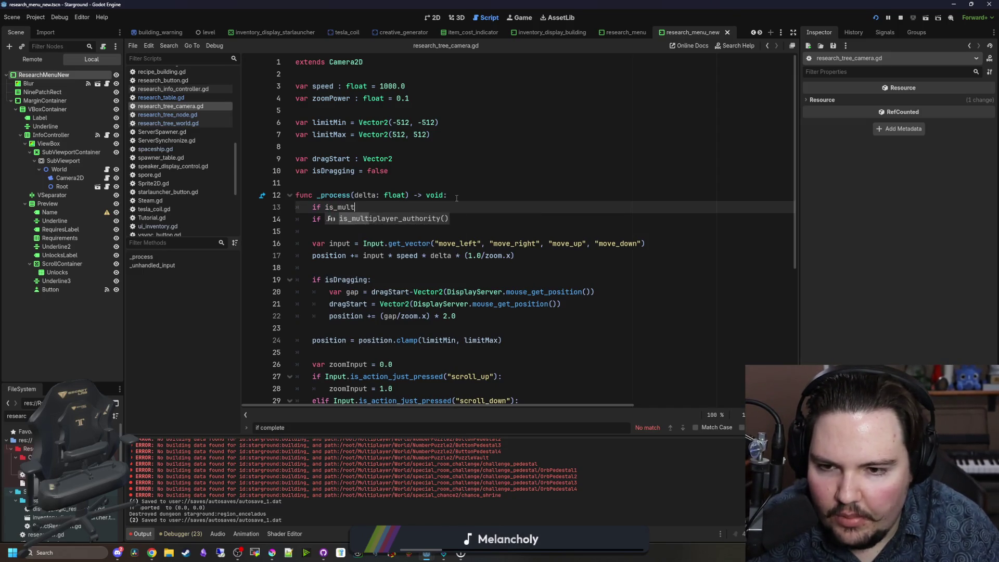
key("Return")
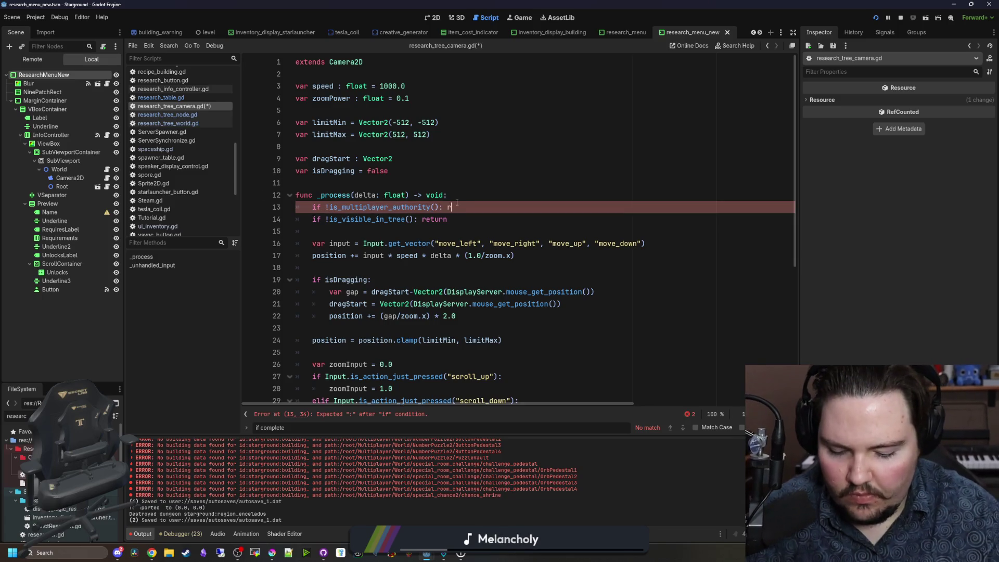
left_click(470, 195)
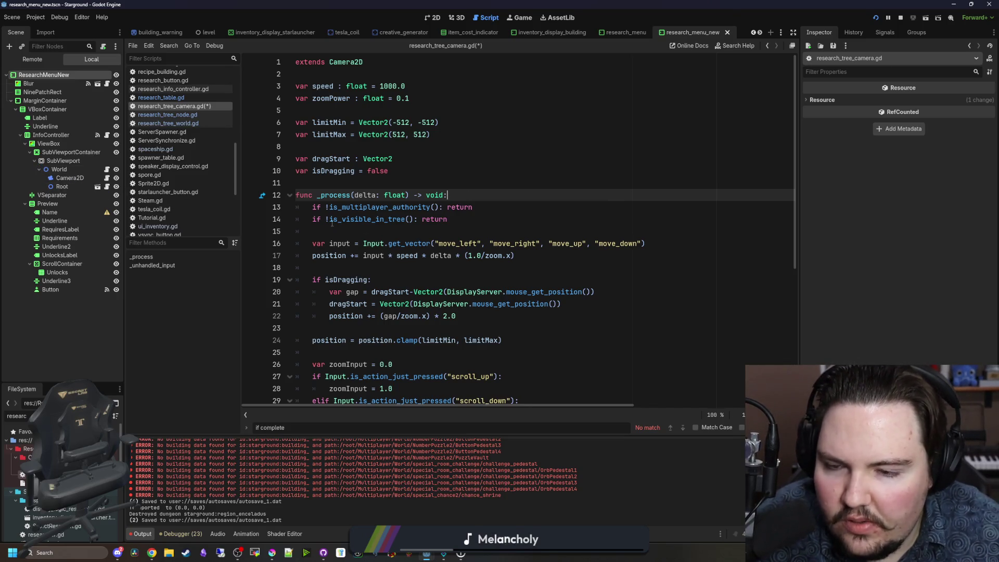
Step: Change line 14's visibility check to owner.is_visible_in_tree() and save the script
left_click_drag(332, 223, 327, 226)
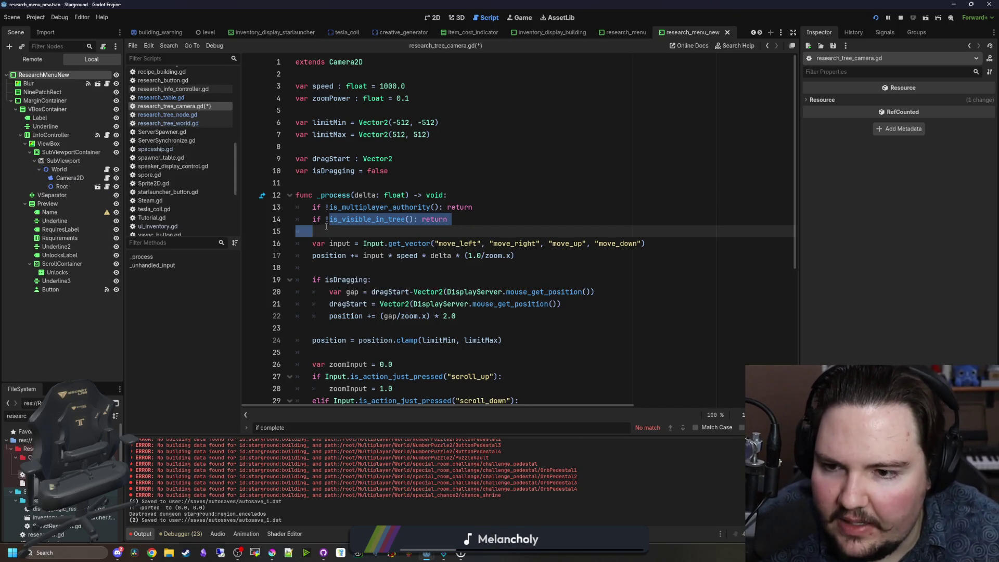
key("Left")
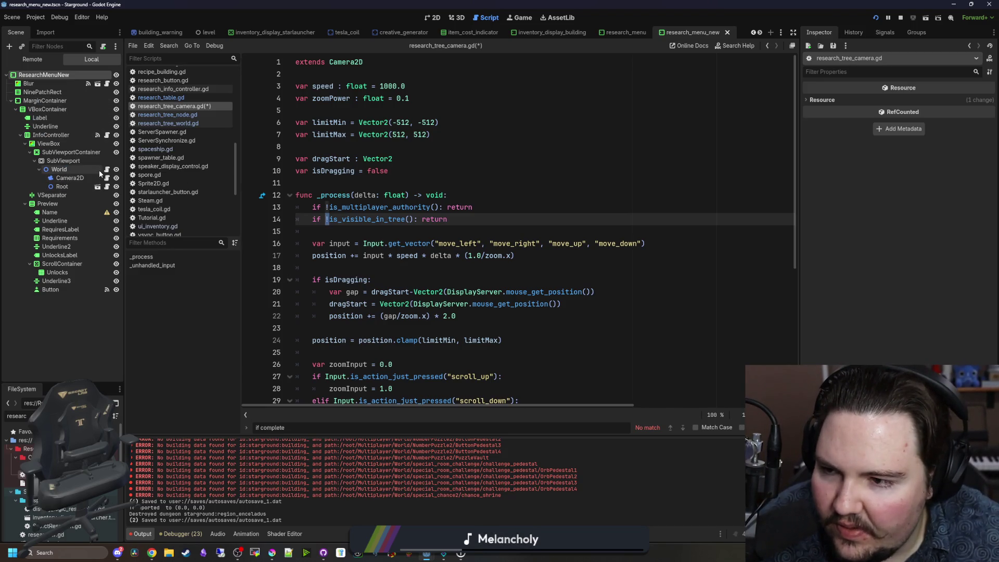
type("get_parent().")
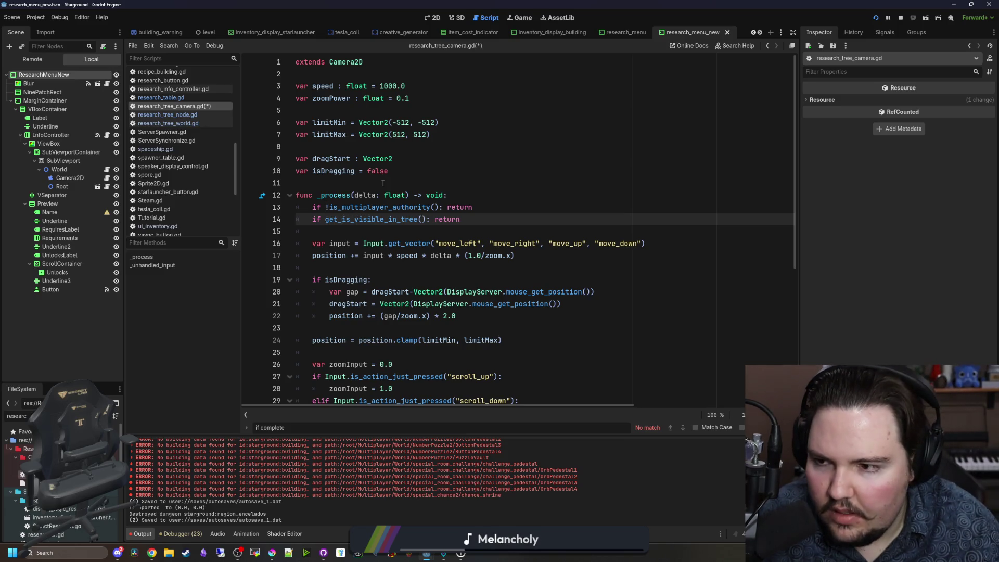
type("owner.")
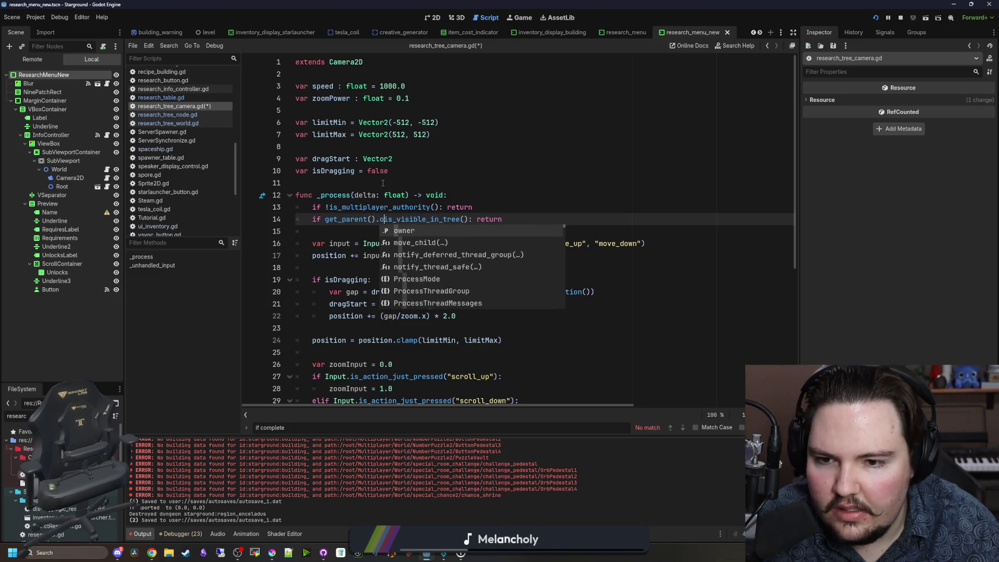
left_click(506, 211)
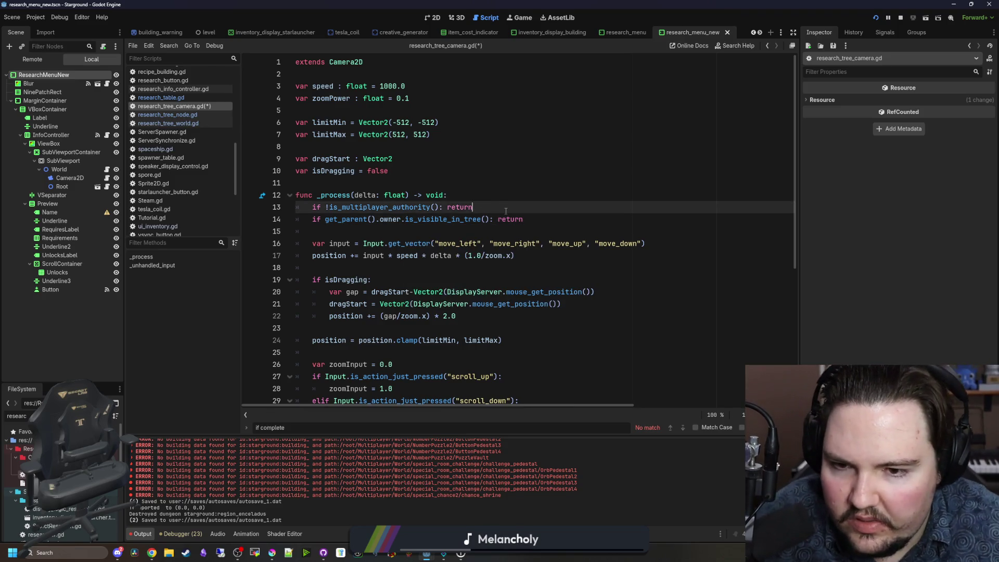
left_click_drag(379, 219, 325, 219)
key("BackSpace")
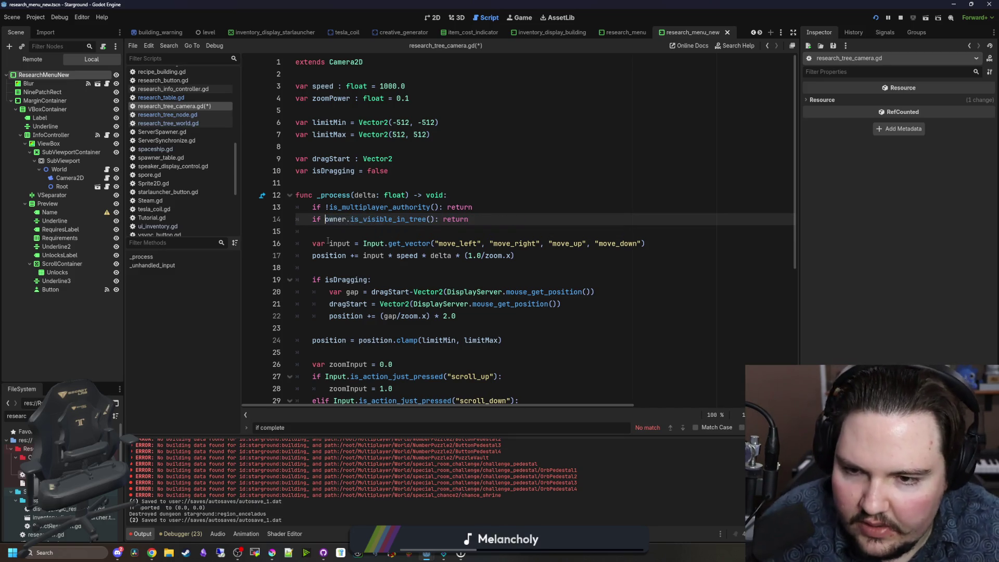
key("Down")
key("ctrl+s")
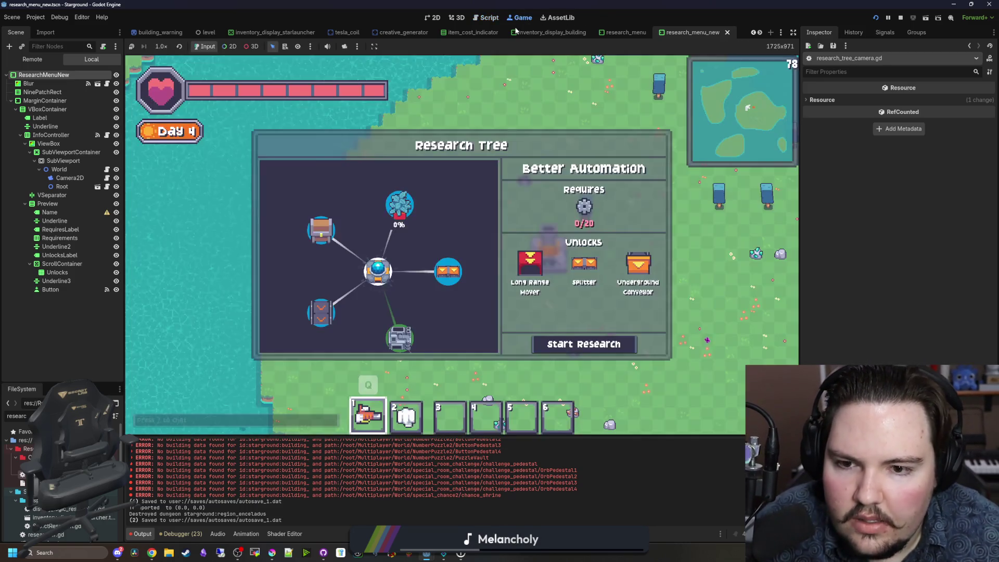
Step: Check movement with the Research Tree open, then negate line 14 to !owner.is_visible_in_tree()
key("r")
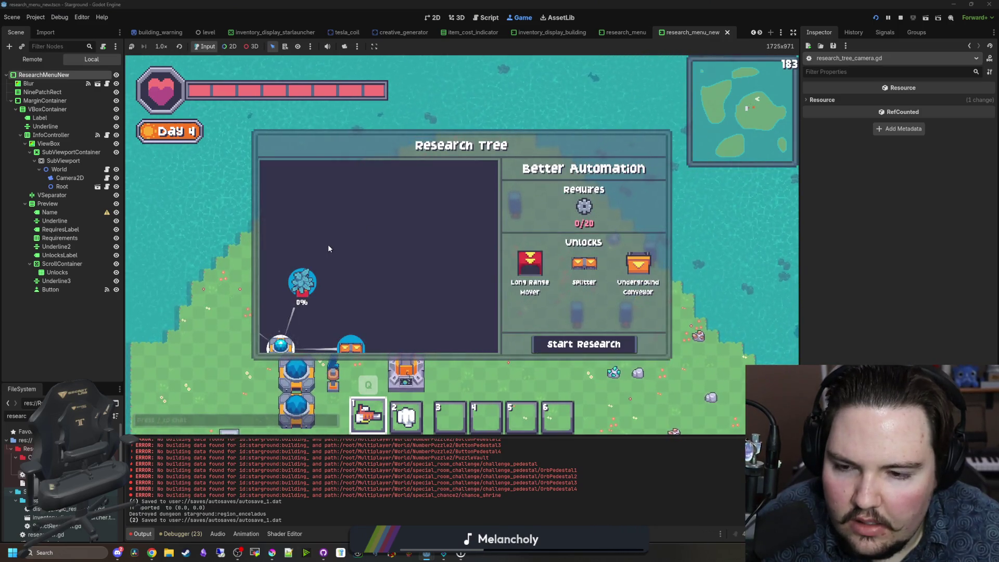
key("w")
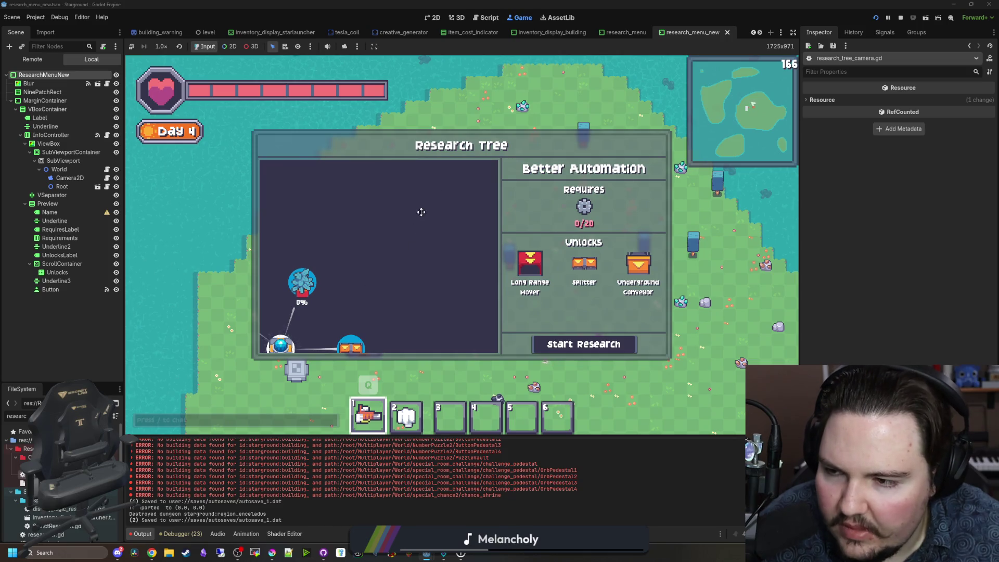
left_click(106, 178)
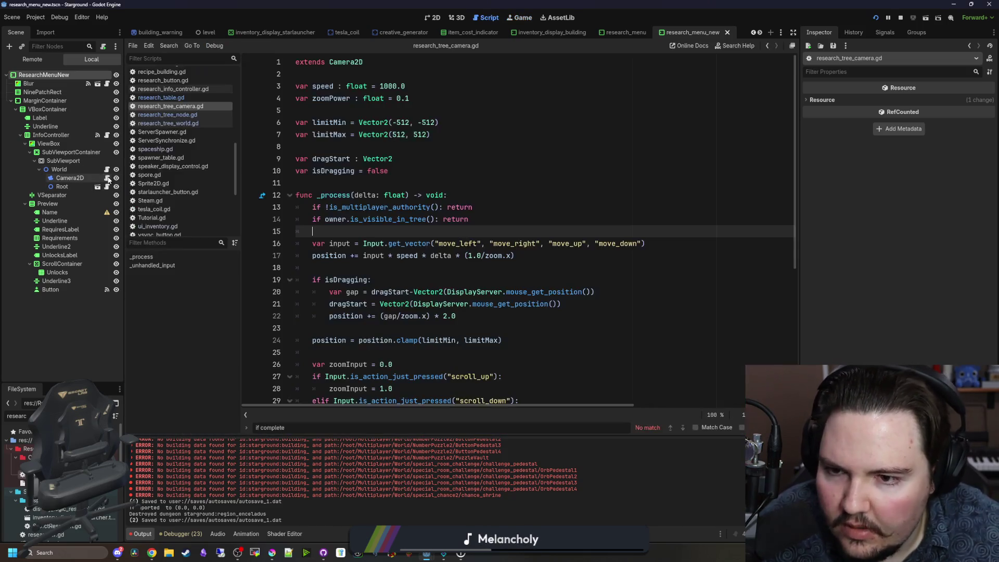
left_click(408, 194)
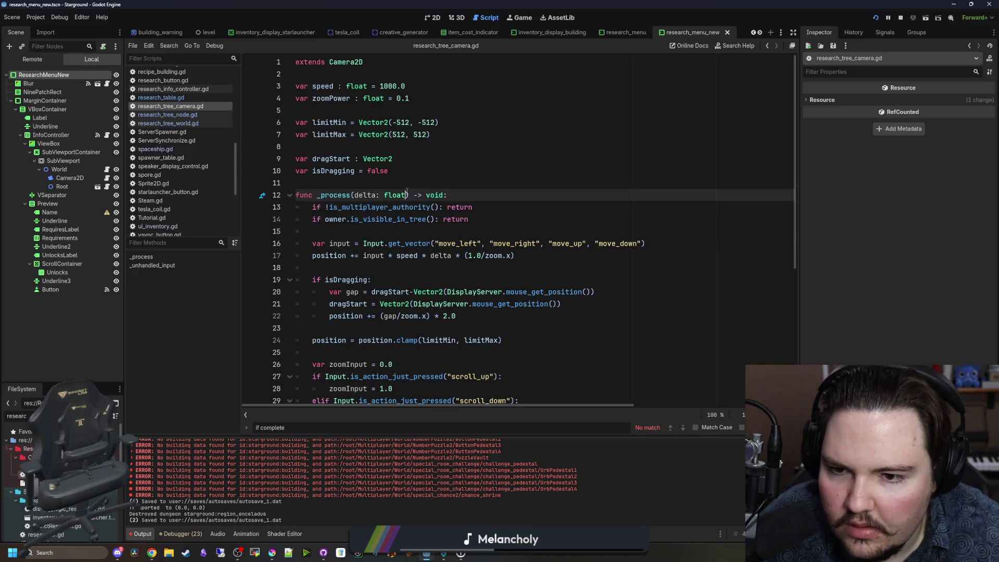
left_click(405, 235)
left_click(326, 219)
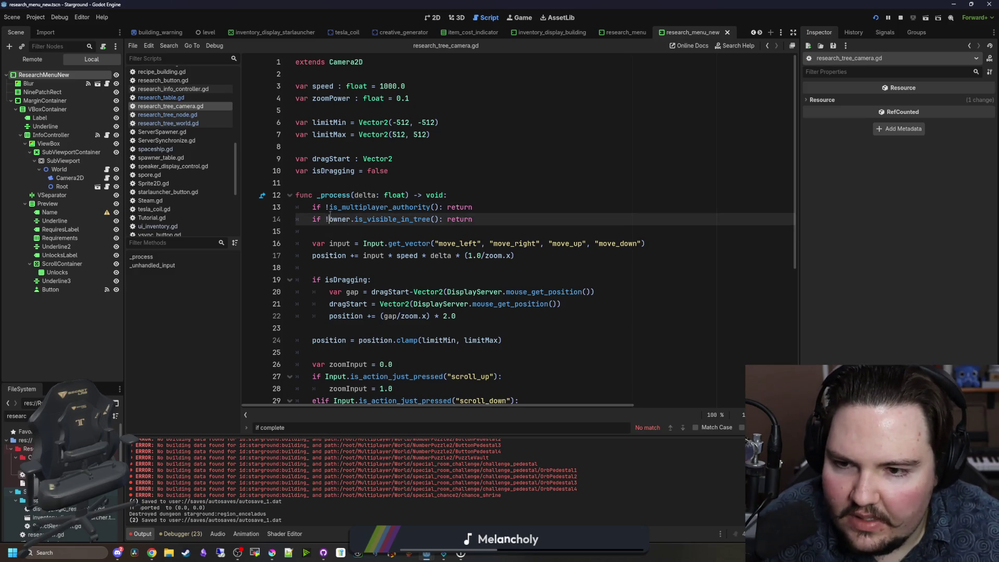
type("!")
left_click(364, 182)
Step: Back in the running game, pan across the Research Tree map
left_click(517, 19)
left_click_drag(364, 271, 408, 205)
left_click_drag(399, 250, 427, 204)
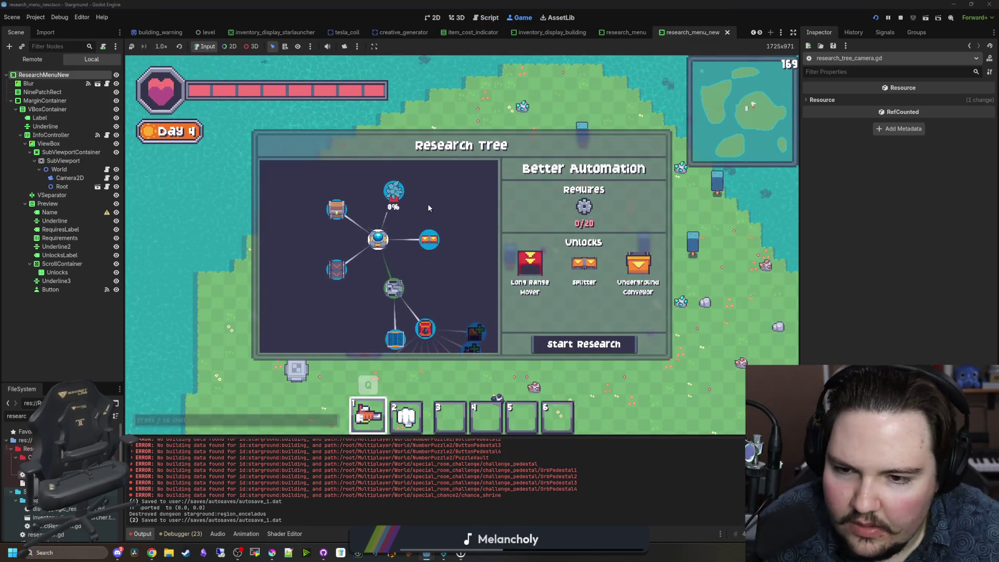
key("Escape")
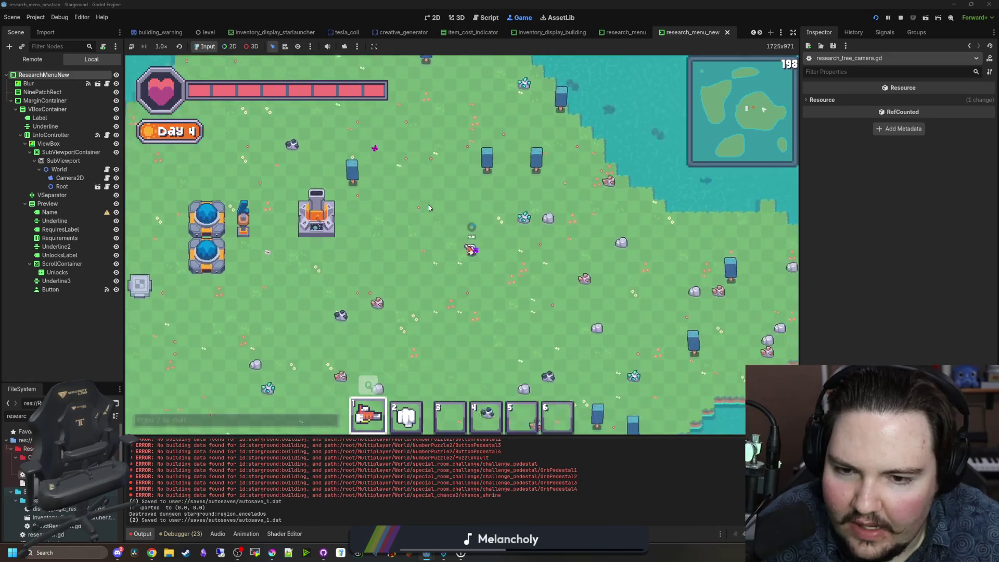
key("r")
mouse_move(368, 167)
left_mouse_down()
mouse_move(383, 217)
mouse_move(382, 200)
left_mouse_up()
mouse_move(425, 247)
left_mouse_down()
mouse_move(375, 224)
mouse_move(389, 201)
mouse_move(442, 232)
mouse_move(395, 209)
mouse_move(445, 245)
mouse_move(415, 220)
mouse_move(386, 239)
mouse_move(397, 217)
mouse_move(392, 247)
mouse_move(405, 235)
mouse_move(396, 240)
left_mouse_up()
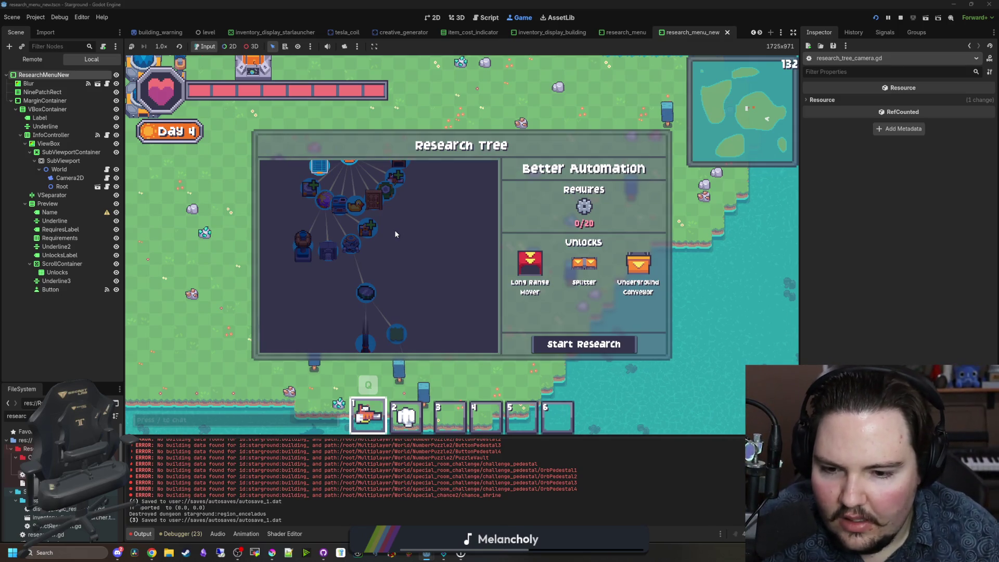
key("w")
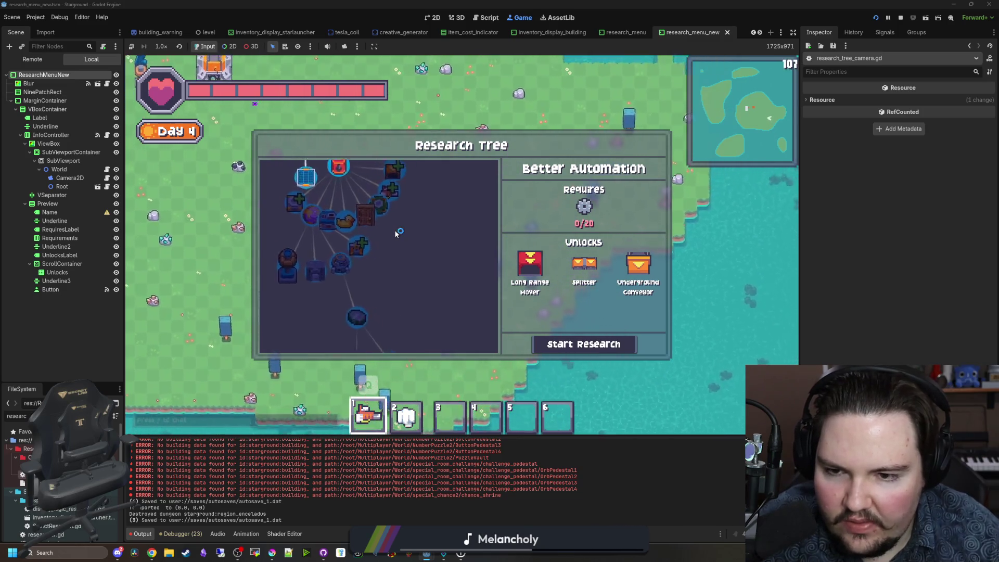
key("w")
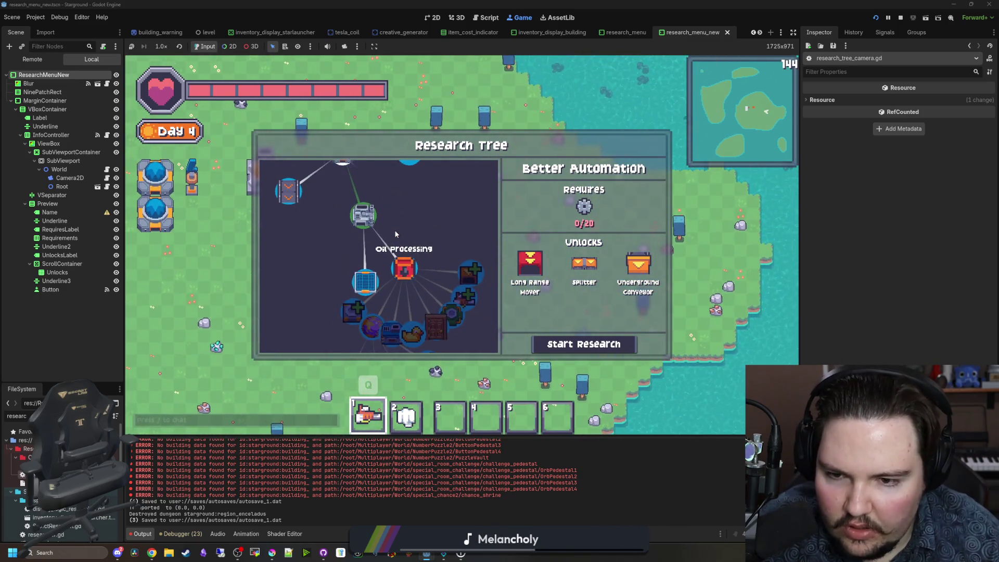
key("w")
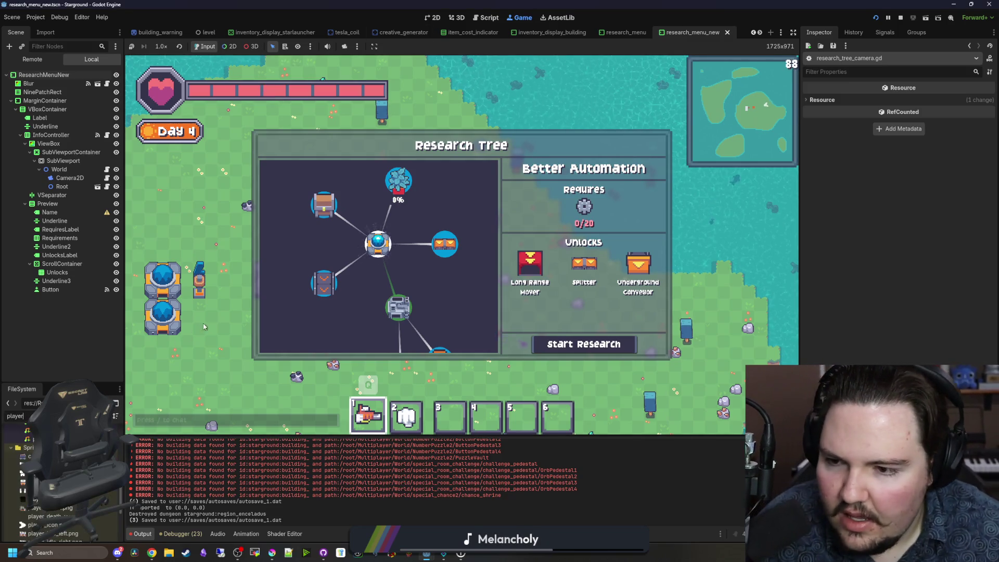
Step: Close the Research Tree, then open and close the inventory, research, tutorials and Blueprints panels
key("Escape")
key("e")
key("Escape")
key("r")
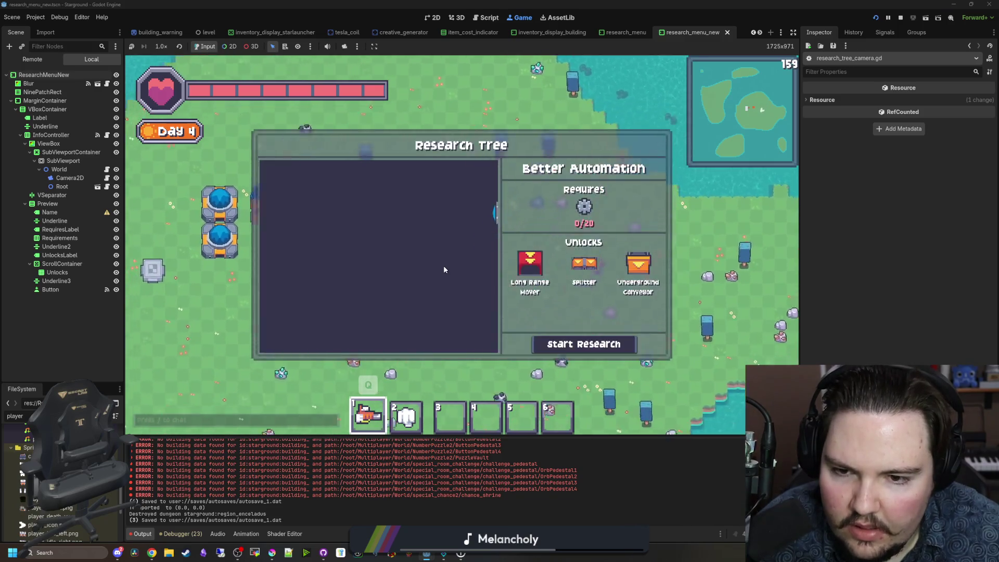
key("t")
key("Escape")
key("b")
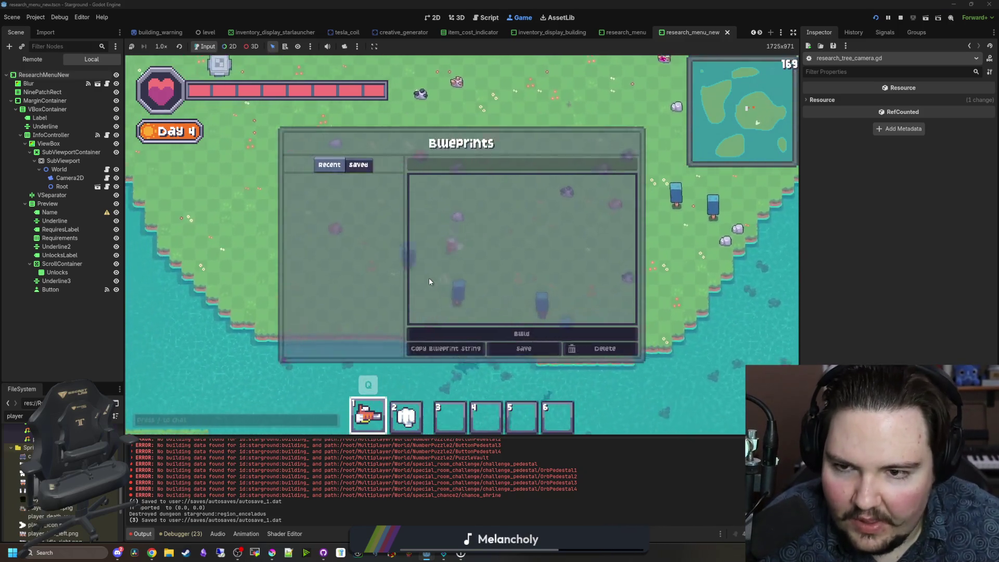
key("Escape")
Step: Cycle through inventory, research, tutorials, Blueprints, building menu and Starlauncher map, closing each
key("e")
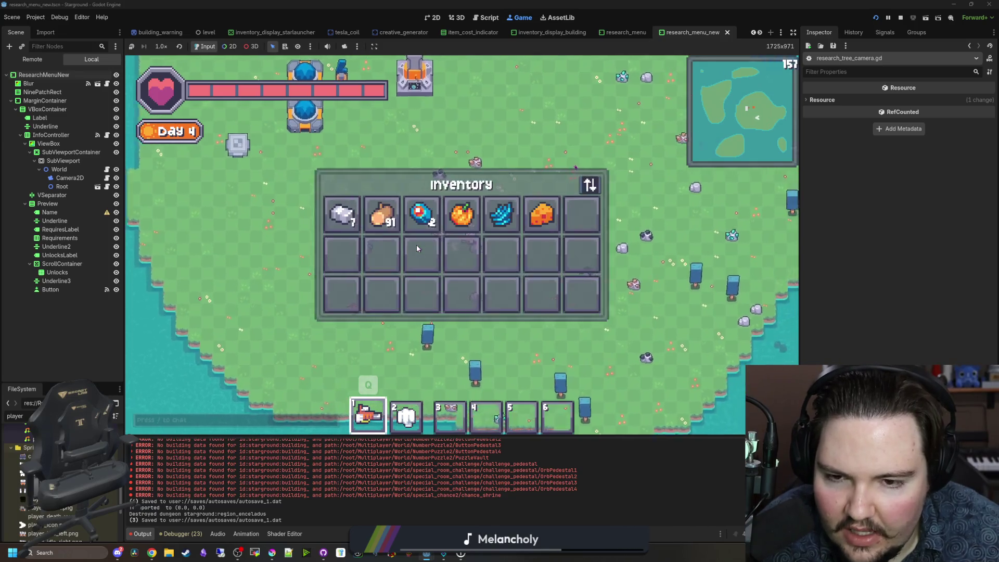
key("Escape")
key("r")
key("t")
key("Escape")
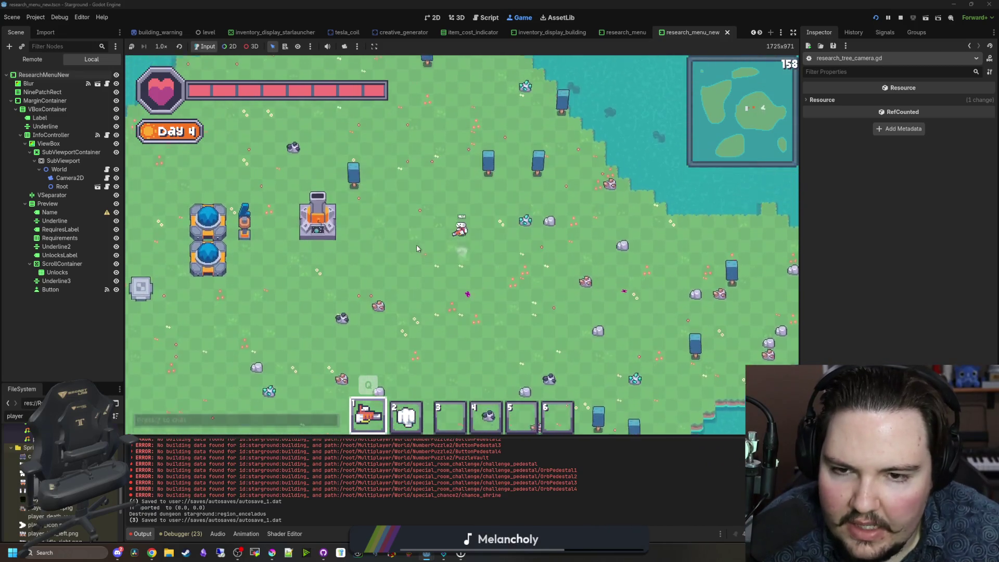
key("b")
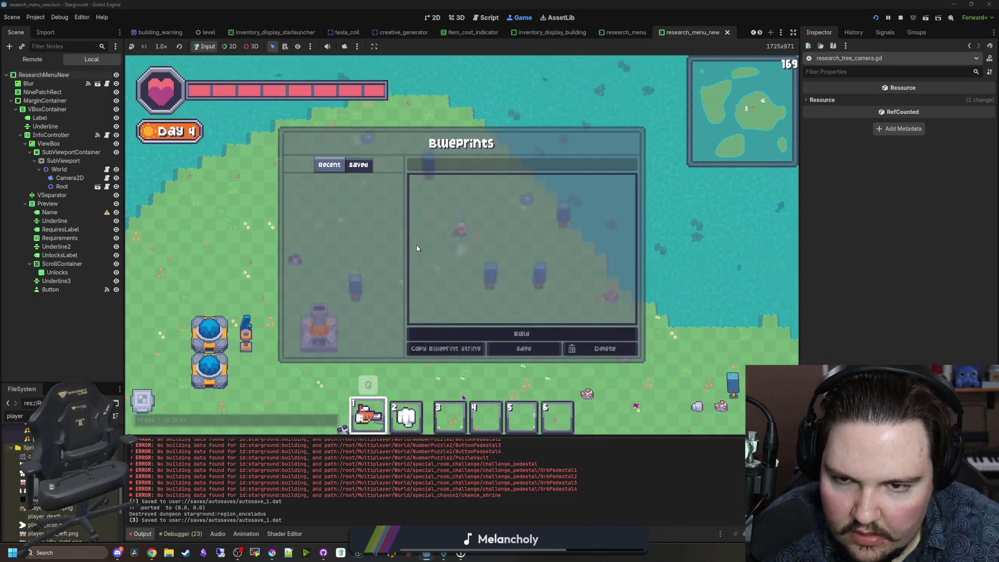
key("Escape")
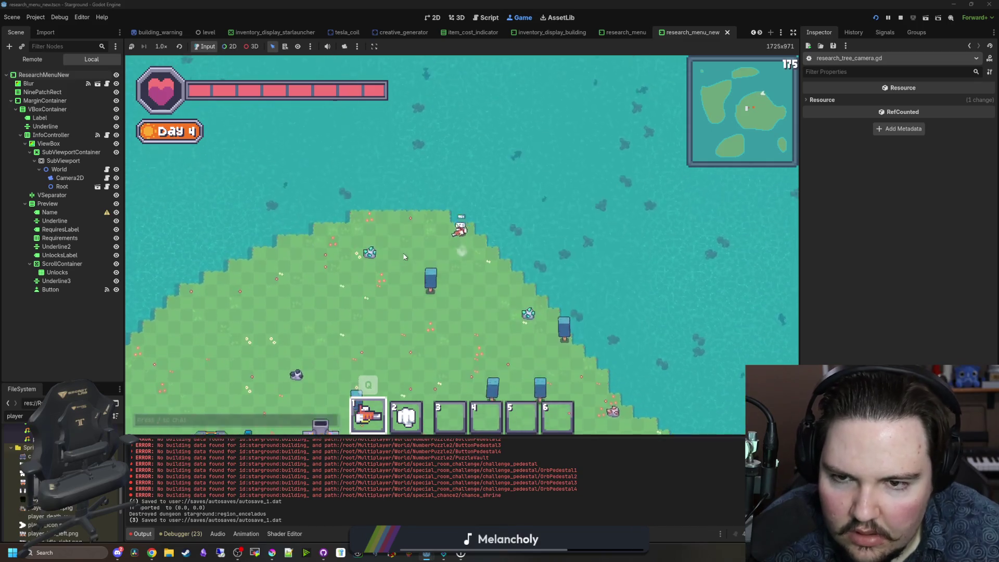
key("q")
key("Escape")
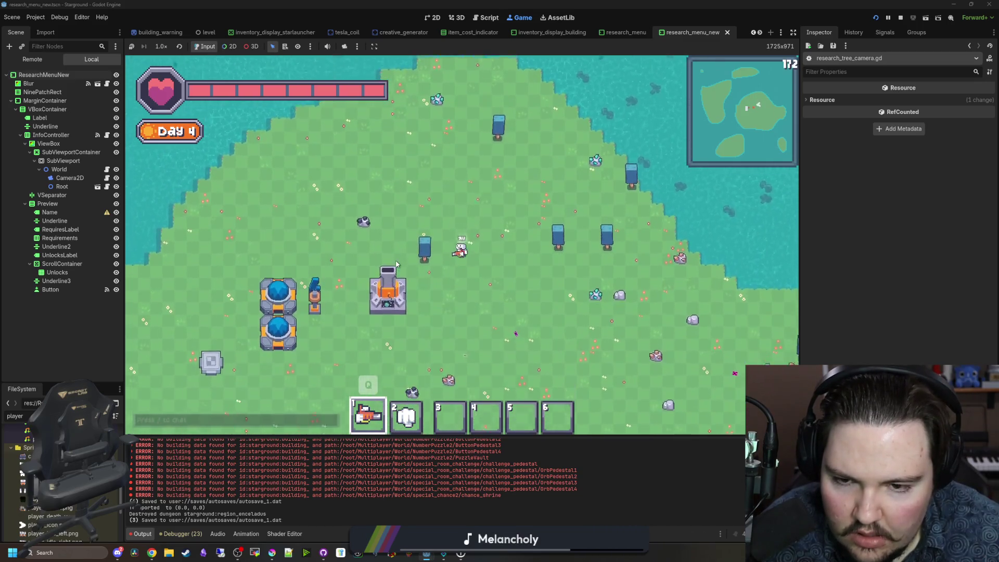
key("r")
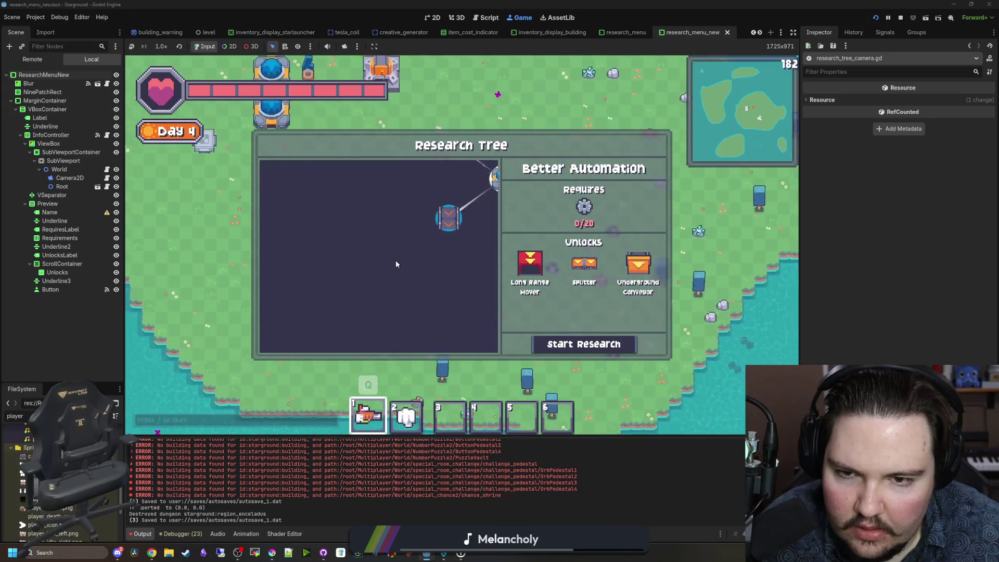
key("Escape")
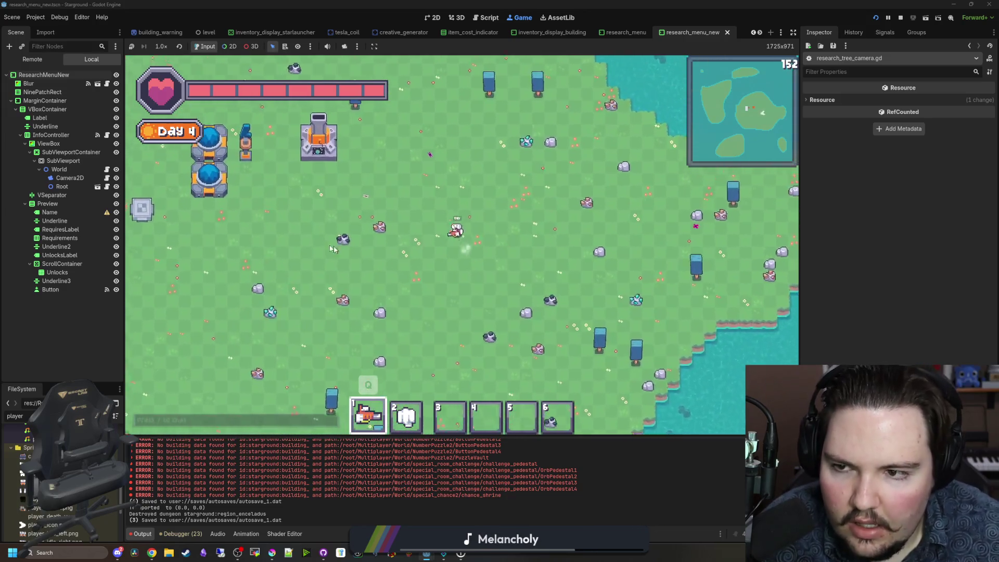
key("e")
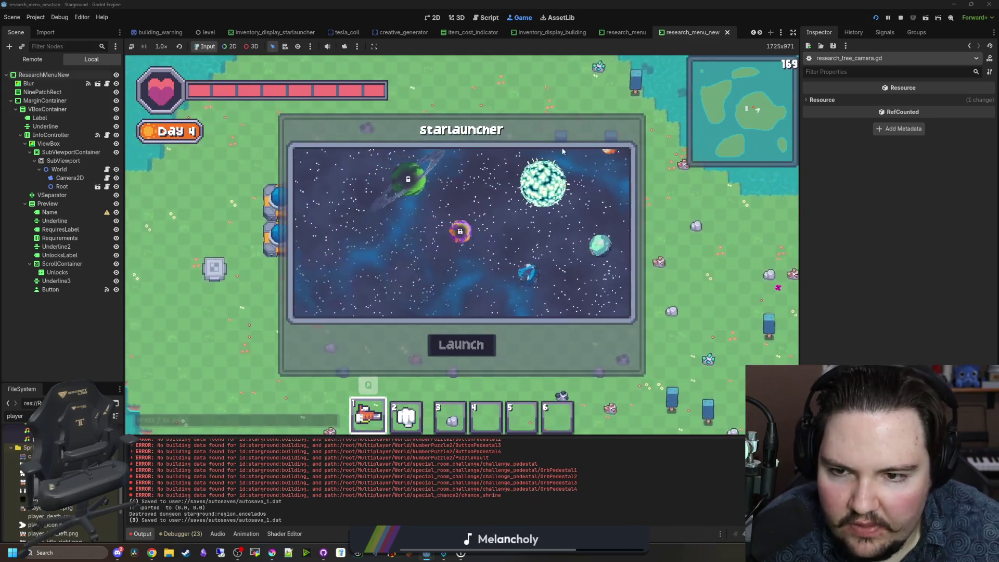
key("Escape")
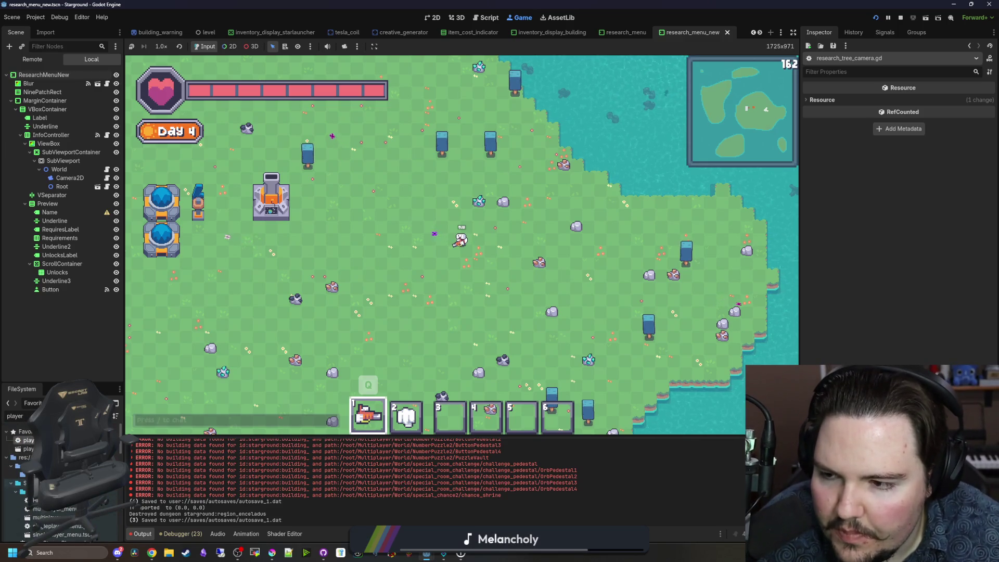
Step: Look through player.gd's melee stats and fishing variables around lines 155-190
left_click(489, 17)
left_click(303, 243)
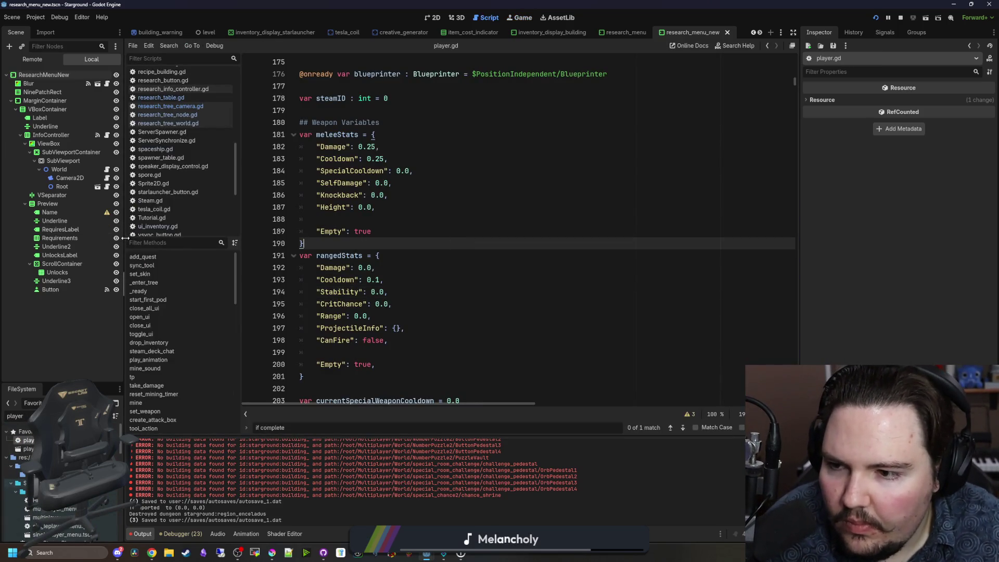
left_click_drag(125, 238, 150, 238)
left_click(534, 171)
scroll(421, 307, "up", 4)
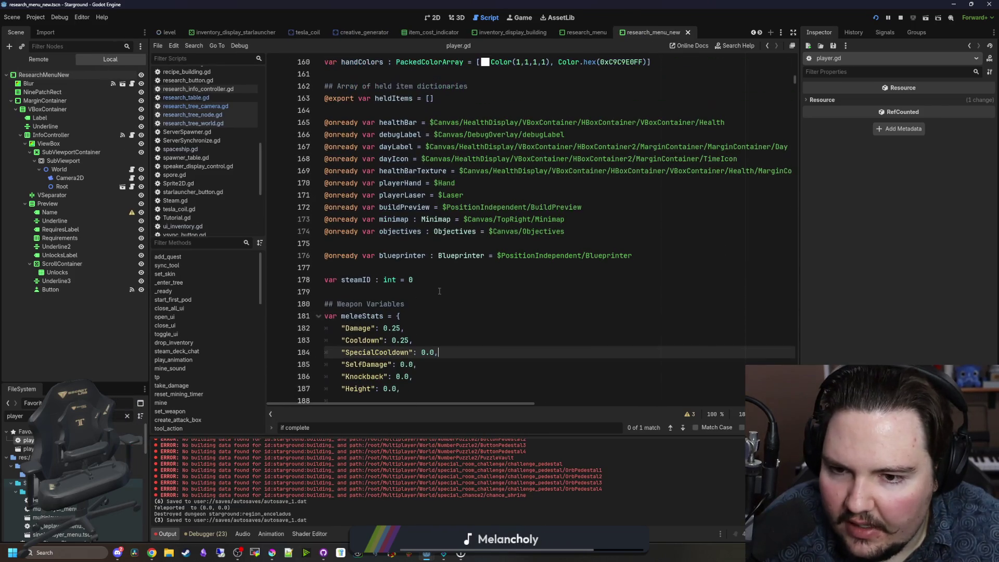
left_click(436, 291)
scroll(436, 291, "up", 9)
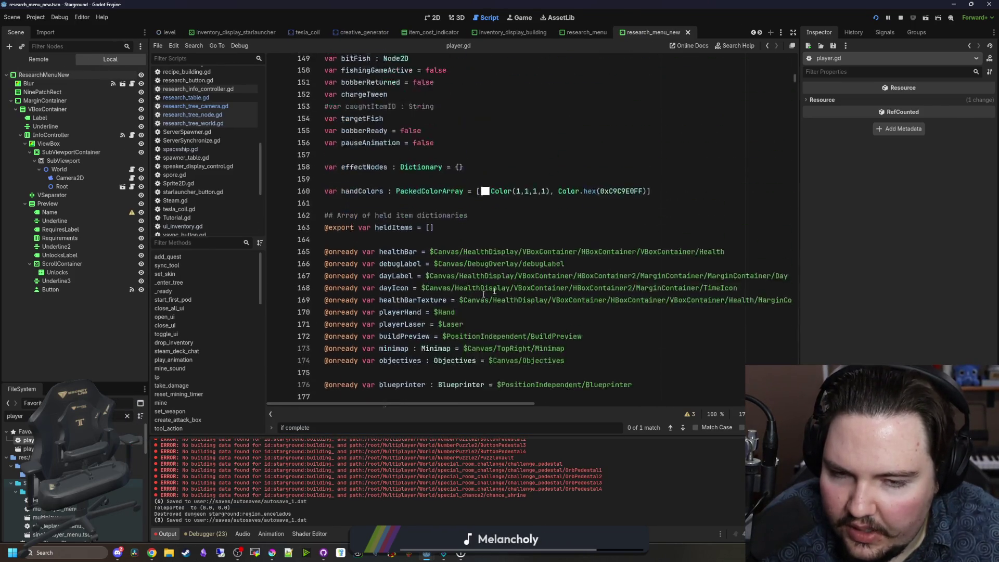
left_click(504, 256)
key("Down")
key("Down")
key("Down")
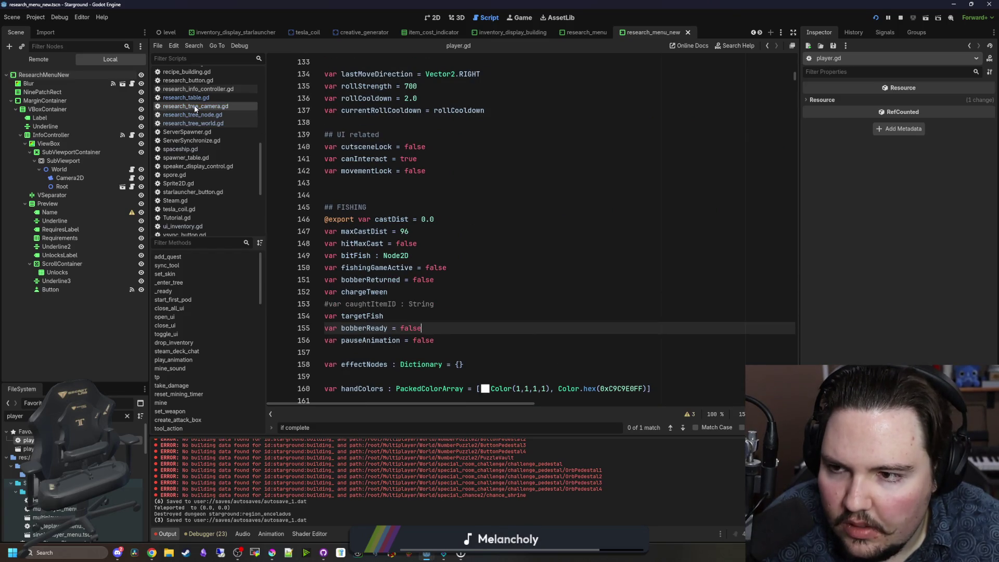
Step: Filter FileSystem for 'researc', open the research_menu_new scene and its research_info_controller.gd
left_click(127, 420)
type("researc")
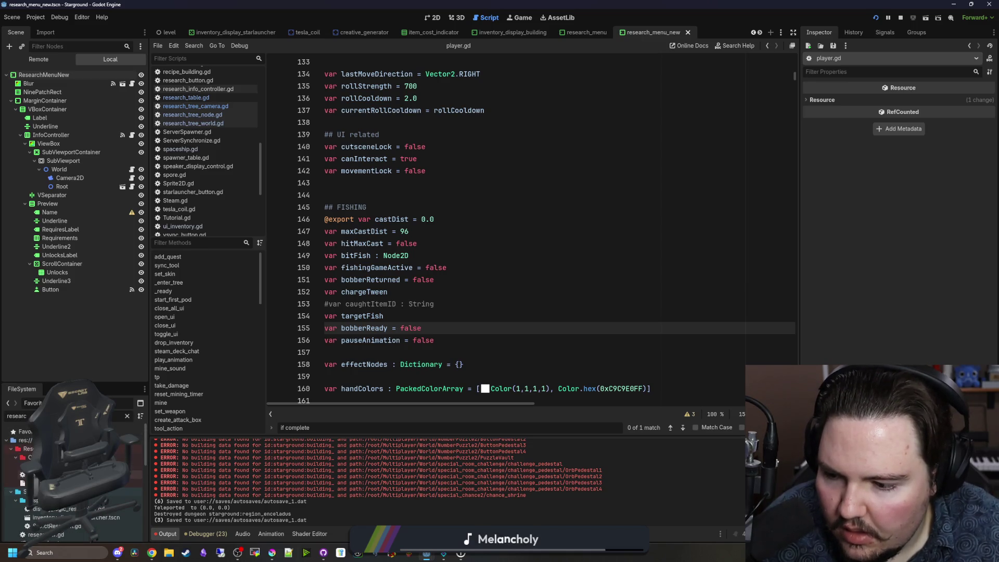
scroll(73, 484, "down", 3)
double_click(52, 509)
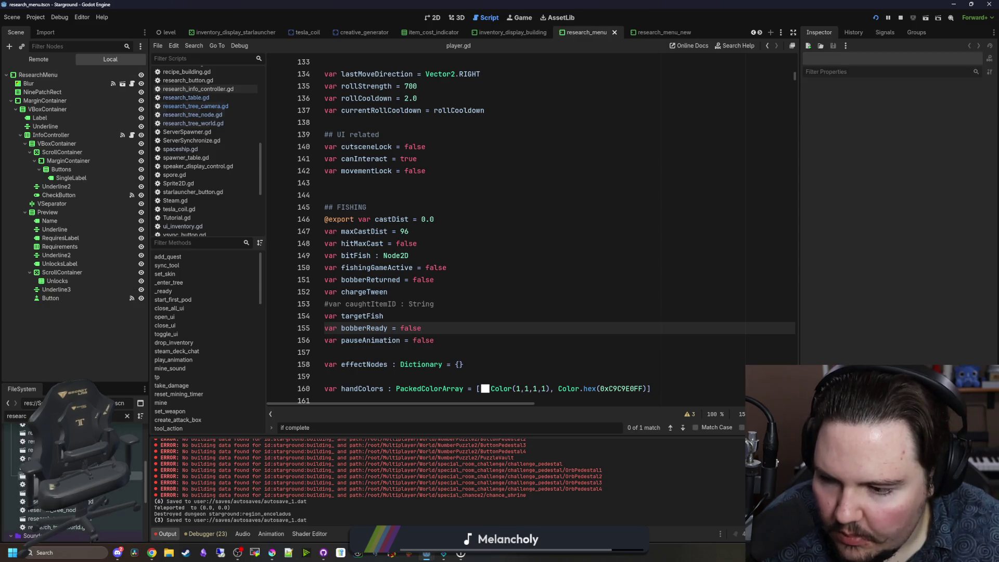
double_click(132, 477)
left_click(132, 135)
scroll(526, 276, "up", 15)
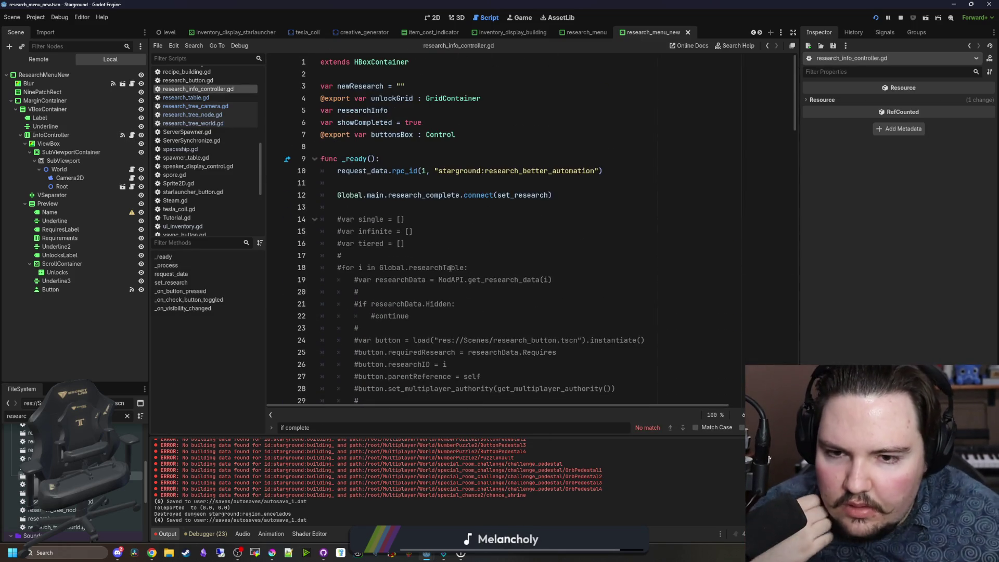
scroll(464, 261, "down", 18)
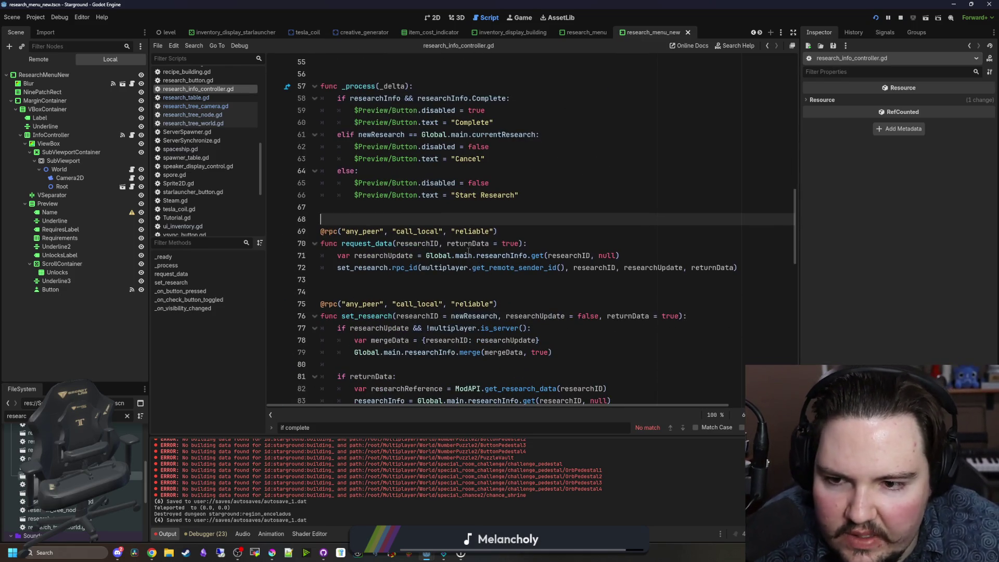
scroll(469, 251, "down", 19)
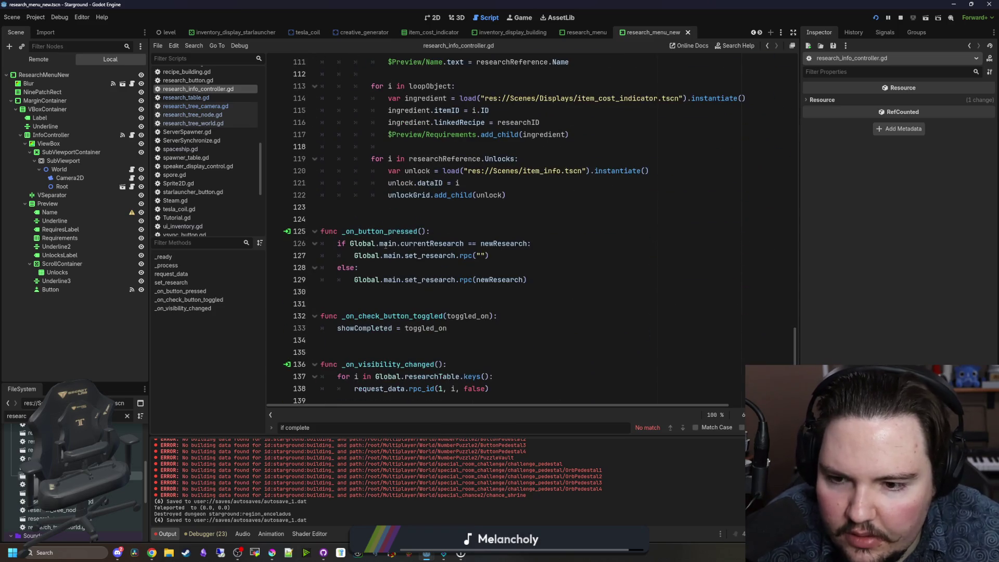
Step: Start an 'owner.owner.' line after the request_data call in _on_visibility_changed
left_click(446, 365)
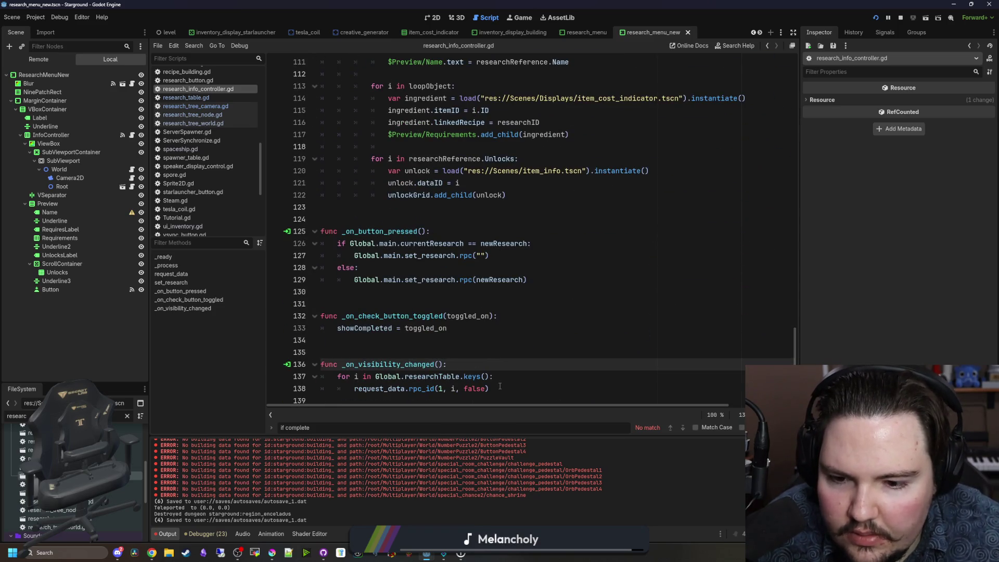
left_click(499, 386)
key("Return")
key("Return")
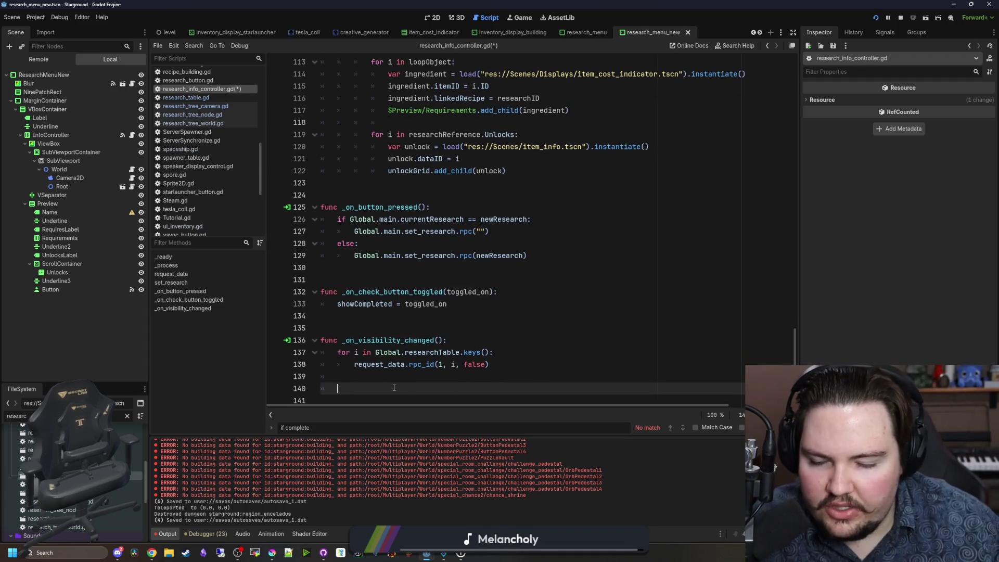
type("d")
key("BackSpace")
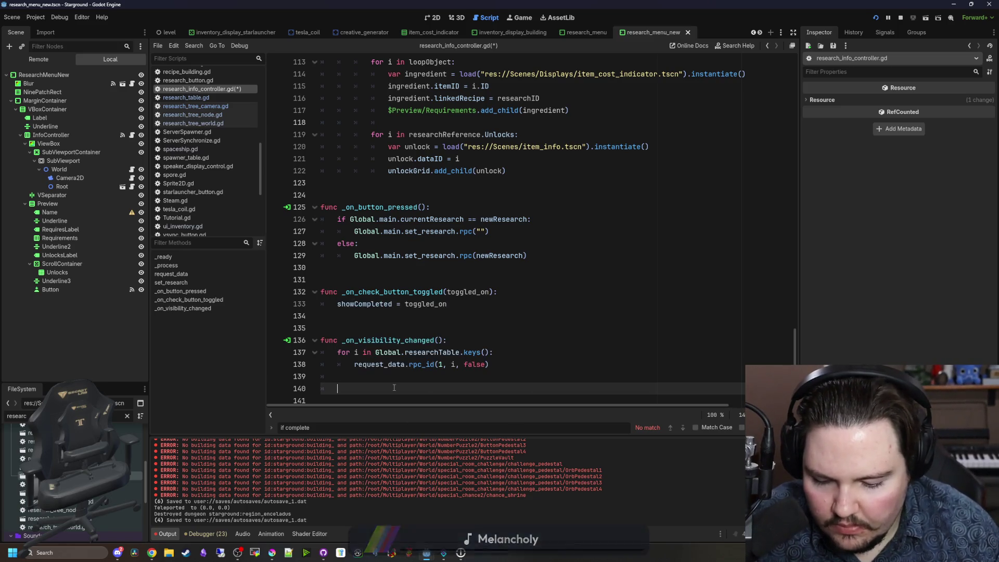
type("player")
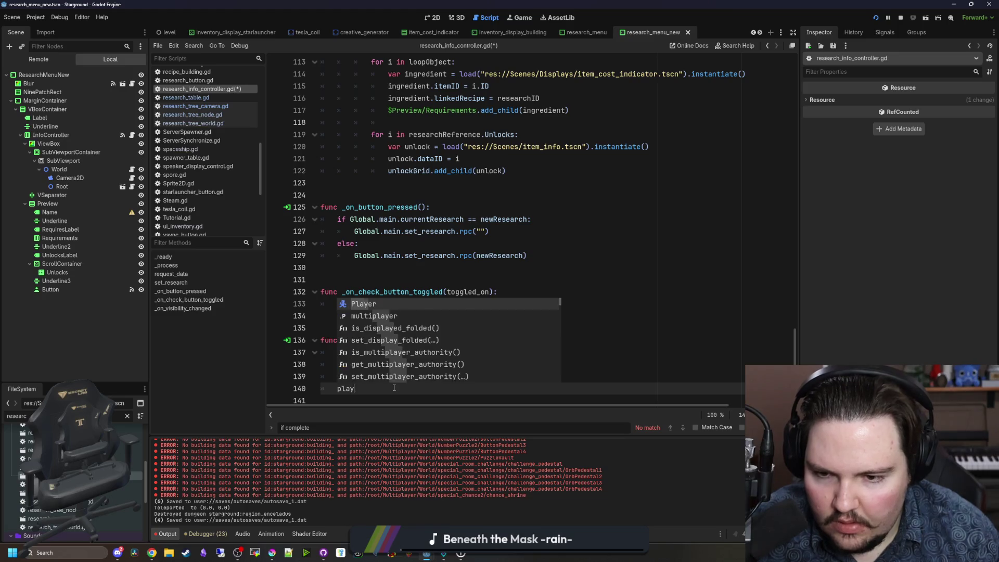
key("BackSpace")
key("BackSpace")
key("BackSpace")
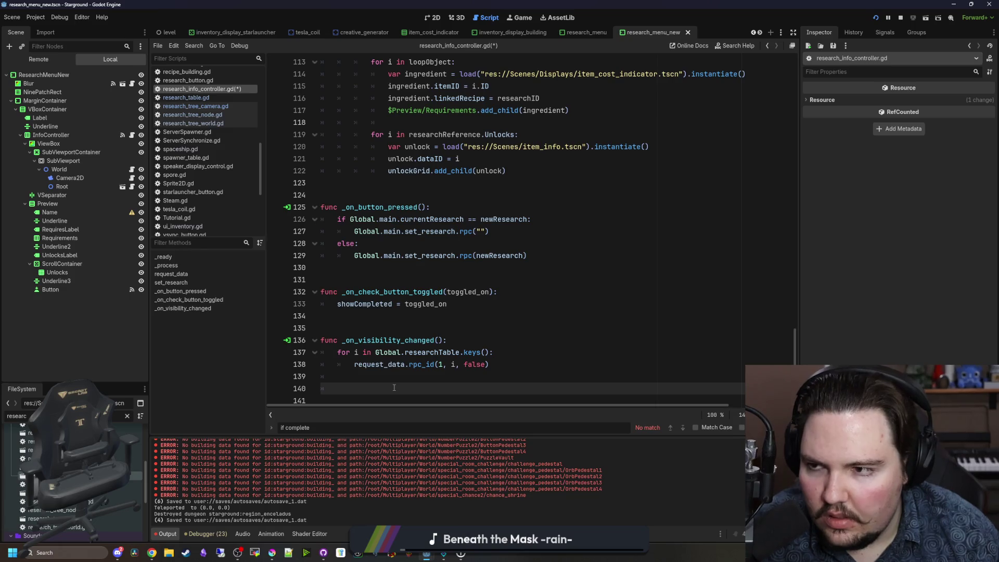
type("owner.owner.")
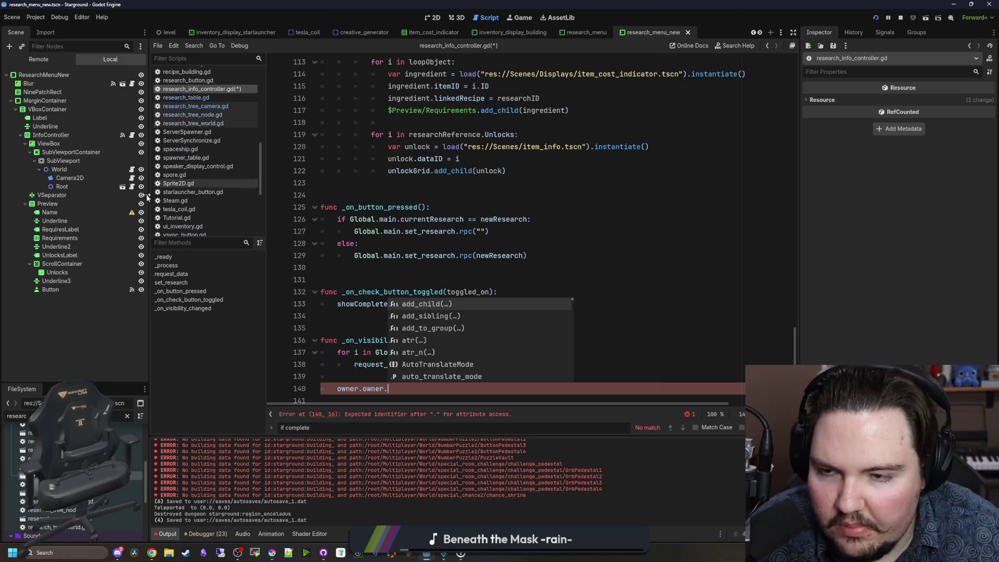
Step: Open player.gd from a 'player' file filter and search it for canMove
left_click(121, 415)
type("player")
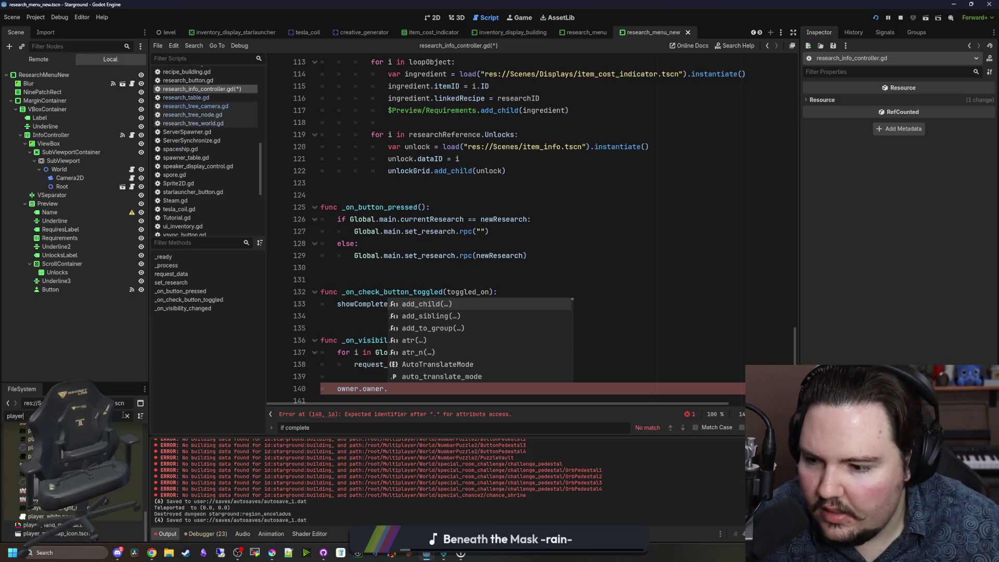
key("Return")
key("ctrl+f")
type("canMove")
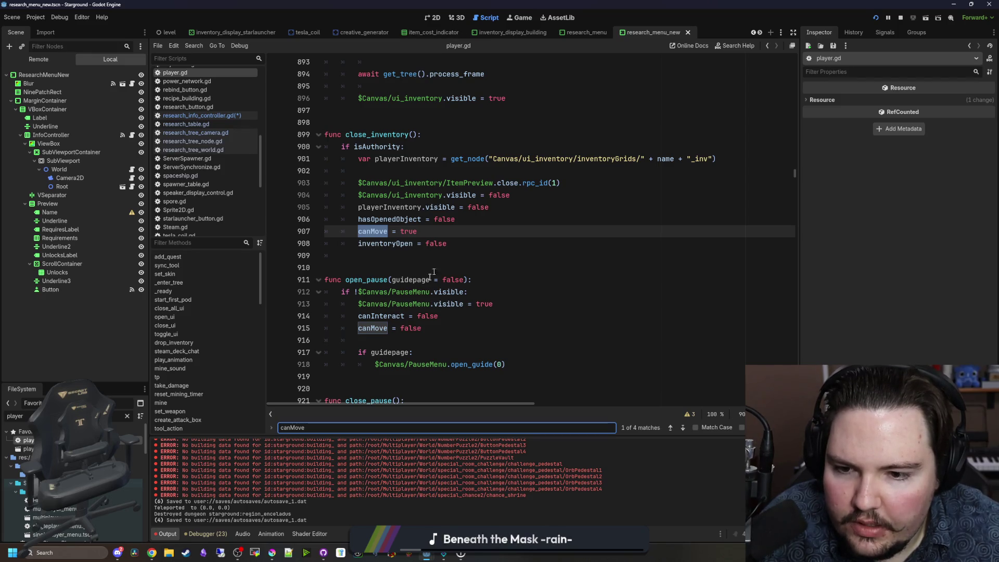
Step: Step through the canMove matches in player.gd to the movement condition
key("Return")
key("Return")
key("Return")
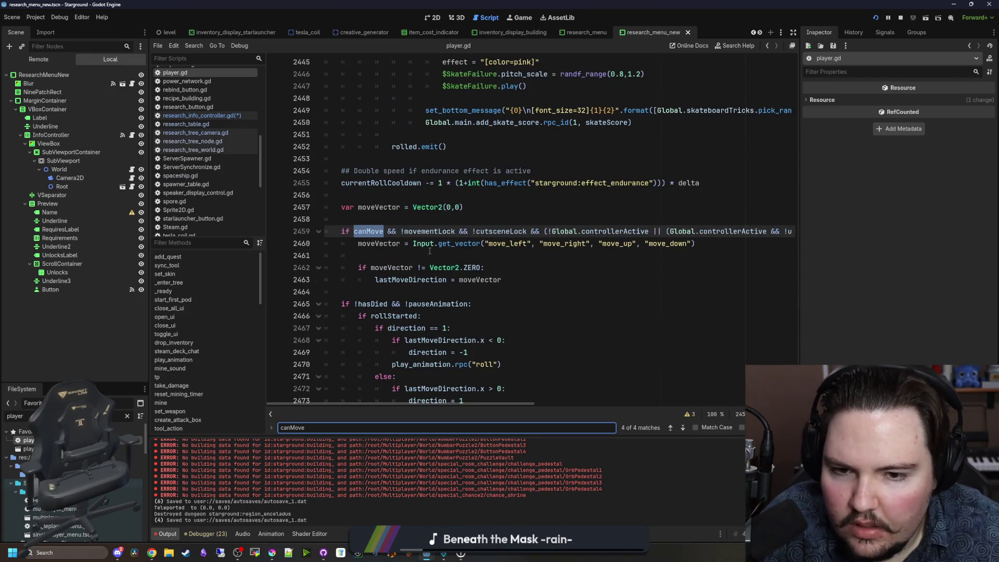
left_click_drag(799, 283, 911, 284)
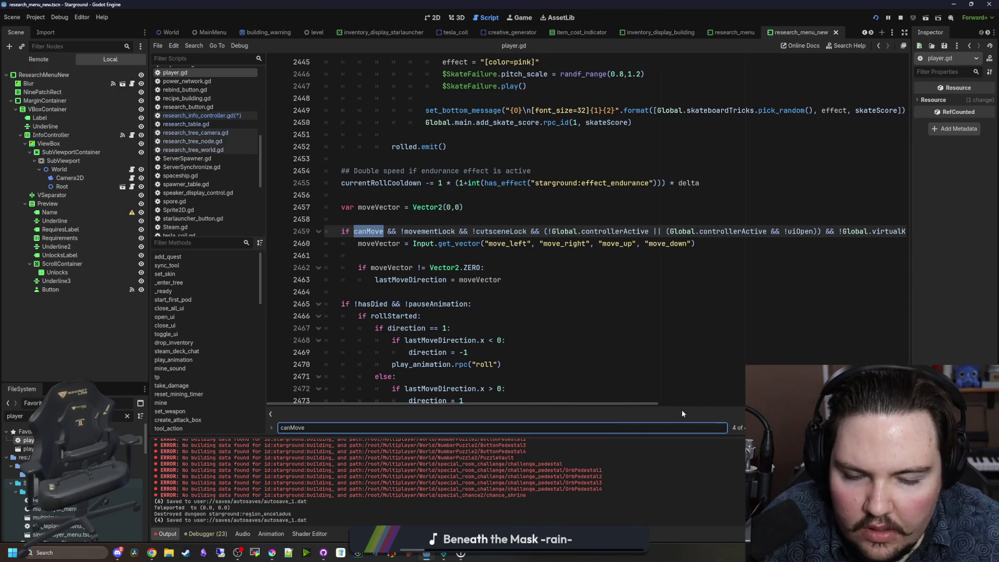
mouse_move(603, 404)
left_mouse_down()
mouse_move(770, 404)
mouse_move(574, 383)
left_mouse_up()
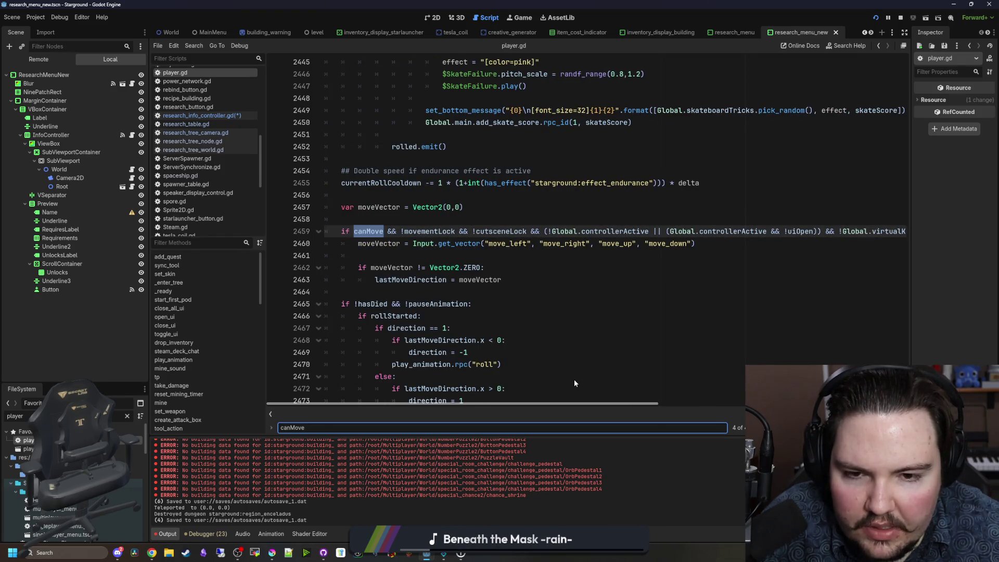
scroll(603, 380, "right", 1)
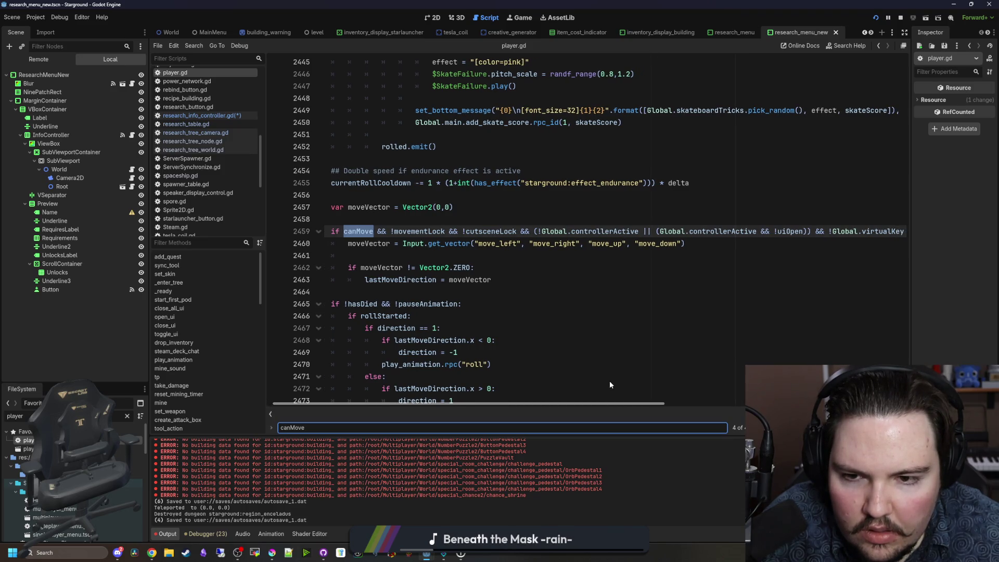
scroll(610, 384, "left", 1)
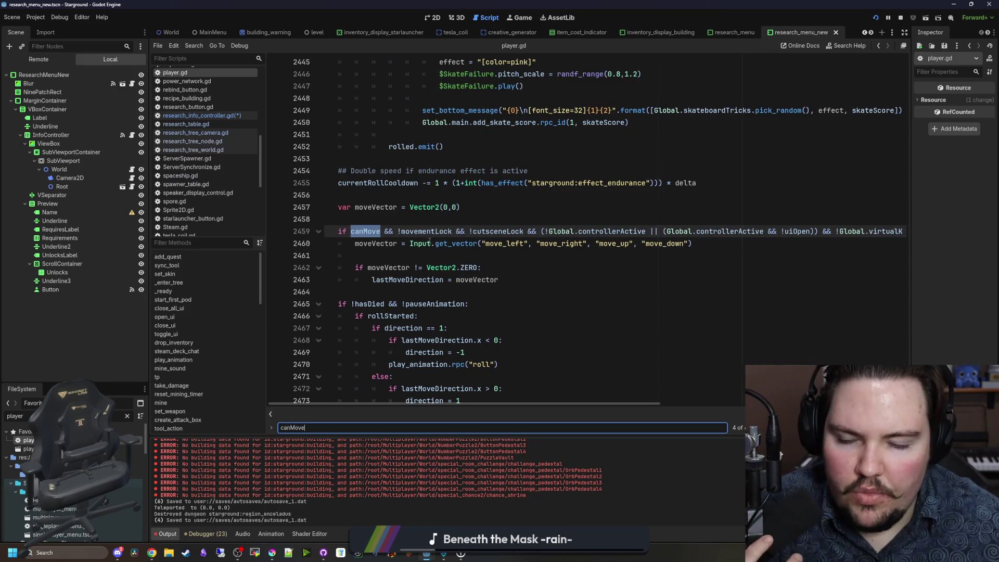
double_click(429, 243)
left_click(439, 223)
Step: Search movementLock in the script and across the project, opening the line 142 declaration
key("ctrl+f")
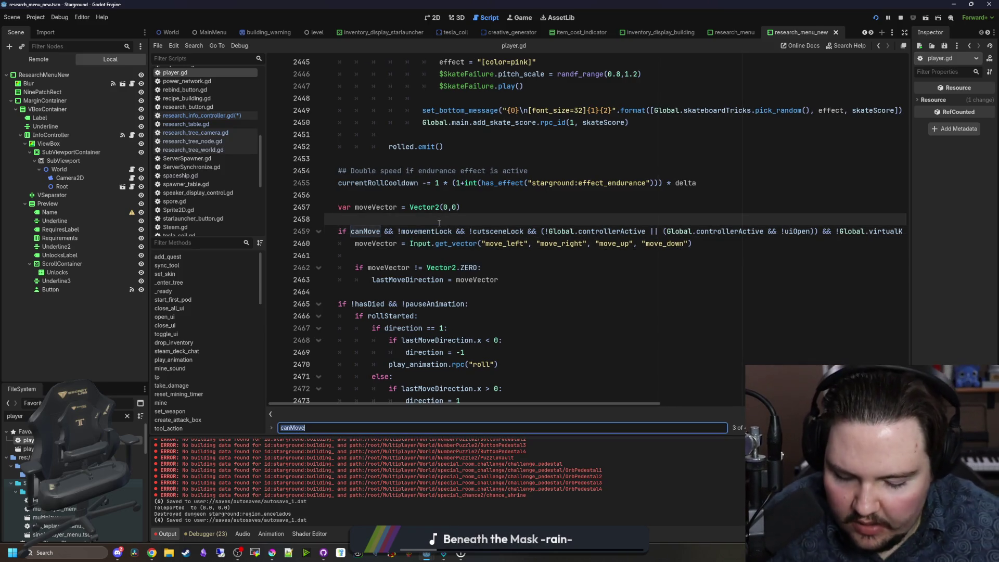
type("movementLock")
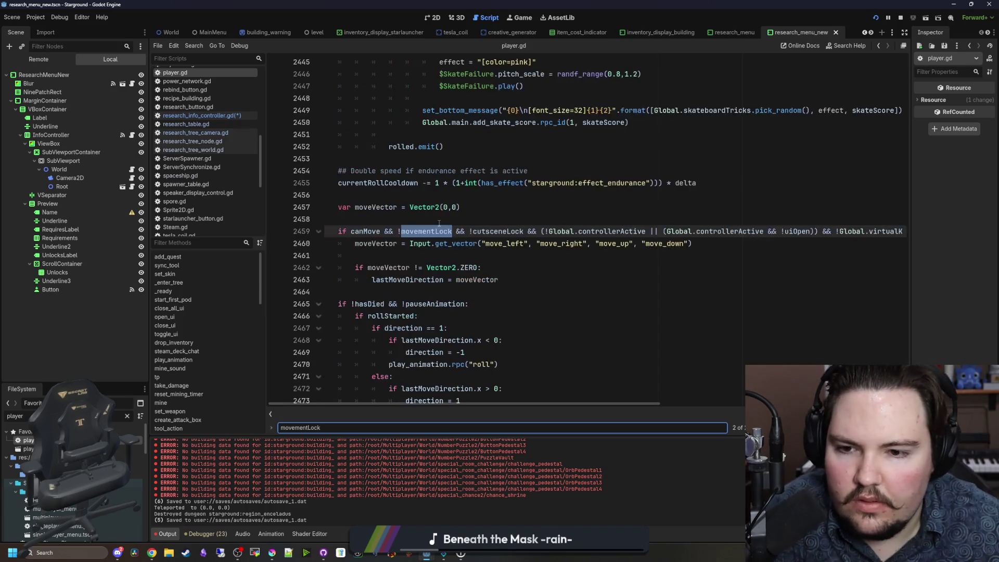
key("Return")
key("Return")
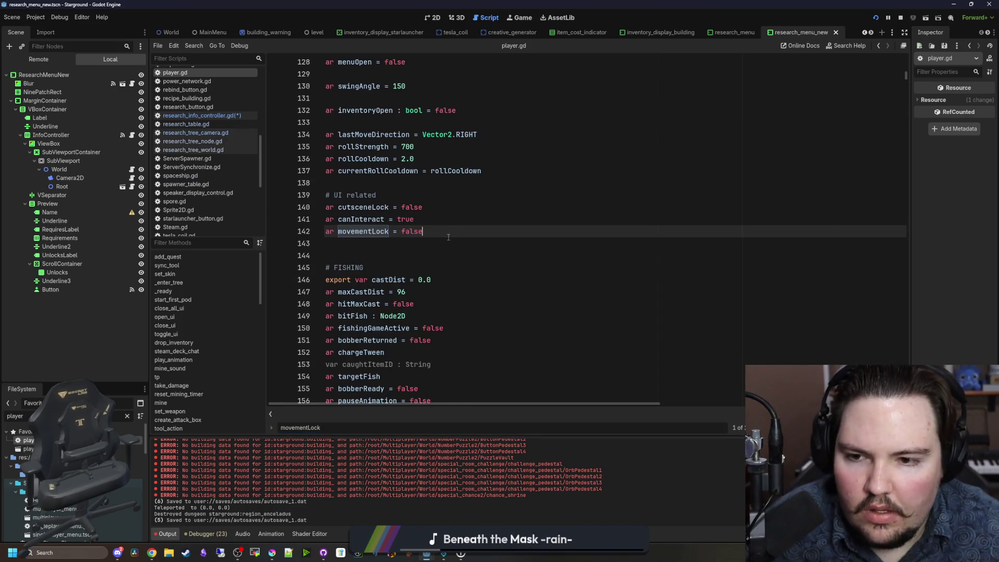
key("ctrl+shift+f")
type("movementLo")
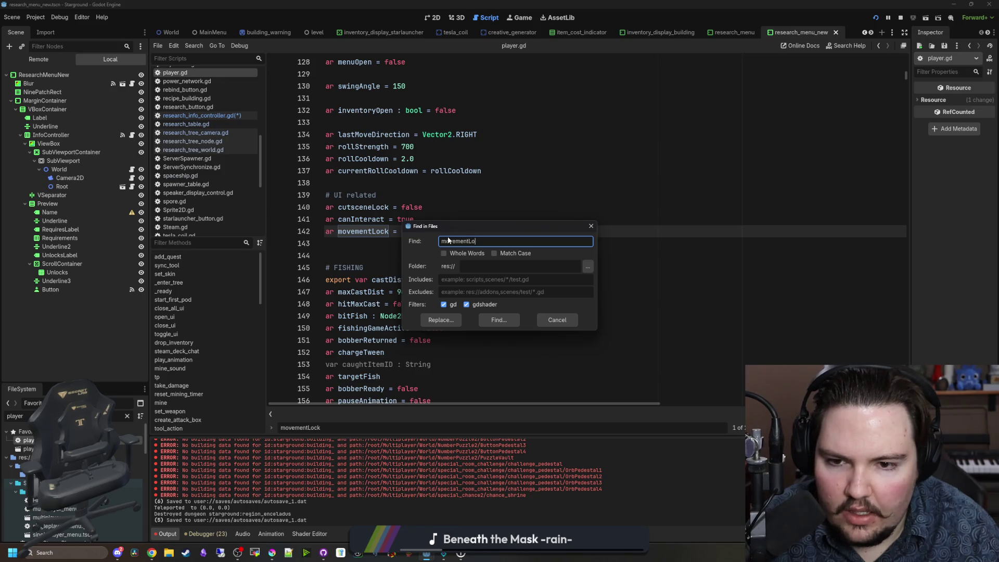
type("ck")
key("Return")
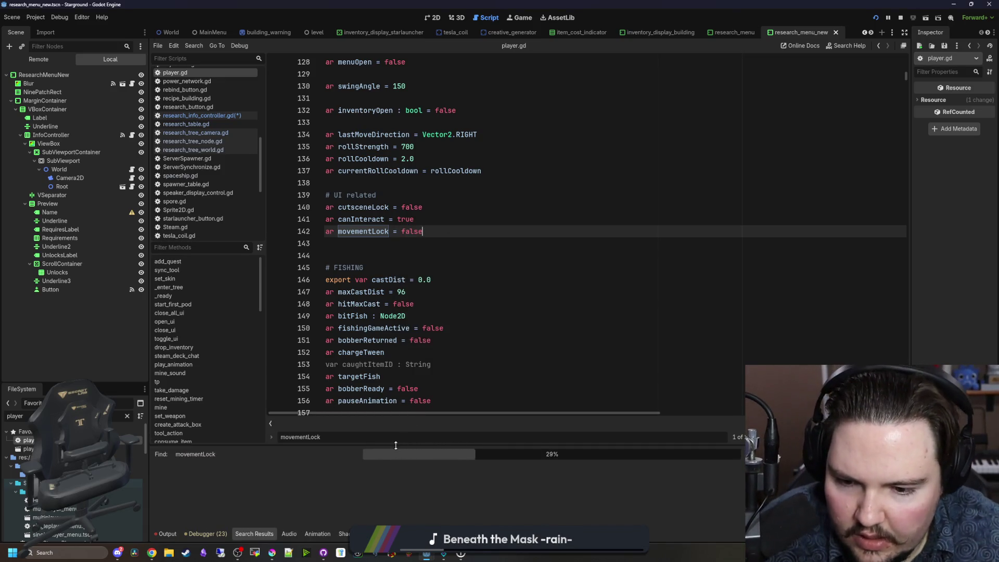
left_click_drag(395, 444, 354, 367)
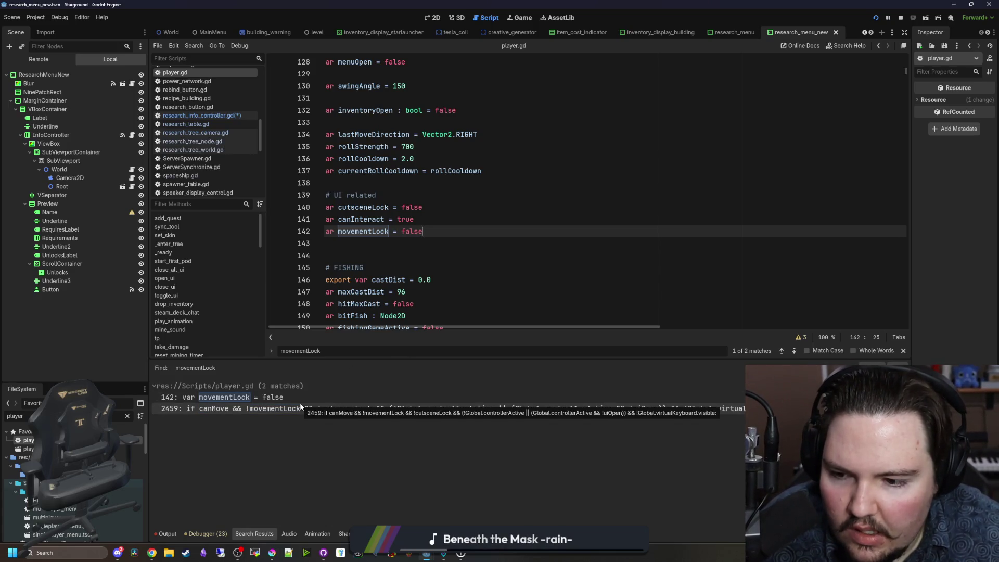
left_click(261, 397)
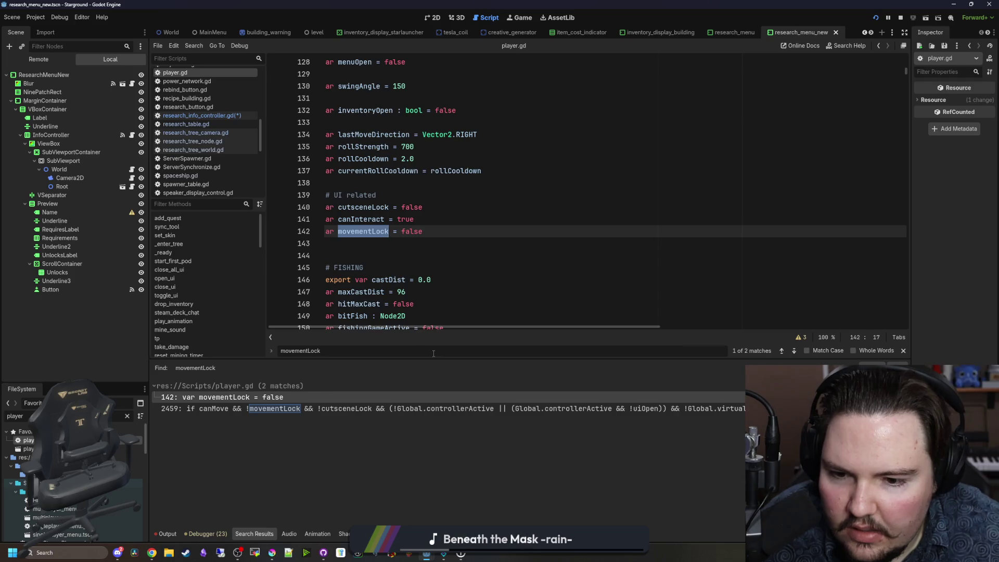
Step: Select the movementLock variable name and go back to research_info_controller.gd
left_click_drag(440, 329, 316, 326)
scroll(399, 209, "down", 3)
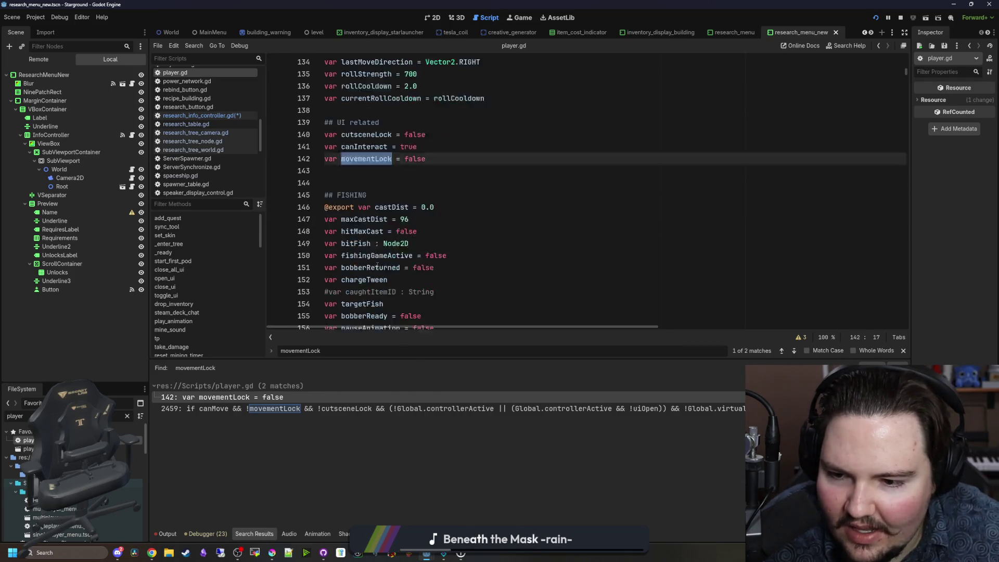
left_click(399, 243)
double_click(360, 122)
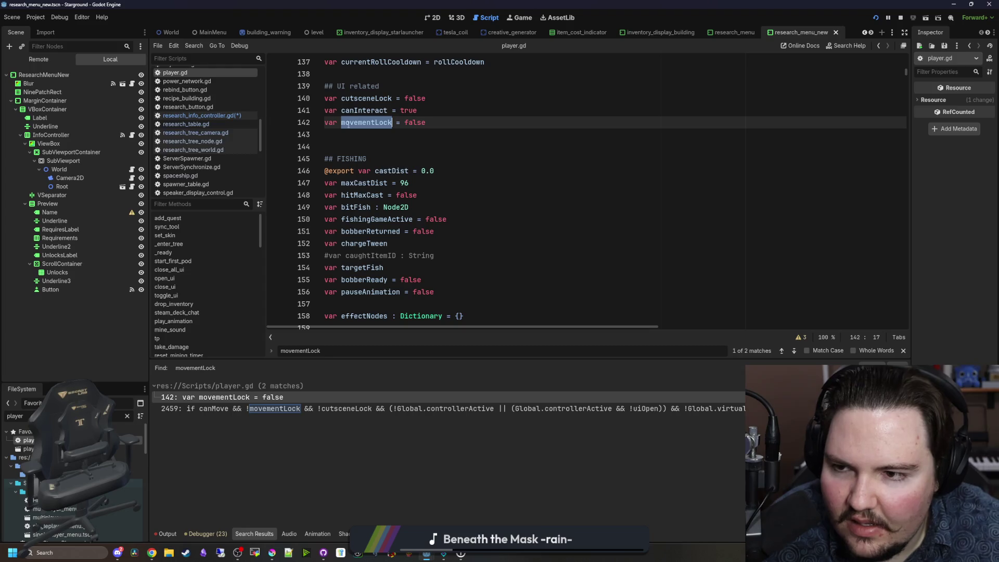
left_click(224, 116)
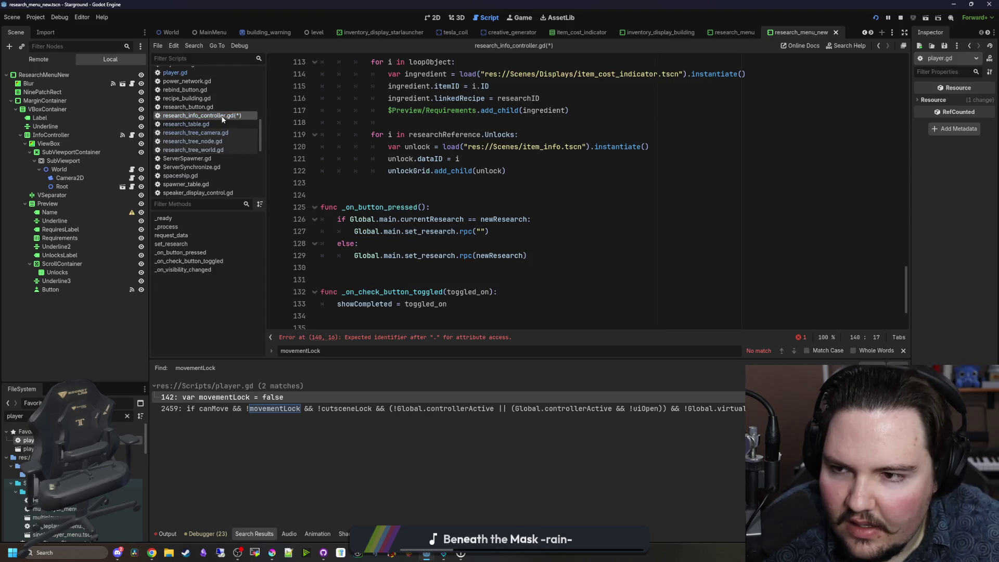
Step: Extend the new line to read 'owner.owner.movementLock ='
left_click(485, 200)
key("ctrl+shift+f")
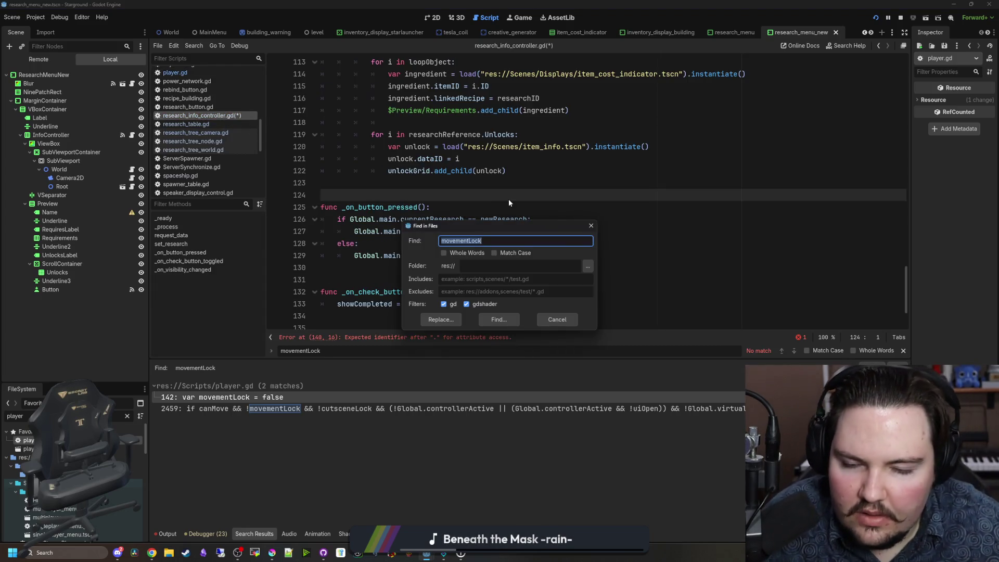
left_click(591, 225)
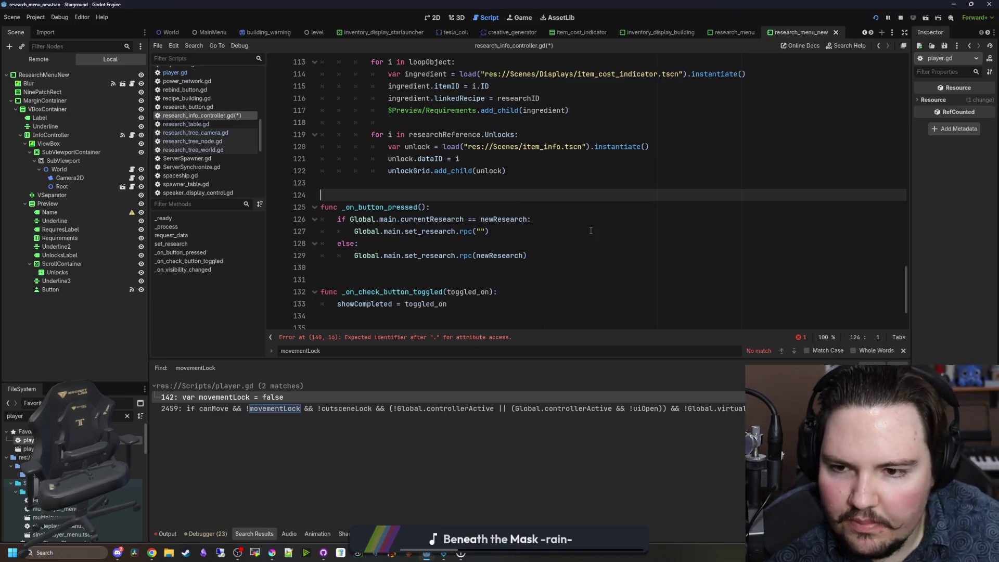
scroll(470, 252, "up", 10)
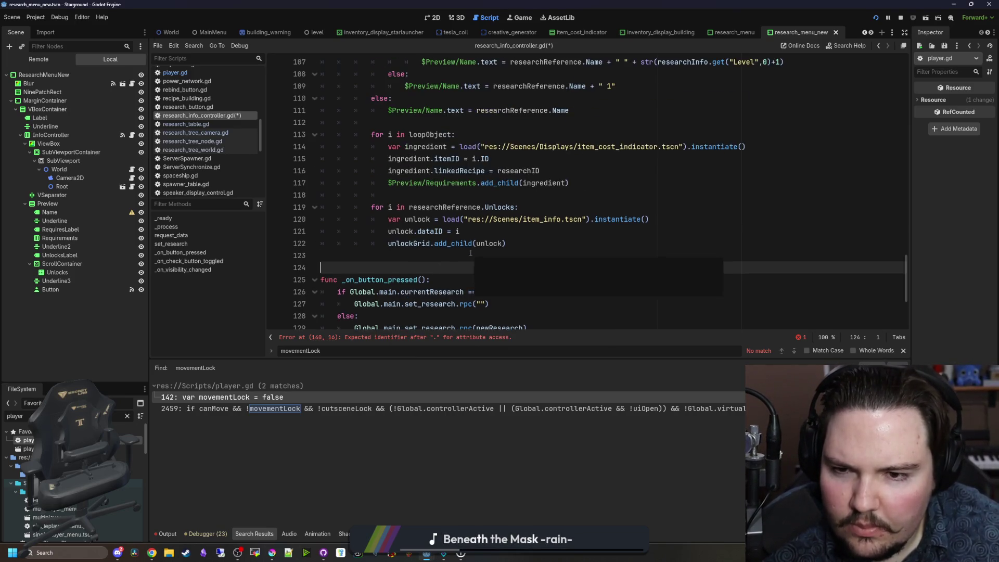
scroll(471, 253, "up", 5)
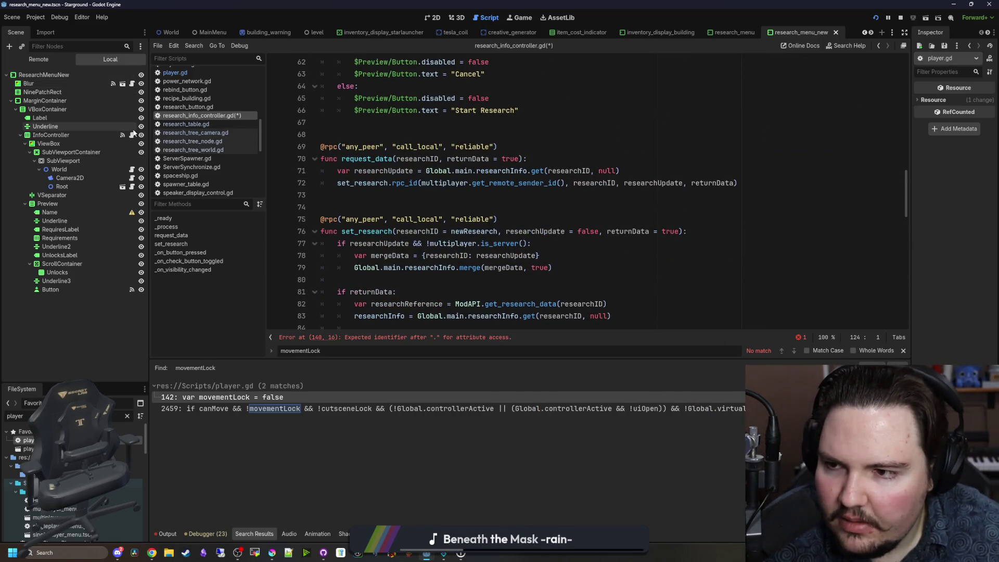
scroll(427, 283, "down", 12)
scroll(427, 283, "down", 5)
left_click(398, 317)
type("movementLock =")
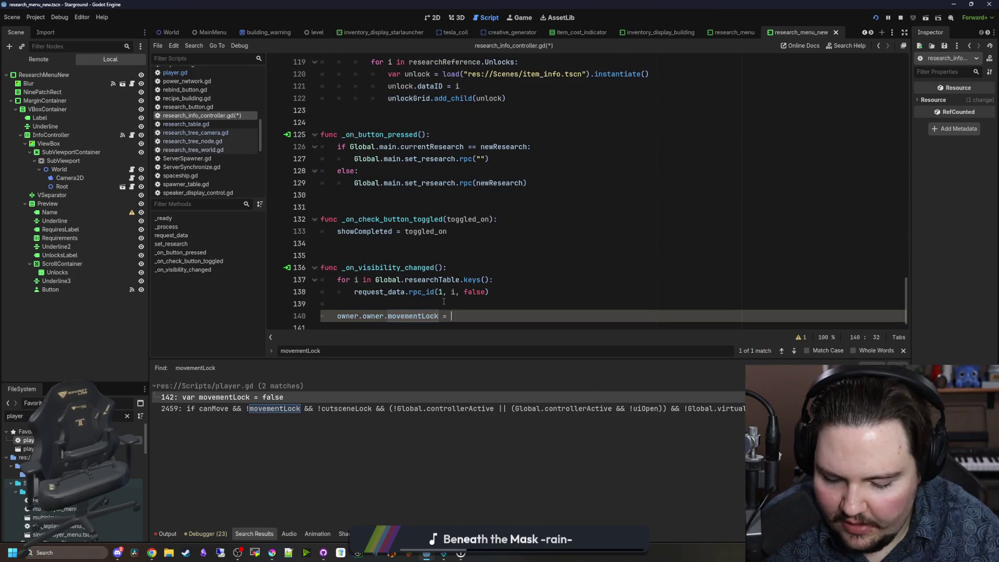
Step: Wrap the assignment in an if visible: check with an else: branch
left_click(350, 304)
key("Return")
type("if visible:")
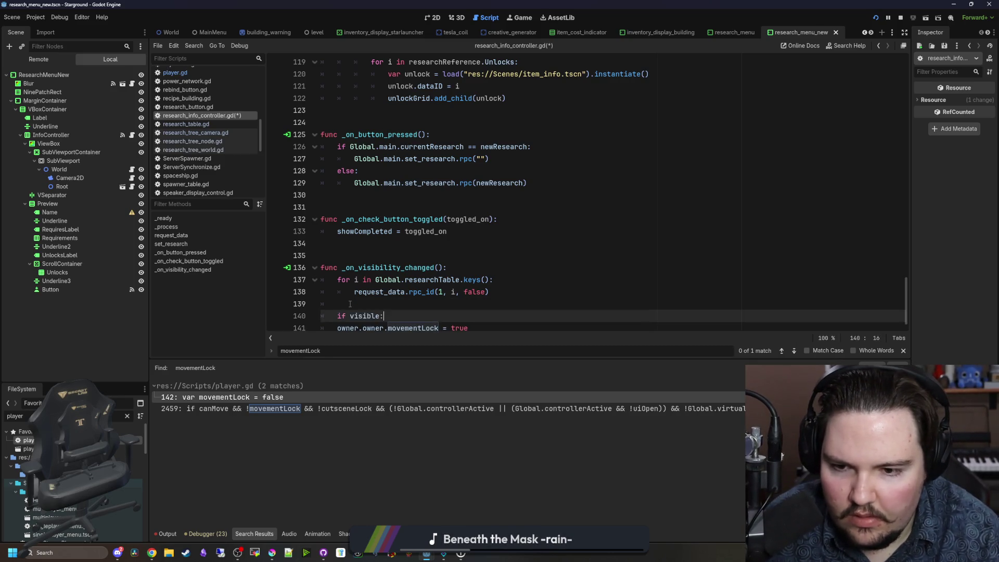
key("Return")
key("Return")
key("BackSpace")
type("else:")
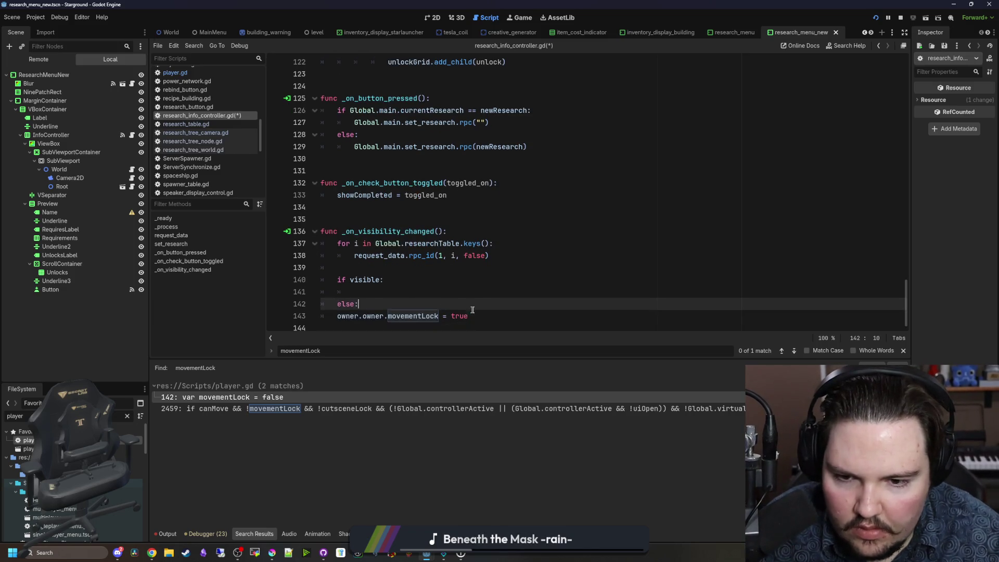
Step: Copy the movementLock assignment into the if branch
key("Down")
key("Home")
key("shift+End")
key("ctrl+c")
key("Up")
key("Up")
key("ctrl+v")
key("Down")
key("Down")
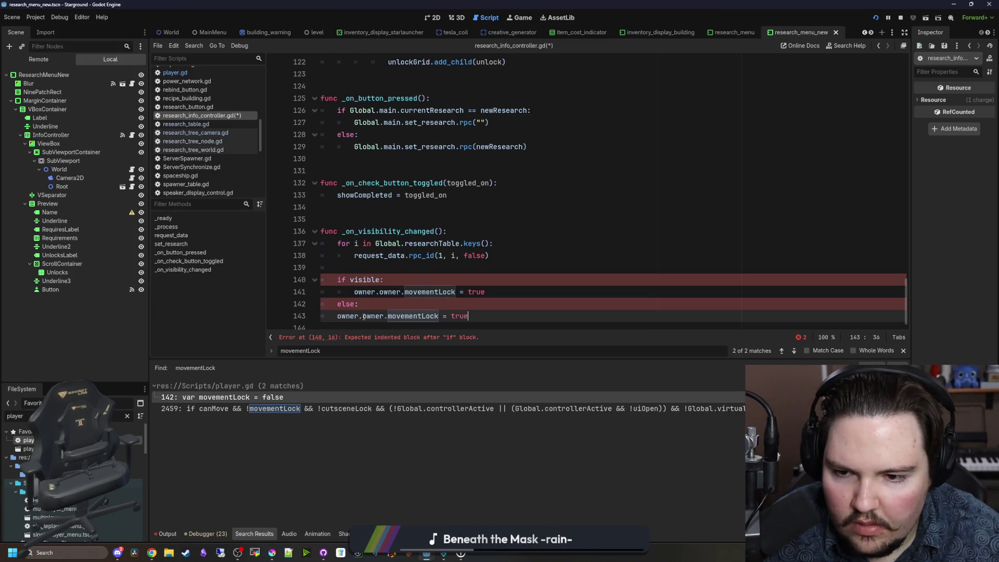
Step: Indent the else assignment, change true to false, and save the script
key("Home")
key("Tab")
key("End")
key("BackSpace")
key("BackSpace")
type("alse")
left_click(557, 298)
key("ctrl+s")
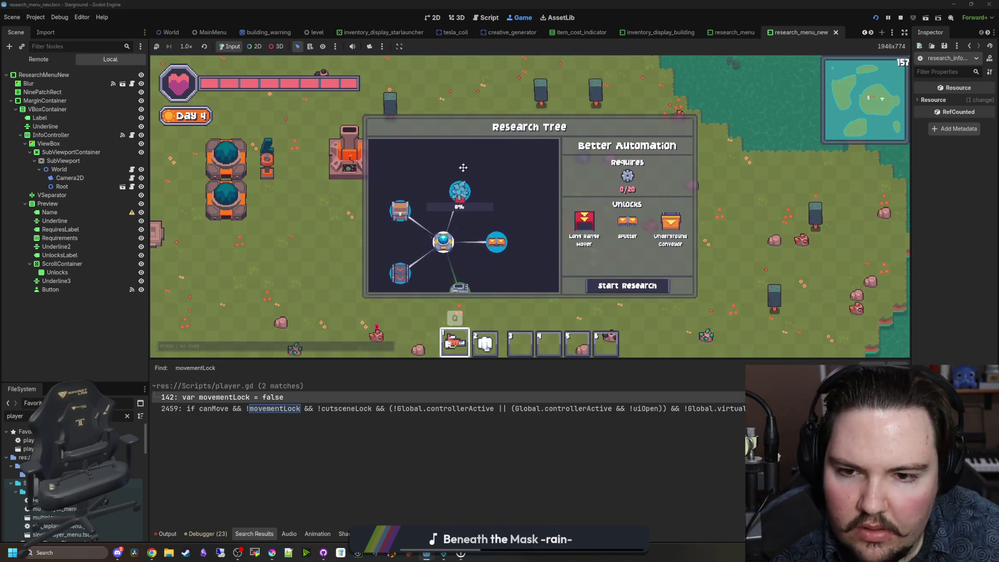
key("Escape")
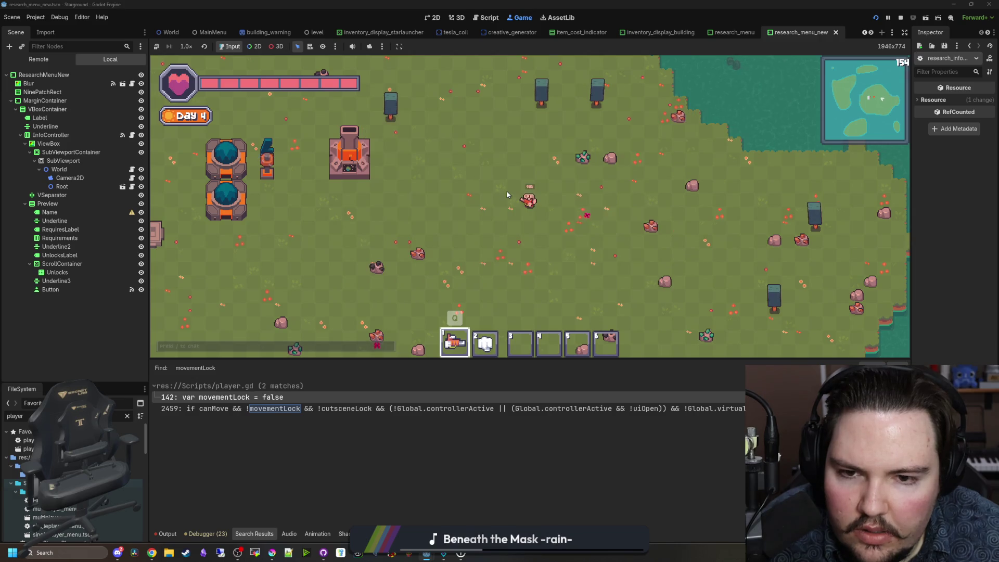
left_click(122, 135)
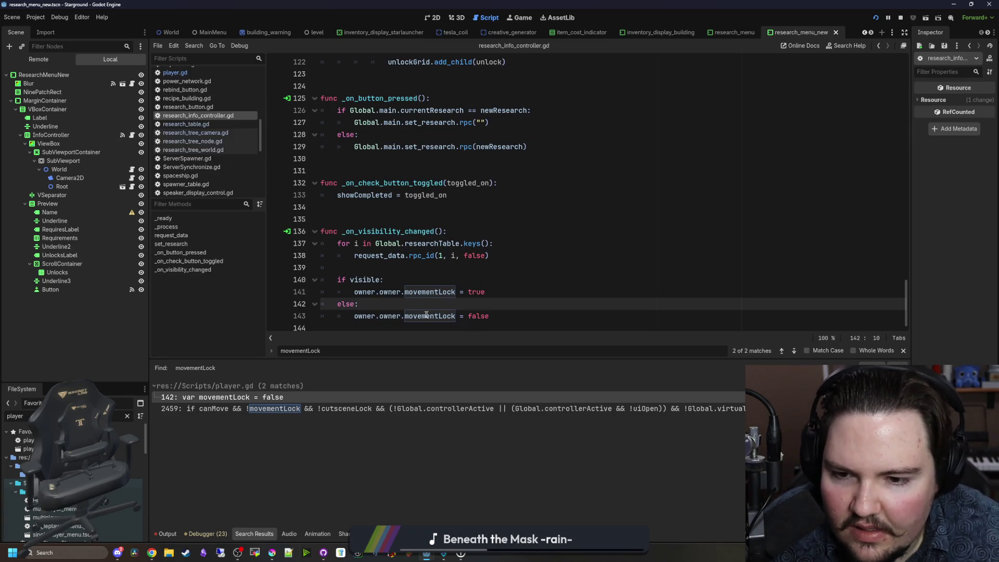
key("ctrl+s")
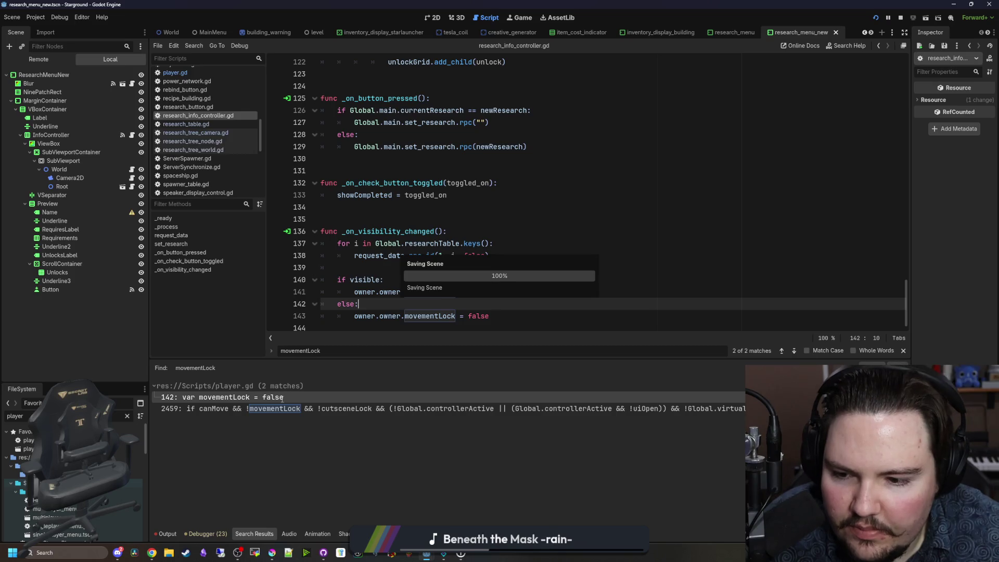
key("ctrl+s")
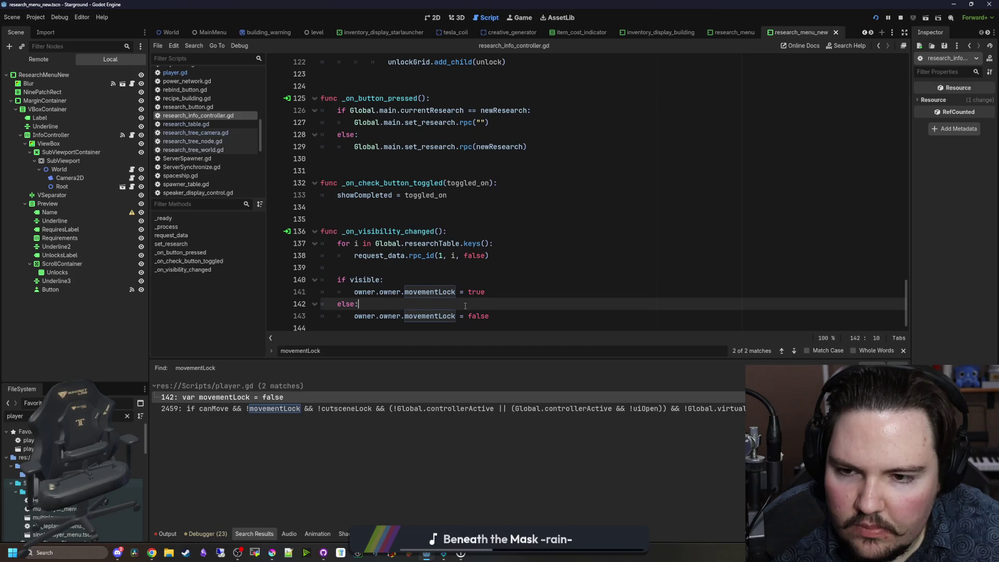
scroll(495, 138, "up", 10)
scroll(515, 78, "down", 10)
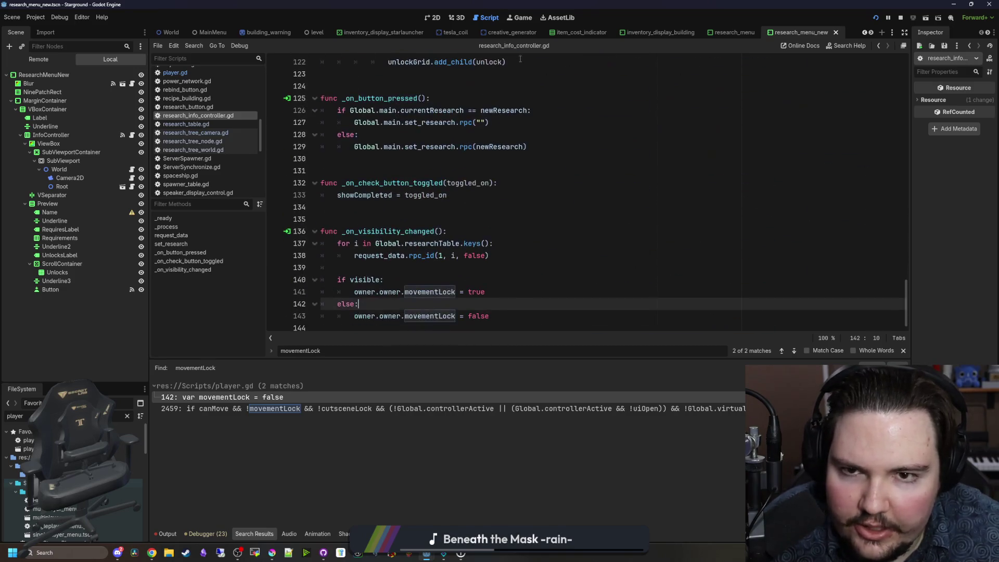
left_click(522, 18)
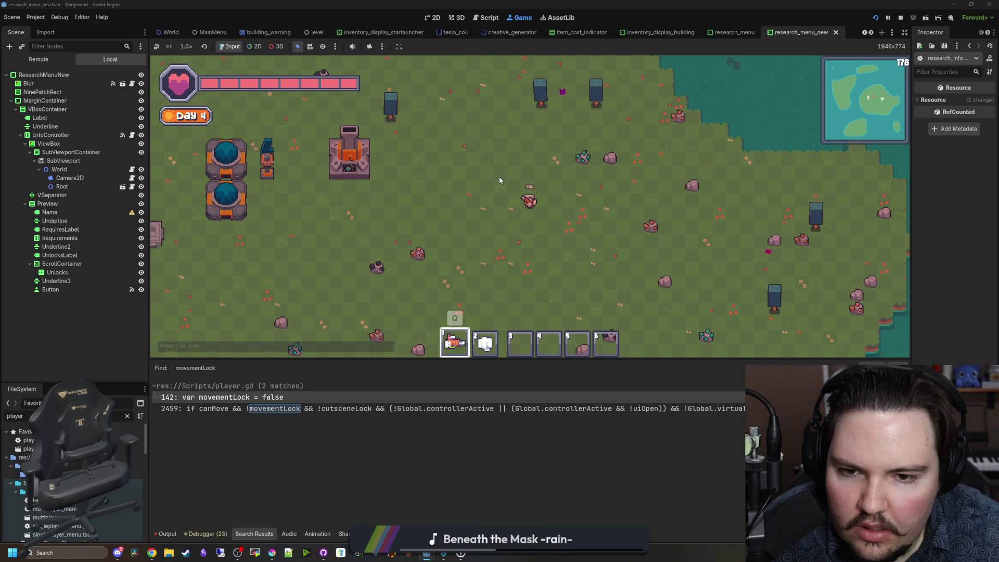
key("a")
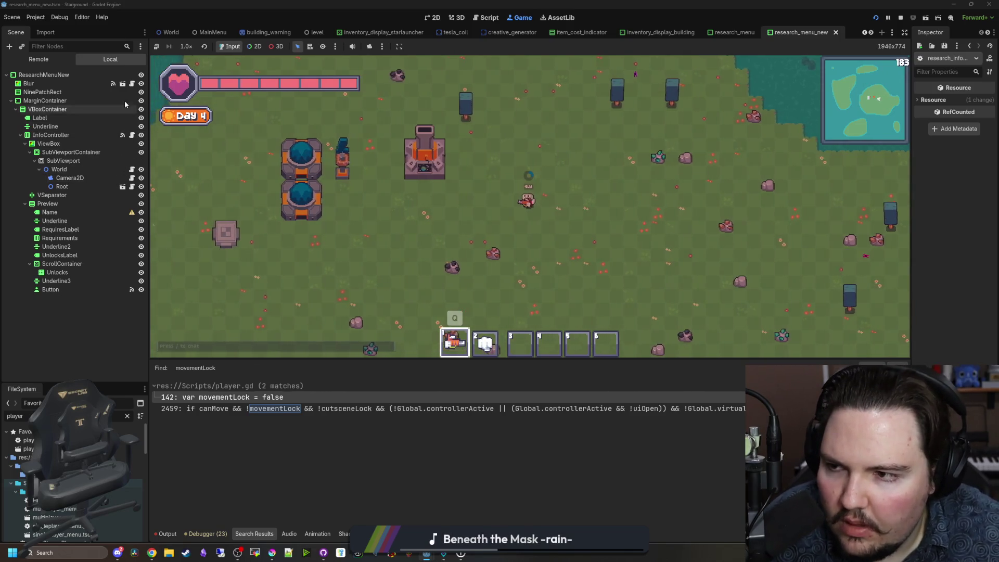
left_click(131, 135)
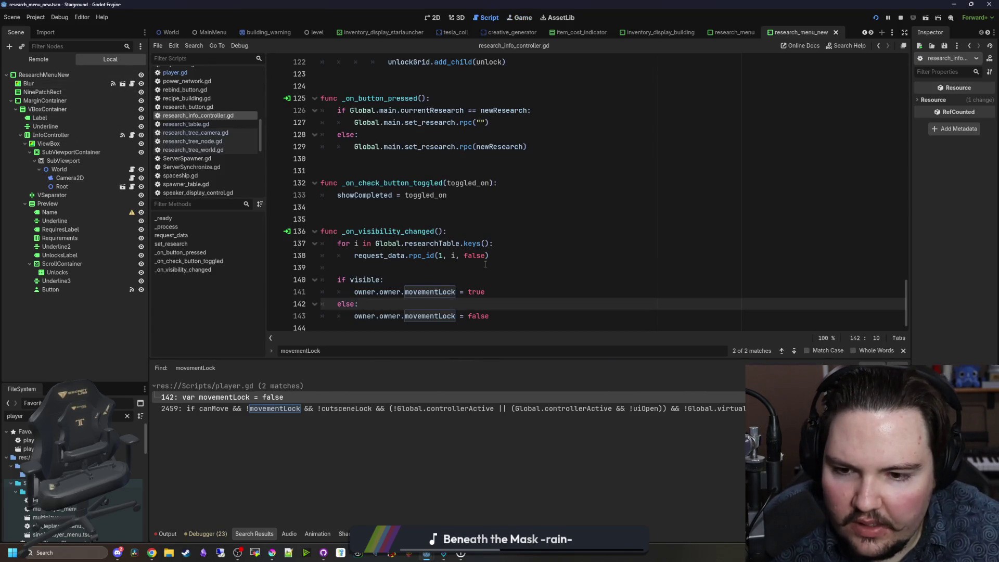
scroll(492, 272, "up", 5)
scroll(497, 247, "up", 3)
scroll(515, 240, "down", 8)
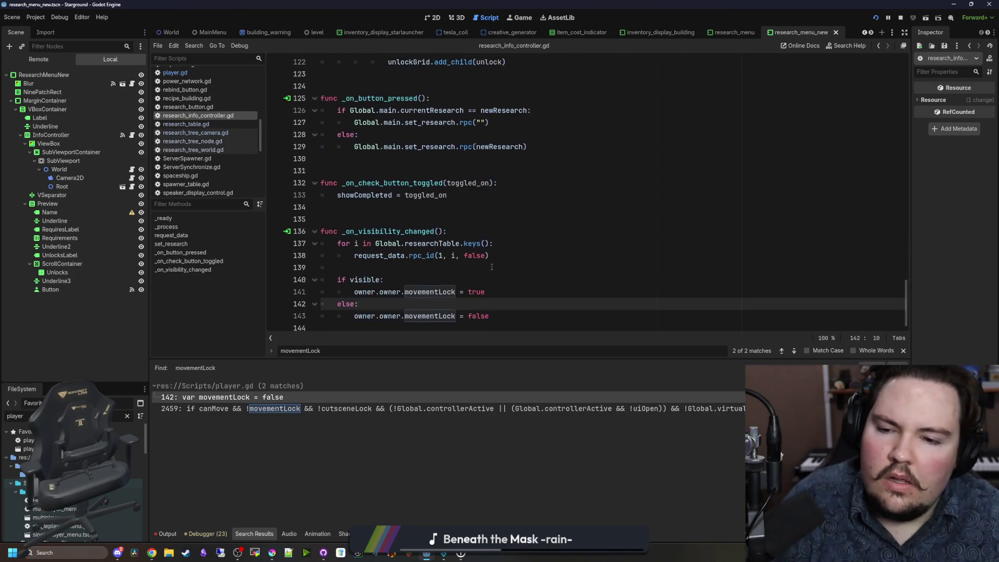
scroll(535, 235, "up", 7)
scroll(535, 236, "up", 20)
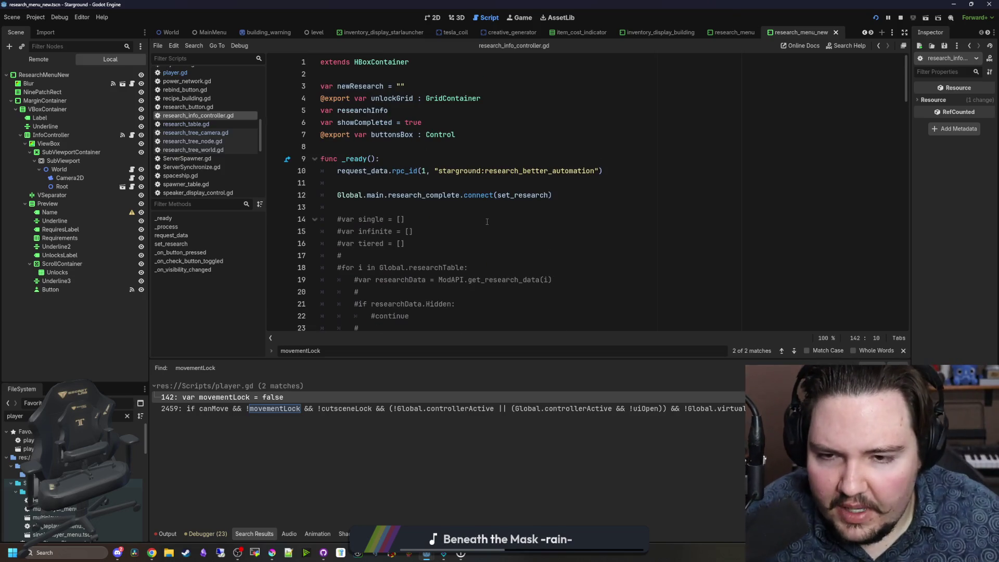
scroll(468, 224, "down", 15)
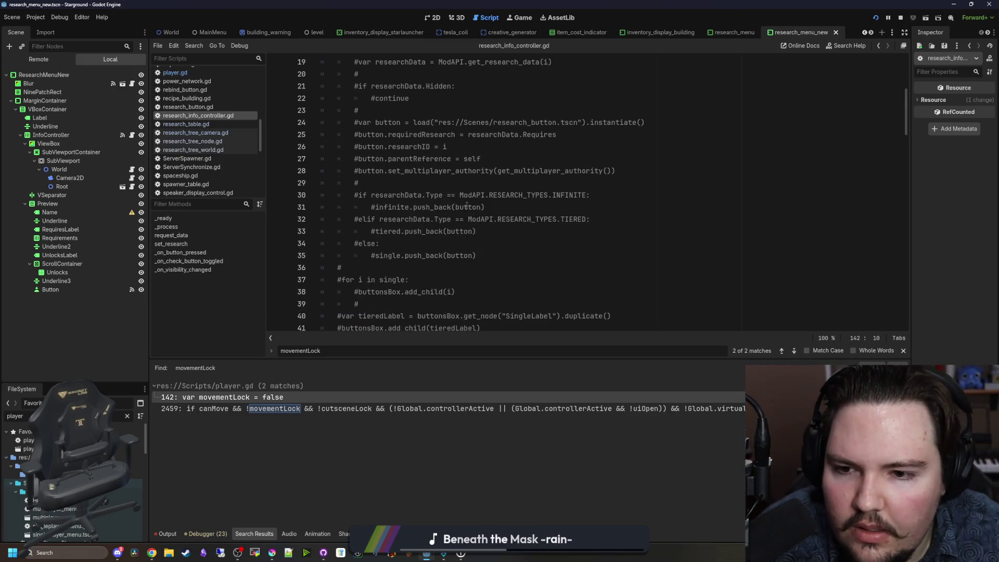
left_click(467, 199)
key("ctrl+f")
type("visb")
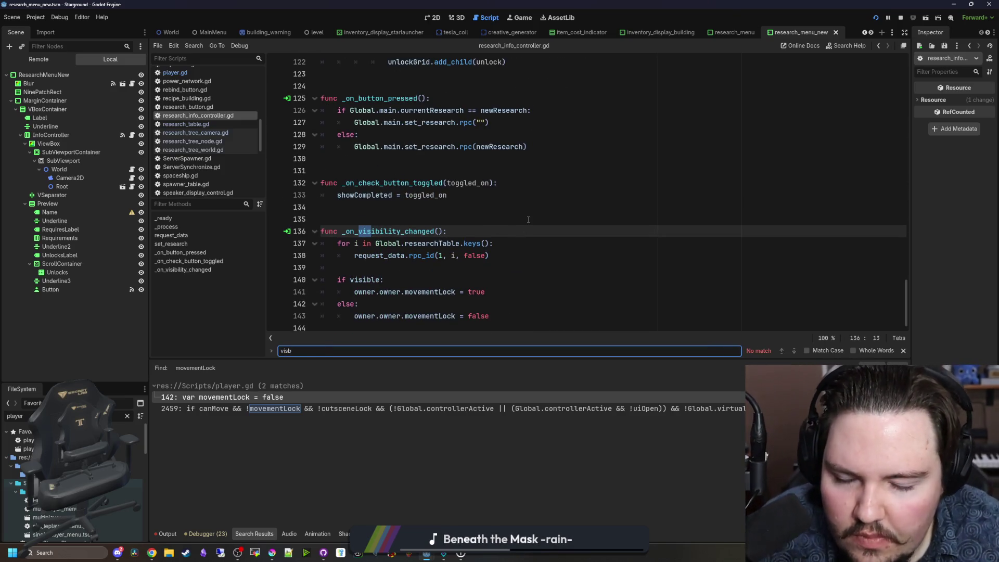
left_click(528, 219)
left_click(315, 207)
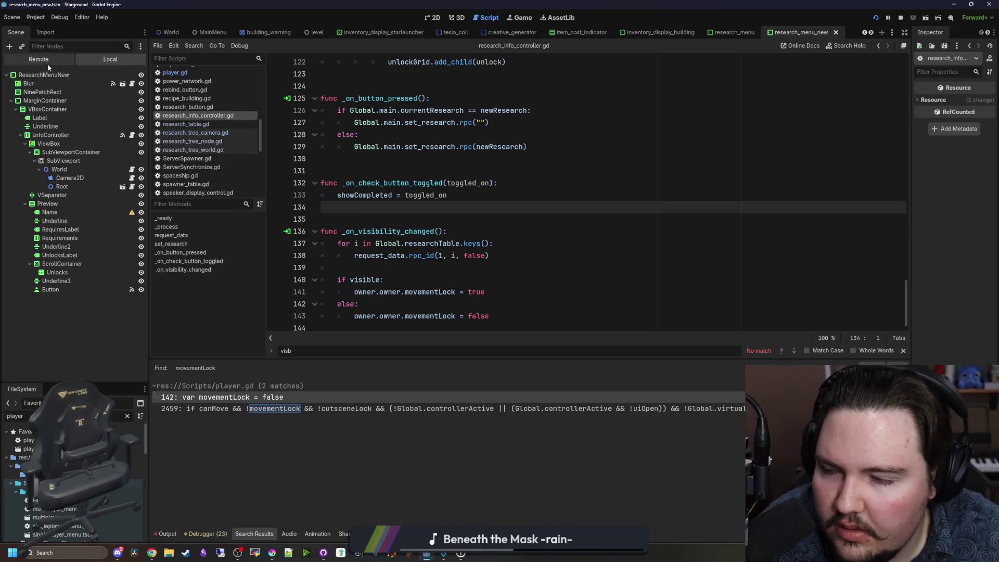
left_click(90, 135)
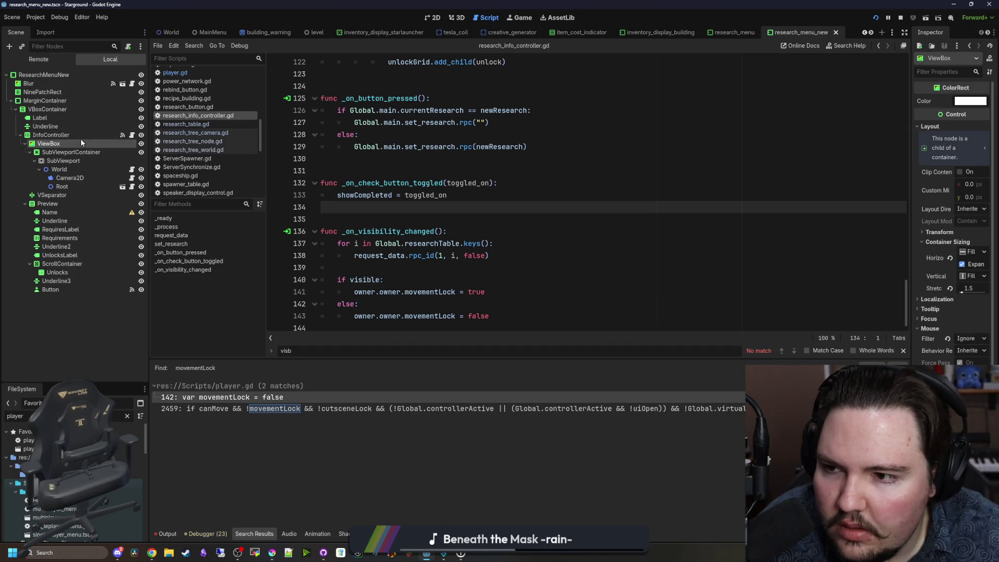
Step: Check the InfoController node's visibility_changed signal connection
left_click_drag(913, 119, 790, 119)
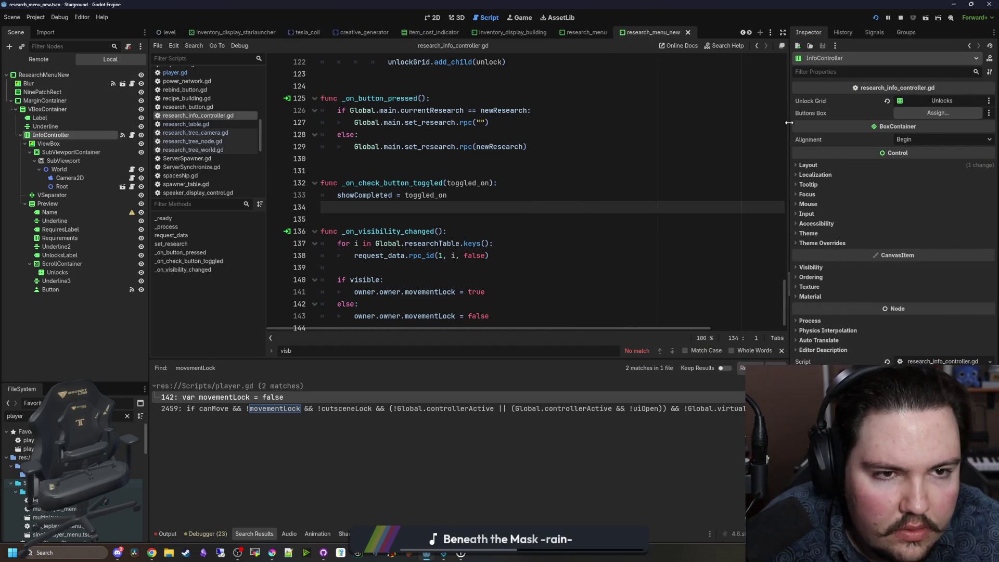
left_click(869, 32)
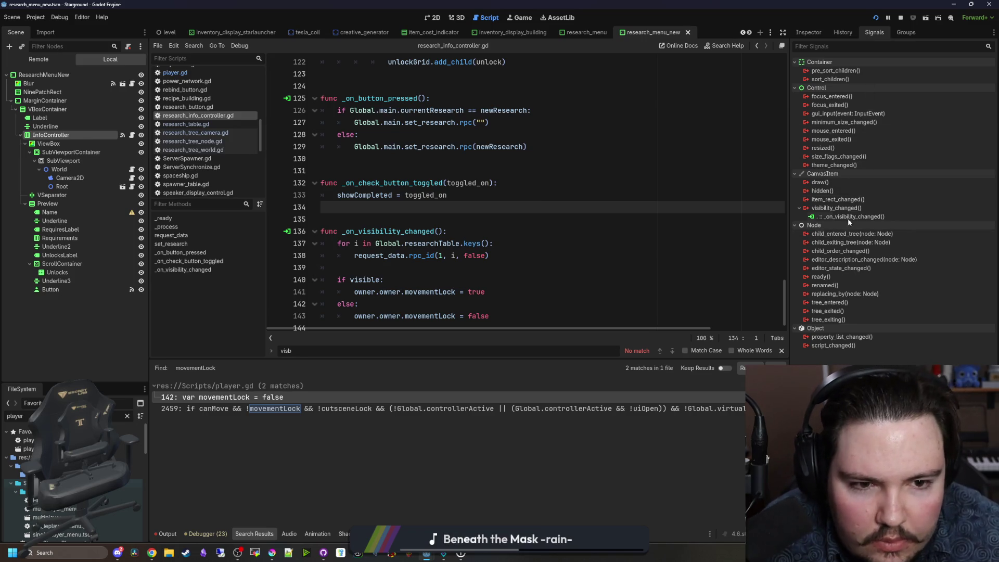
mouse_move(844, 207)
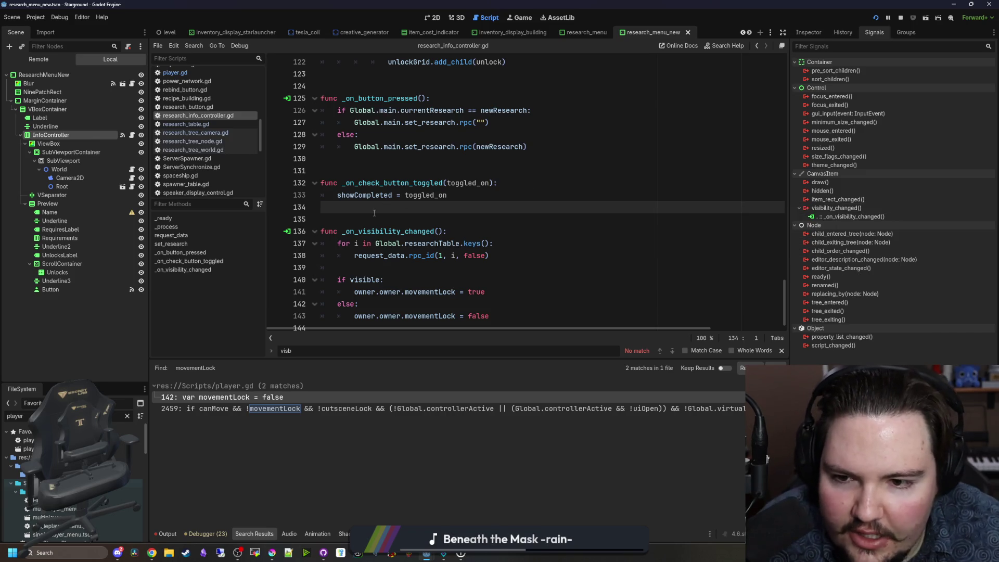
scroll(374, 213, "down", 1)
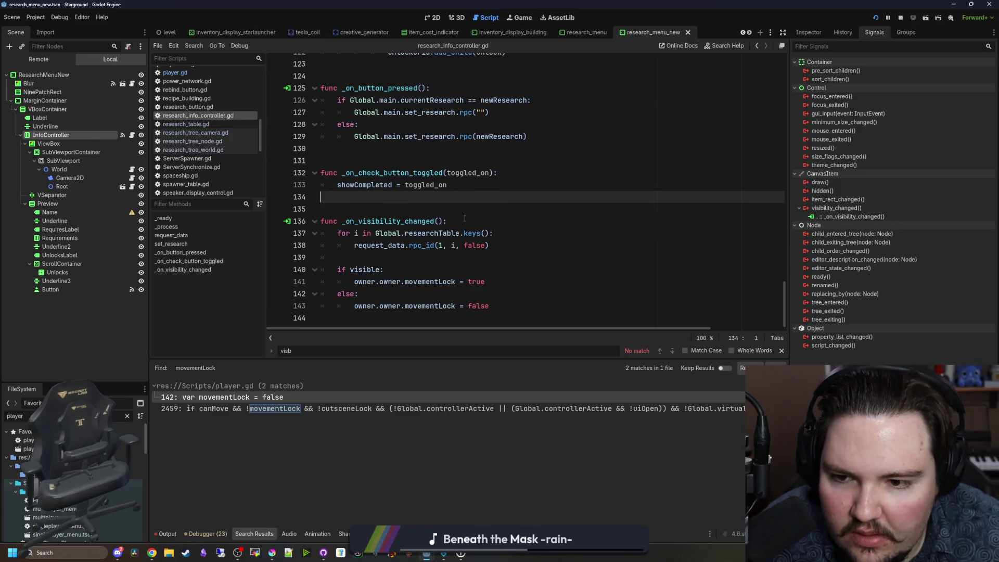
Step: Try a debug print line on line 139, save, then undo it
left_click(349, 257)
key("Return")
key("Return")
key("Up")
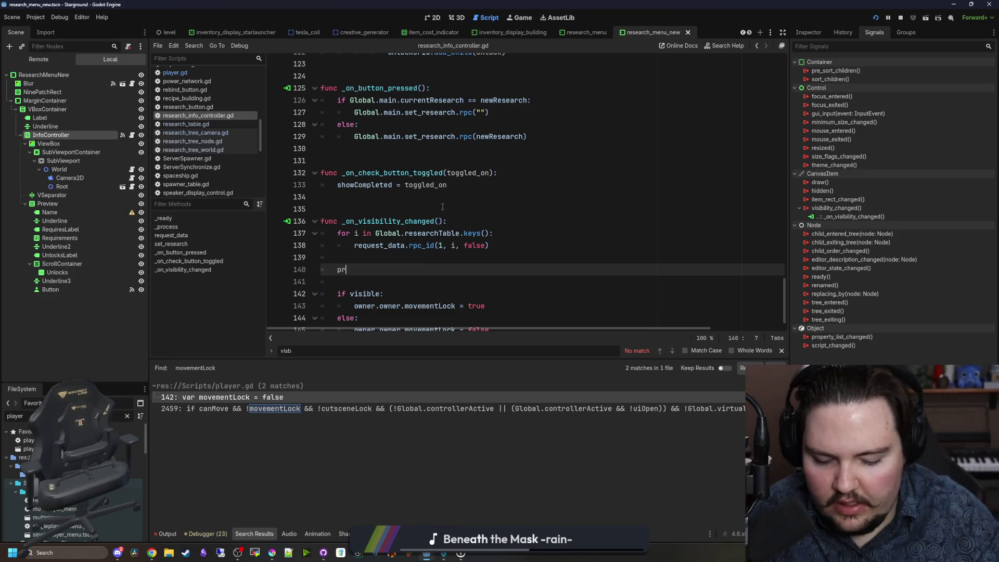
type("int(\"haa")
left_click(442, 206)
key("ctrl+s")
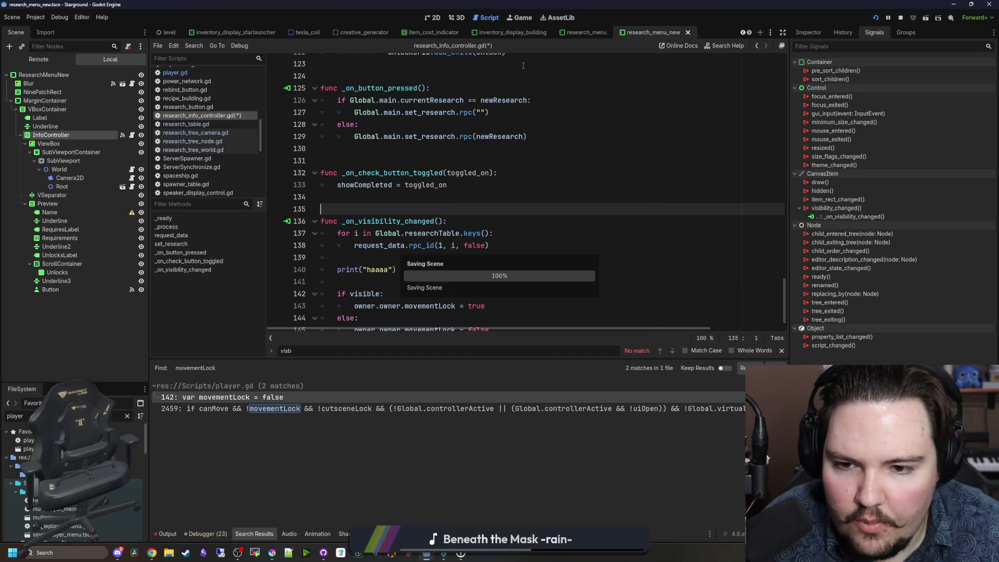
key("ctrl+z")
key("ctrl+z")
key("ctrl+z")
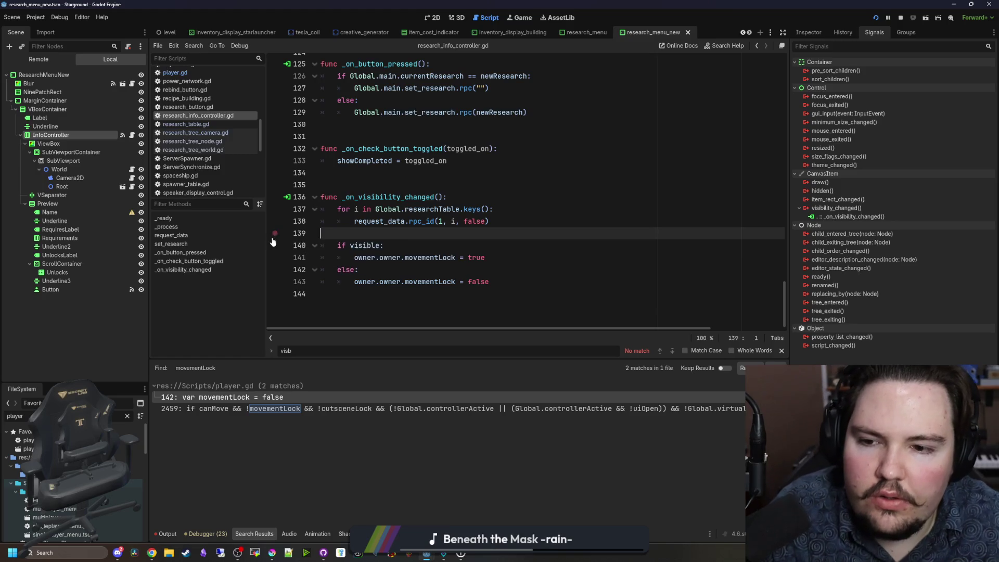
Step: Replace 'visible' on line 140 with is_visible_in_tree() and save
double_click(371, 245)
type("is")
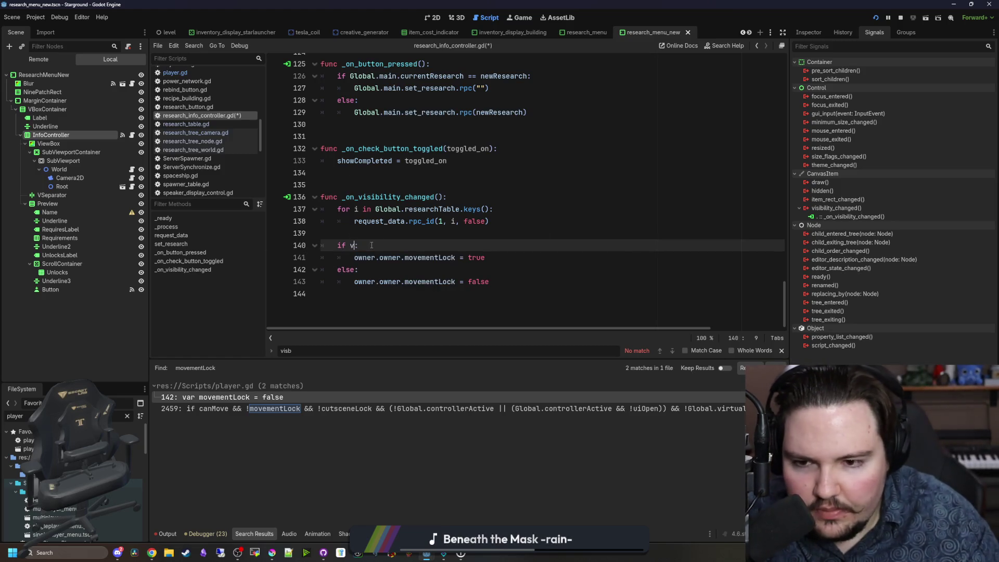
type("_vis")
key("Return")
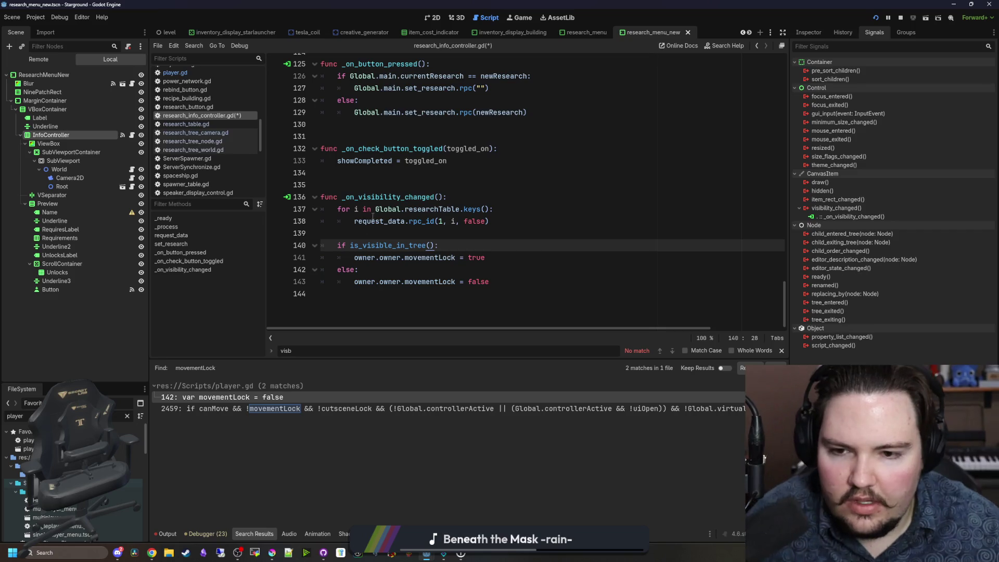
key("Up")
key("ctrl+s")
Step: In the running game, toggle the Research Tree and Starlauncher panels and test walking
left_click(521, 18)
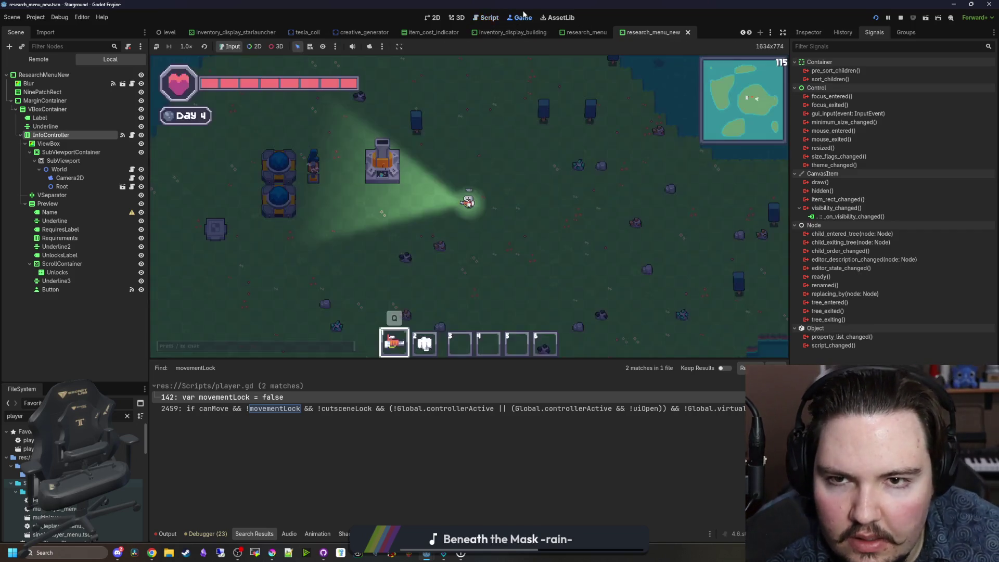
key("r")
key("r")
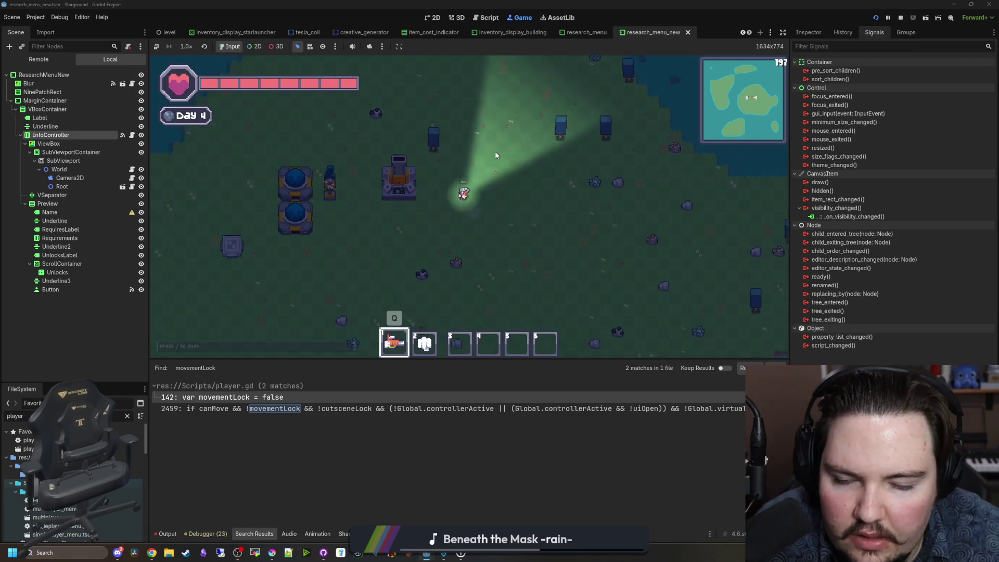
key("r")
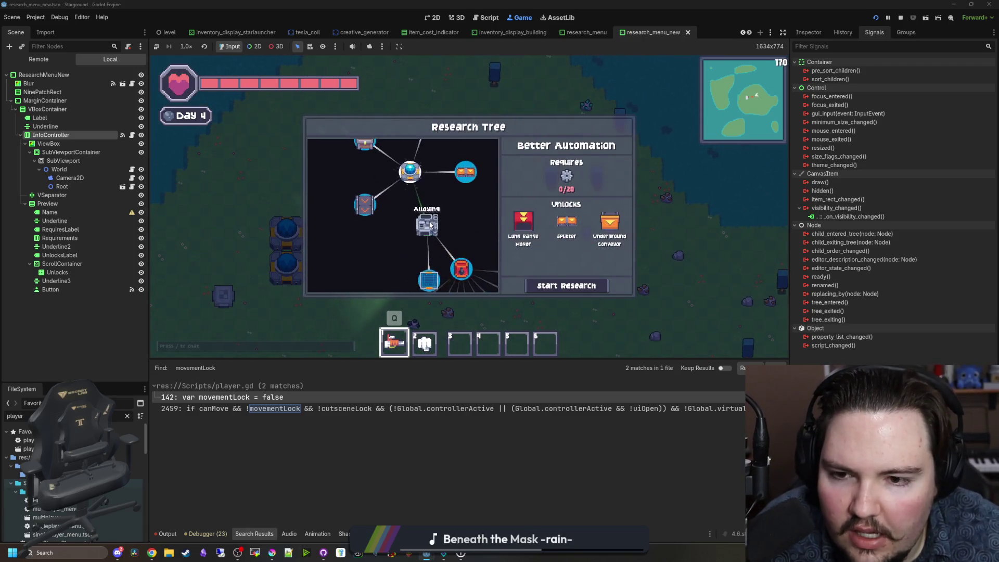
key("r")
key("e")
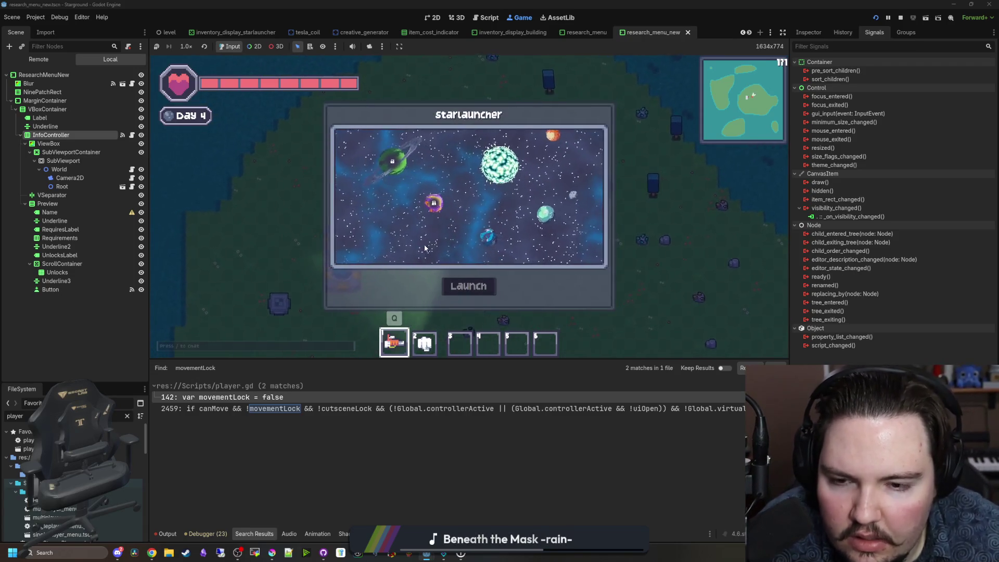
key("r")
key("s")
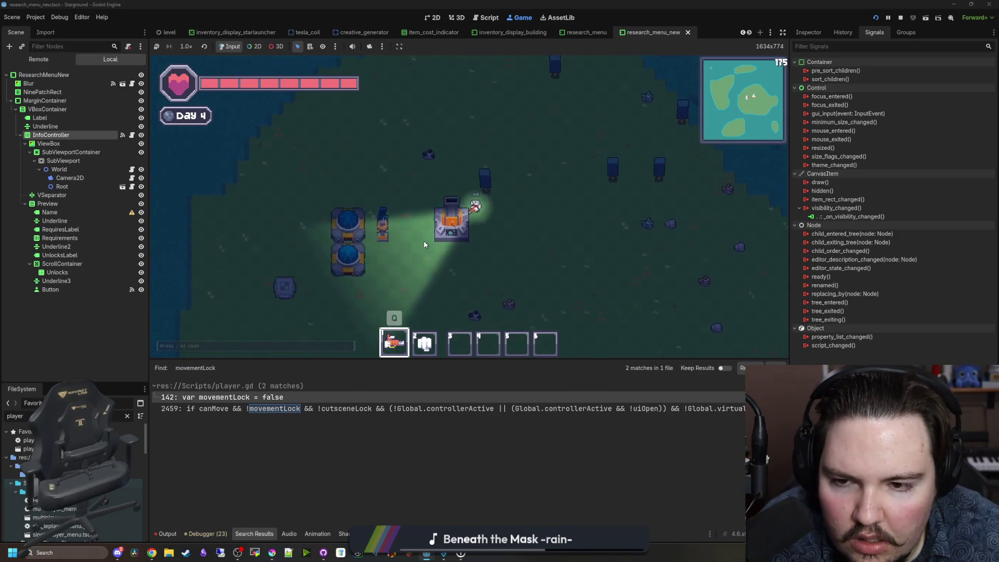
key("e")
key("Escape")
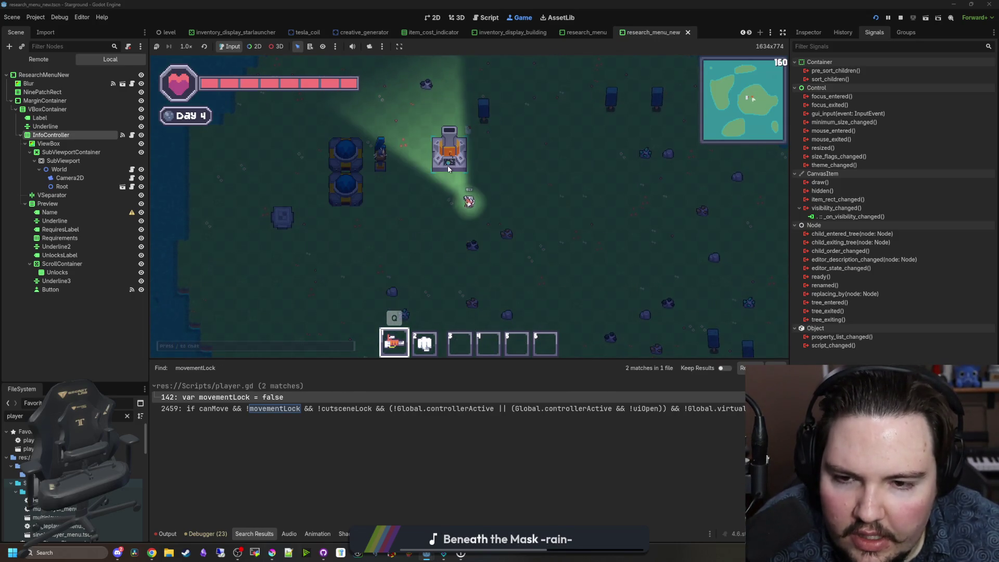
key("a")
Step: Try the Researcher panels, Tesla Coil power status and the building menu in game
left_click(329, 166)
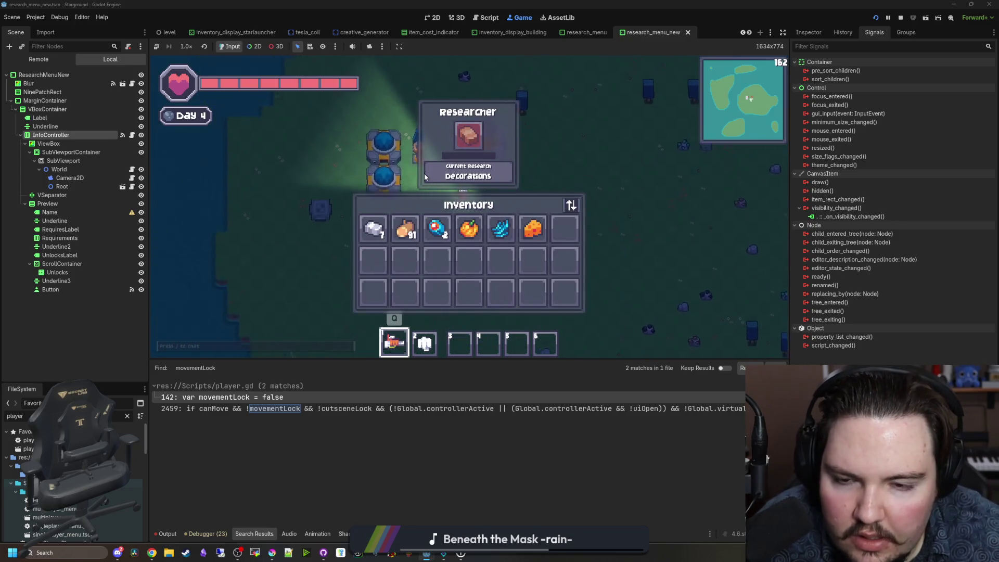
left_click(424, 173)
key("Escape")
key("Escape")
left_click(401, 199)
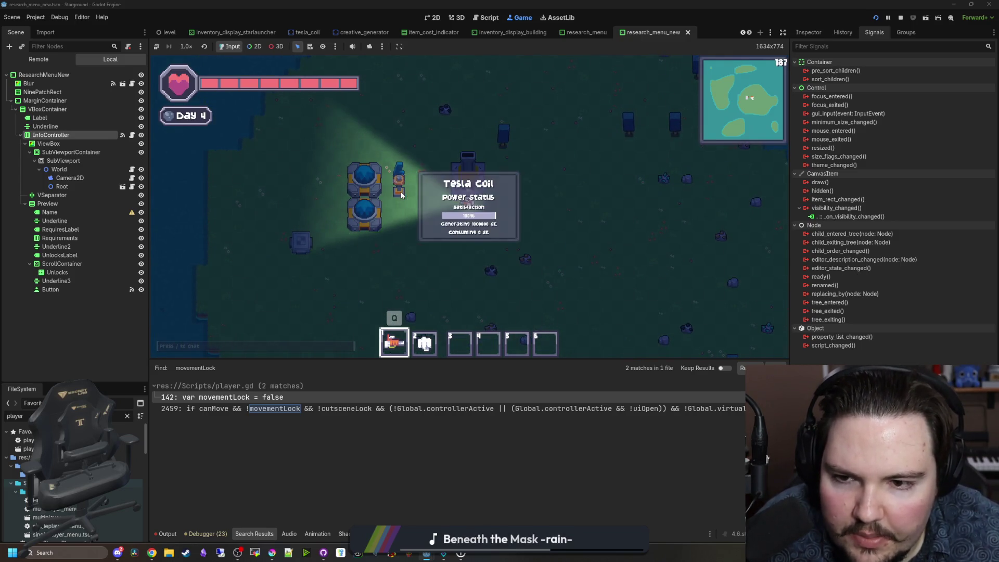
key("d")
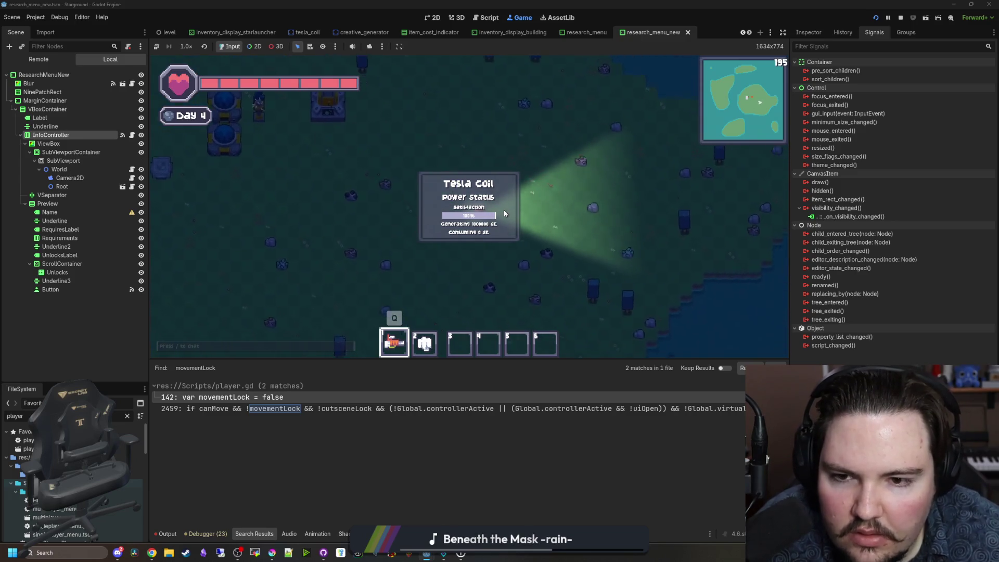
key("s")
key("b")
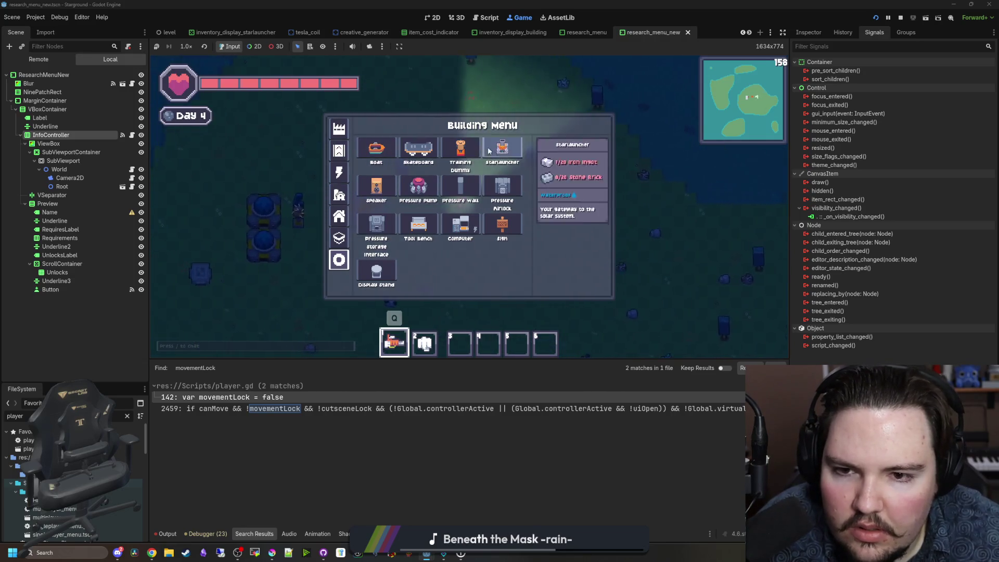
key("b")
Step: Check the starlauncher's planet map, then open inventory_display_starlauncher.tscn via a 'starlauncher' filter
left_click(435, 161)
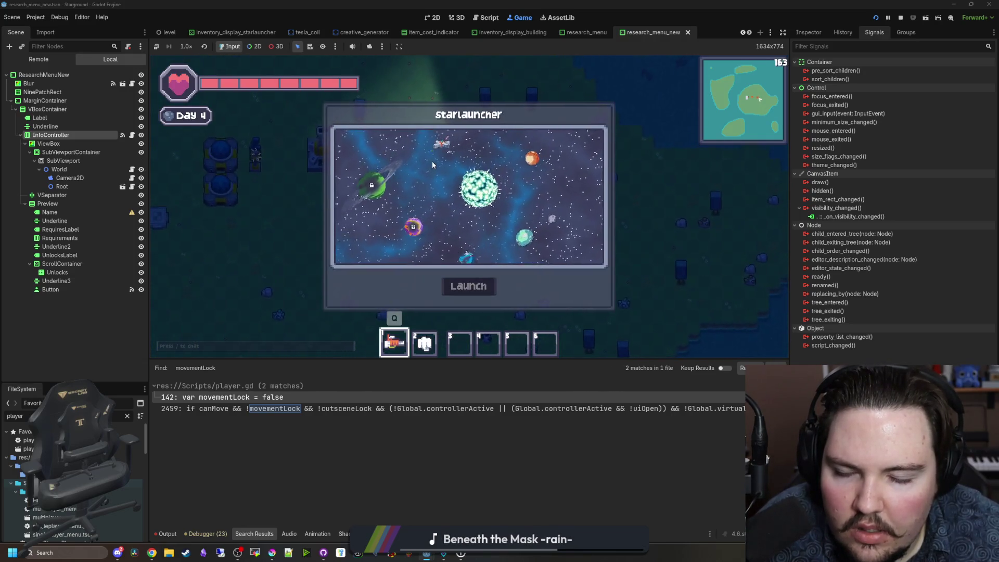
key("Escape")
type("a")
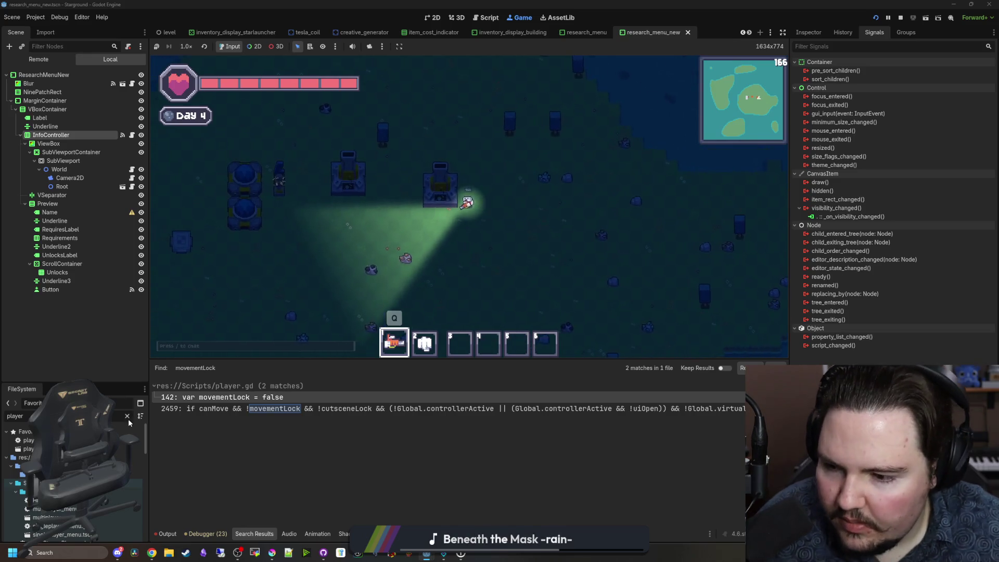
type("starlauncher")
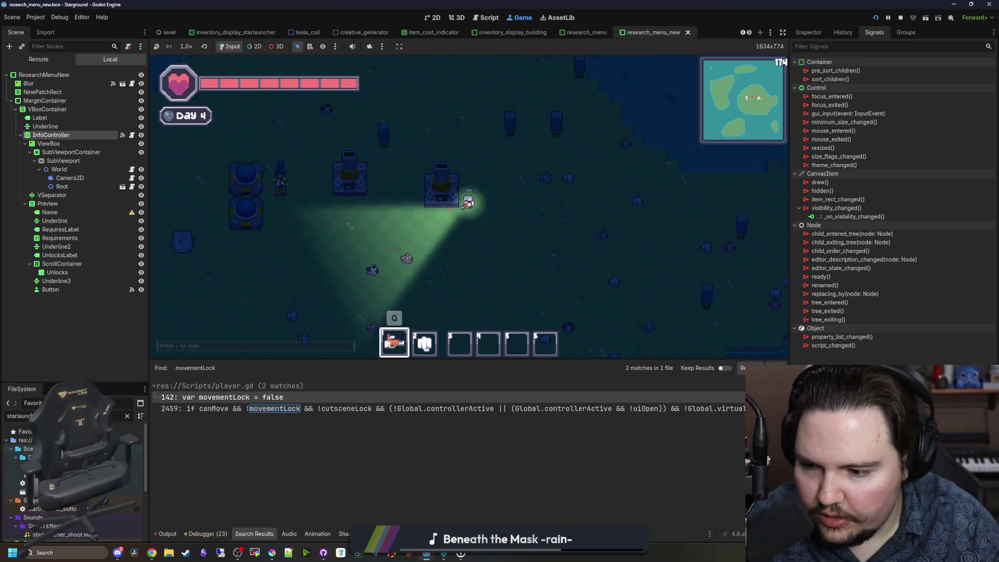
double_click(68, 466)
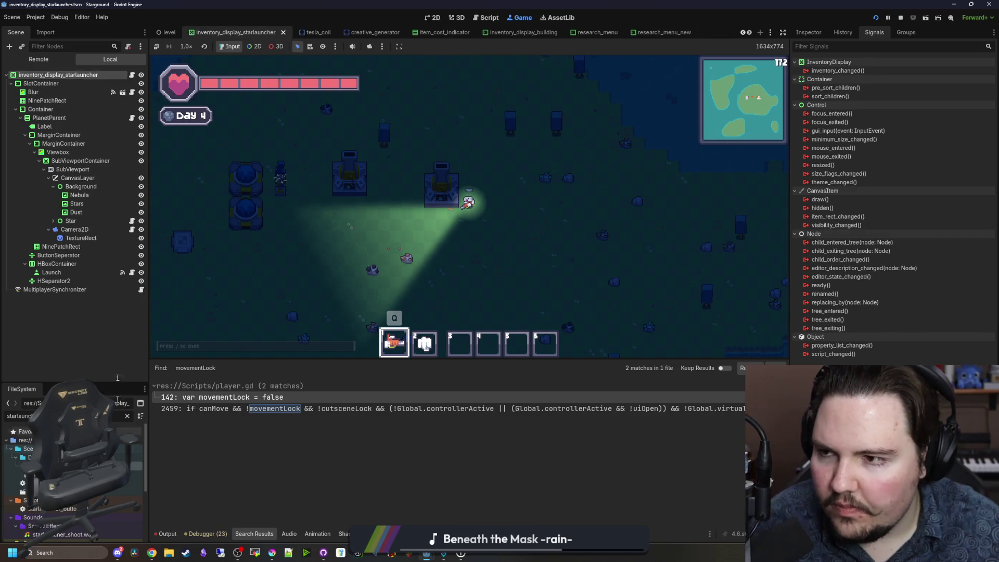
Step: Open the root node's inventory_display.gd and find the playerCanMove check setting canMove = false
left_click(61, 75)
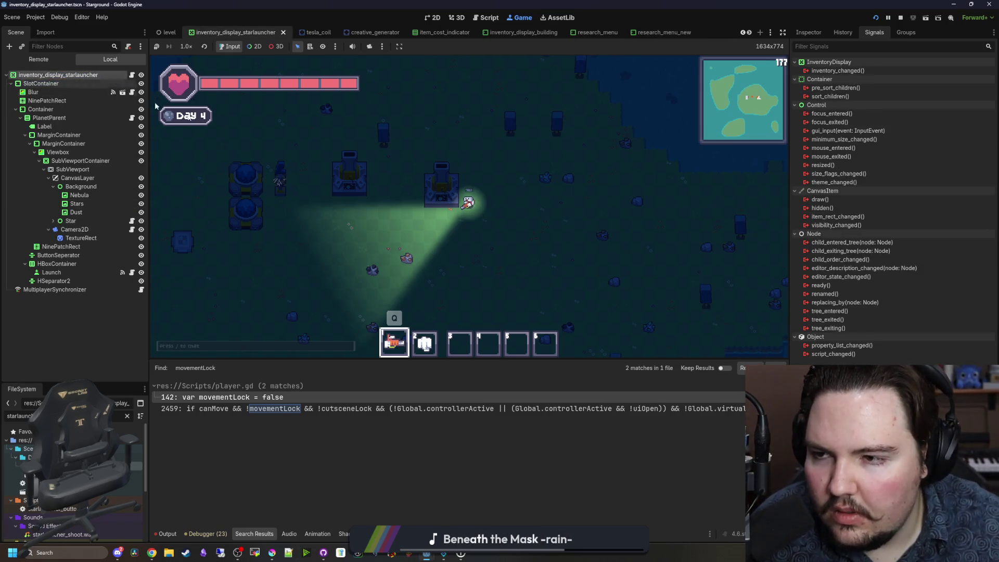
left_click(817, 33)
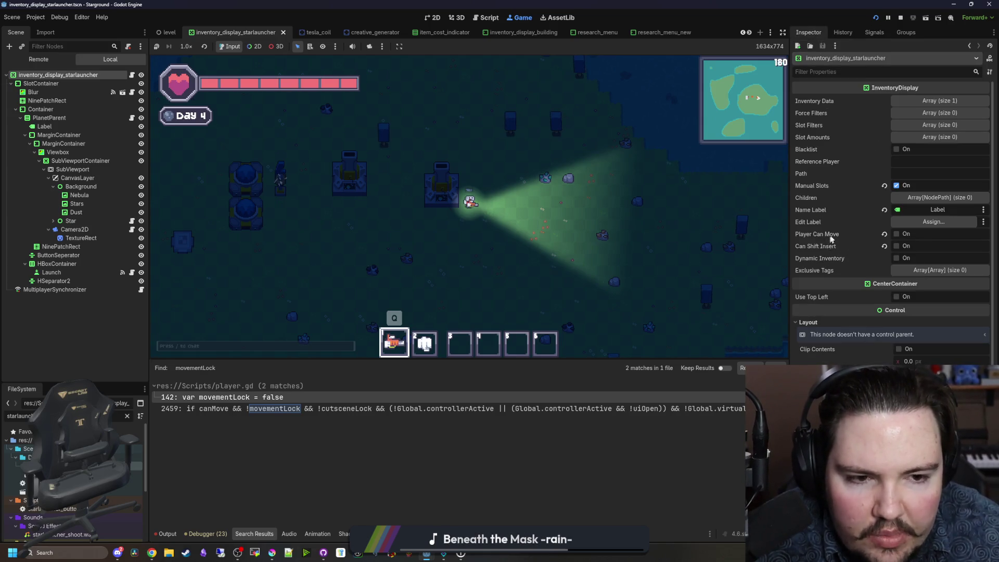
left_click(131, 75)
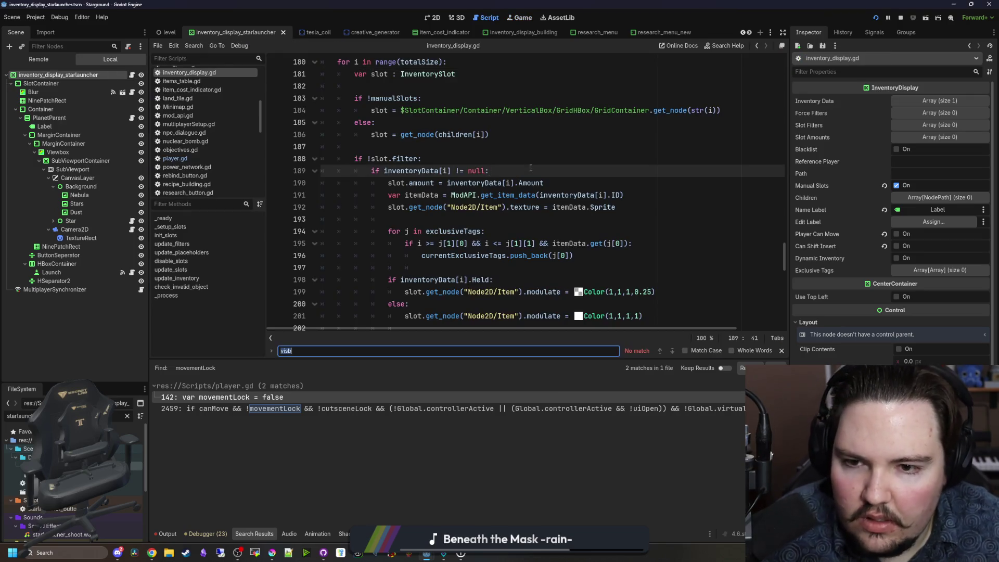
type("playerCanMov")
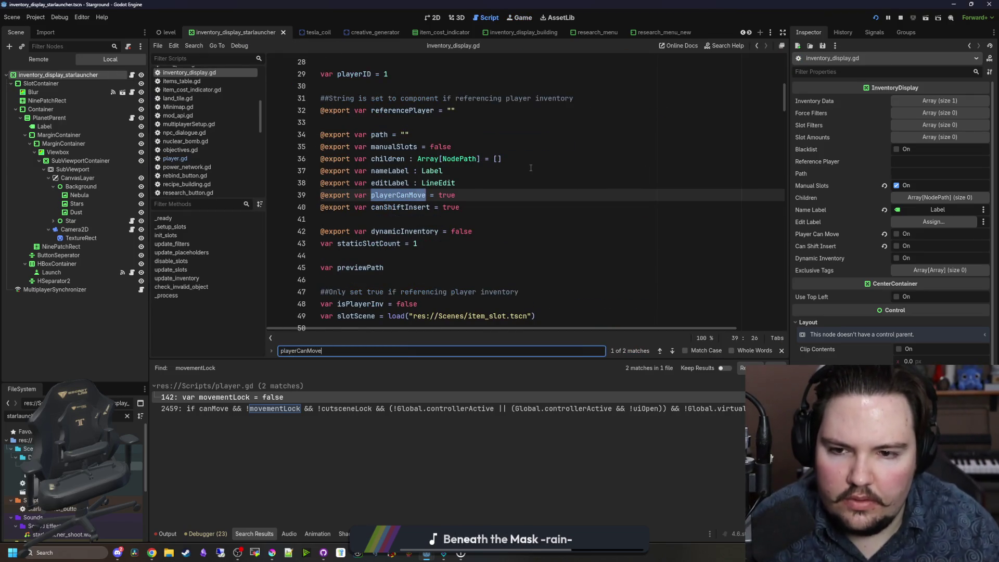
type("e")
key("Return")
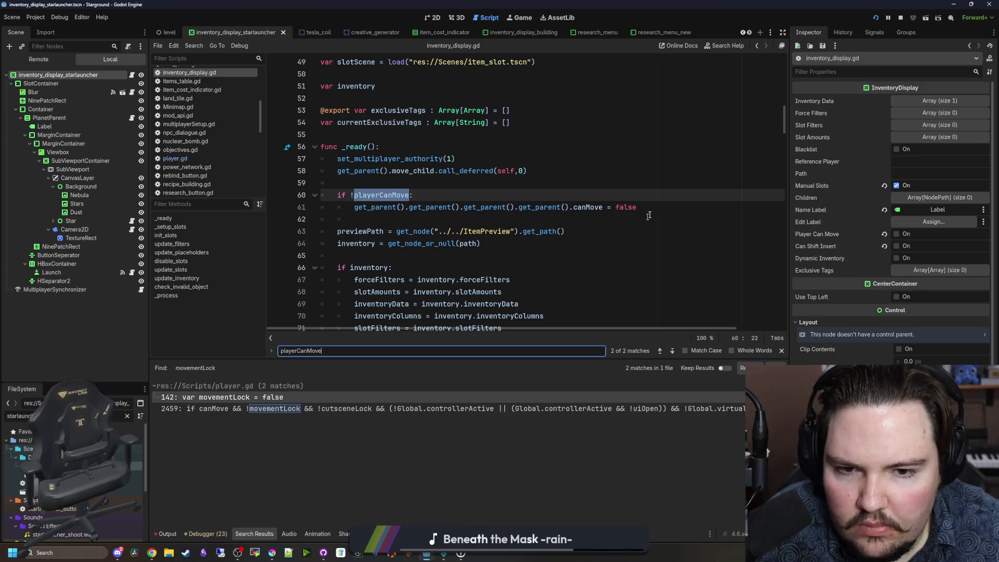
left_click_drag(655, 207, 350, 207)
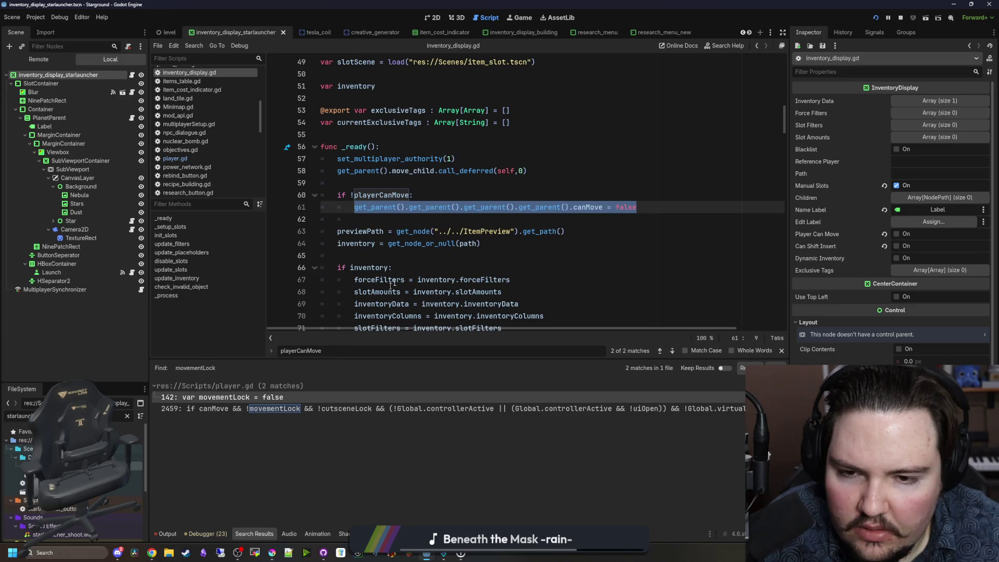
left_click(510, 218)
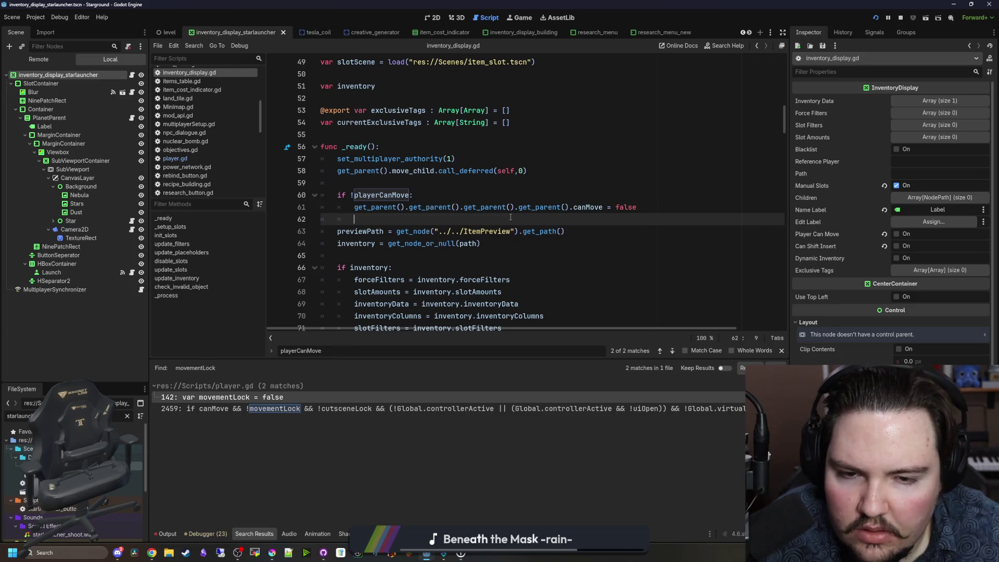
left_click(553, 195)
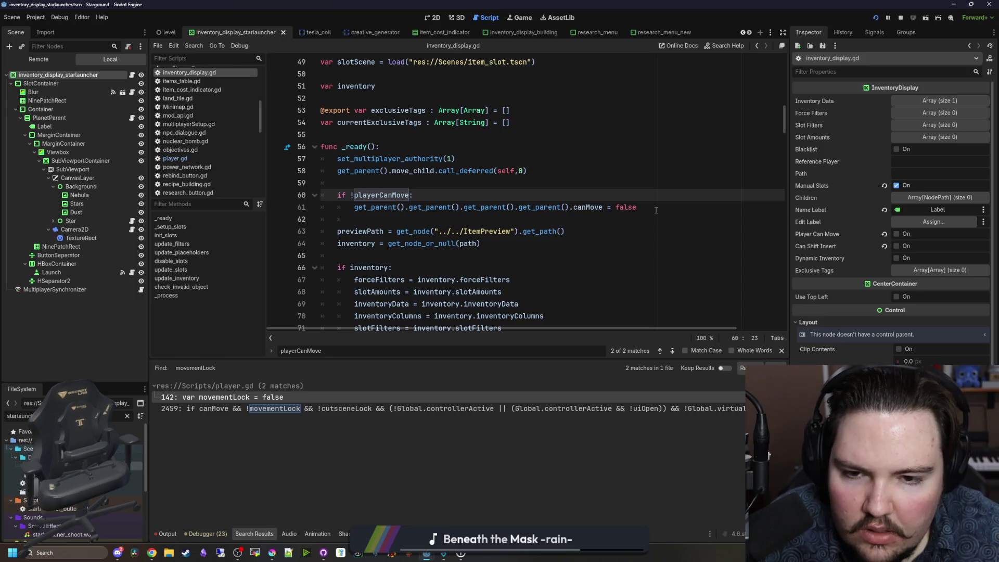
mouse_move(637, 208)
left_mouse_down()
mouse_move(354, 207)
mouse_move(602, 207)
left_mouse_up()
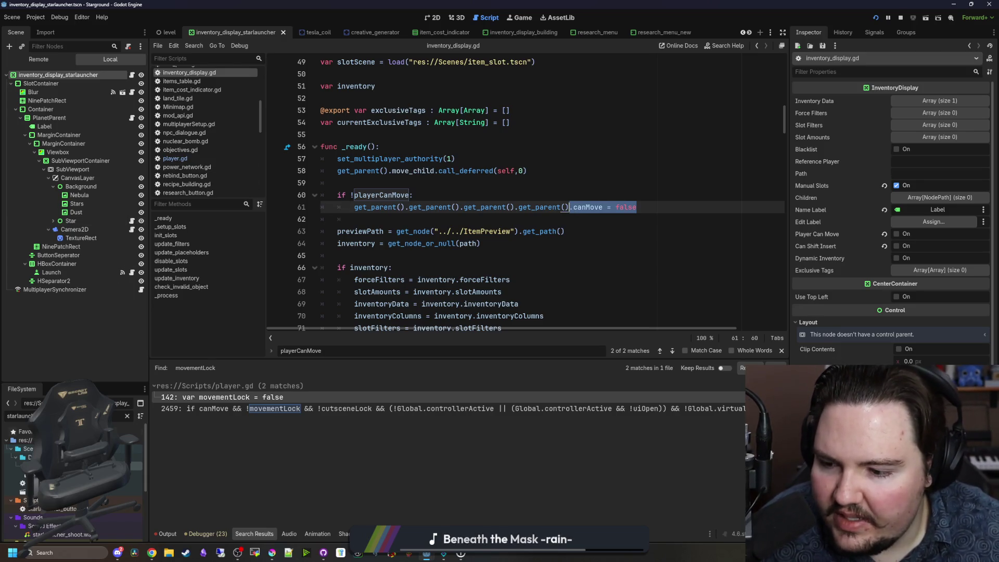
Step: Filter FileSystem for 'researc' and open research_menu_new.tscn
left_click(126, 415)
type("researc")
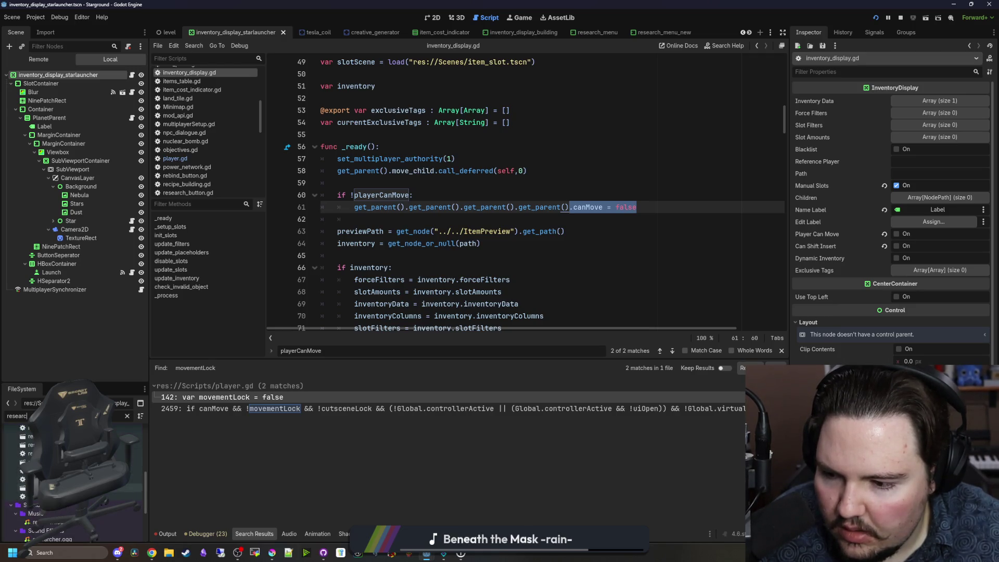
double_click(78, 500)
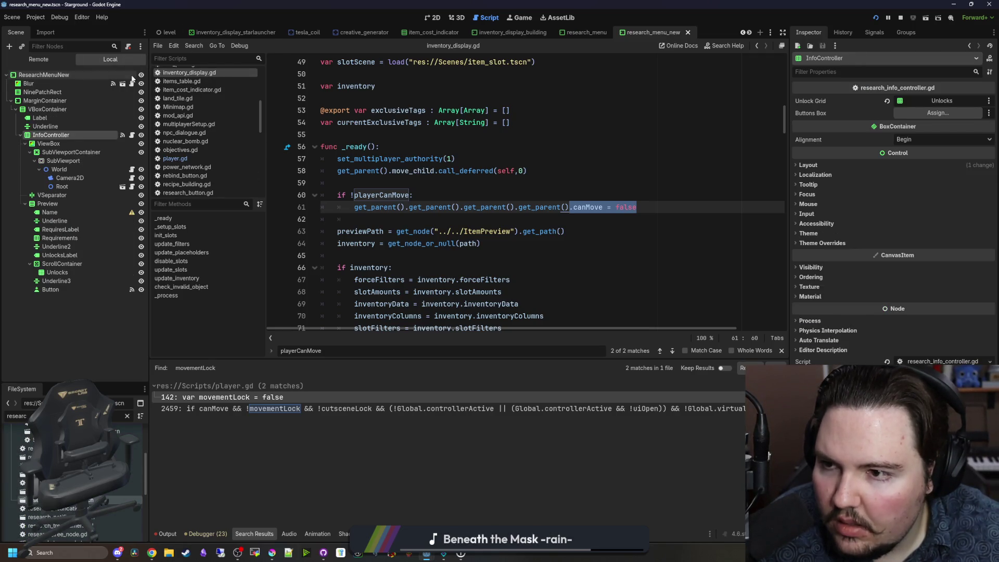
Step: In research_info_controller.gd, replace movementLock with canMove on lines 141 and 143, then save
left_click(132, 136)
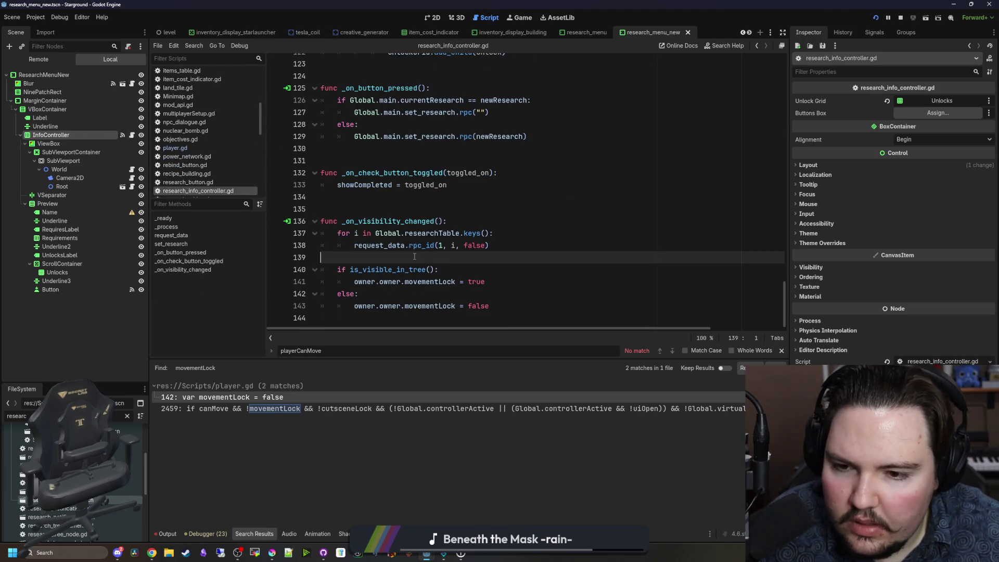
left_click(456, 281)
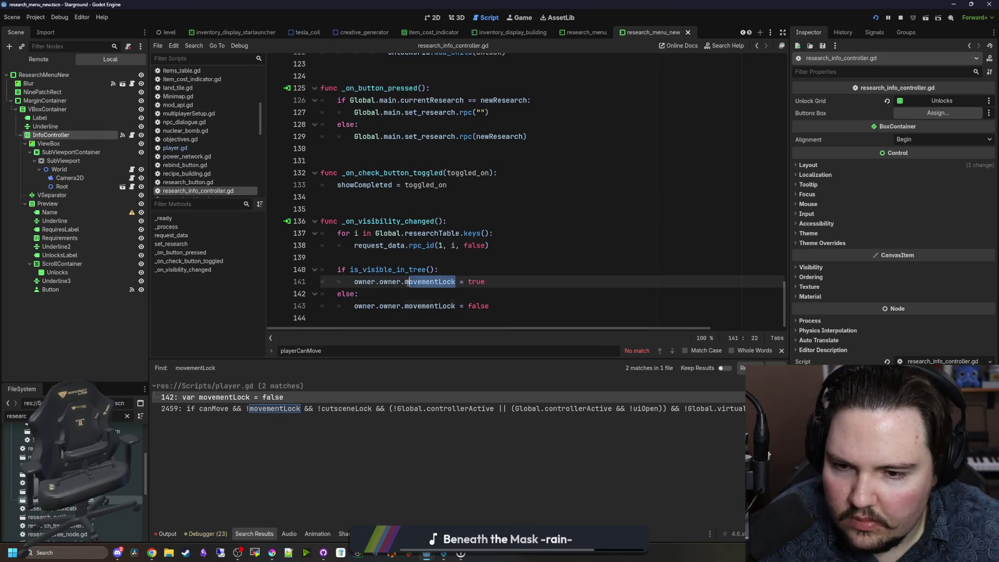
type("anMove")
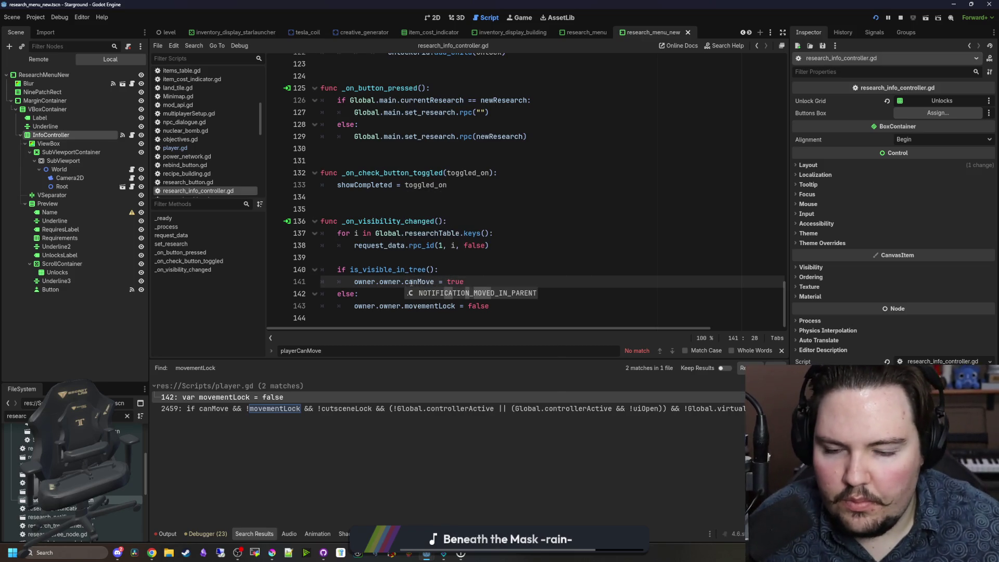
left_click(415, 281)
double_click(429, 306)
type("canMove")
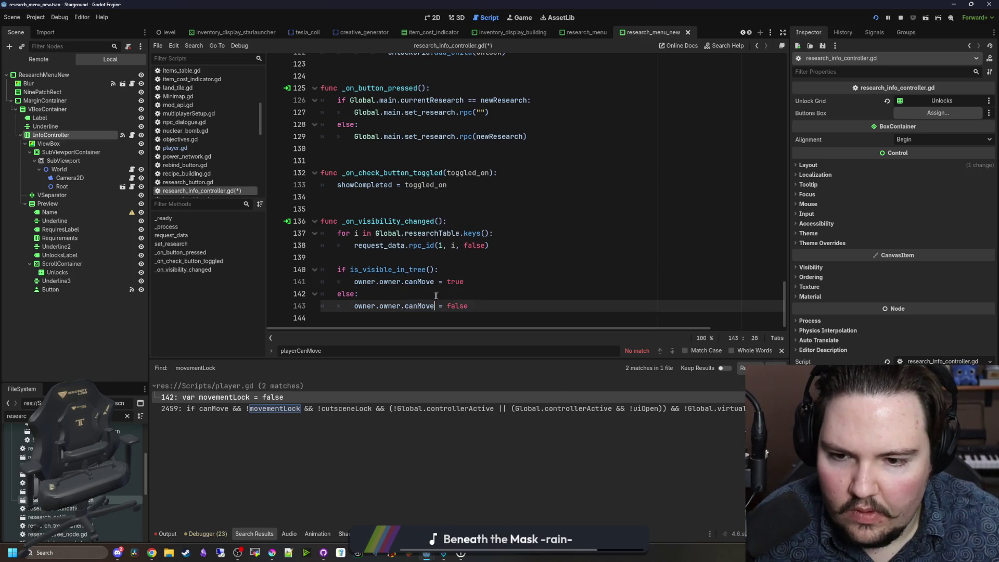
left_click(437, 294)
key("ctrl+s")
Step: Test opening and closing the Research Tree in-game, then select true on line 141
left_click(521, 17)
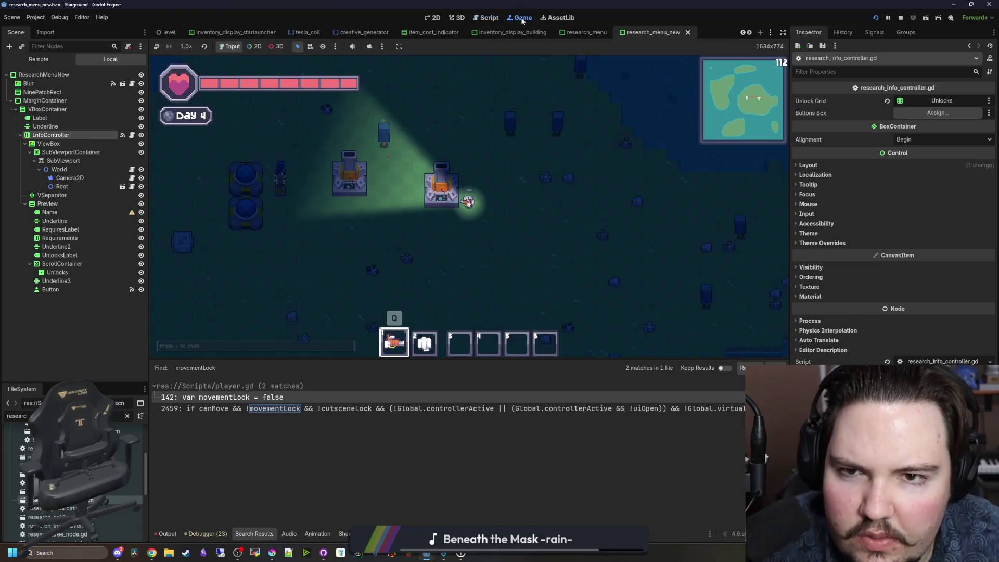
key("e")
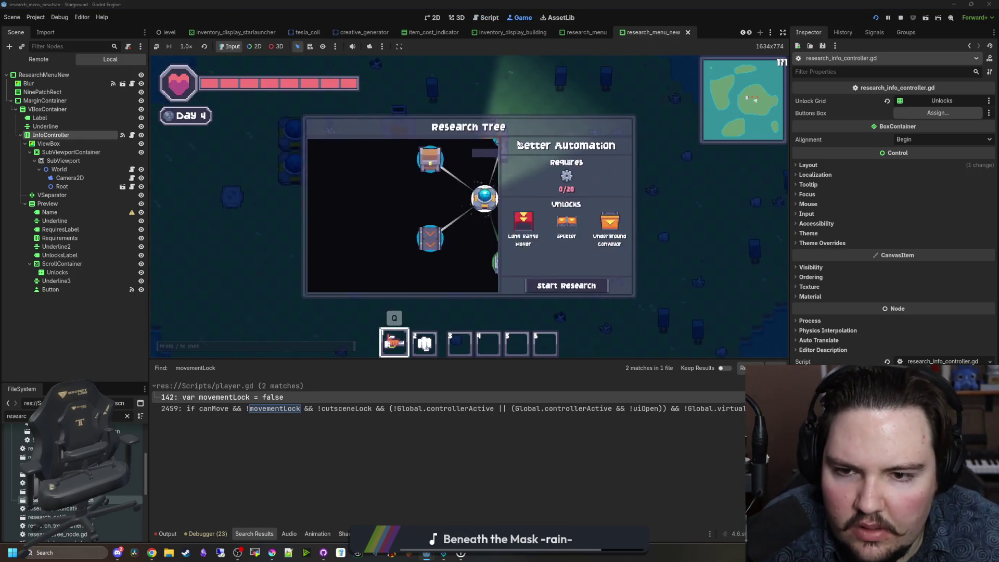
key("Escape")
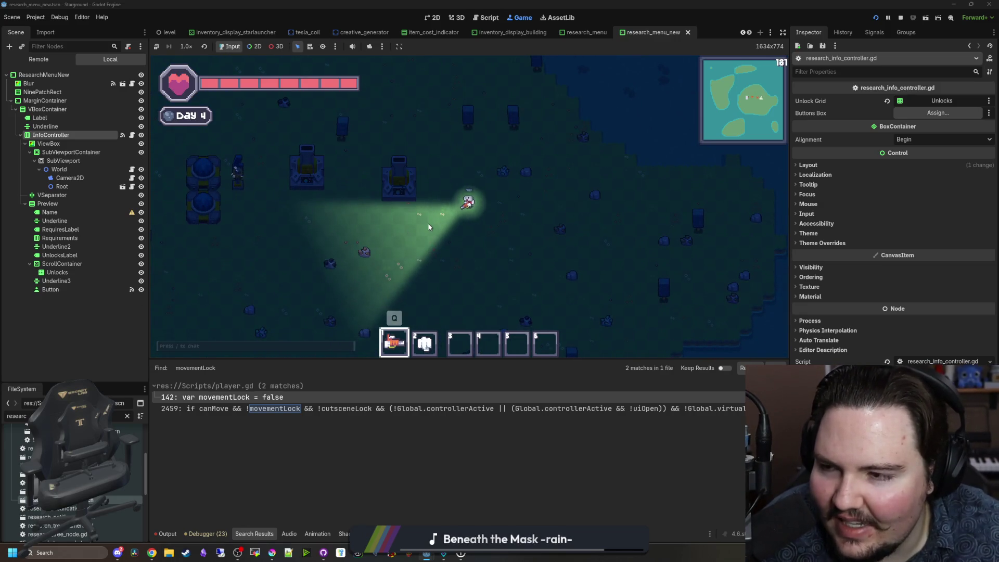
key("a")
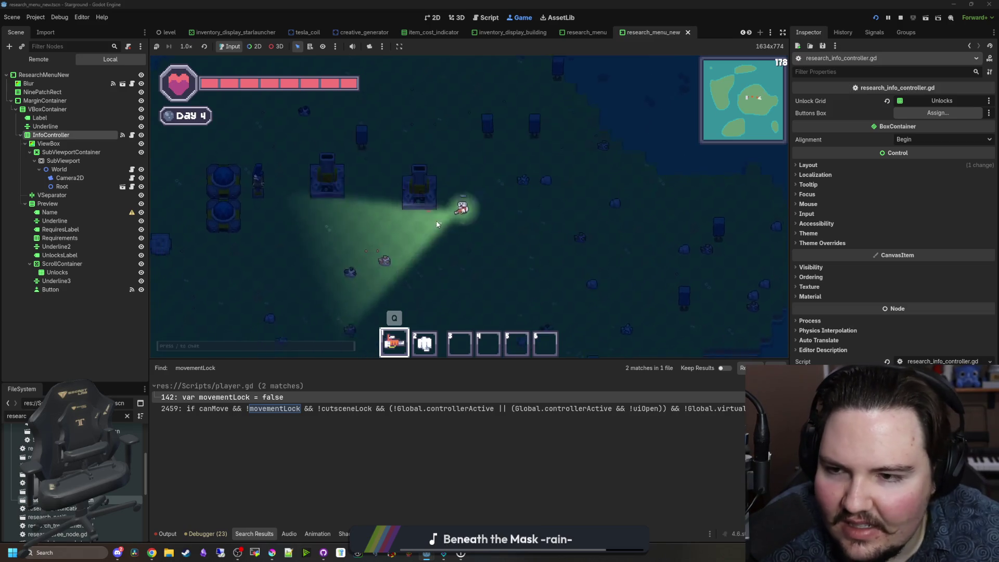
left_click(132, 134)
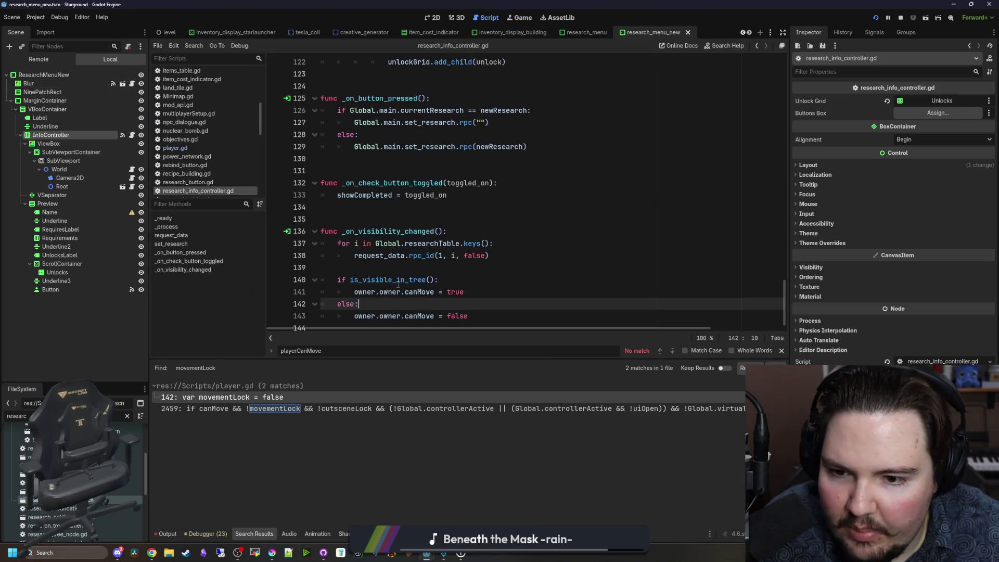
double_click(451, 281)
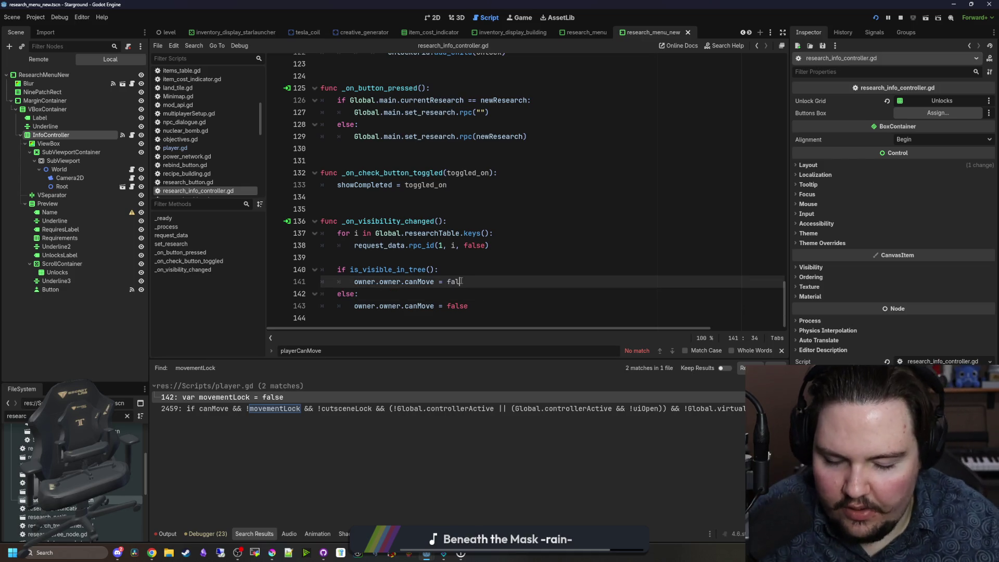